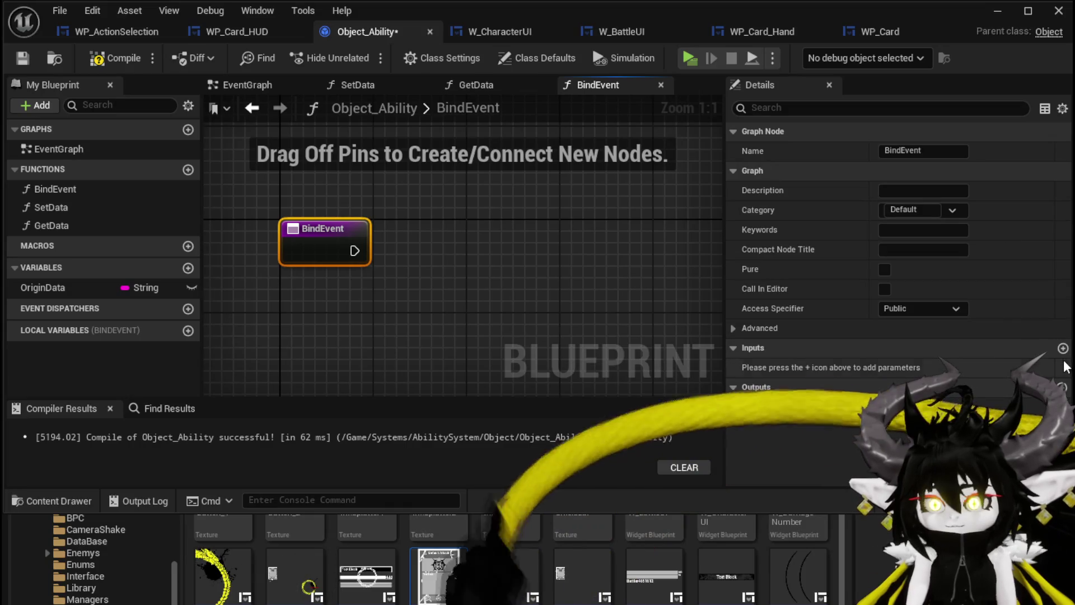
- Add a String input named Owner to BindEvent and compile Object_Ability
left_click(1063, 349)
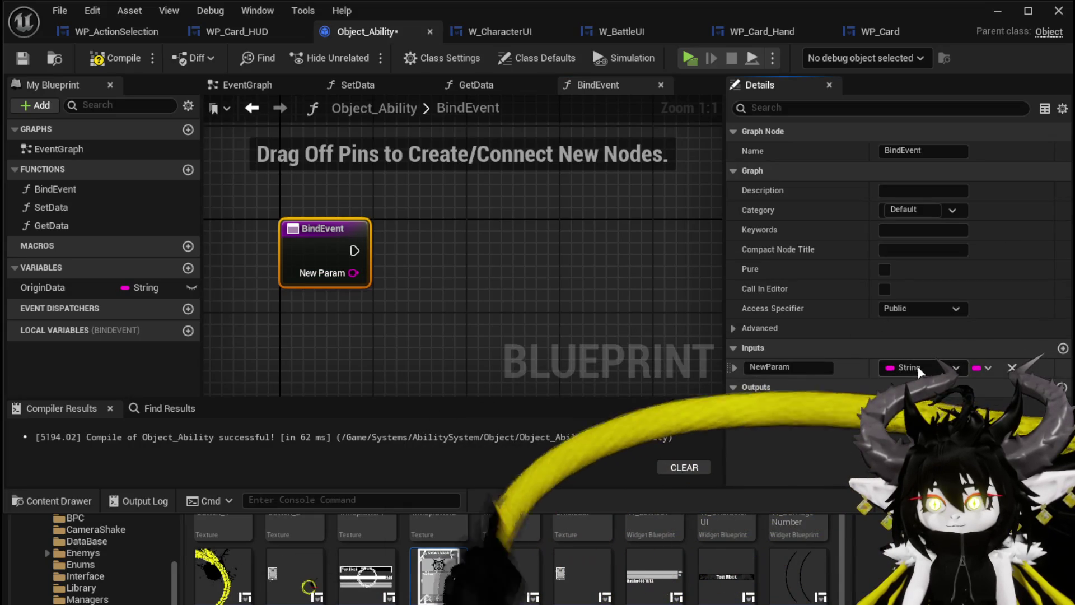
type("Owner")
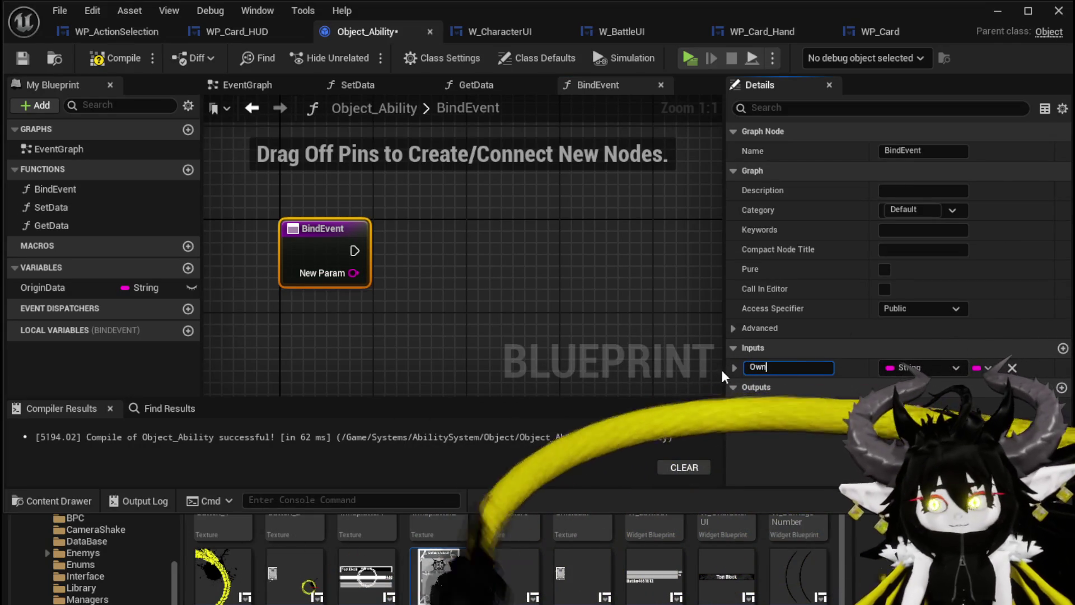
key("Return")
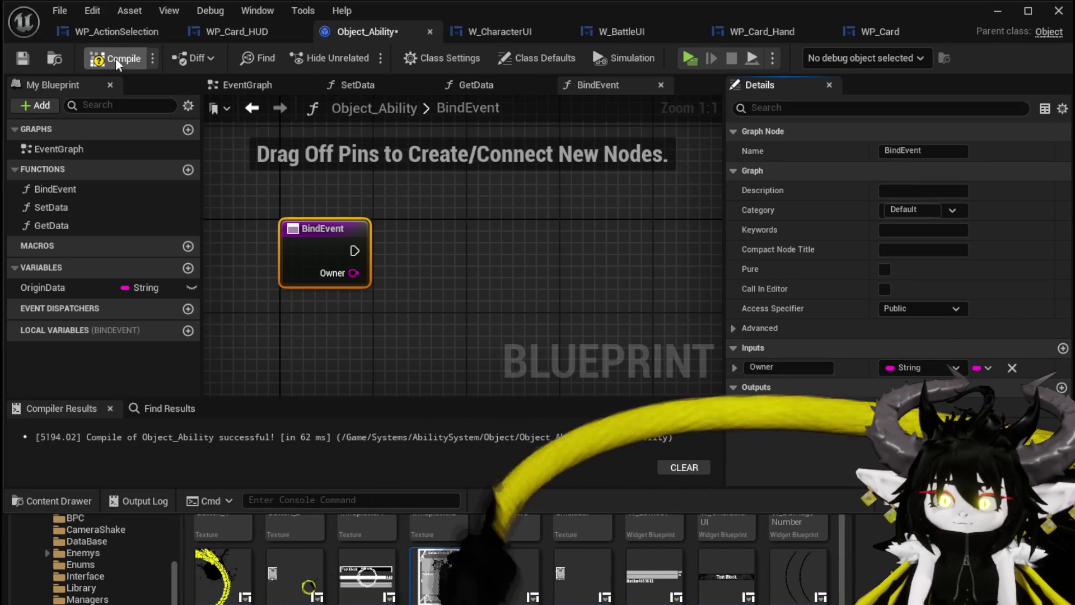
left_click(116, 58)
left_click(227, 34)
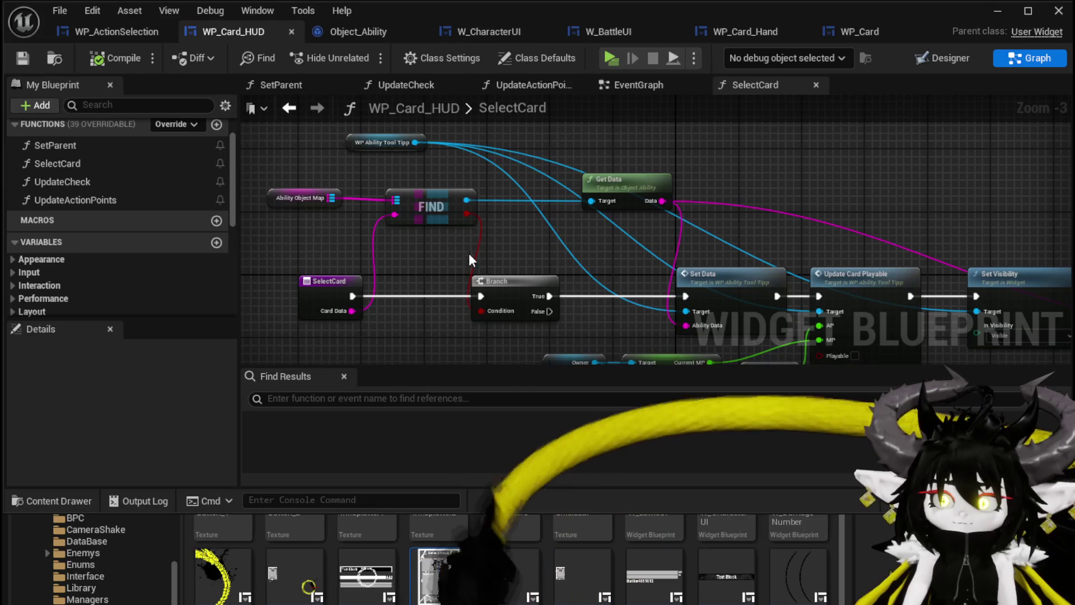
- In SetParent, call Bind Event on the constructed ability and wire it into ADD
double_click(54, 148)
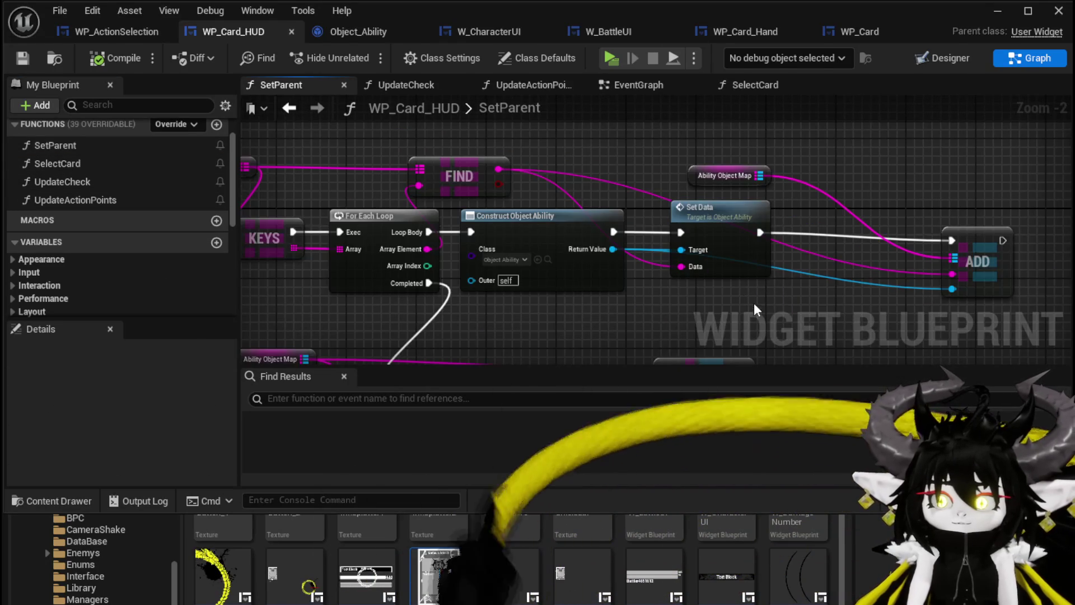
mouse_move(521, 267)
left_mouse_down()
mouse_move(741, 284)
mouse_move(455, 268)
left_mouse_up()
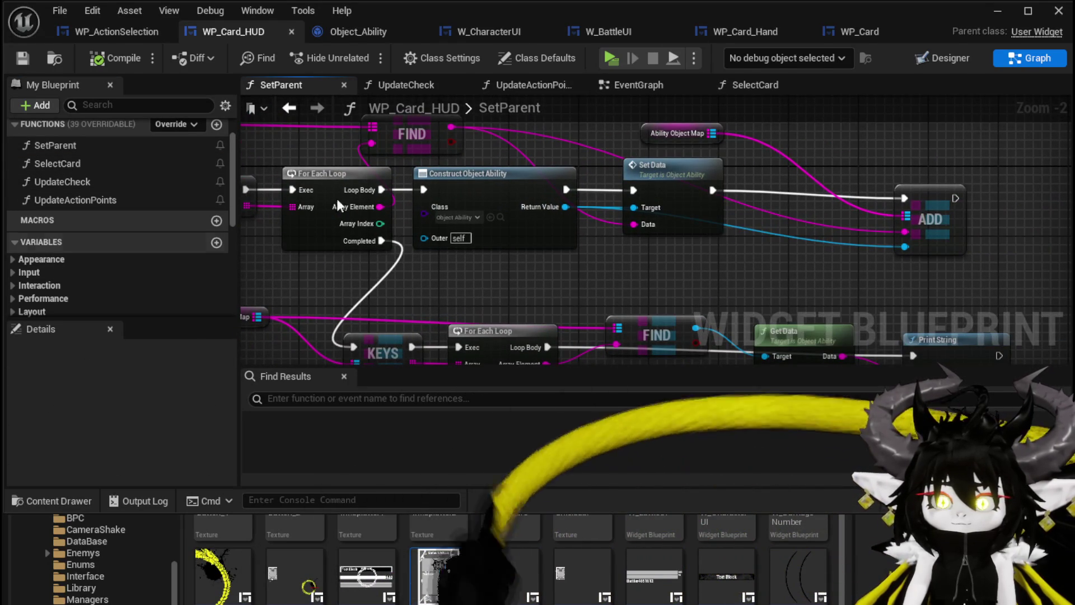
mouse_move(622, 268)
left_mouse_down()
mouse_move(767, 168)
mouse_move(752, 190)
mouse_move(724, 189)
mouse_move(772, 190)
left_mouse_up()
type("bind")
key("Return")
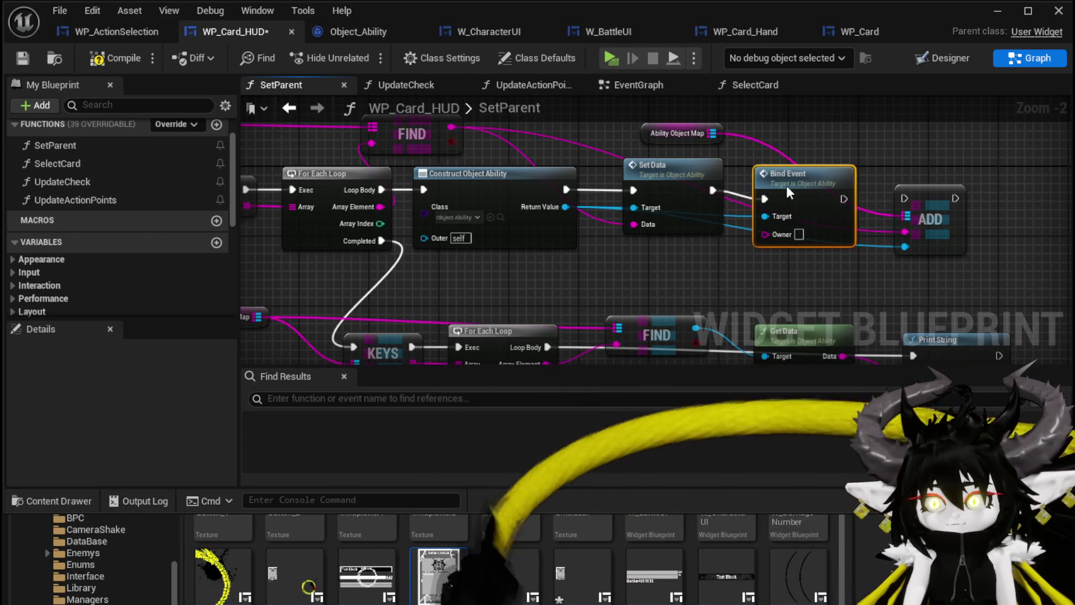
left_click_drag(912, 203, 912, 203)
left_click_drag(935, 202, 960, 190)
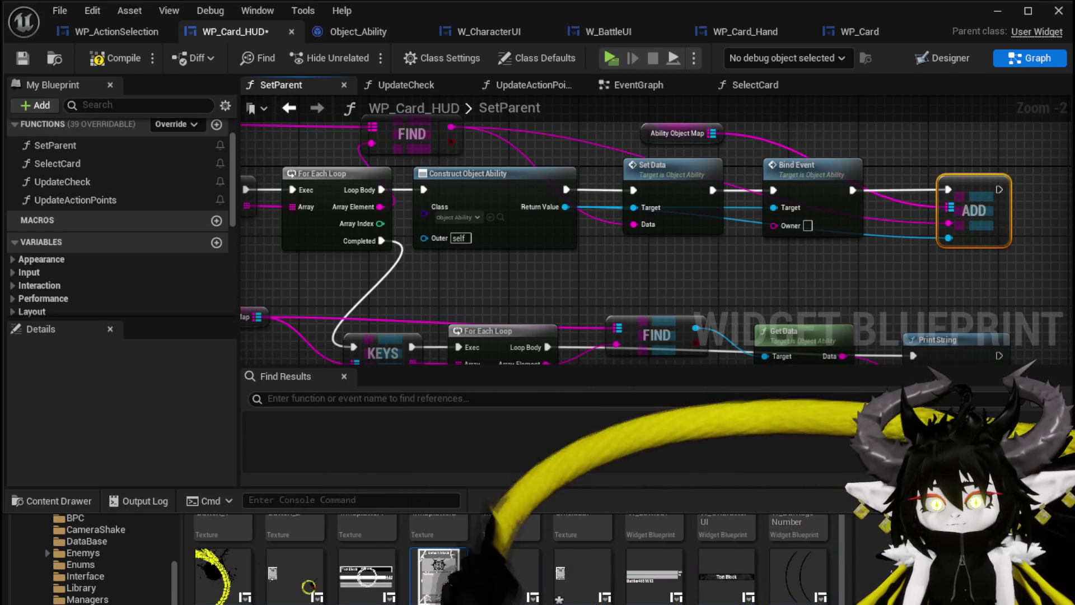
- Add a Get Owner node to SetParent, then open the BindEvent graph
scroll(133, 263, "down", 5)
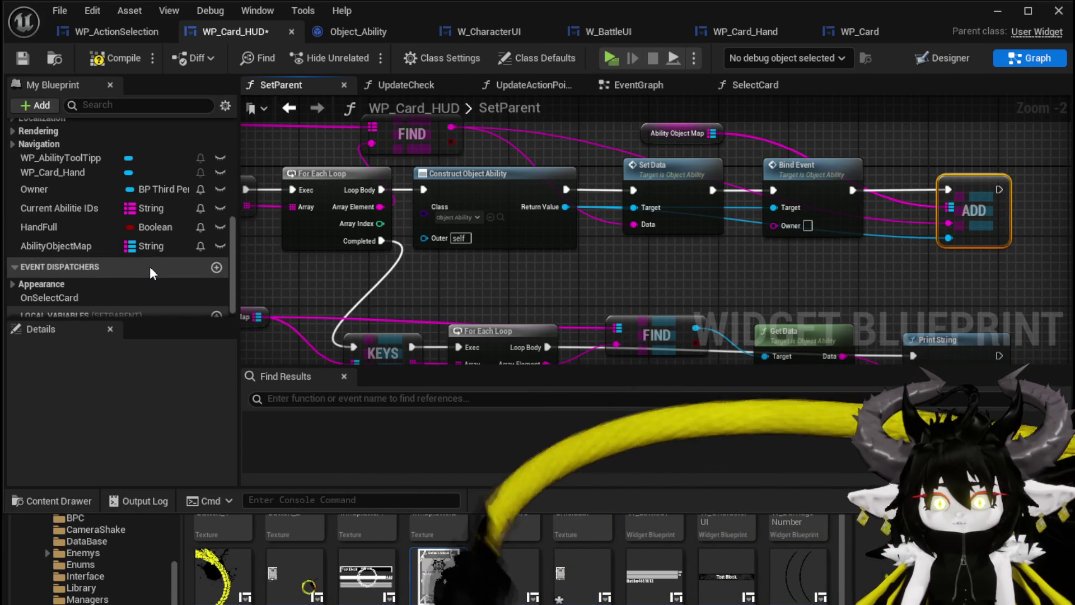
left_click_drag(14, 190, 693, 280)
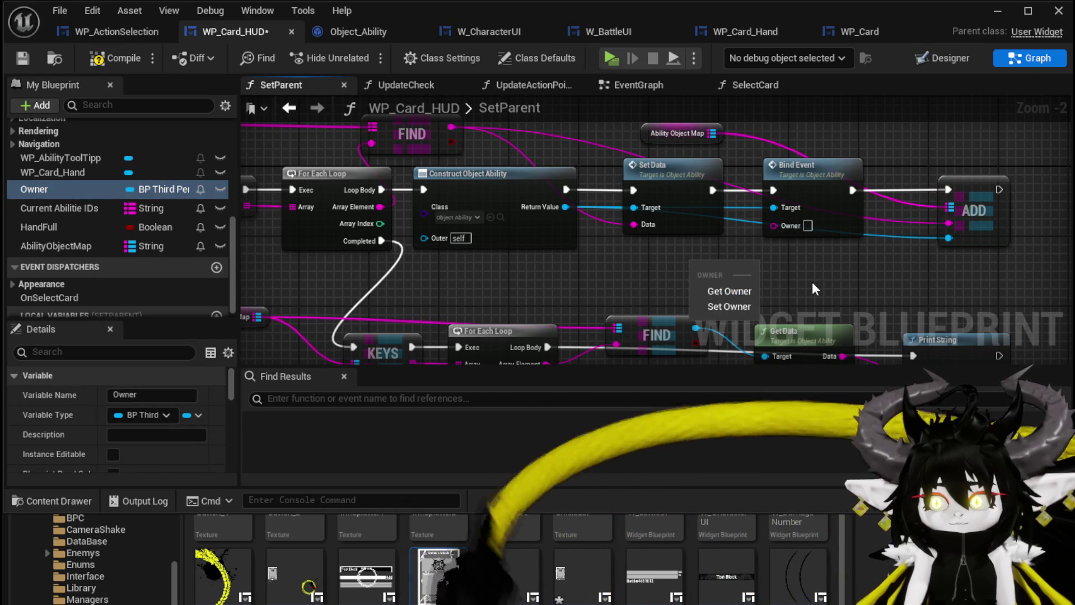
left_click(718, 289)
left_click(720, 236)
double_click(720, 236)
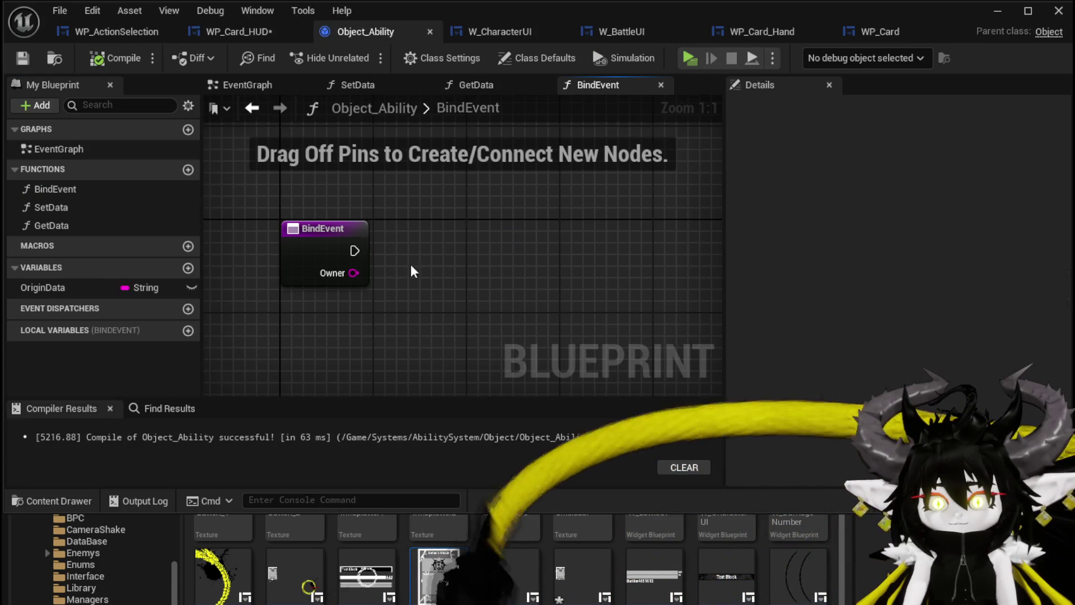
- Promote BindEvent's third-person Owner input to a new Owner variable and compile
left_click(307, 261)
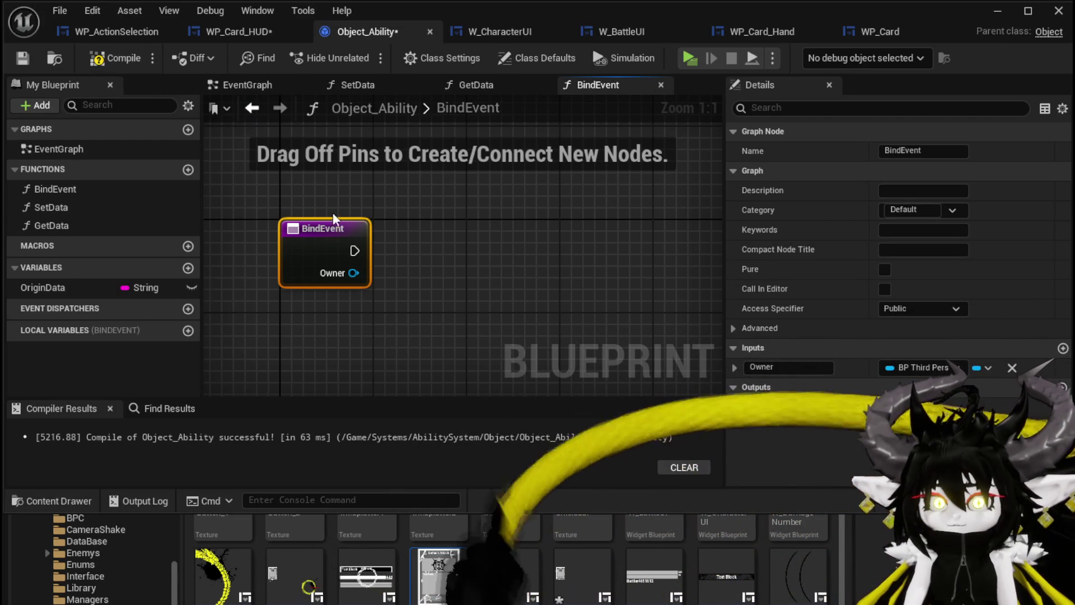
right_click(353, 273)
left_click(426, 321)
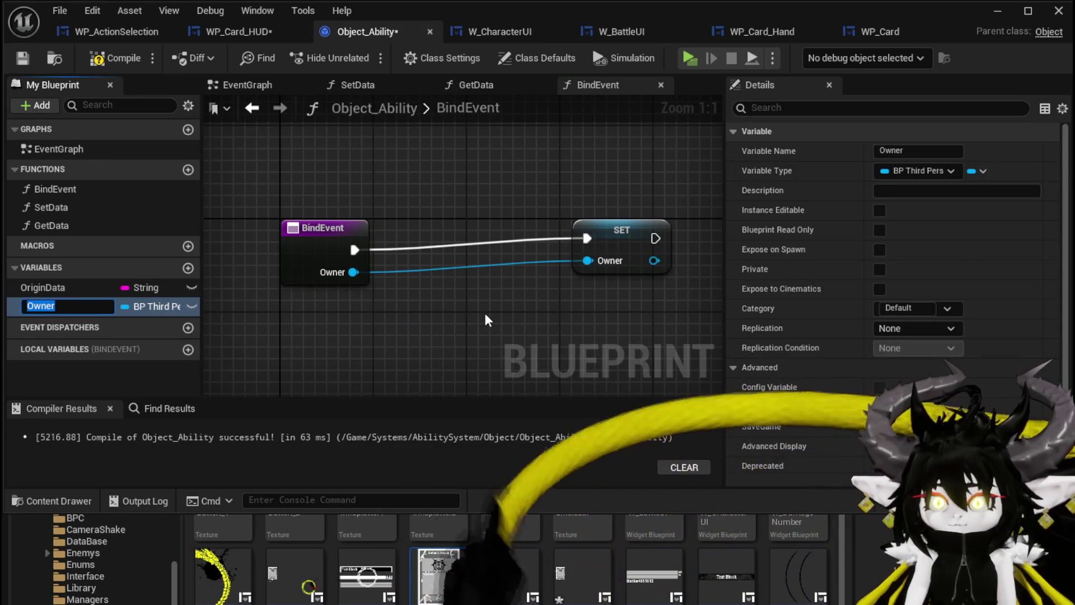
left_click_drag(616, 231, 457, 235)
left_click(98, 58)
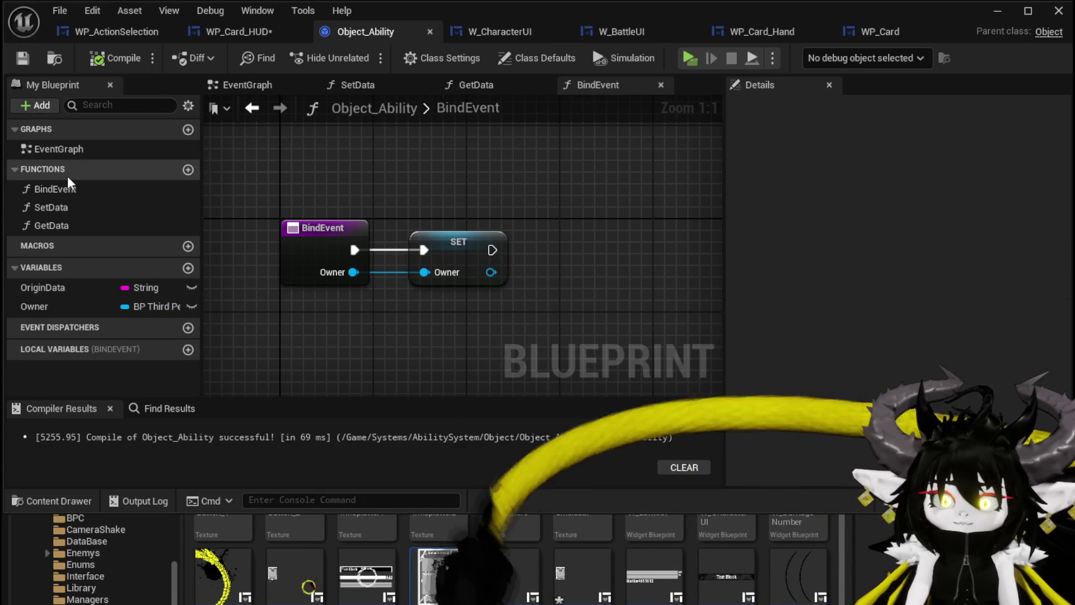
left_click(63, 209)
double_click(63, 210)
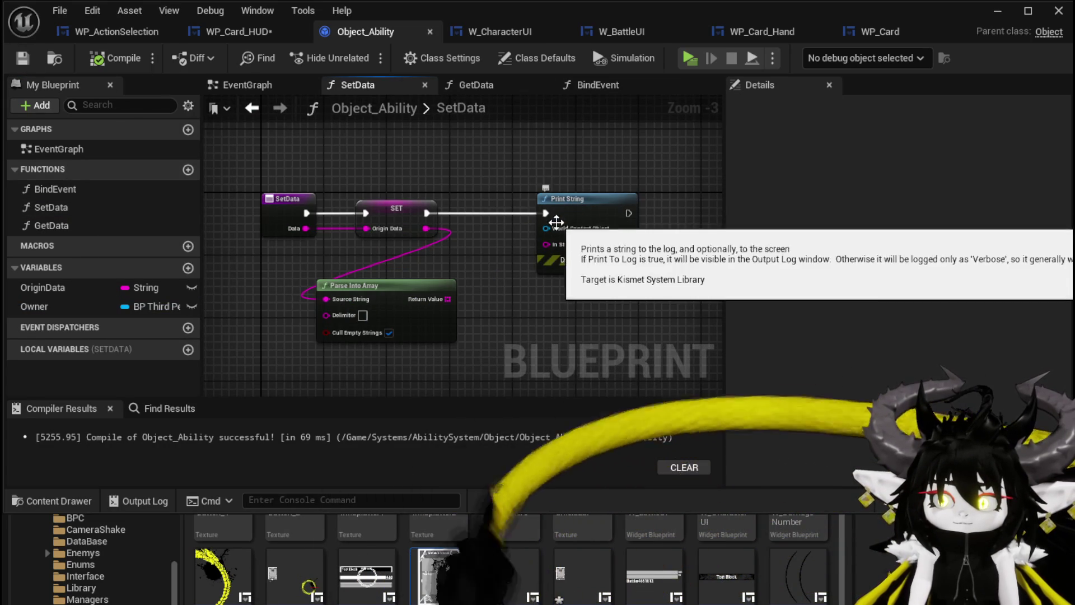
- Wire Owner into Print String's World Context and Origin Data into In String
mouse_move(82, 306)
left_mouse_down()
mouse_move(402, 212)
mouse_move(495, 171)
mouse_move(547, 228)
left_mouse_up()
left_click(505, 180)
left_click_drag(426, 228, 550, 246)
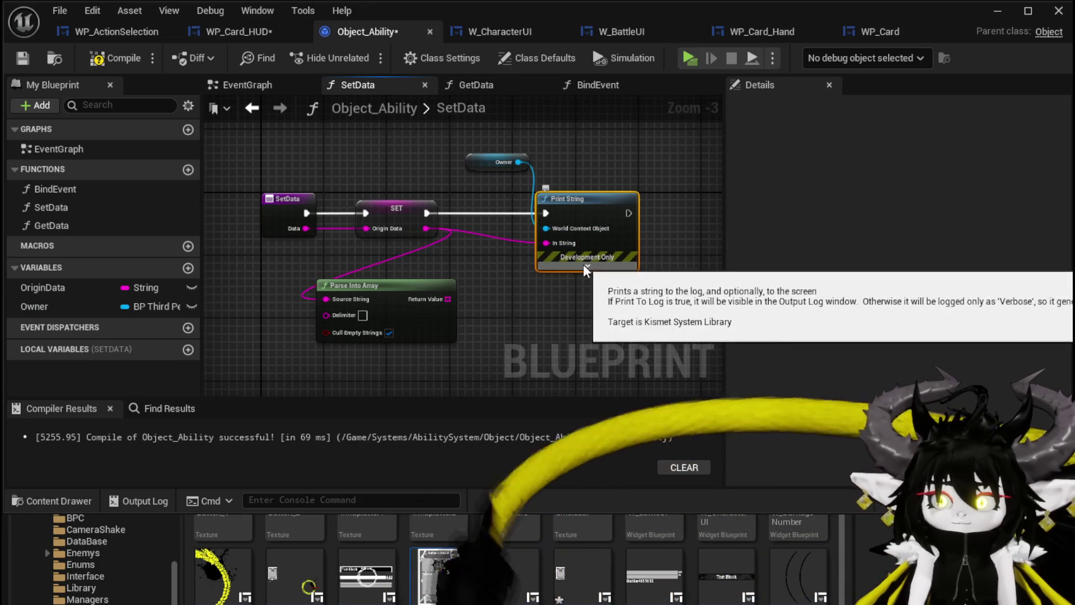
- Set Print String's text colour to magenta with a longer Duration, then compile and save
left_click(587, 268)
left_click(589, 292)
left_click(705, 352)
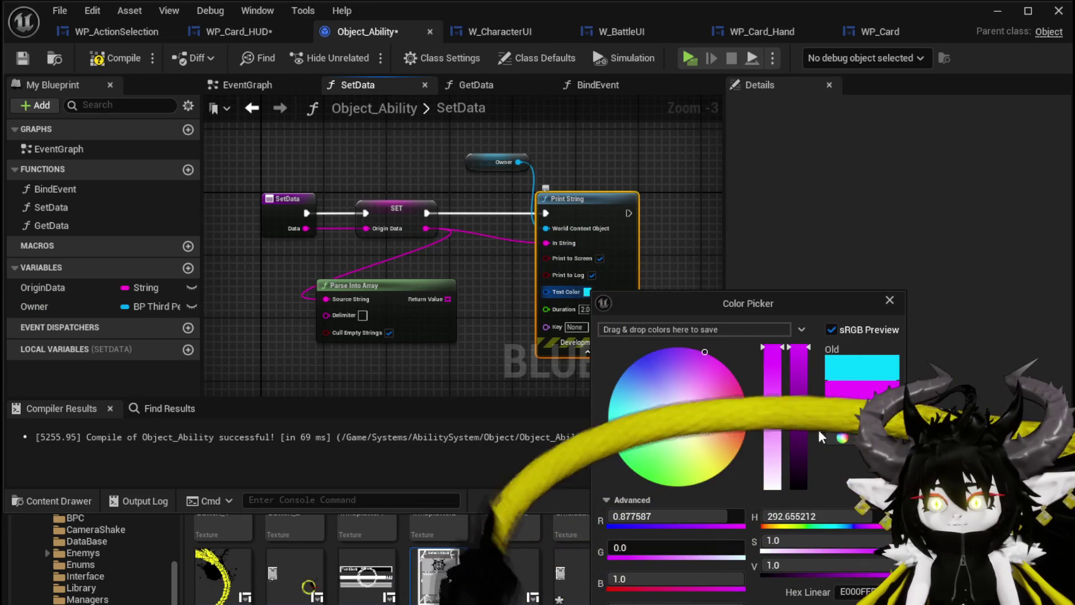
left_click(663, 439)
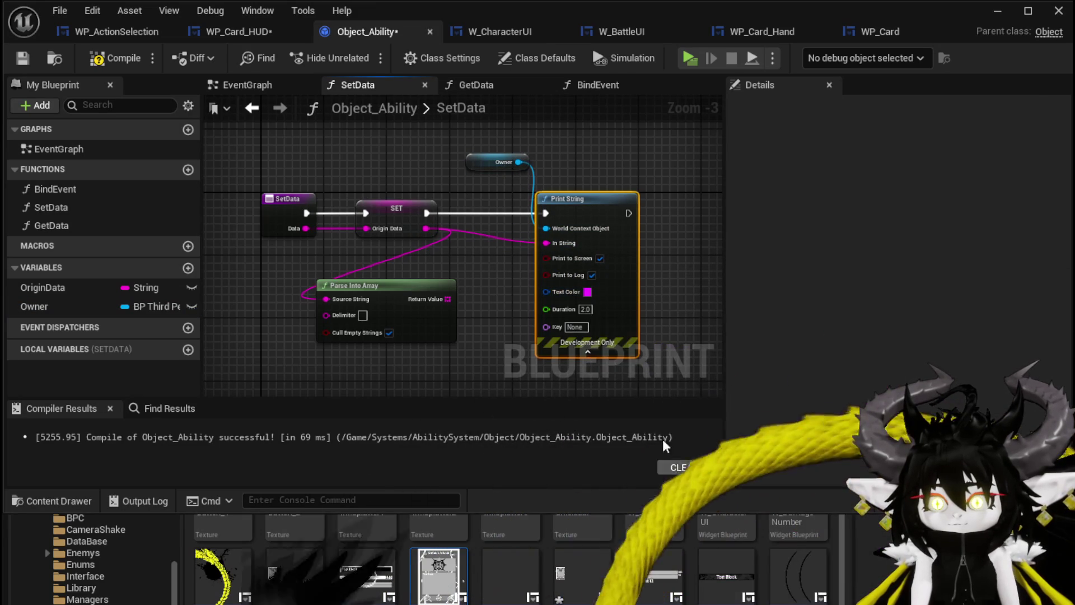
left_click(583, 309)
left_click(116, 63)
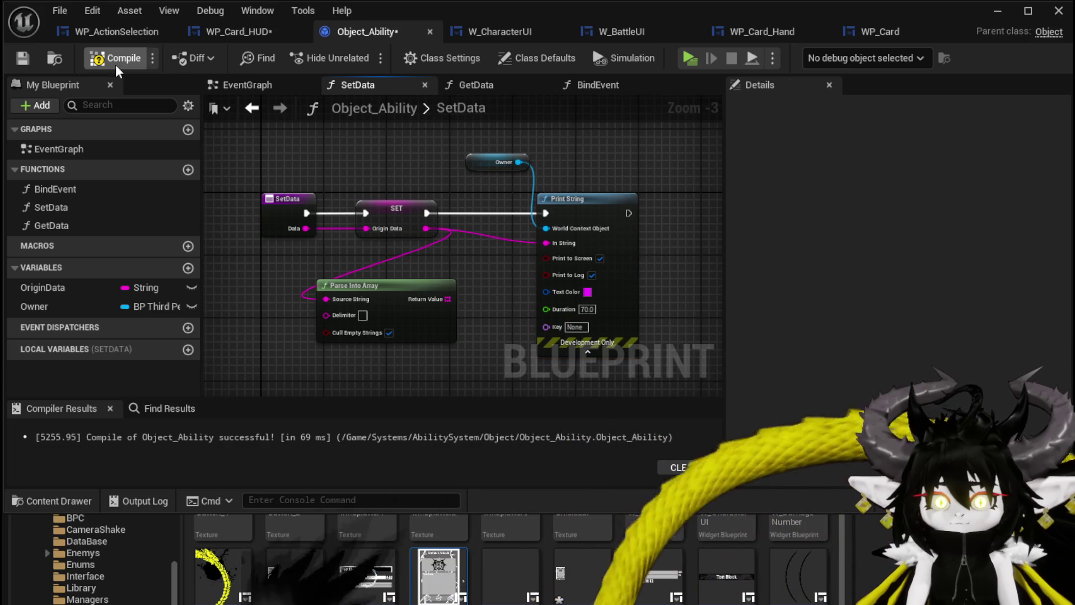
left_click(22, 57)
left_click(236, 31)
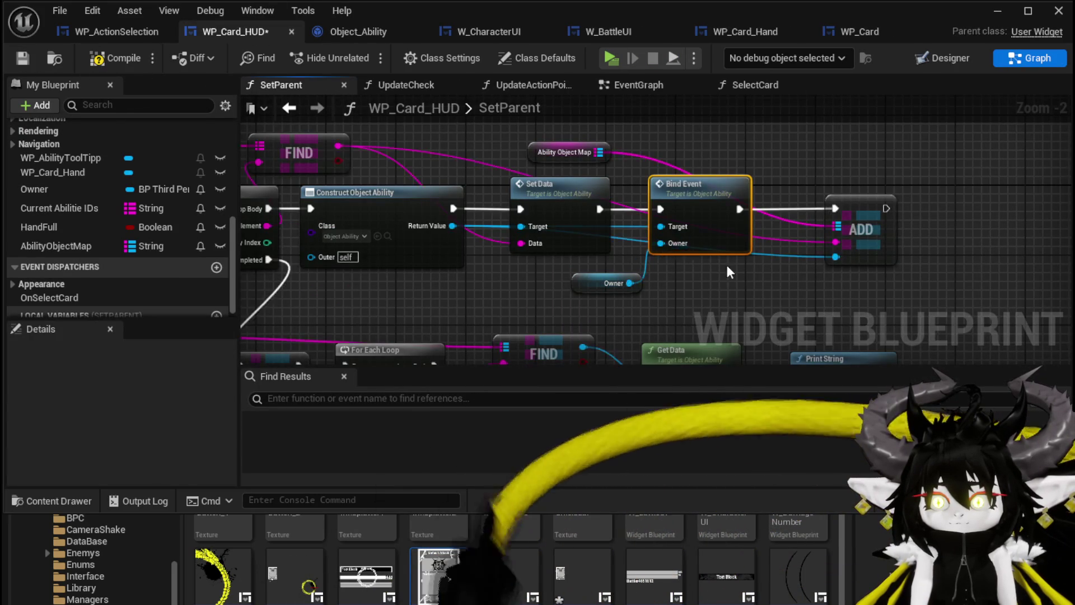
- Delete the lower Keys/For Each/Find/Print String debug row in SetParent
scroll(672, 224, "down", 1)
scroll(580, 243, "down", 2)
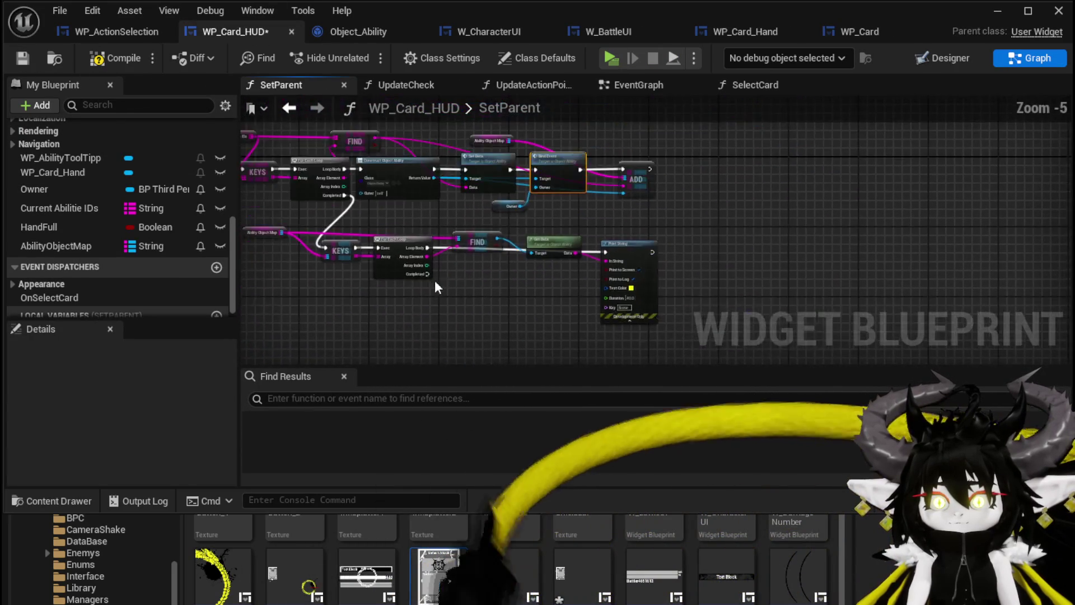
left_click_drag(672, 269, 784, 234)
key("Delete")
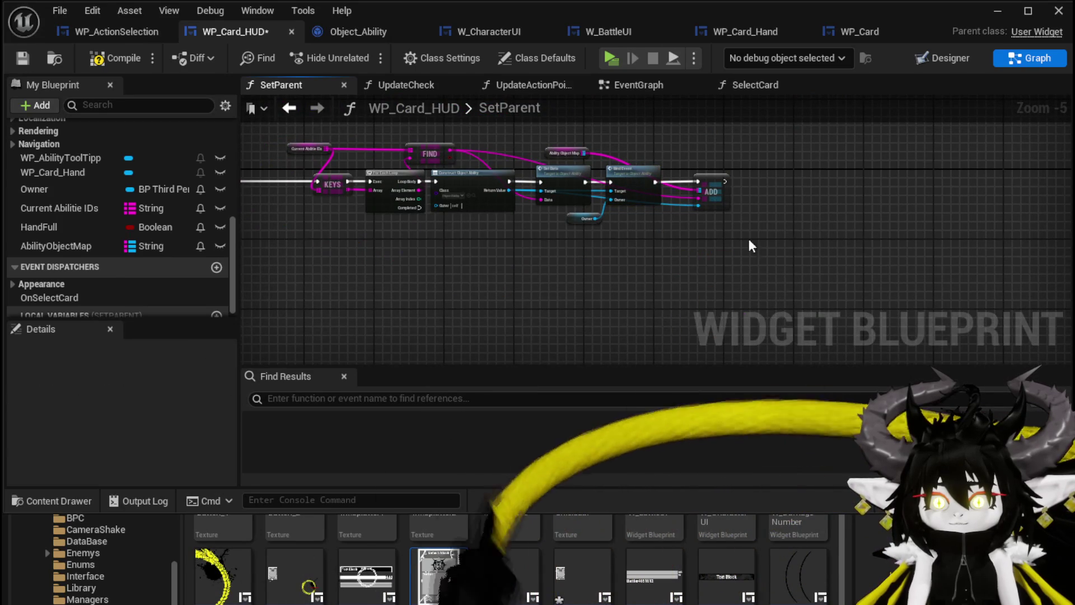
- Compile and save WP_Card_HUD, then start a Play preview of the level
scroll(577, 308, "up", 2)
left_click(116, 59)
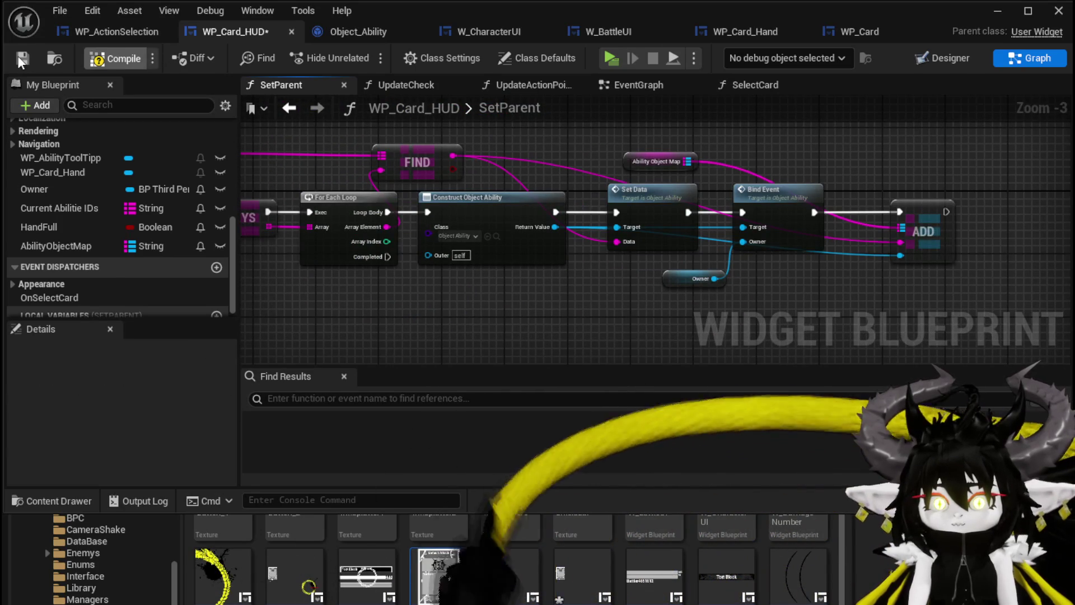
left_click(22, 58)
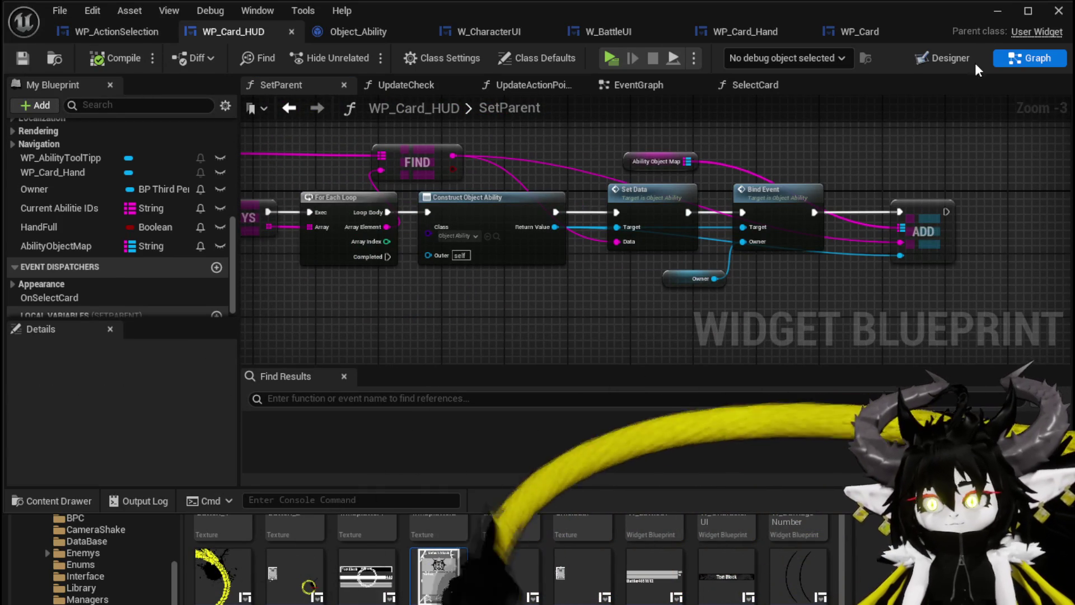
left_click(997, 11)
left_click(354, 53)
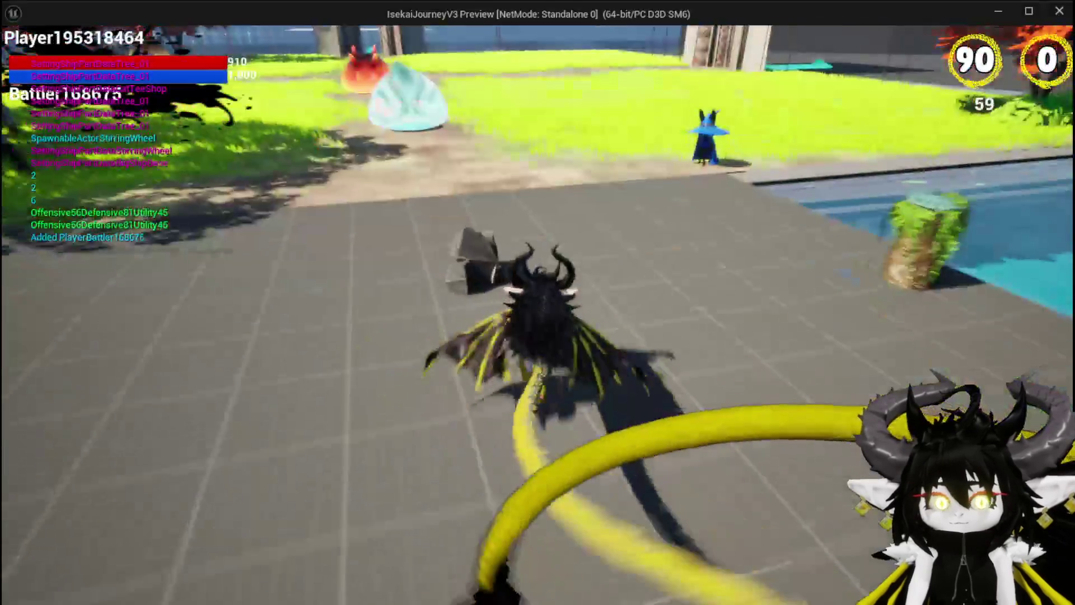
- Walk into the slime to trigger combat, check the magenta ability prints, then stop play
key("w")
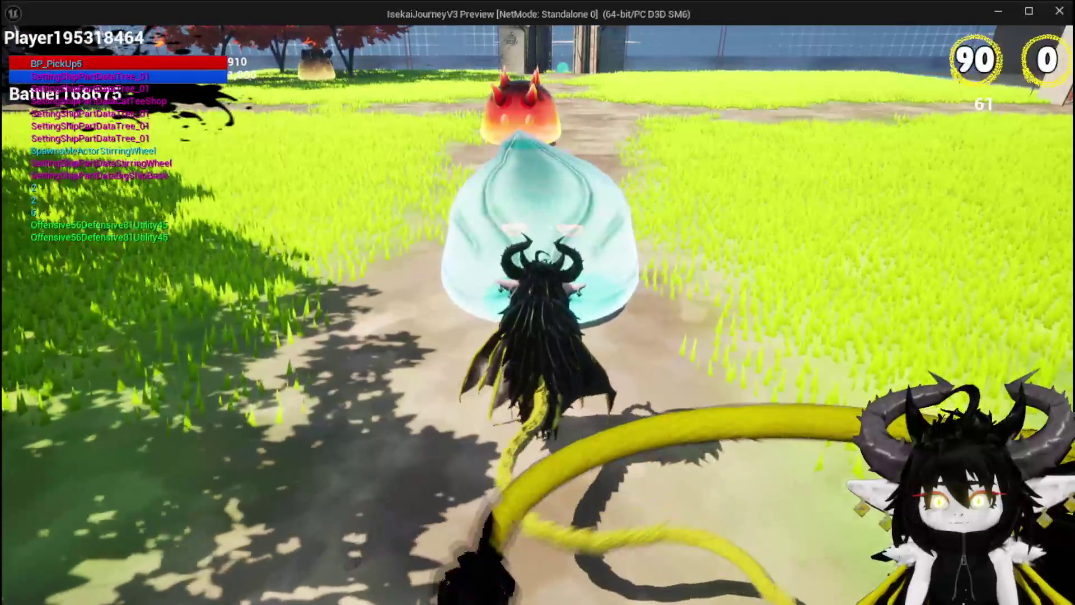
key("w")
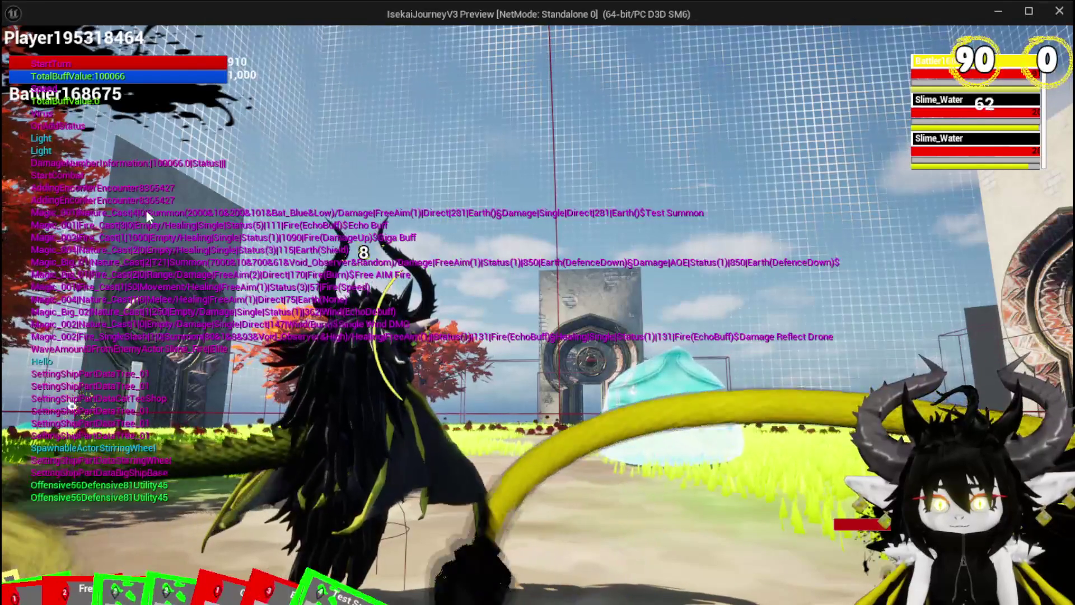
key("alt+Tab")
key("Escape")
key("ctrl+s")
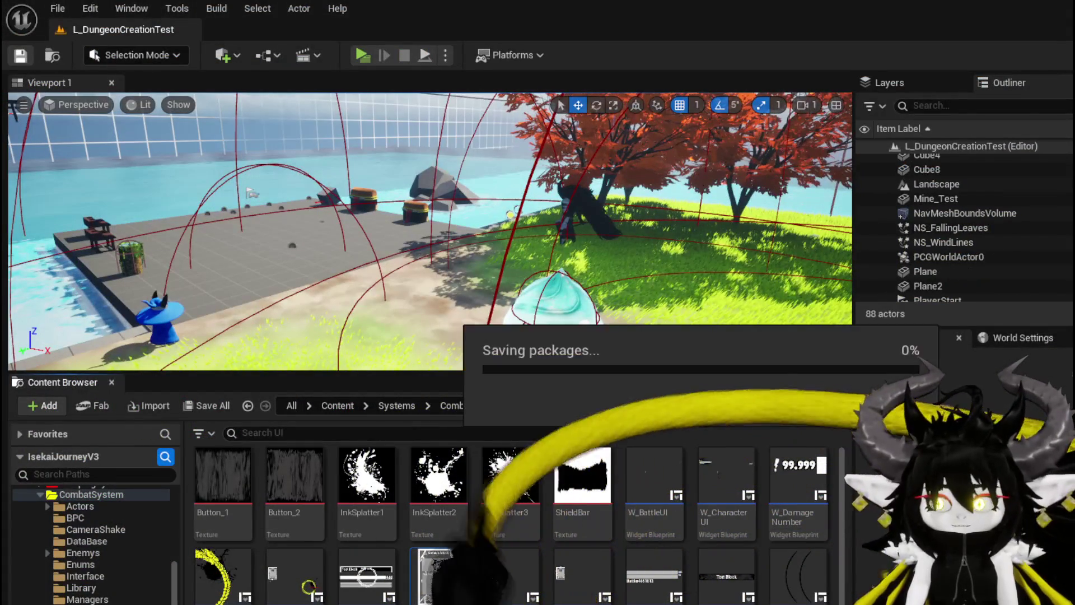
key("alt+Tab")
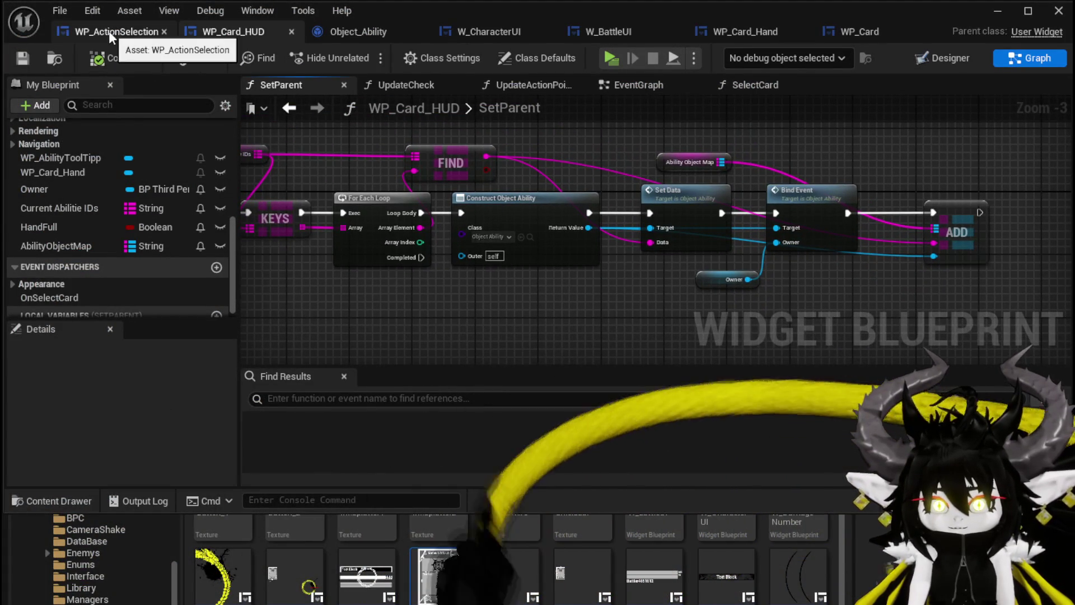
- In Object_Ability's SetData, move Print String aside and discard a stray pasted Gate node
left_click(361, 34)
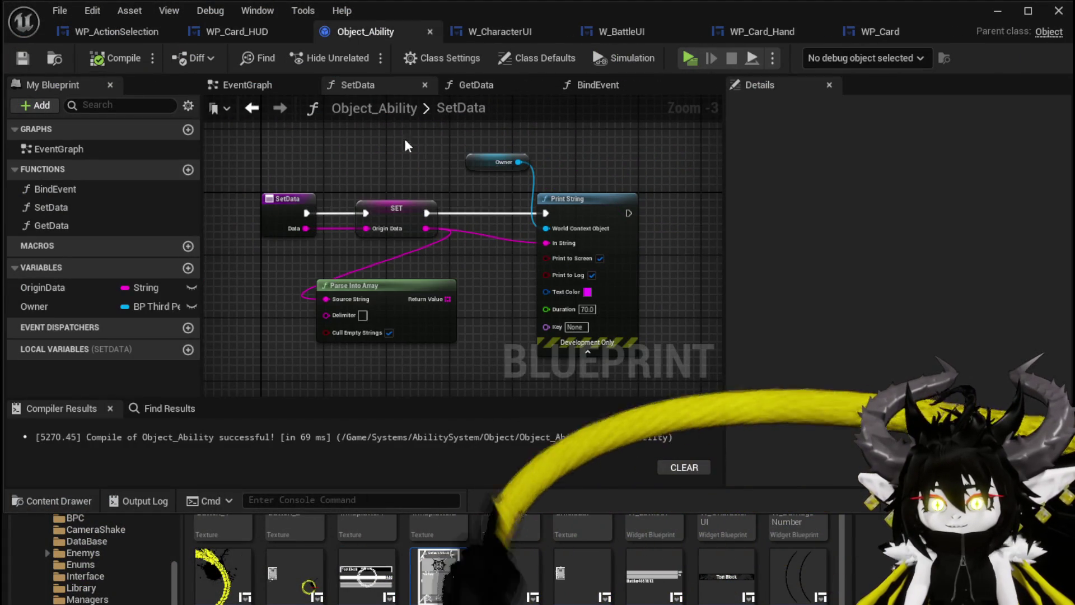
scroll(487, 218, "up", 2)
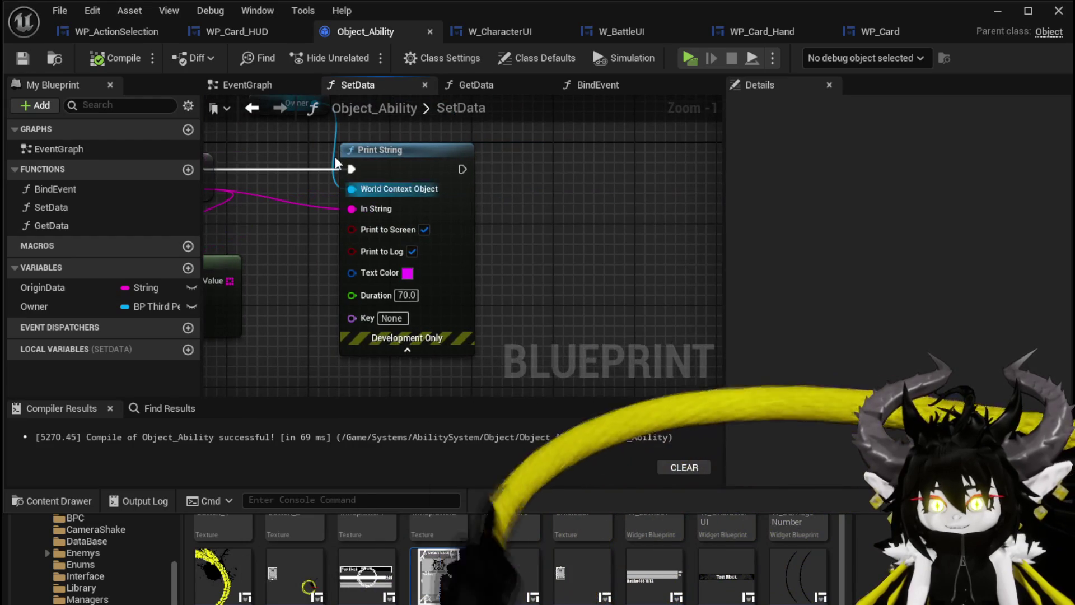
left_click_drag(336, 163, 610, 165)
key("ctrl+v")
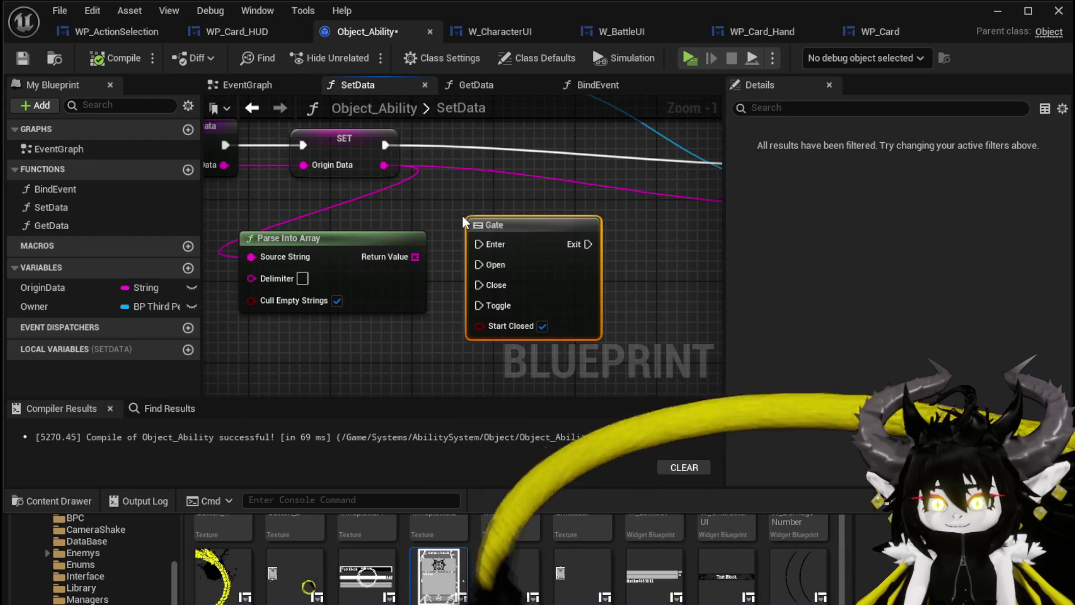
key("Delete")
- Add four GET nodes wired to Parse Into Array's Return Value
left_click_drag(415, 256, 452, 200)
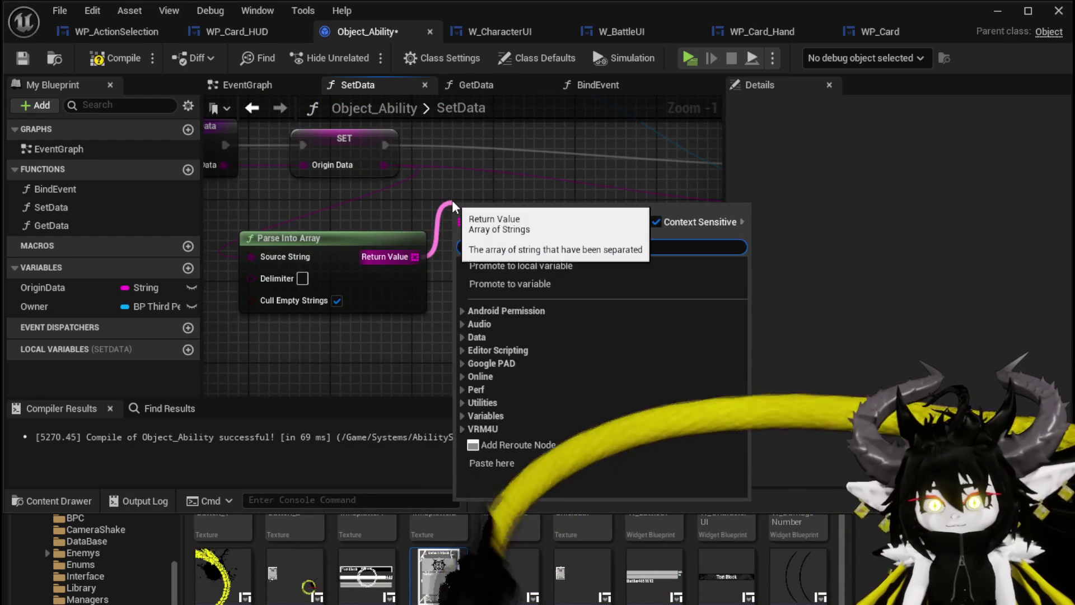
type("get")
left_click(522, 310)
type("get")
mouse_move(415, 257)
left_mouse_down()
mouse_move(483, 286)
mouse_move(503, 273)
left_mouse_up()
left_click(553, 395)
mouse_move(415, 256)
left_mouse_down()
mouse_move(479, 318)
mouse_move(508, 325)
left_mouse_up()
type("get")
left_click(542, 411)
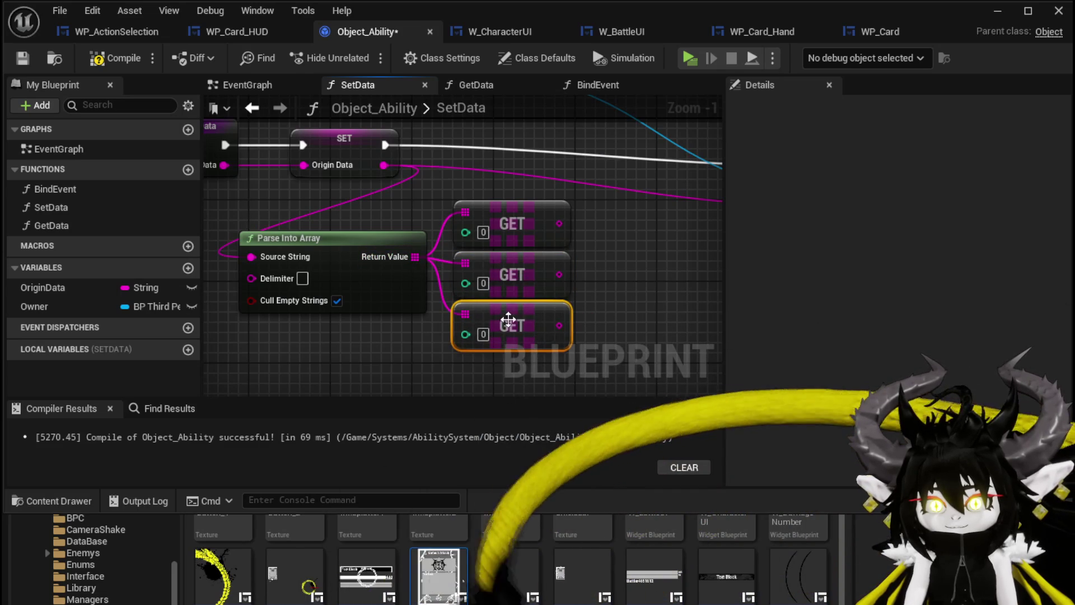
mouse_move(417, 257)
left_mouse_down()
mouse_move(456, 314)
mouse_move(449, 282)
left_mouse_up()
type("get")
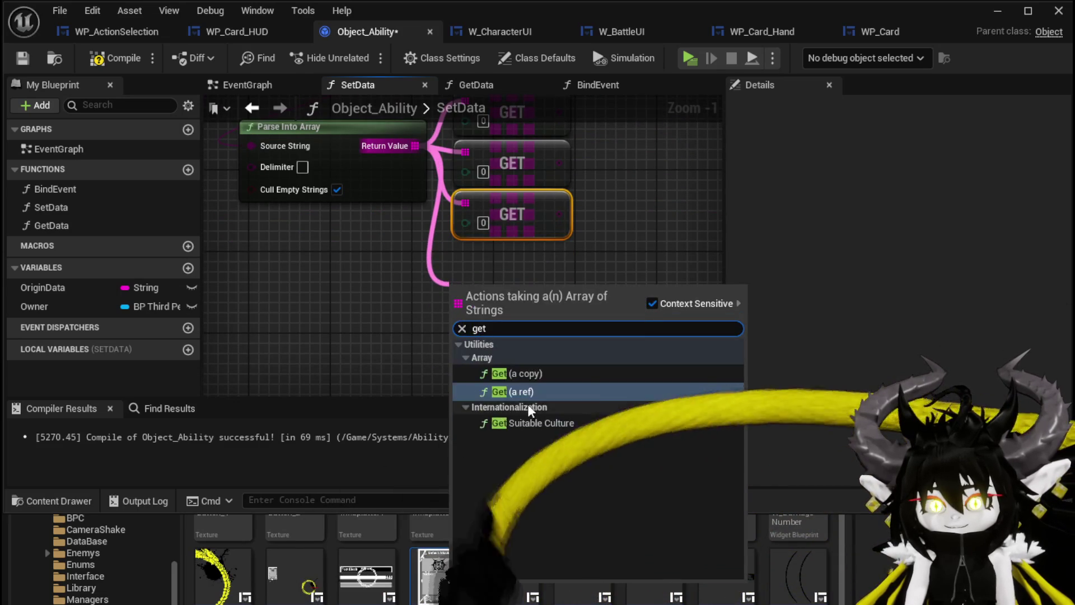
left_click(528, 403)
- Frame the GET nodes and select GET [0] for labelling
left_click_drag(508, 321, 429, 410)
left_click_drag(412, 210, 402, 173)
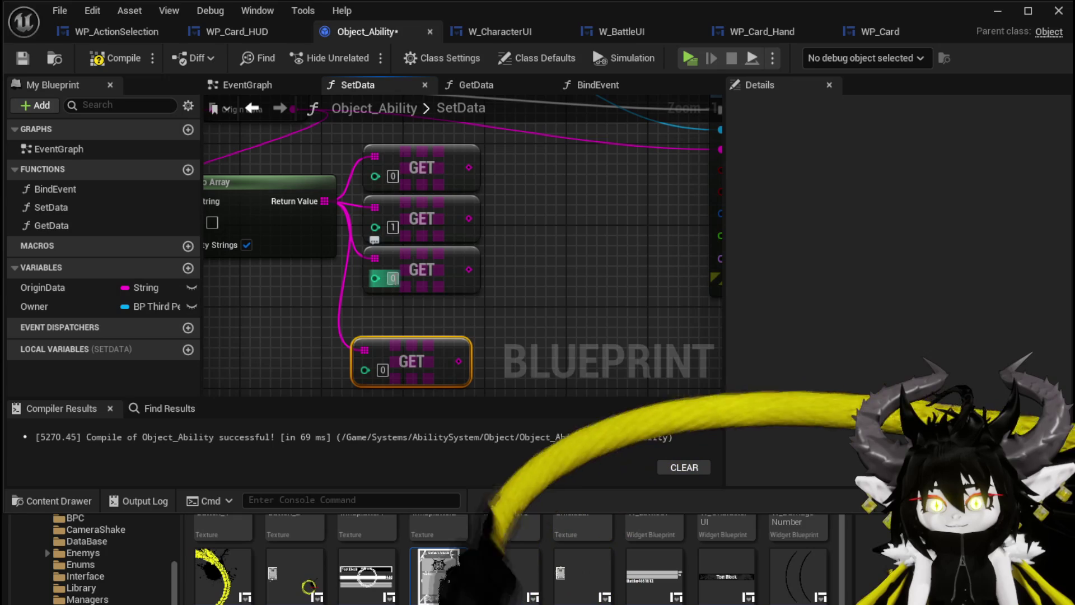
left_click_drag(458, 312, 468, 253)
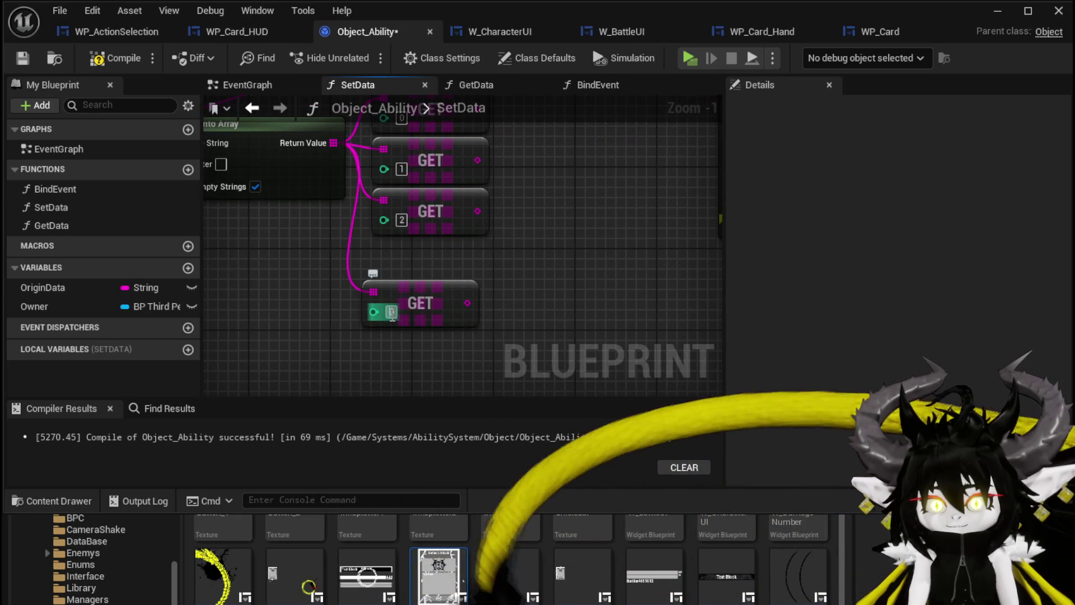
left_click_drag(449, 185, 446, 319)
mouse_move(442, 233)
left_mouse_down()
mouse_move(450, 202)
mouse_move(473, 204)
left_mouse_up()
left_click(443, 224)
- Comment GET [0] as 'Anim' and GET [1] as 'VFX'
type("cAnim")
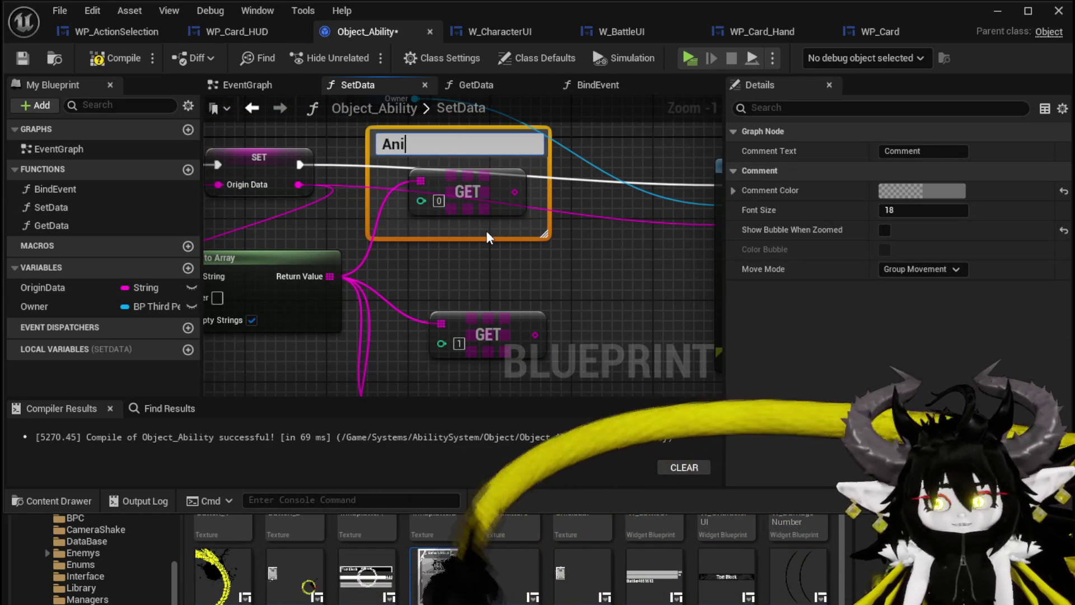
key("Return")
left_click(466, 325)
type("c")
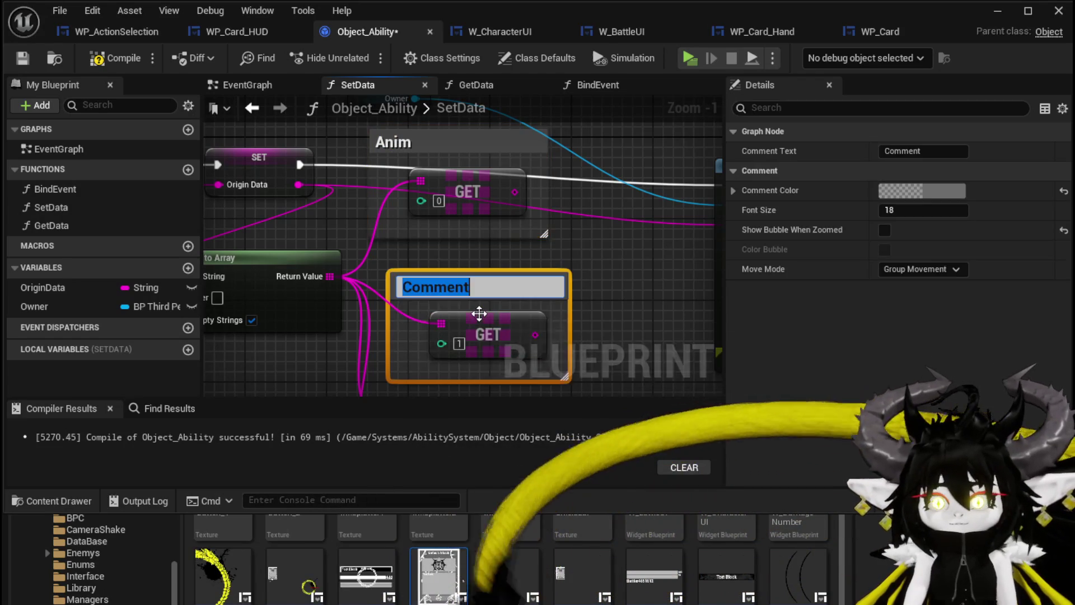
type("X")
key("BackSpace")
key("BackSpace")
type("FX")
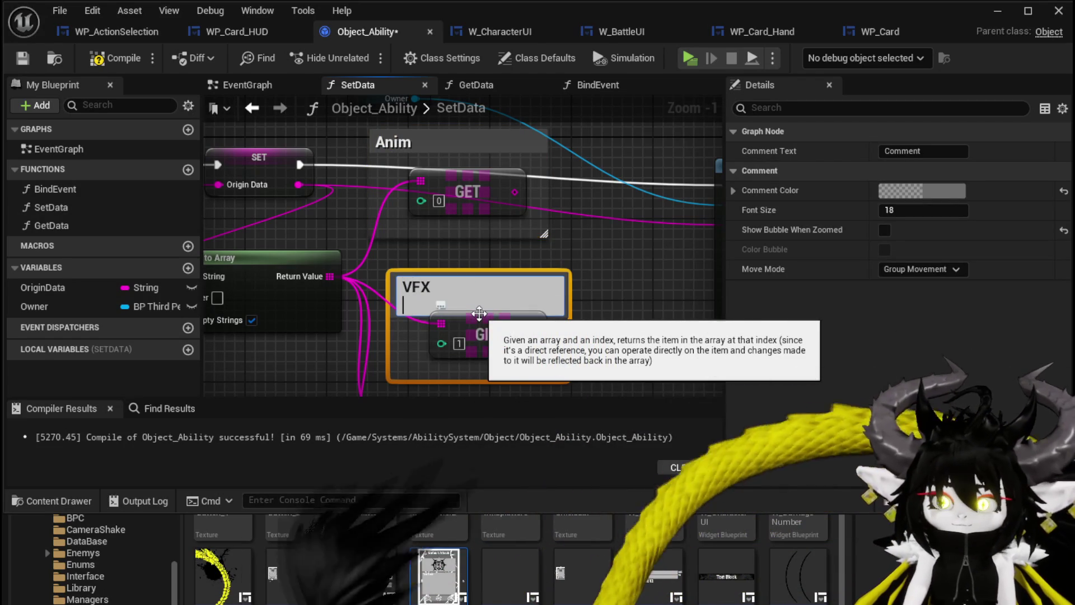
left_click(488, 265)
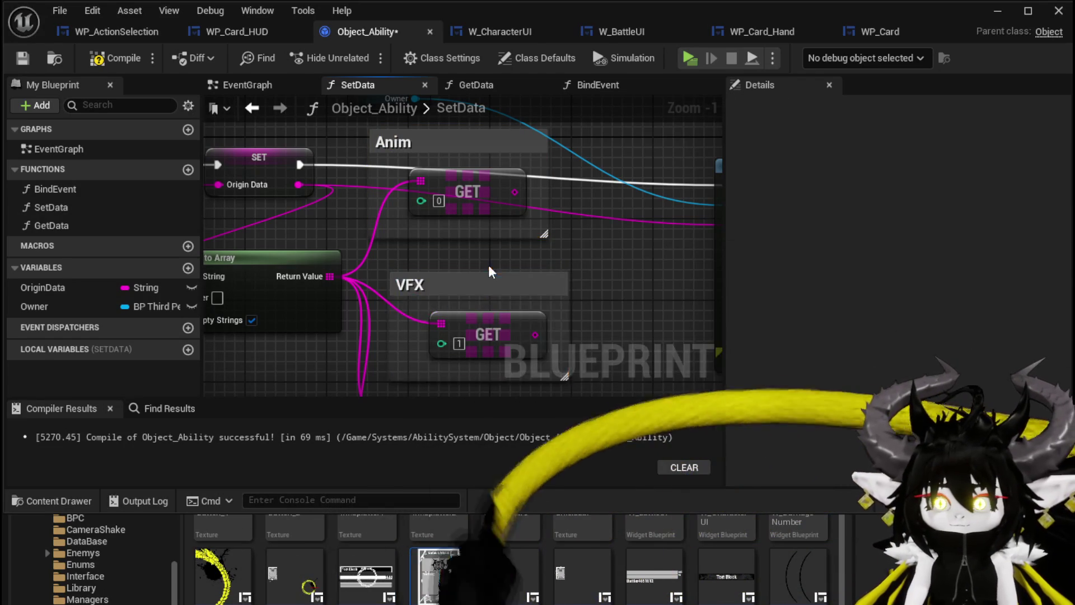
left_click(491, 291)
- Move GET [3] lower, then comment GET [2] as 'AP' and GET [3] as 'MP'
scroll(482, 268, "down", 5)
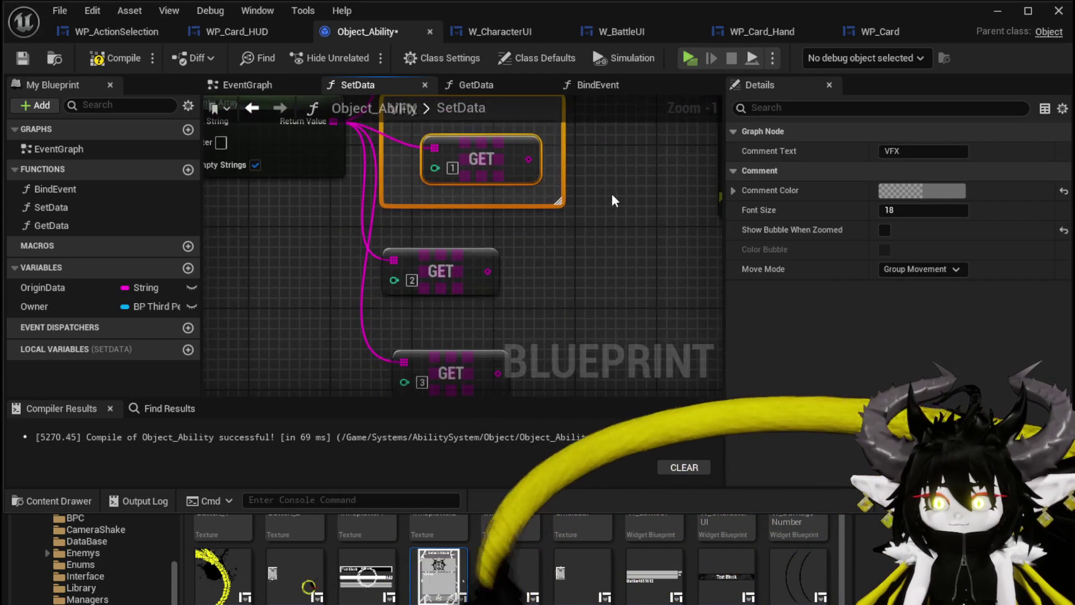
left_click(469, 217)
left_click_drag(419, 276, 430, 327)
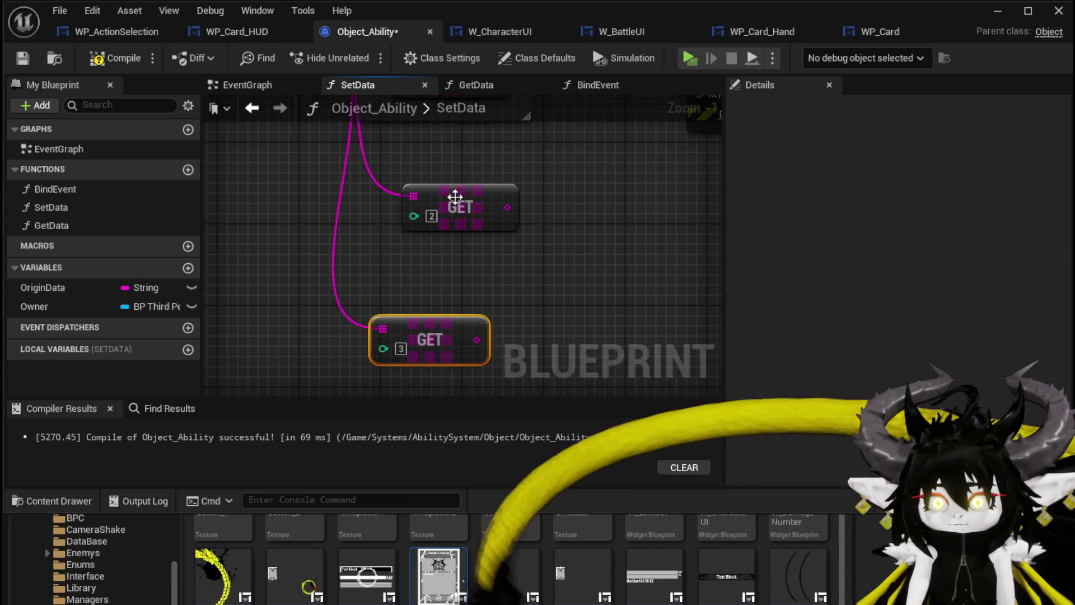
left_click(481, 217)
type("c")
type("AP")
key("Return")
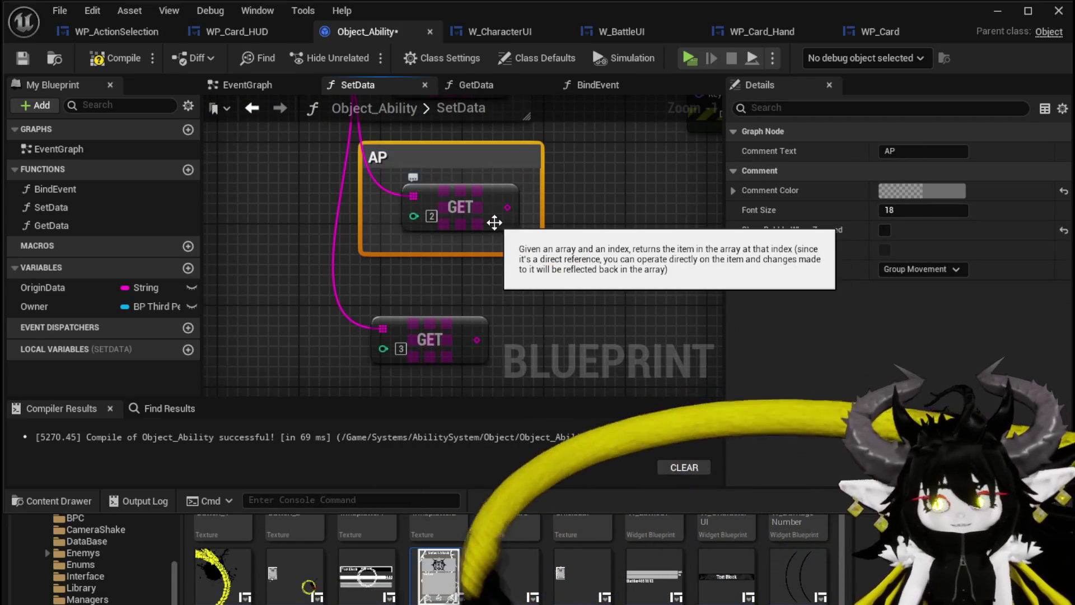
left_click(425, 339)
type("c")
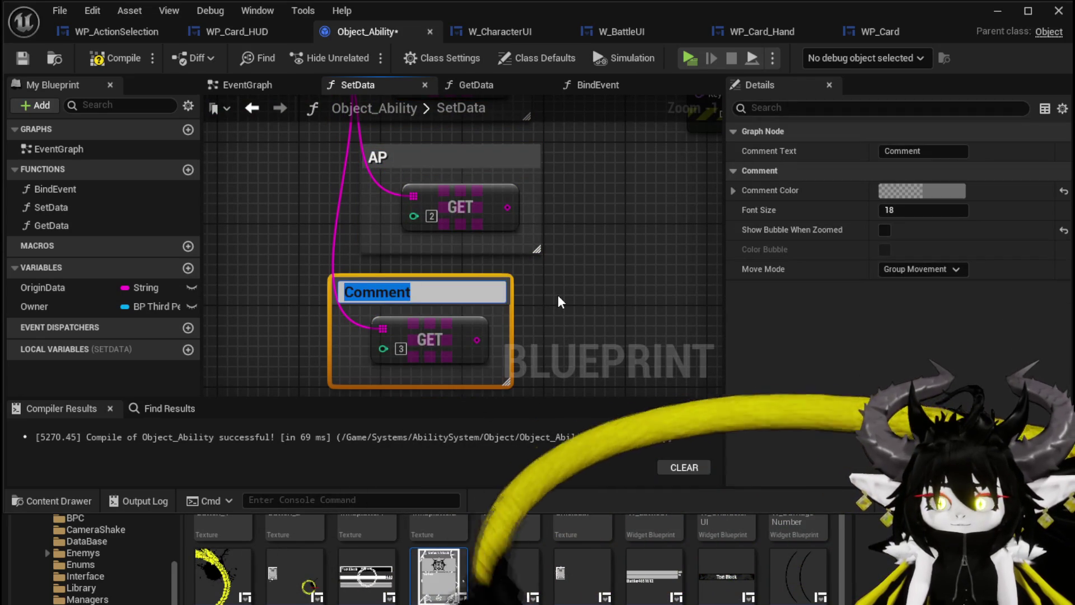
type("MP")
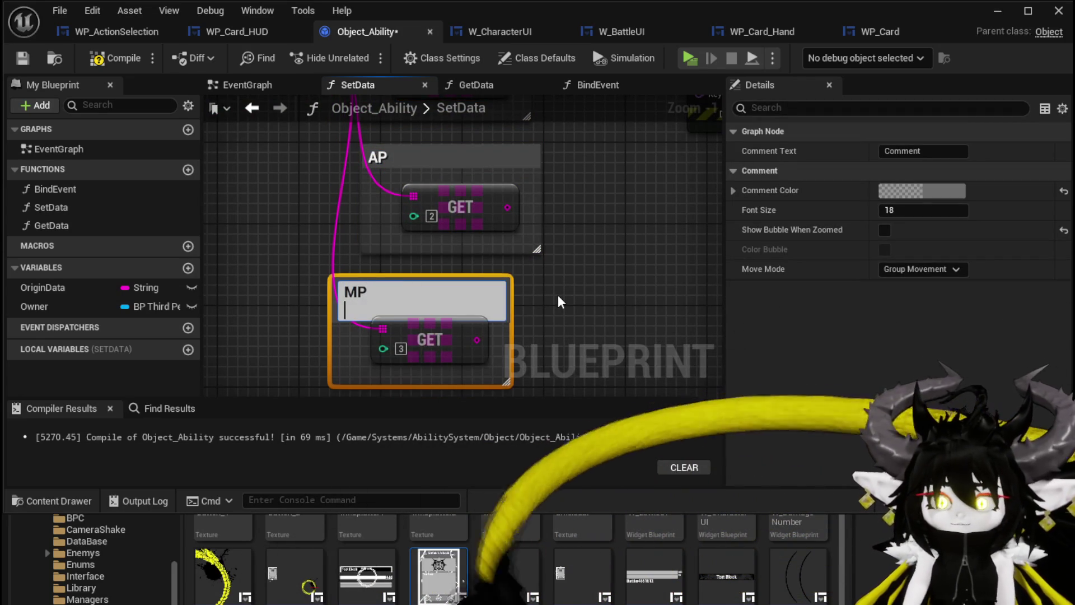
- Add another GET node from the array and copy-paste GET pairs to create several more
mouse_move(334, 183)
left_mouse_down()
mouse_move(348, 414)
mouse_move(419, 17)
mouse_move(374, 315)
mouse_move(385, 278)
mouse_move(383, 317)
left_mouse_up()
type("get")
key("Return")
scroll(479, 292, "down", 3)
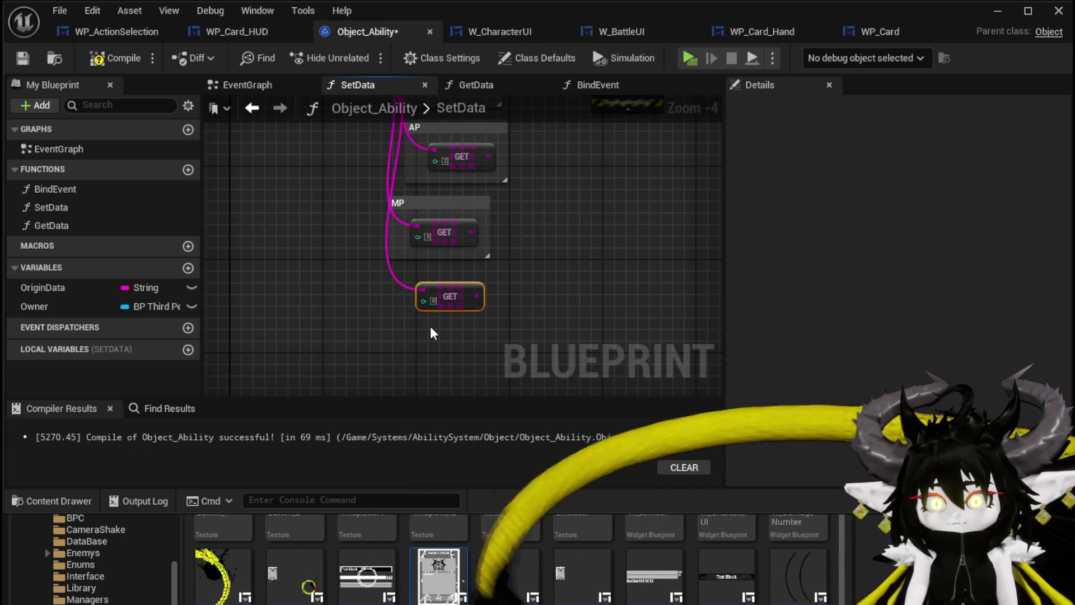
left_click_drag(404, 355, 504, 283)
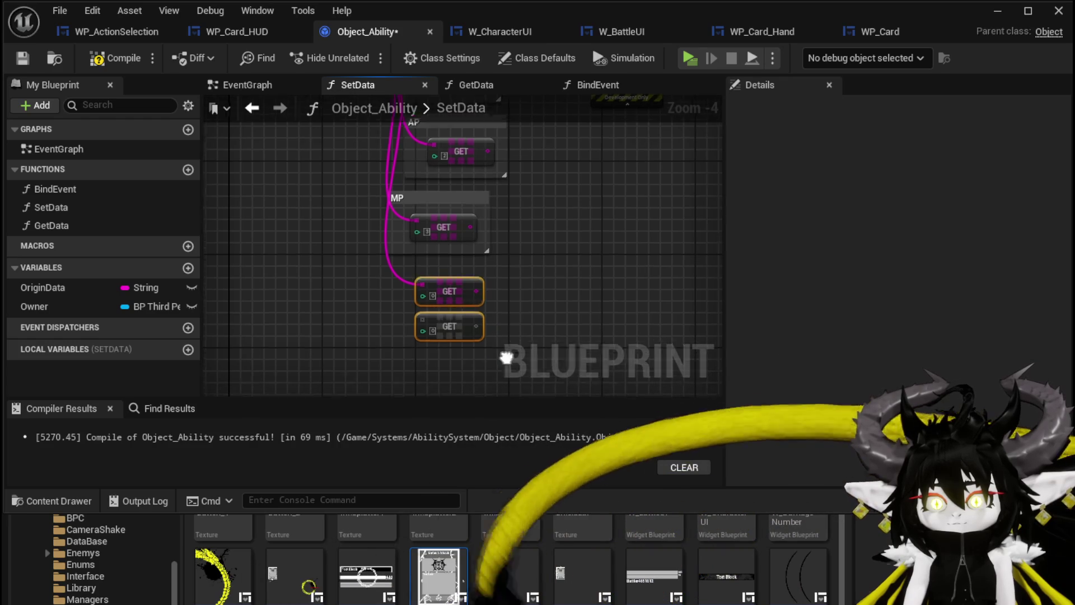
key("ctrl+c")
key("ctrl+v")
left_click_drag(357, 336, 476, 187)
key("ctrl+c")
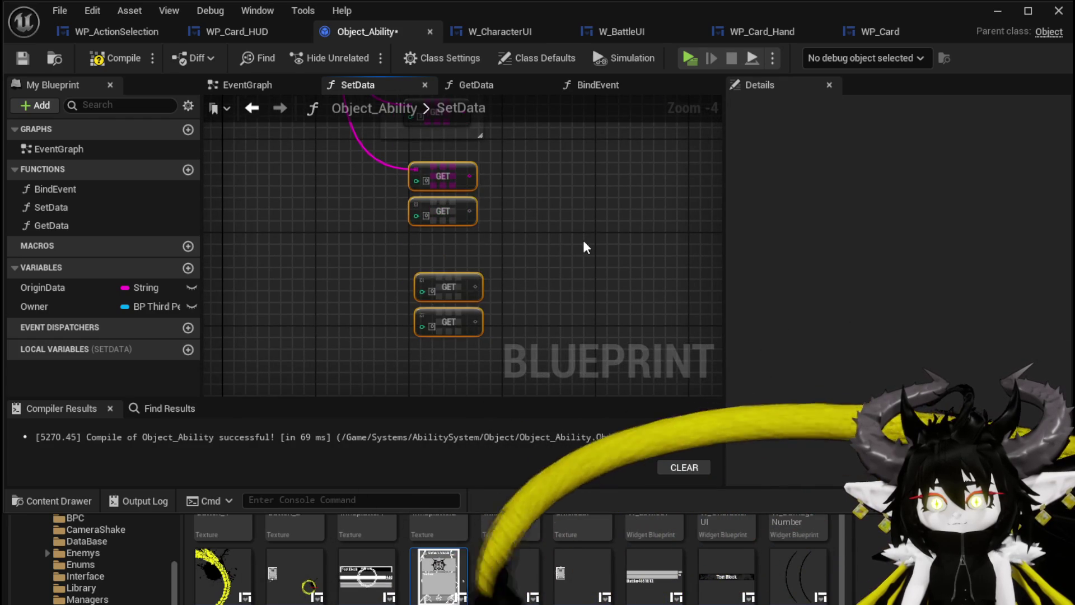
scroll(583, 239, "down", 4)
key("ctrl+v")
scroll(538, 302, "up", 3)
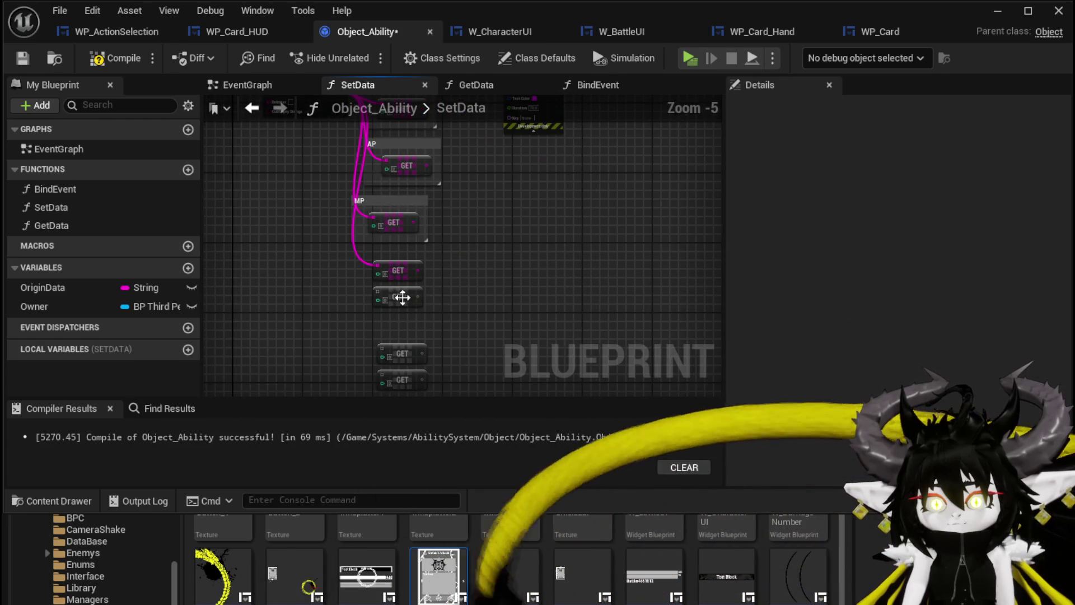
- Comment the next GET nodes as 'MovementSystem' and 'Damage/Healing'
left_click(403, 274)
type("c")
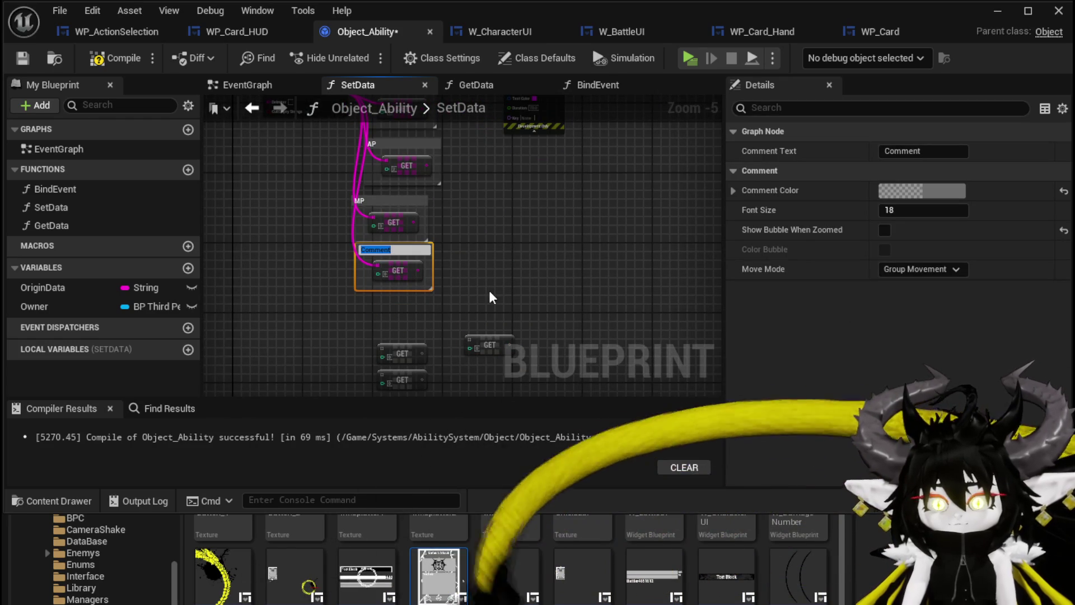
type("Movement")
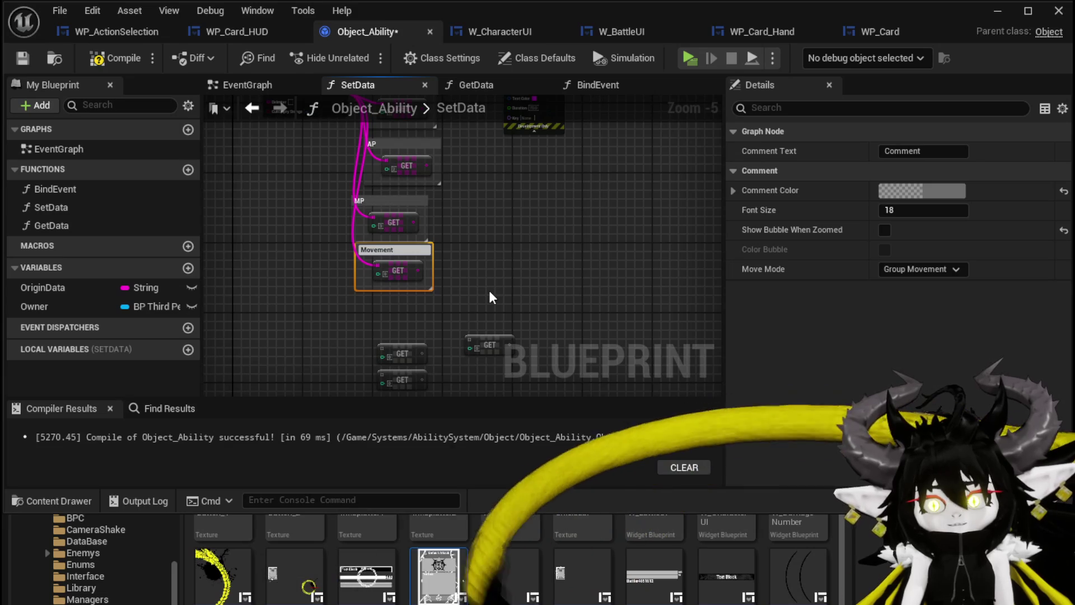
type("System")
key("Return")
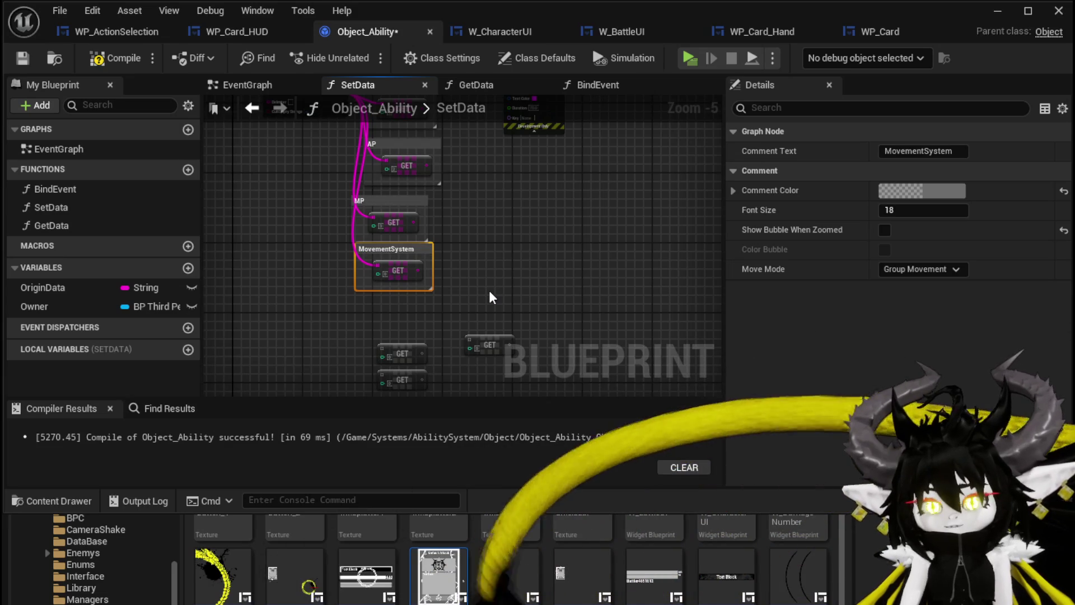
left_click_drag(472, 282, 498, 252)
left_click(502, 262)
left_click_drag(425, 338, 444, 262)
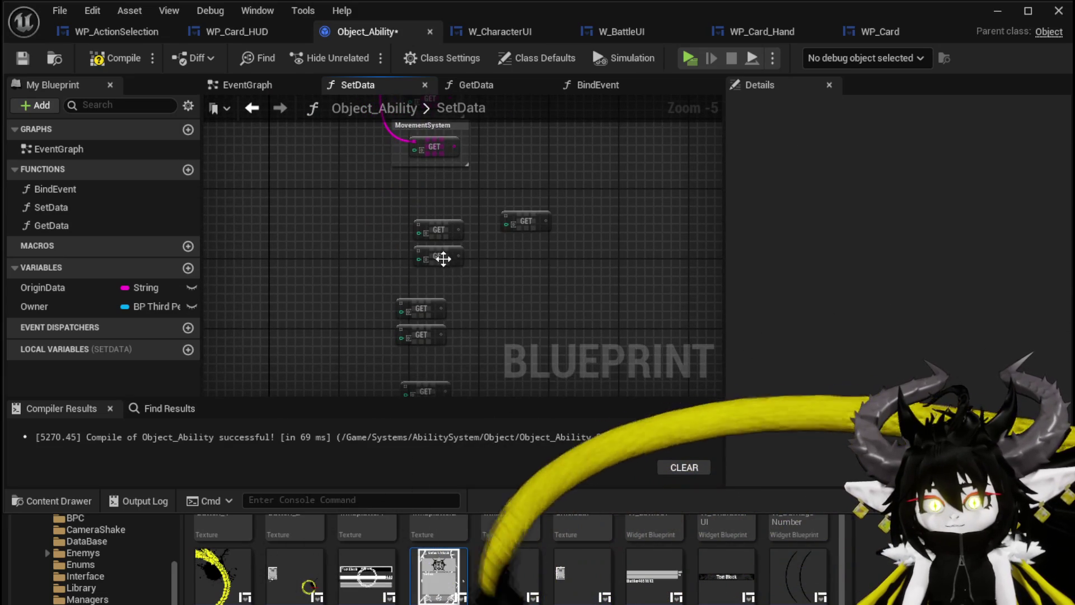
left_click_drag(524, 221, 434, 197)
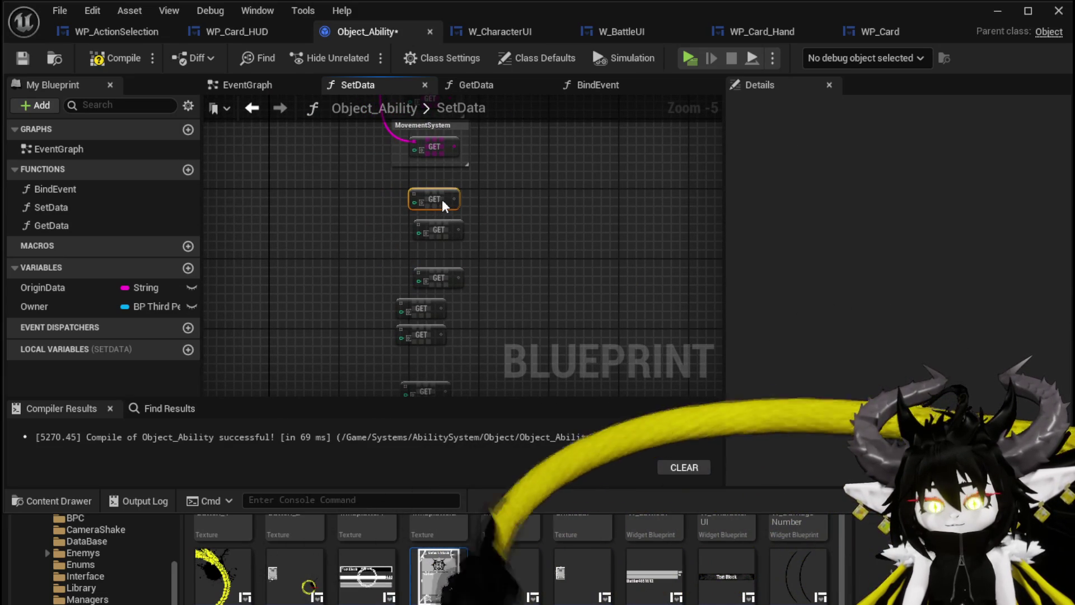
type("cDamage")
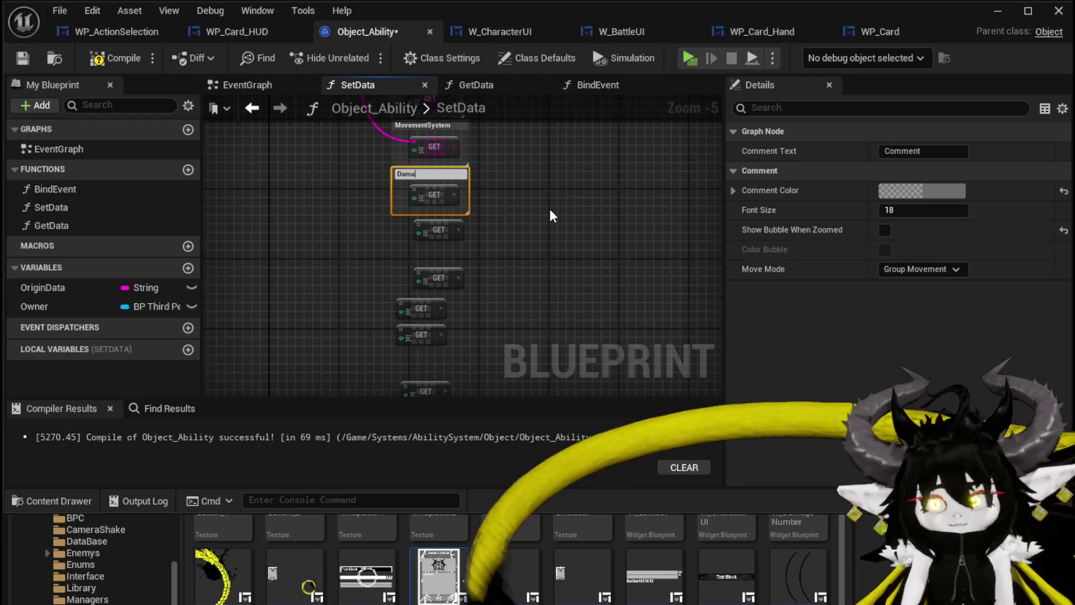
type("/H")
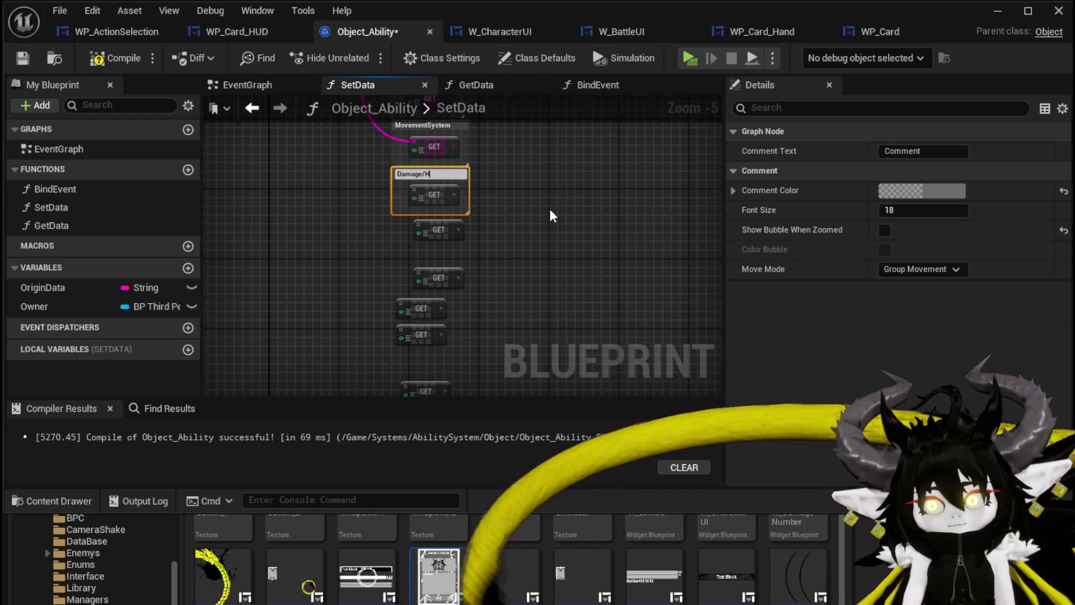
type("ealing")
key("Return")
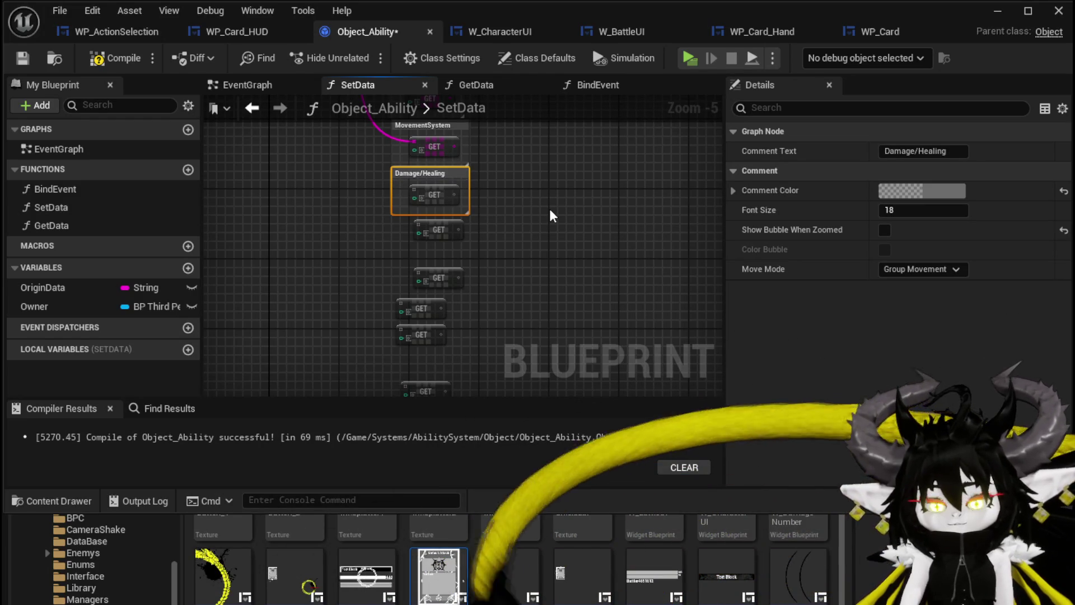
- Select the four remaining unlabelled GET nodes plus one more into a group
left_click_drag(331, 372, 404, 255)
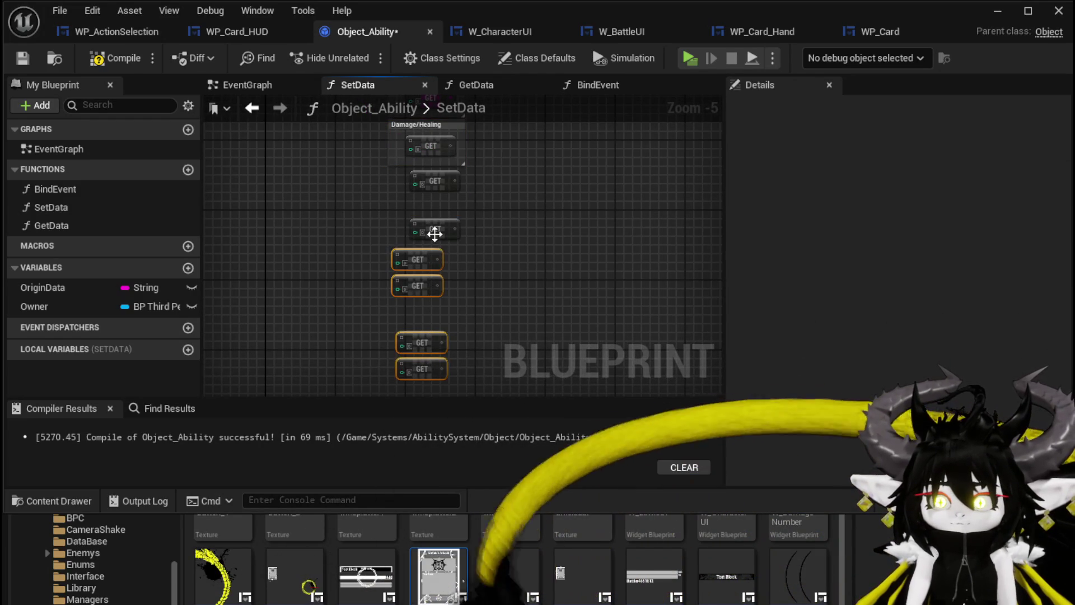
left_click(440, 188, "ctrl")
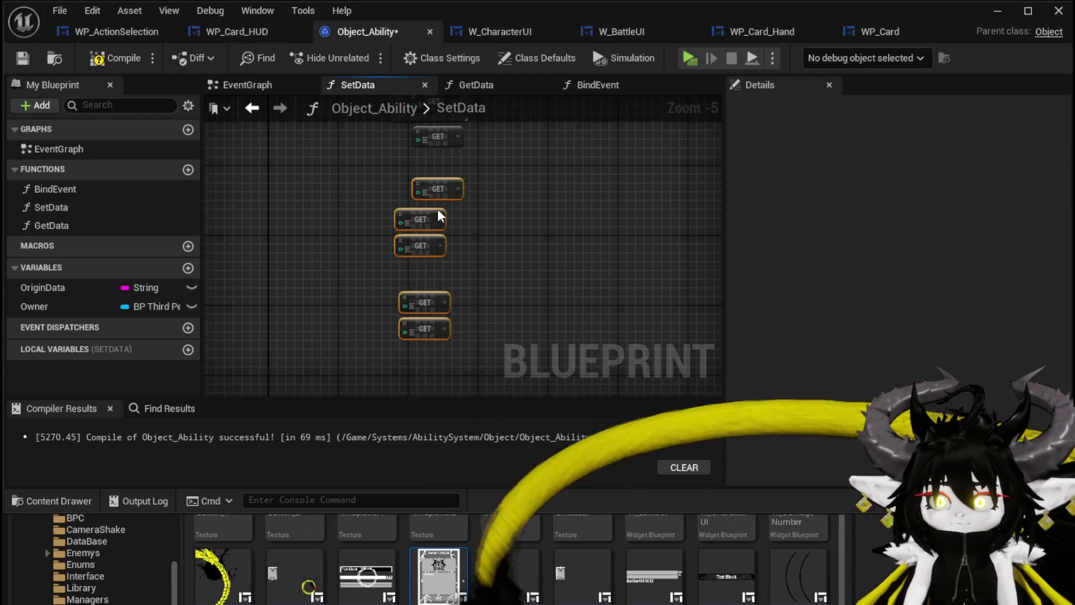
scroll(448, 188, "up", 3)
- Comment two more GET nodes as 'TargetingSystem' and 'Direct/Status'
left_click_drag(442, 205, 439, 244)
type("c")
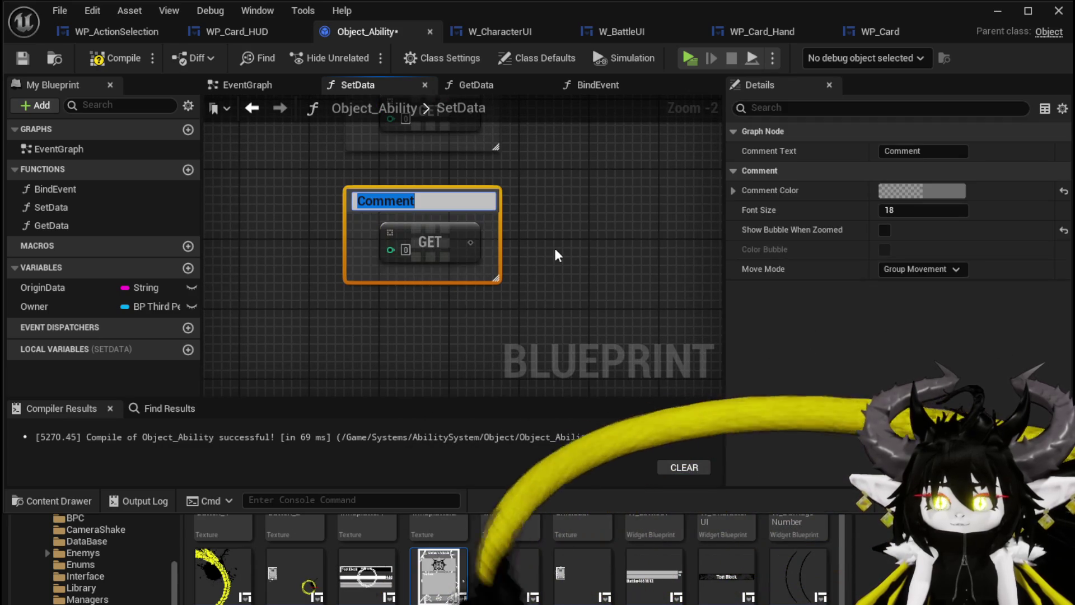
type("Targetu")
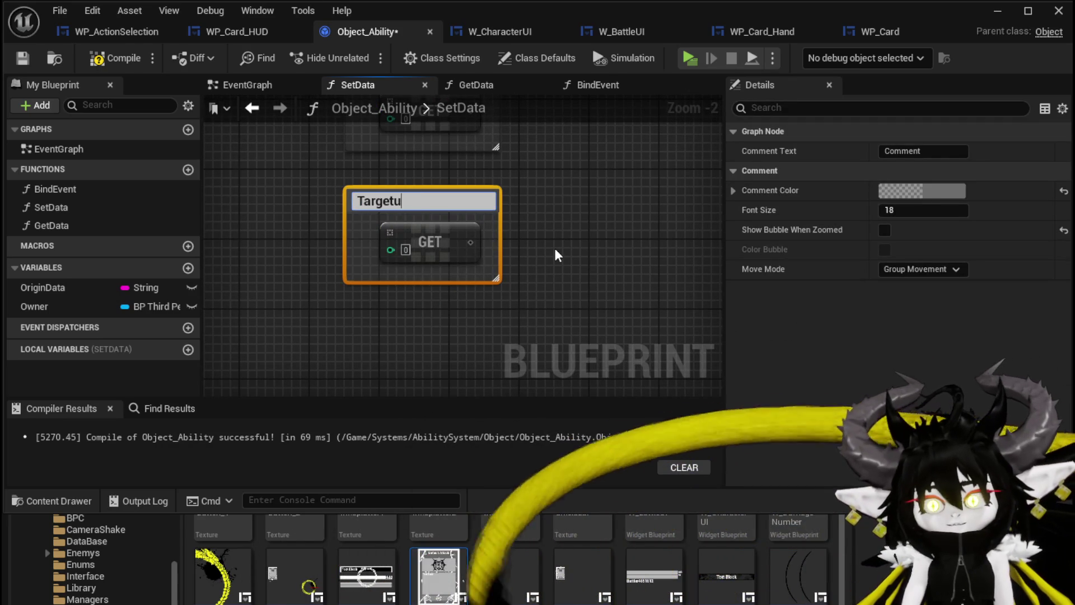
key("BackSpace")
type("ingSystem")
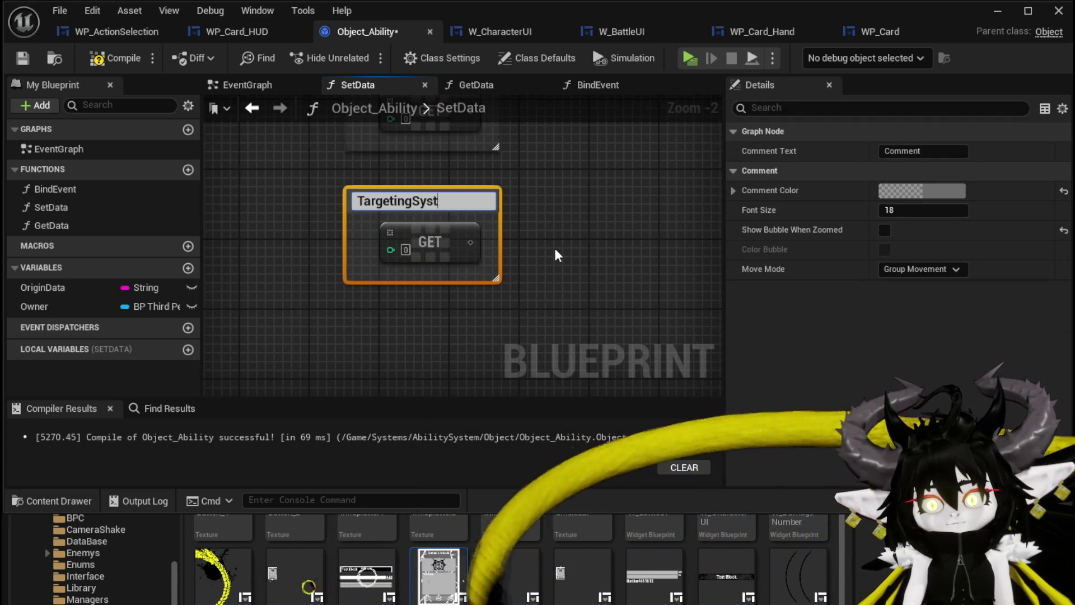
key("Return")
scroll(558, 256, "down", 3)
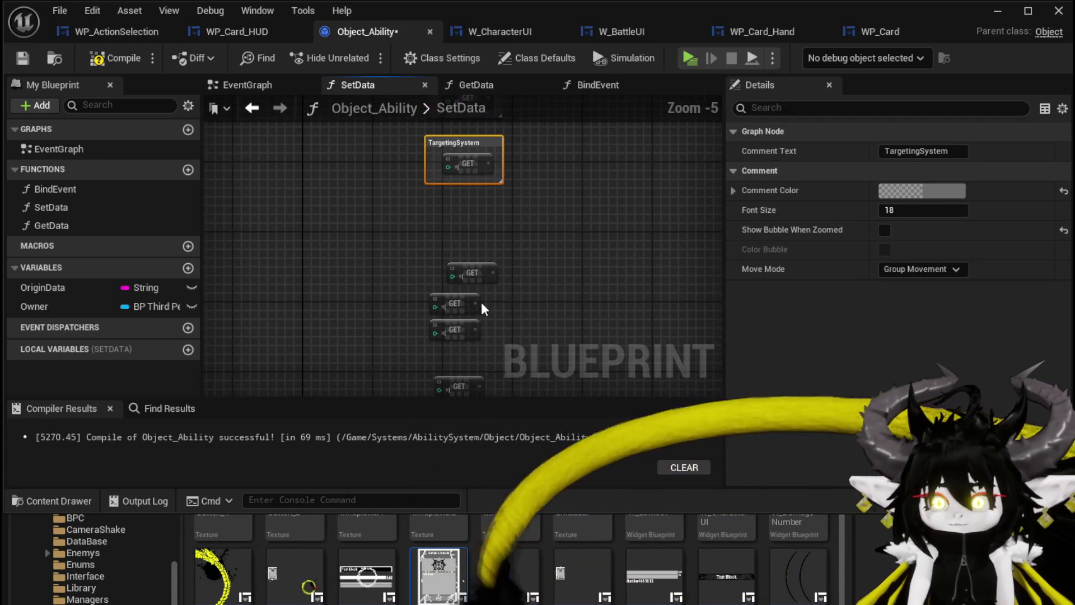
left_click(467, 234)
type("c")
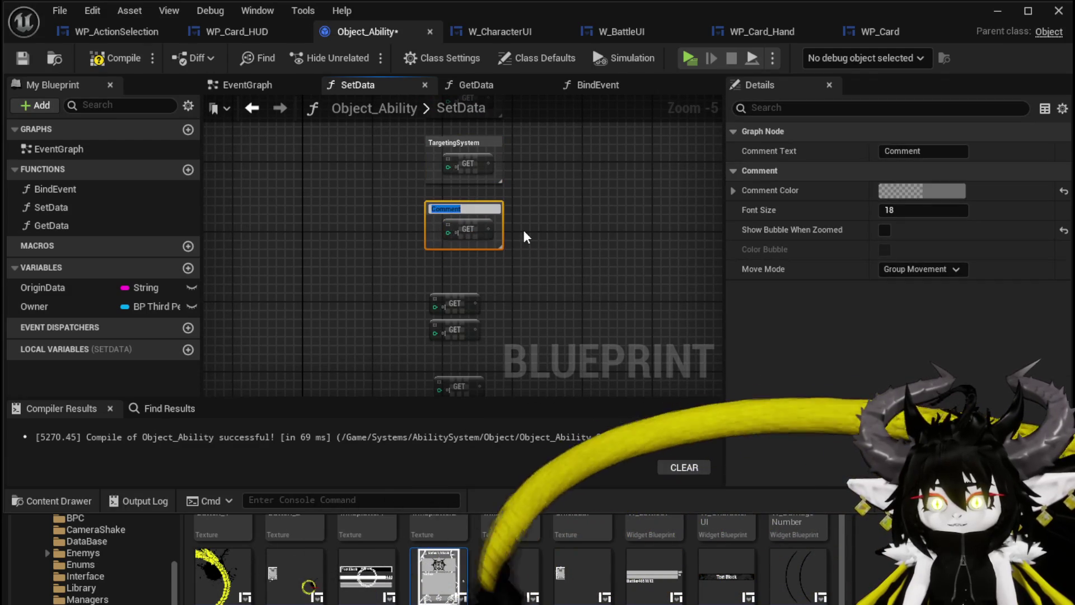
type("Direct/Sta")
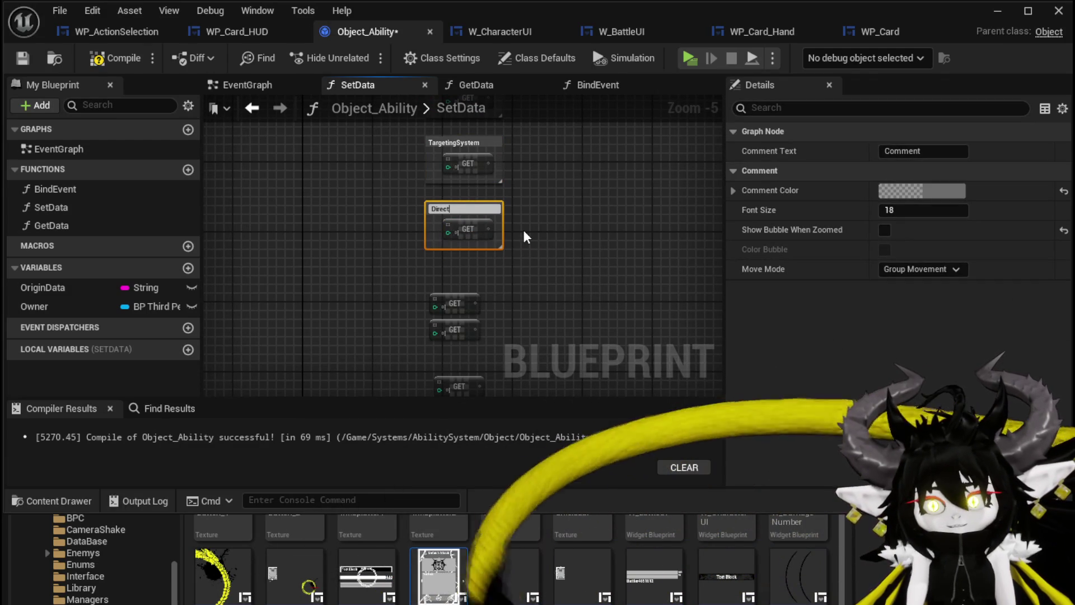
type("tus")
key("Return")
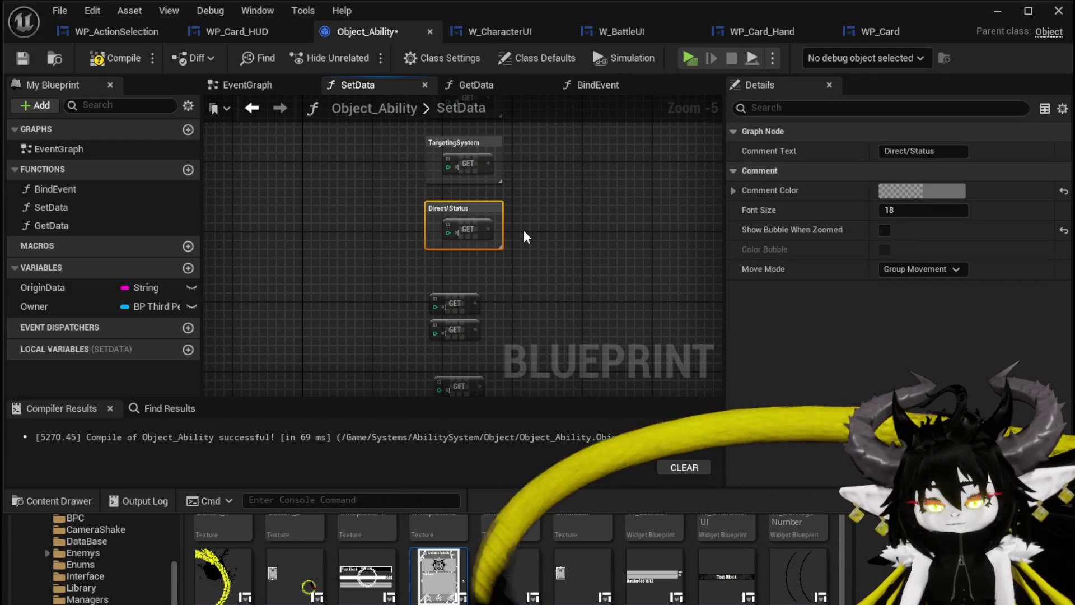
- Move the lower GET node under Direct/Status, comment it 'Value', and select the next one
scroll(523, 233, "up", 2)
left_click_drag(401, 345, 408, 314)
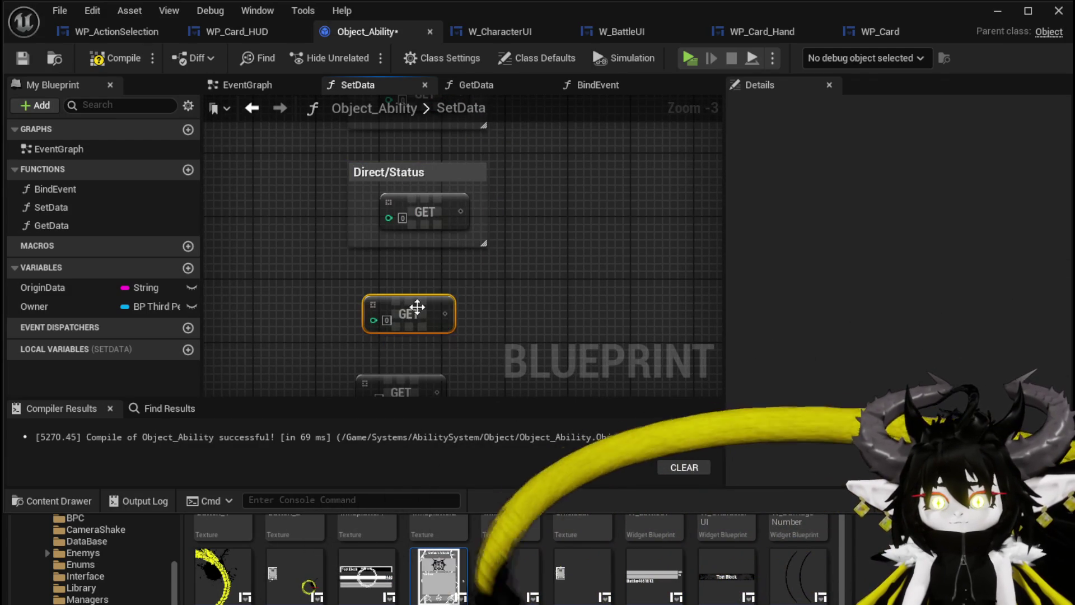
type("cValue")
key("Return")
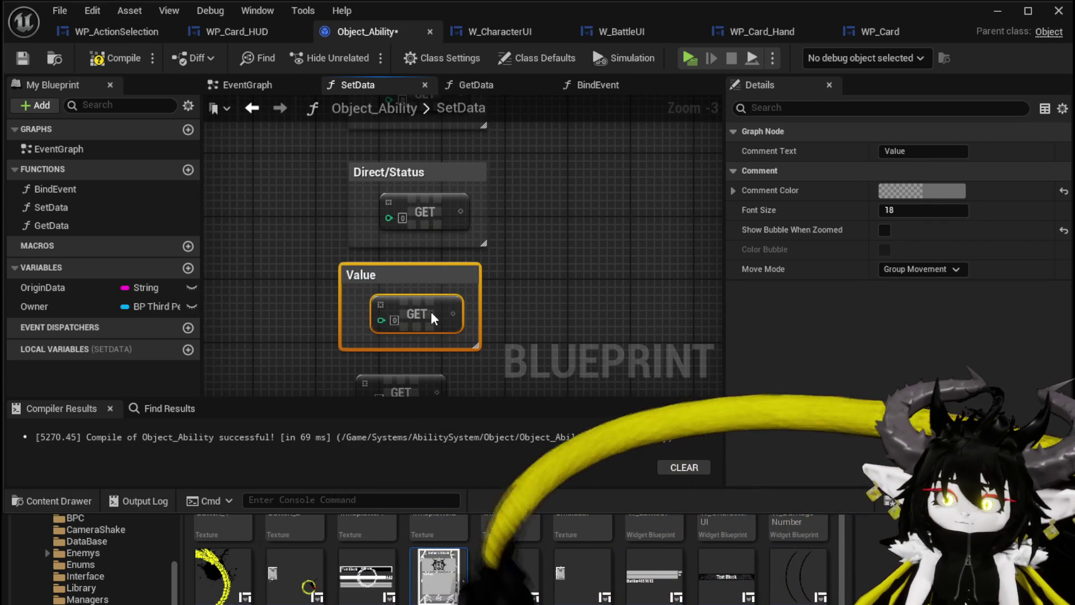
scroll(577, 308, "down", 1)
left_click_drag(579, 307, 550, 184)
left_click(421, 237)
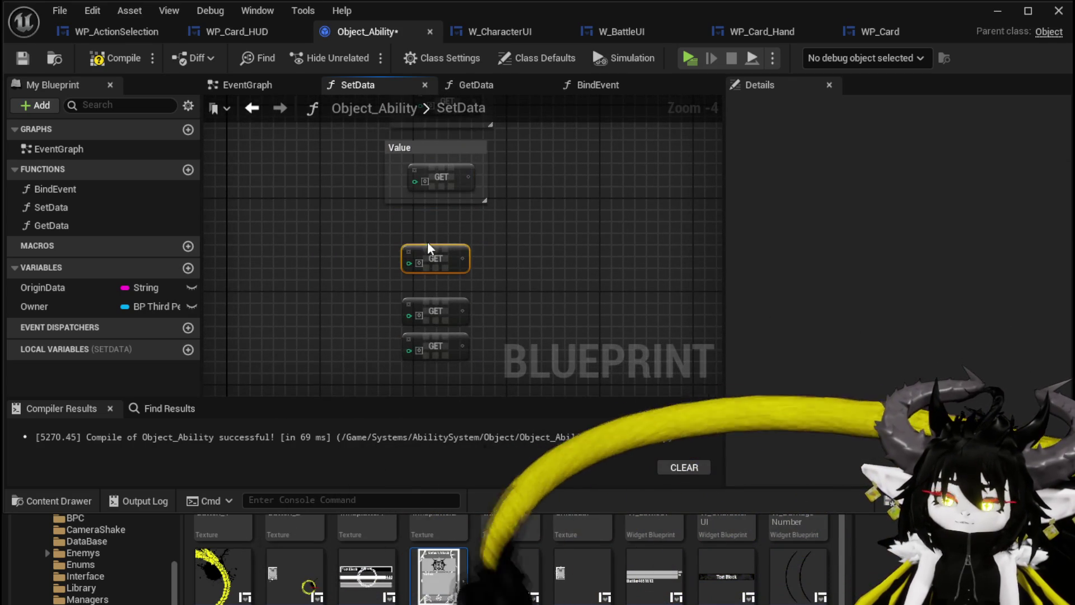
scroll(408, 269, "up", 10)
- Wire the parsed string array into the Damage/Healing, TargetingSystem and Direct/Status GET nodes
mouse_move(404, 195)
left_mouse_down()
mouse_move(404, 260)
mouse_move(417, 180)
left_mouse_up()
left_click_drag(419, 263, 495, 211)
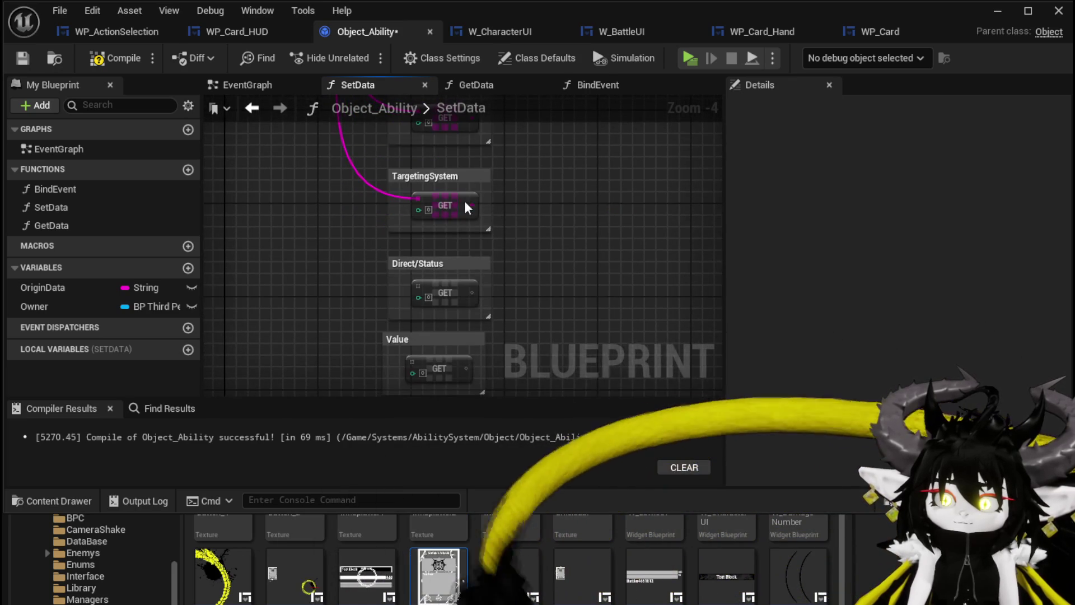
mouse_move(421, 278)
left_mouse_down()
mouse_move(487, 213)
mouse_move(443, 213)
mouse_move(434, 288)
left_mouse_up()
scroll(581, 233, "up", 2)
mouse_move(574, 251)
left_mouse_down()
mouse_move(599, 347)
mouse_move(566, 329)
mouse_move(542, 234)
left_mouse_up()
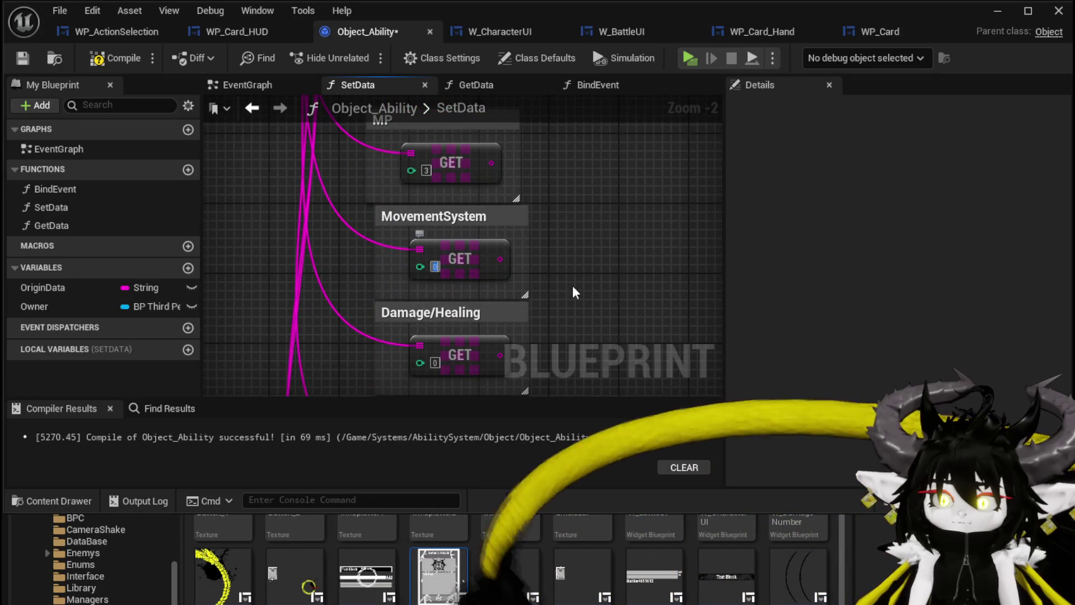
left_click_drag(456, 354, 462, 257)
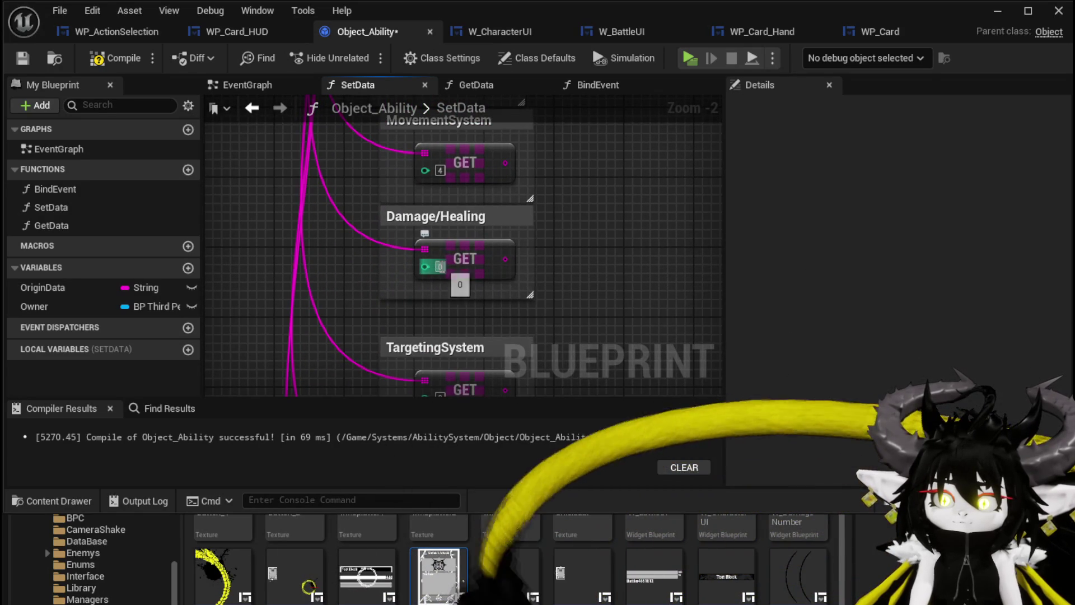
left_click_drag(434, 380, 433, 280)
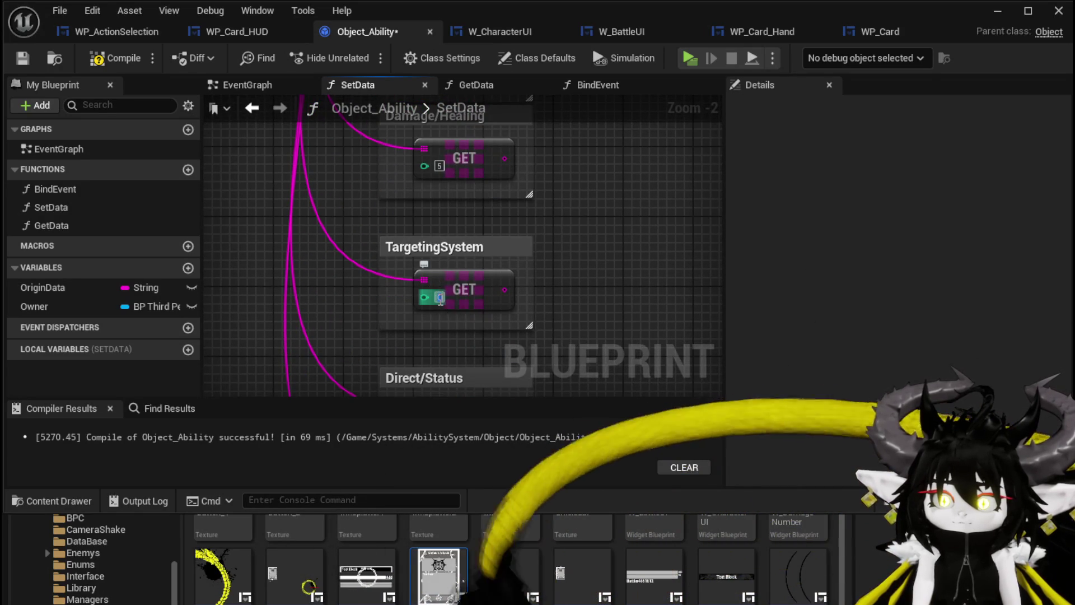
left_click_drag(651, 324, 658, 193)
- Set the Direct/Status GET index to 7 and the Value GET index to 8
left_click(446, 297)
type("7")
left_click_drag(623, 301, 626, 214)
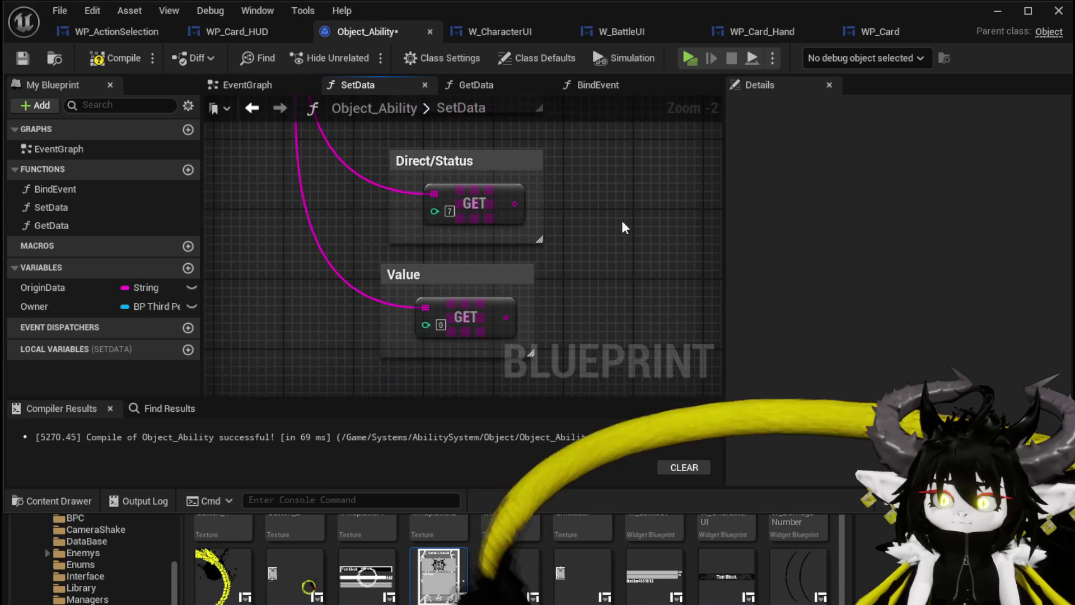
left_click(441, 325)
type("8")
key("Return")
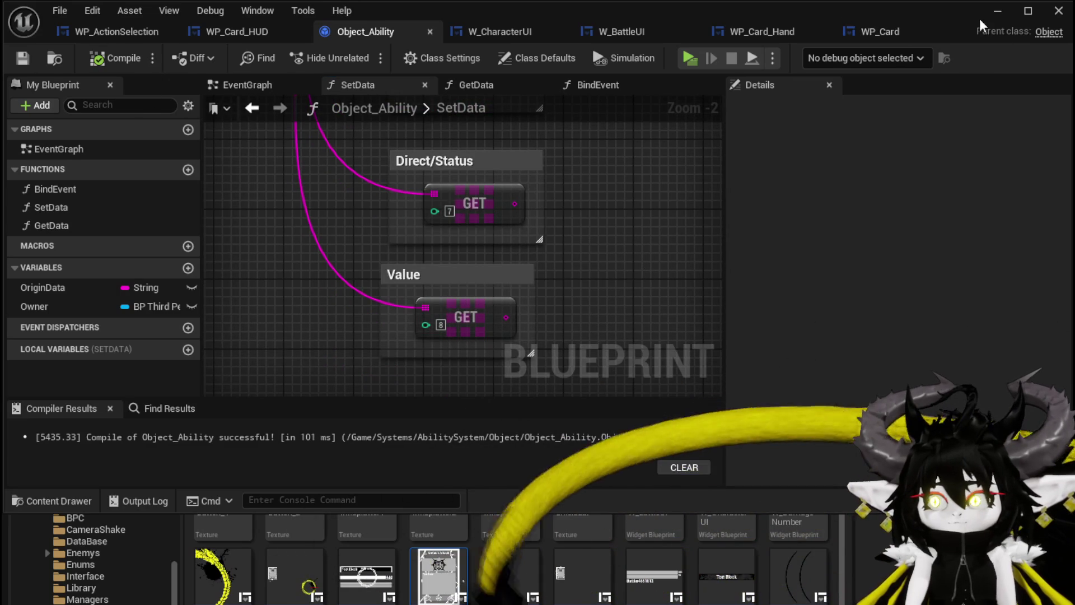
left_click(997, 11)
- Run Play-in-Editor, walk the character toward the slimes, then stop the session
left_click(363, 56)
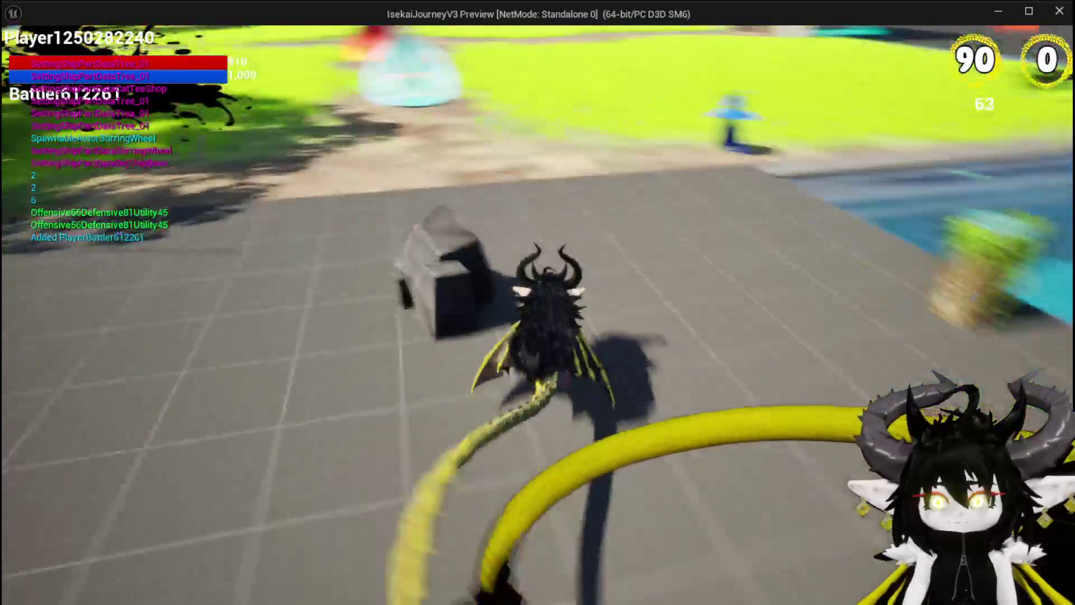
key("w")
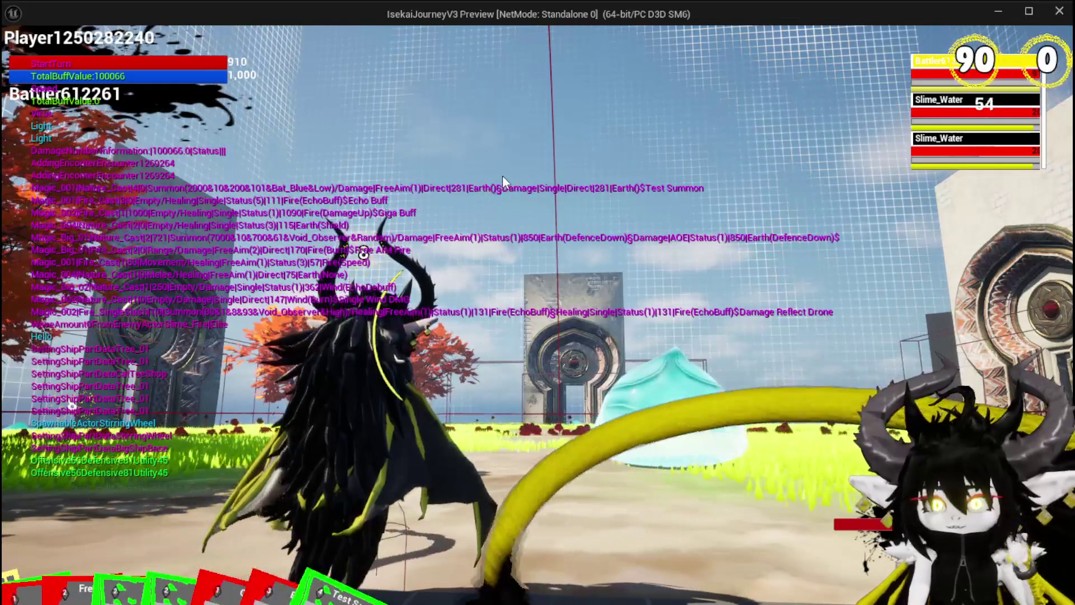
key("alt+Tab")
key("Escape")
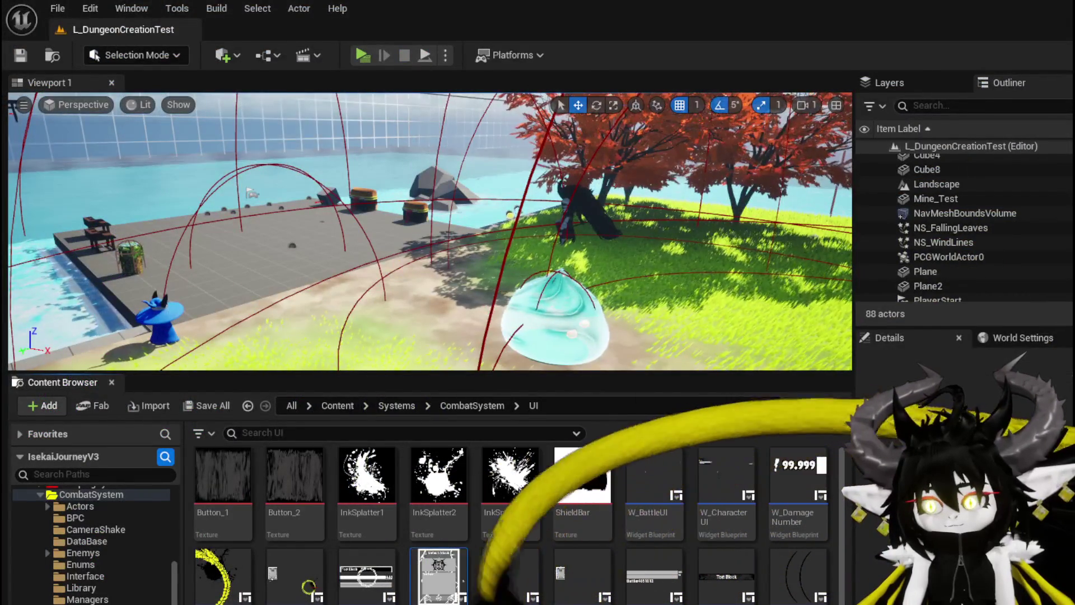
- Wrap the next GET node in an 'Element' comment, wire it to the array, and set index 9
key("alt+Tab")
left_click(455, 259)
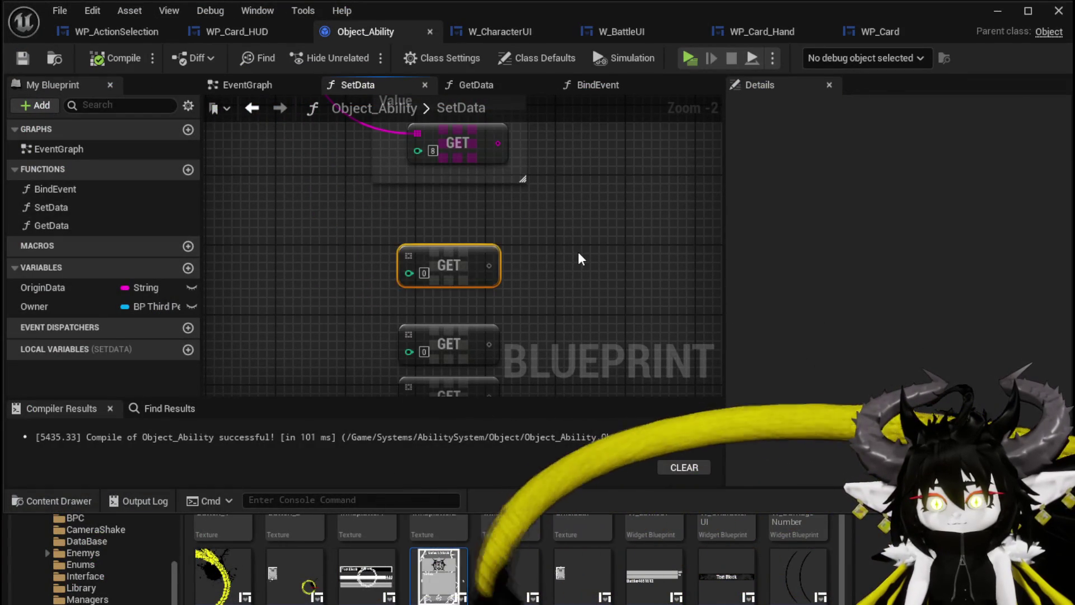
type("cElement")
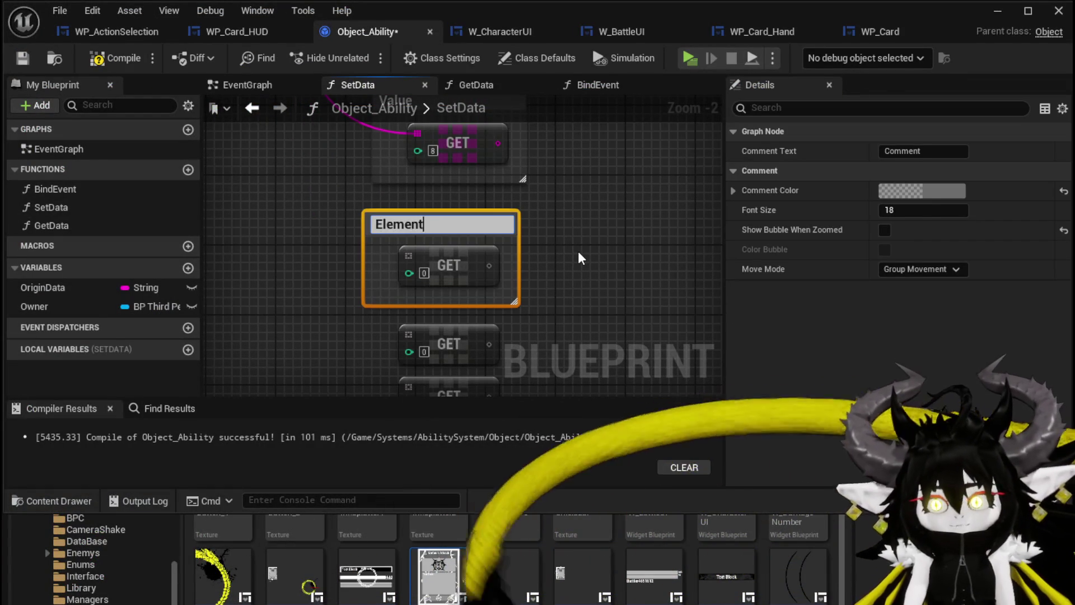
key("Return")
mouse_move(469, 155)
left_mouse_down()
mouse_move(396, 300)
mouse_move(417, 305)
left_mouse_up()
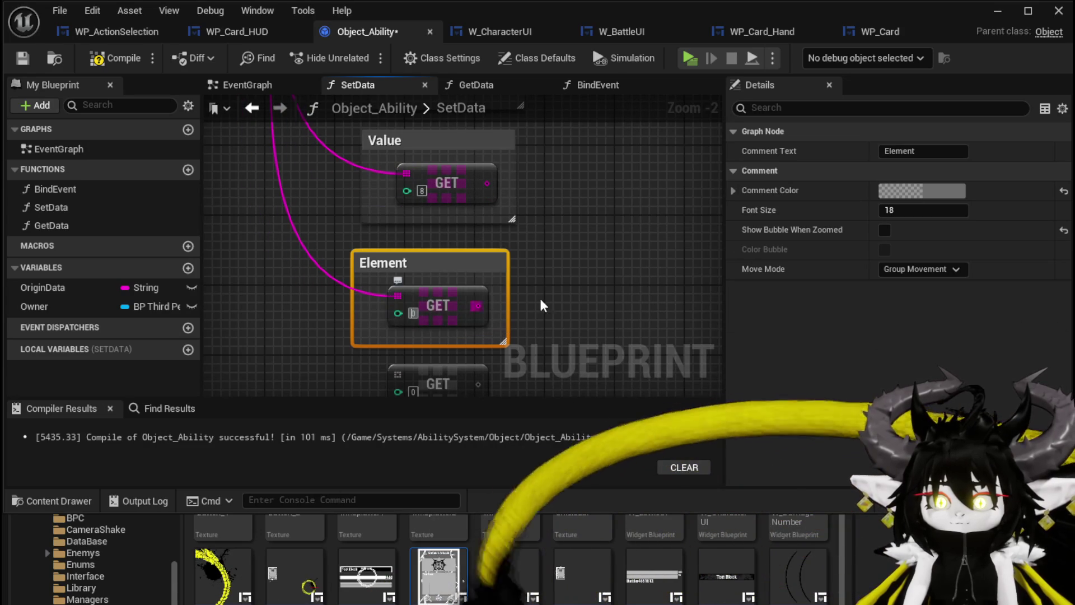
type("9")
key("Return")
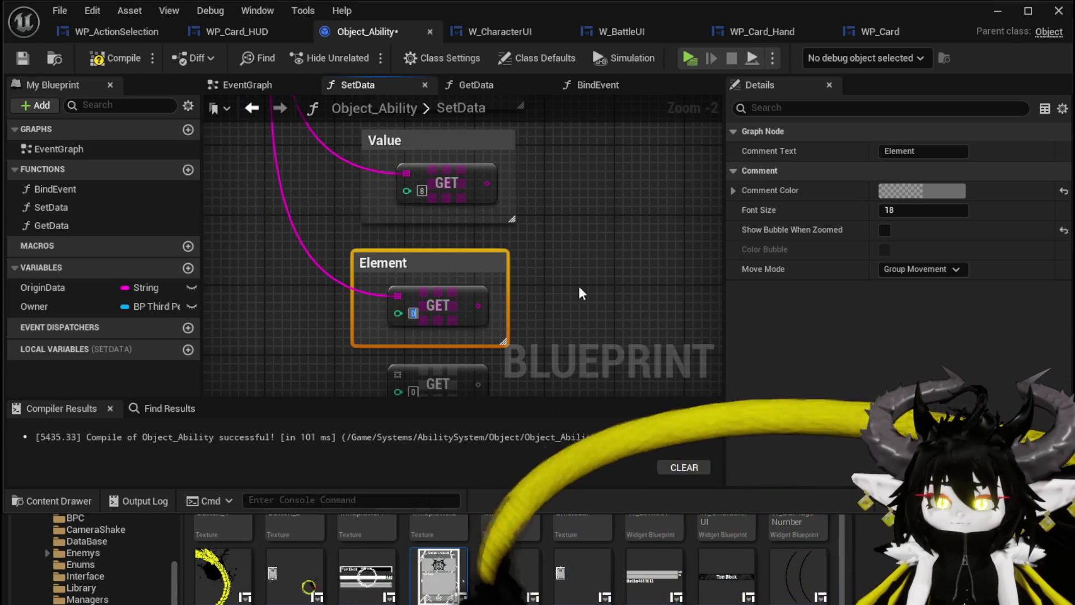
- Bring the upper labelled GET nodes into view and drag a new wire off the array
scroll(574, 286, "down", 2)
mouse_move(370, 225)
left_mouse_down()
mouse_move(355, 308)
mouse_move(369, 370)
left_mouse_up()
scroll(374, 250, "up", 2)
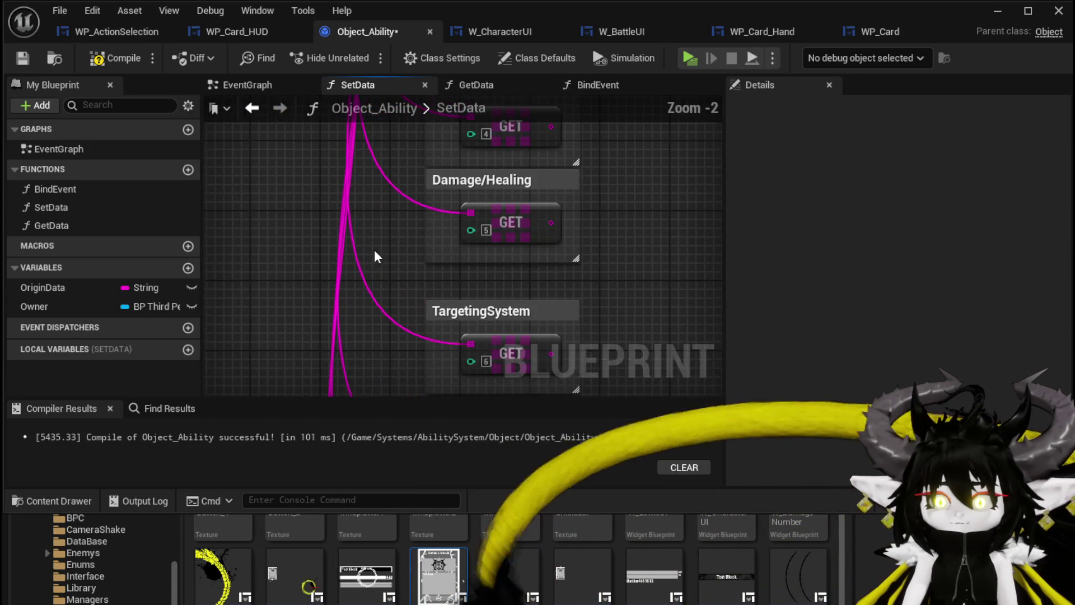
scroll(418, 257, "up", 1)
mouse_move(449, 248)
left_mouse_down()
mouse_move(212, 221)
mouse_move(327, 220)
left_mouse_up()
- Add a new Parse Into Array node from a dragged data connection
type("Parse")
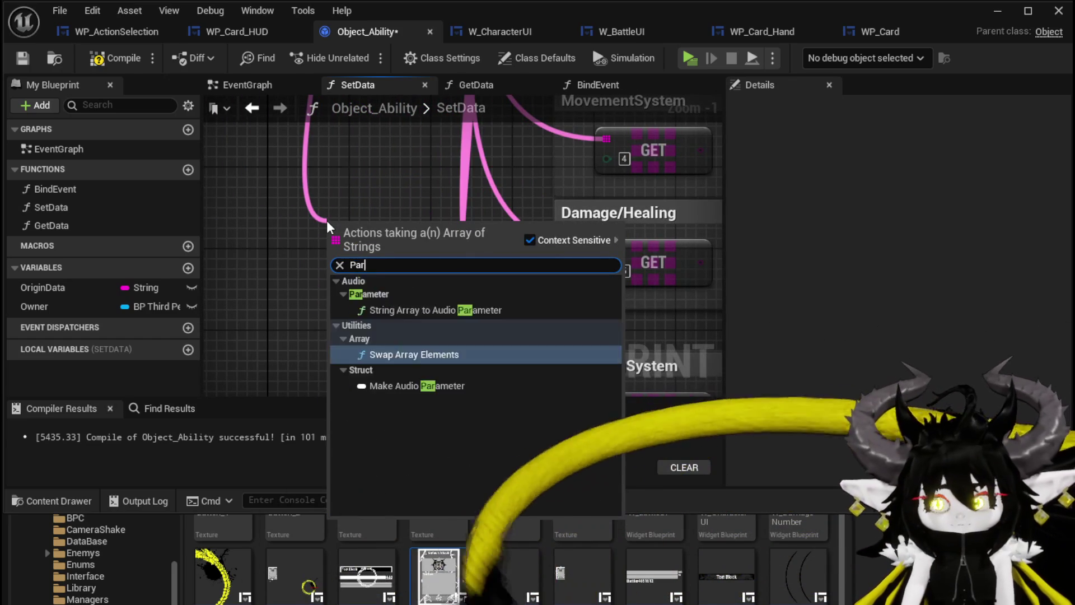
key("BackSpace")
key("BackSpace")
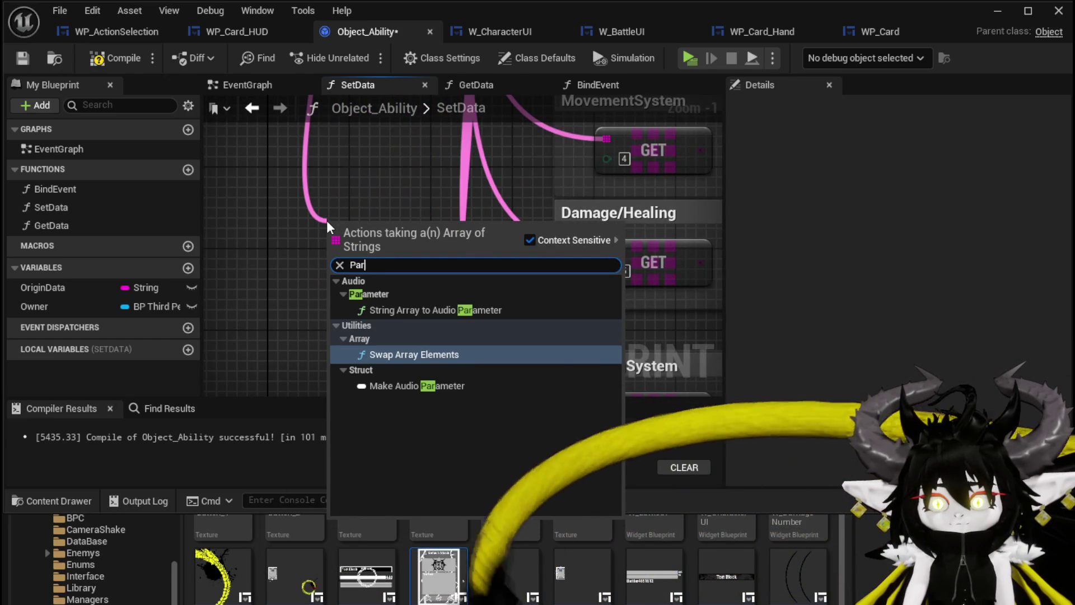
left_click(340, 189)
scroll(372, 348, "down", 3)
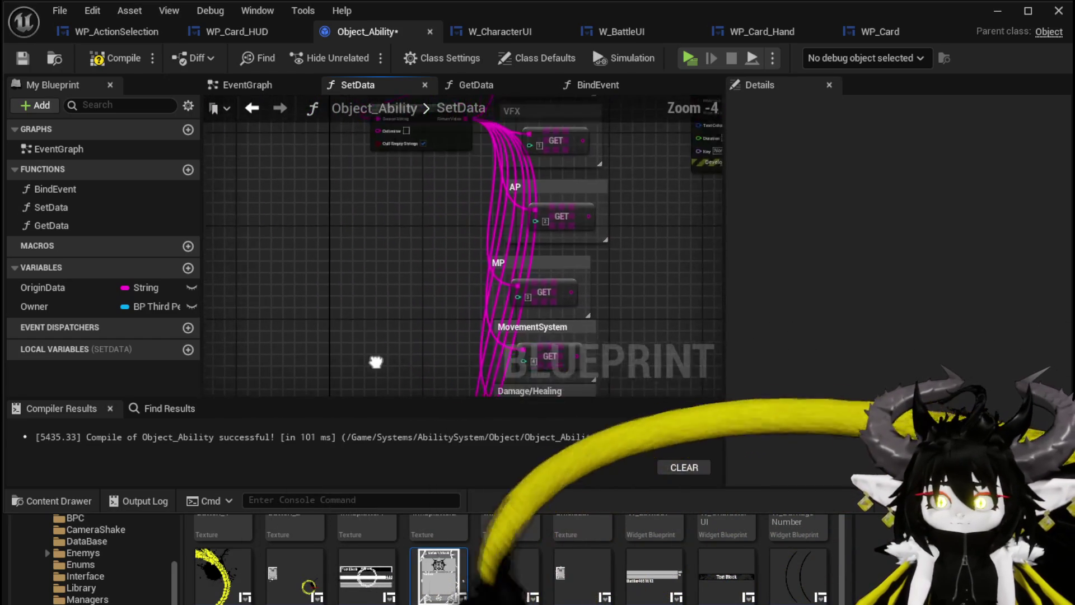
scroll(366, 261, "up", 1)
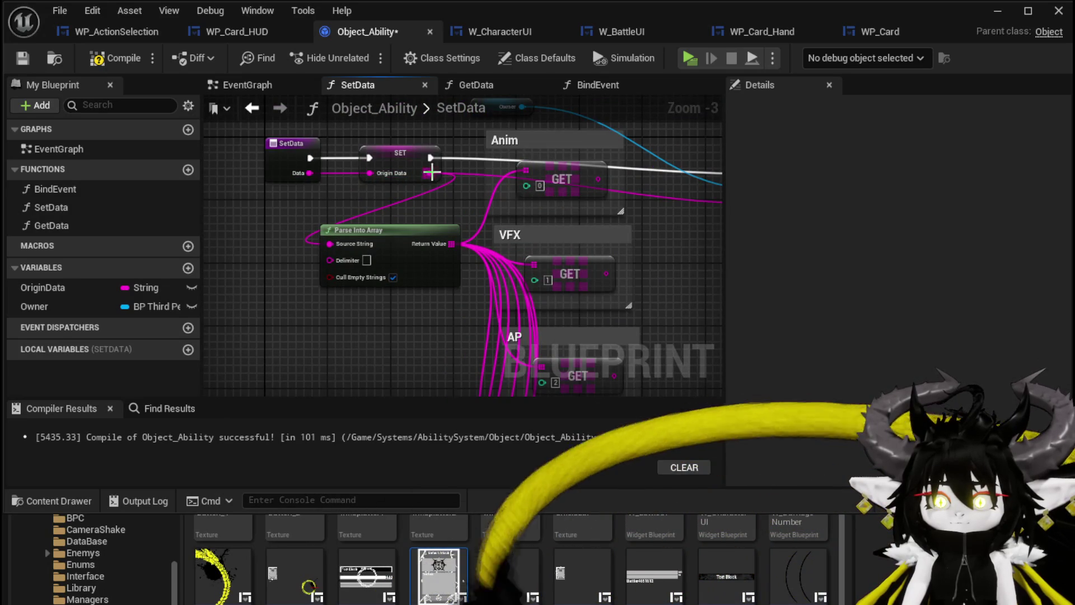
left_click_drag(406, 139, 307, 281)
left_click_drag(348, 231, 409, 256)
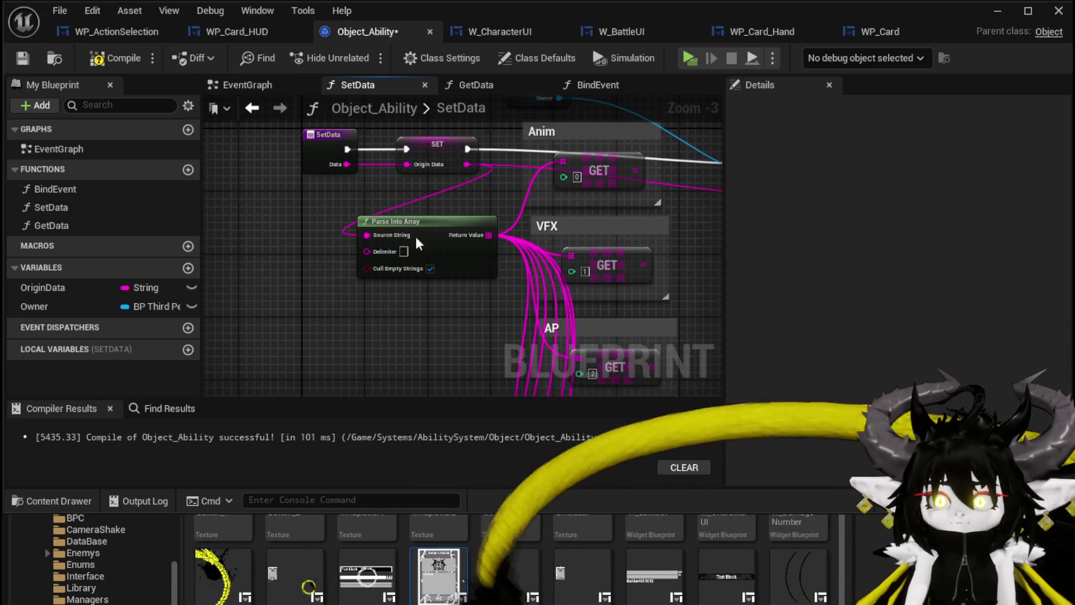
left_click_drag(284, 348, 284, 348)
type("parse")
key("Return")
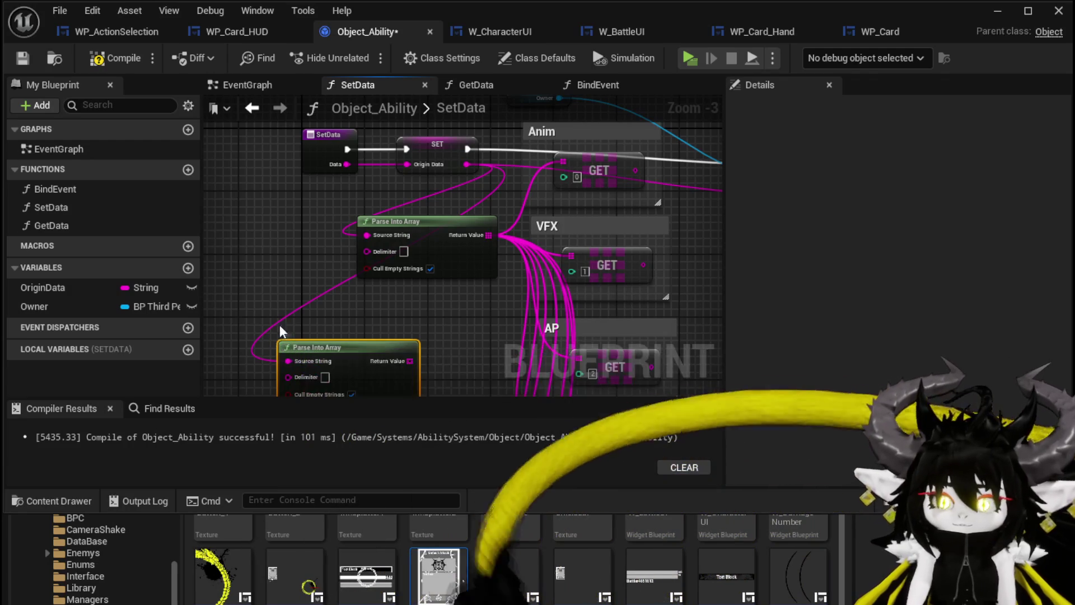
- Set the new parser's delimiter to '/' and wire a GET item 0 into its Source String
scroll(268, 328, "up", 2)
left_click(361, 298)
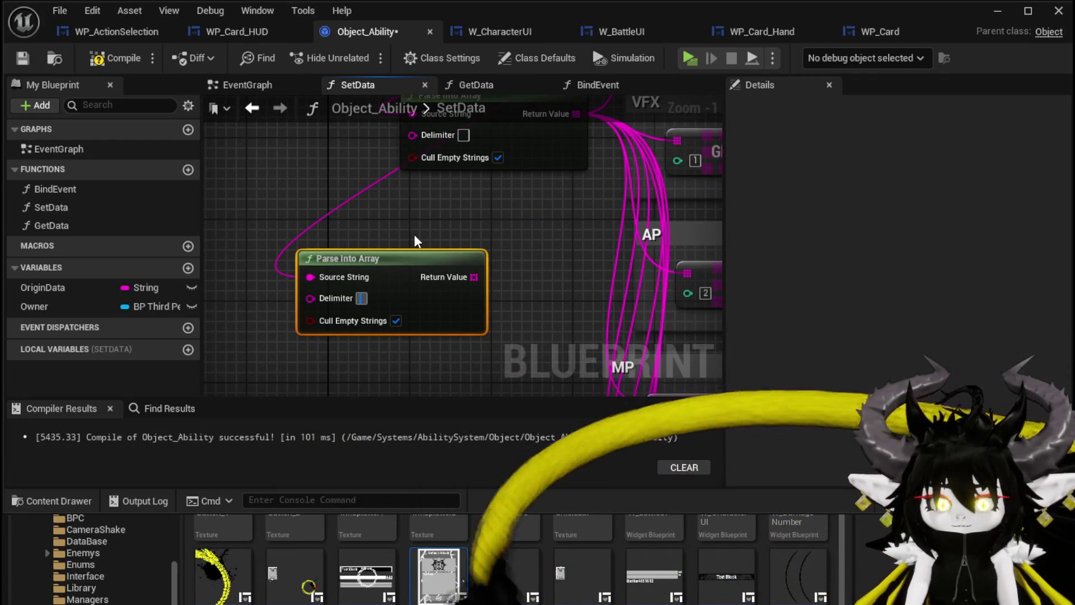
type("/")
mouse_move(471, 275)
left_mouse_down()
mouse_move(358, 244)
mouse_move(408, 258)
left_mouse_up()
type("get")
left_click(476, 354)
left_click_drag(496, 276, 483, 287)
left_click_drag(388, 177, 388, 177)
left_click_drag(460, 283, 438, 207)
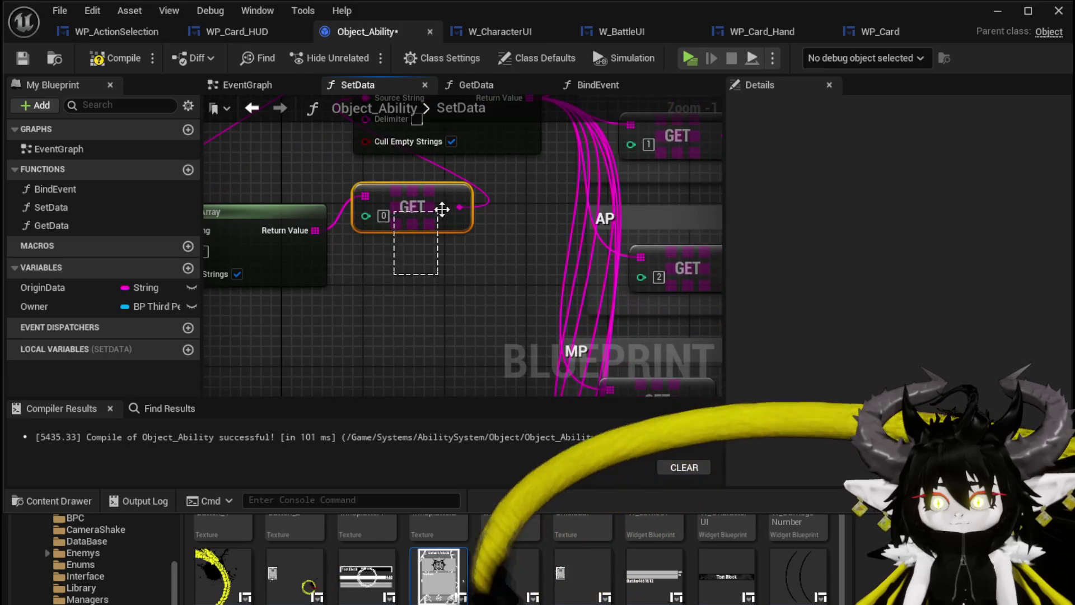
- Duplicate the GET node for item 1 and wire it to the parsed array
key("ctrl+c")
key("ctrl+v")
left_click_drag(318, 230, 371, 259)
scroll(501, 203, "down", 2)
mouse_move(501, 203)
left_mouse_down()
mouse_move(373, 284)
mouse_move(376, 237)
mouse_move(353, 204)
mouse_move(447, 244)
mouse_move(454, 281)
left_mouse_up()
scroll(388, 281, "up", 2)
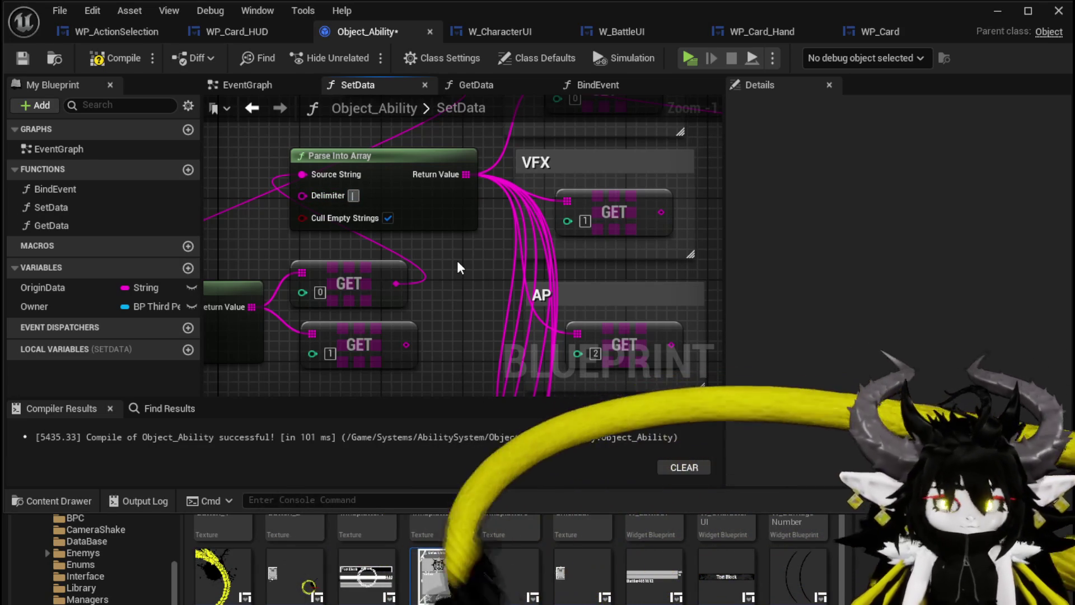
scroll(457, 260, "down", 2)
left_click_drag(472, 250, 449, 226)
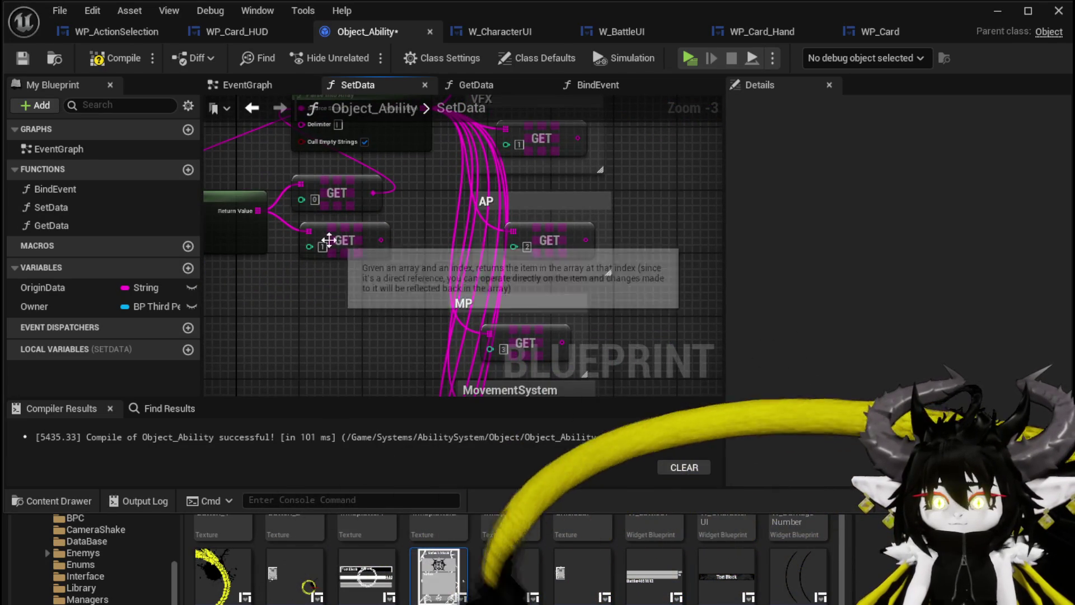
mouse_move(444, 300)
left_mouse_down()
mouse_move(406, 208)
mouse_move(385, 351)
mouse_move(382, 300)
mouse_move(433, 279)
mouse_move(383, 261)
mouse_move(343, 262)
mouse_move(381, 256)
left_mouse_up()
- Paste another Parse Into Array node and feed GET item 1 into its Source String
left_click(335, 219)
scroll(375, 287, "down", 3)
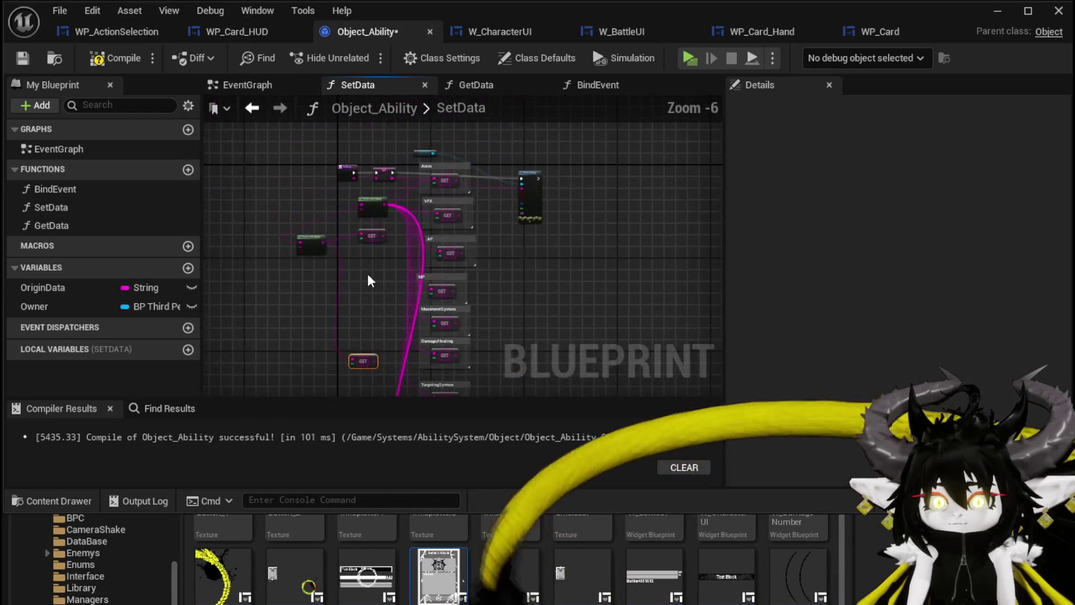
scroll(373, 301, "up", 2)
left_click_drag(373, 301, 374, 314)
left_click_drag(382, 368, 371, 125)
key("ctrl+v")
left_click_drag(360, 281, 360, 258)
left_click_drag(311, 327, 359, 311)
left_click(332, 318)
left_click_drag(385, 257, 325, 305)
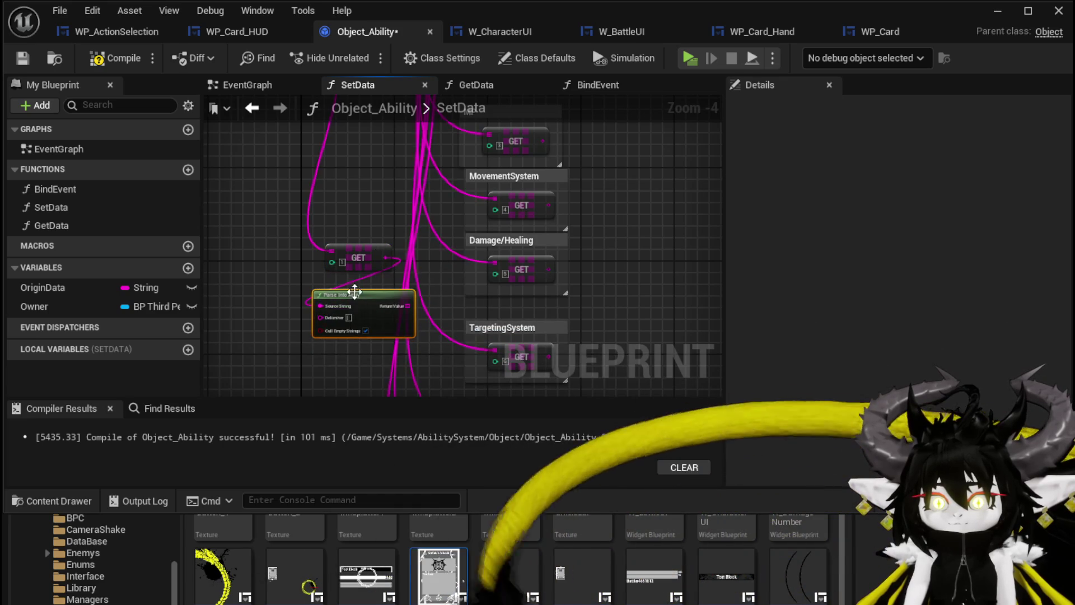
- Wire the new parser's output to the Damage/Healing and TargetingSystem GET nodes
scroll(419, 273, "up", 2)
left_click_drag(419, 272, 398, 237)
left_click_drag(386, 285, 520, 219)
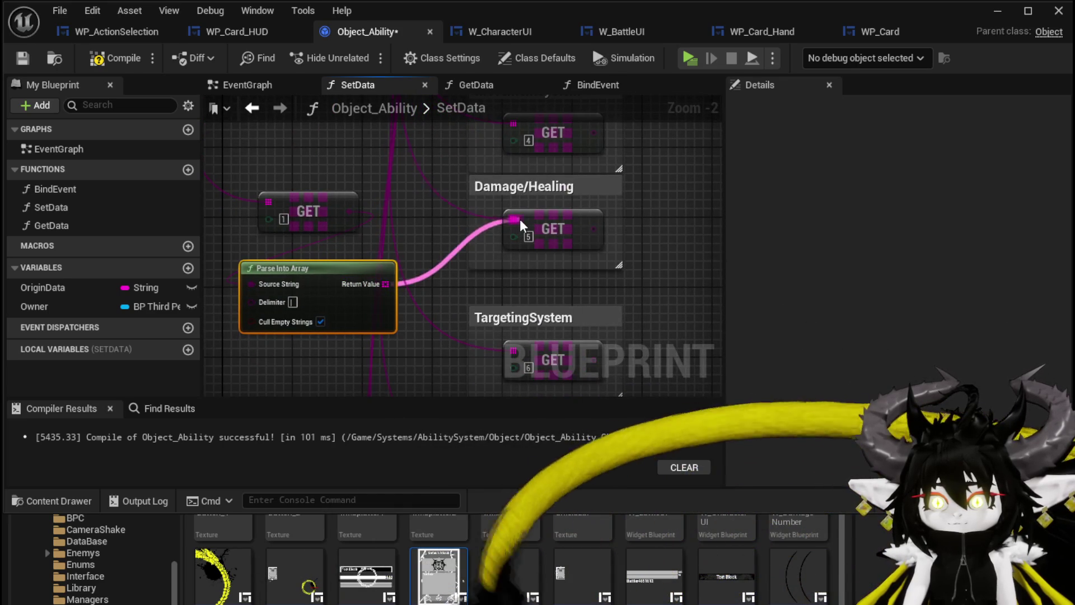
mouse_move(510, 352)
left_mouse_down()
mouse_move(495, 209)
mouse_move(498, 305)
mouse_move(433, 324)
mouse_move(504, 220)
mouse_move(496, 334)
left_mouse_up()
scroll(493, 305, "down", 2)
scroll(418, 353, "down", 2)
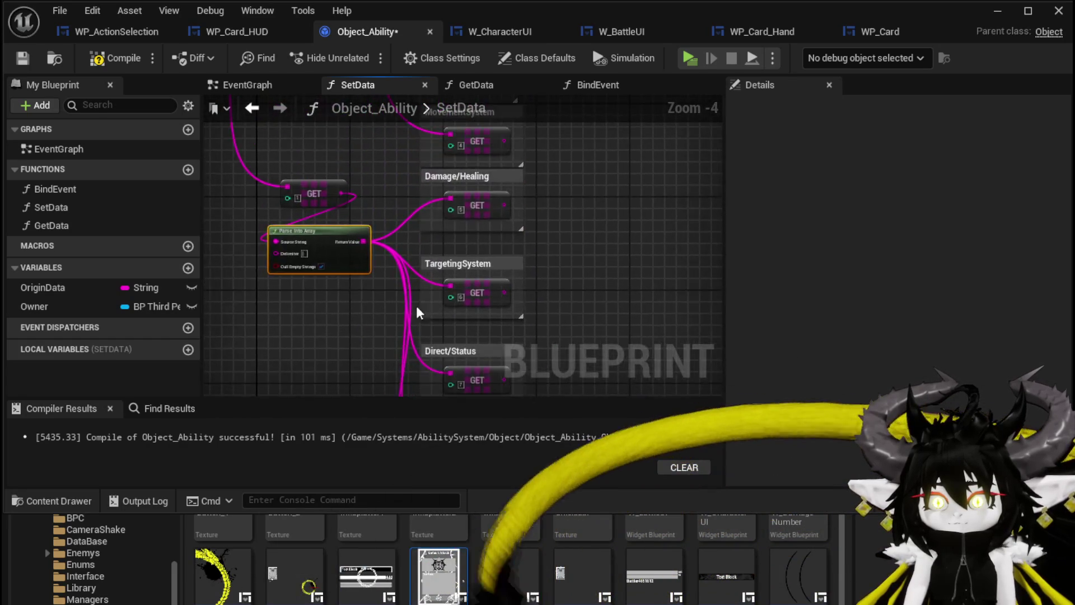
scroll(447, 279, "up", 3)
- Set the lower GET indices to 0, 1, 2 and 4
type("0")
key("Return")
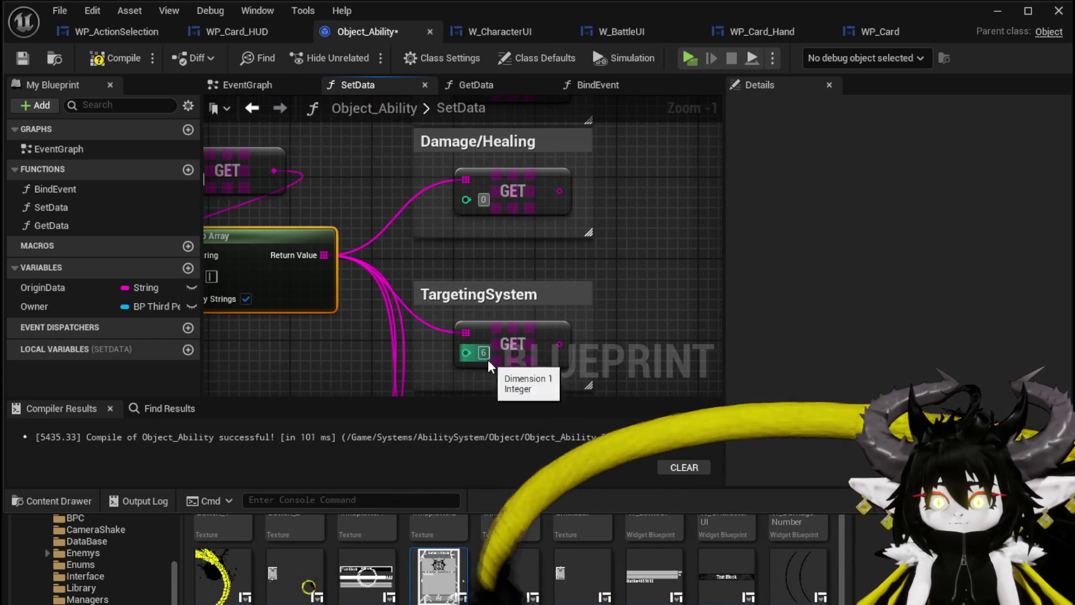
type("1")
left_click_drag(493, 386, 485, 308)
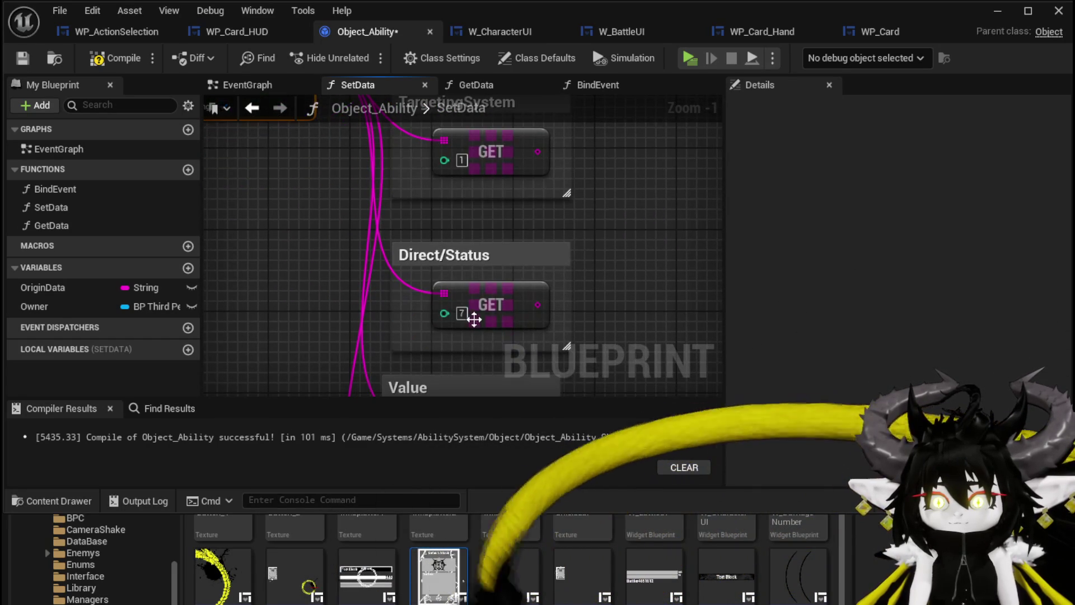
type("2")
left_click_drag(558, 318, 539, 191)
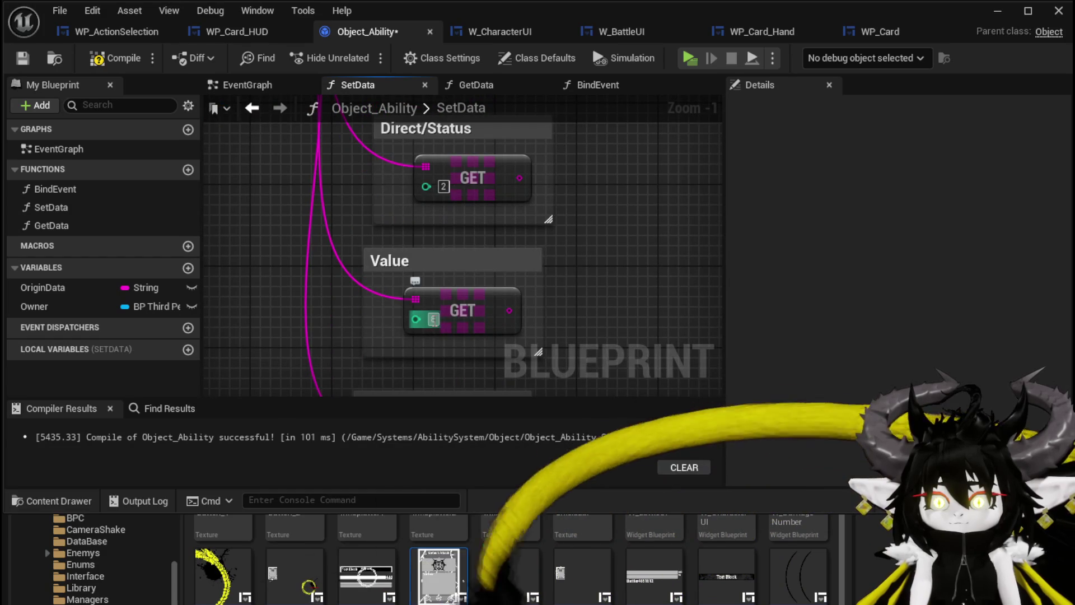
left_click_drag(585, 328, 583, 224)
left_click(434, 358)
type("4")
key("Return")
- Turn off Cull Empty Strings on the new Parse Into Array node
scroll(620, 278, "down", 2)
mouse_move(621, 278)
left_mouse_down()
mouse_move(577, 187)
mouse_move(593, 349)
mouse_move(469, 290)
mouse_move(355, 310)
left_mouse_up()
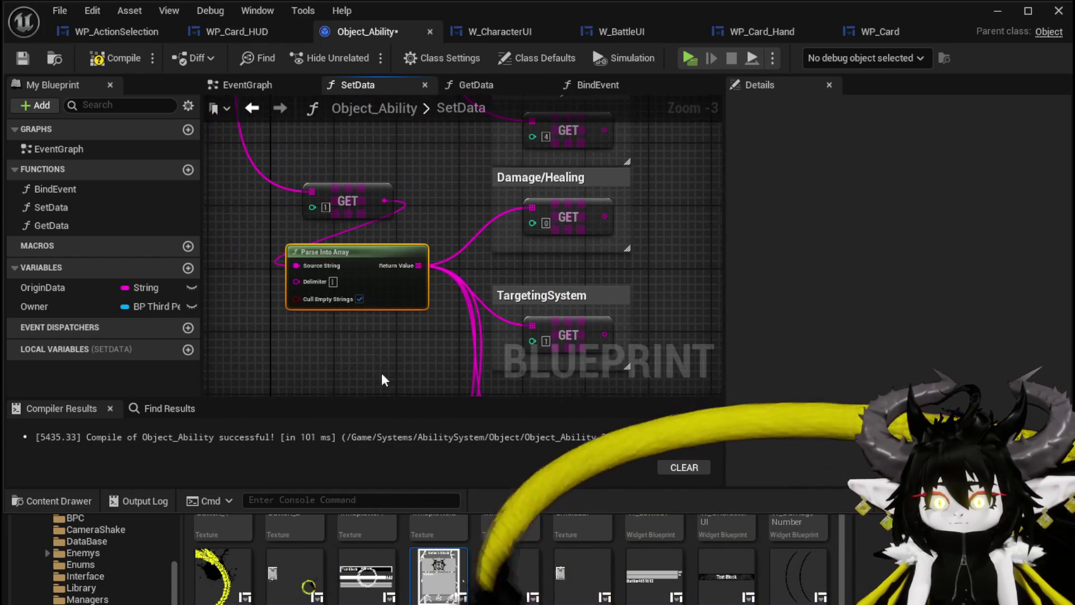
left_click(360, 299)
left_click_drag(445, 210, 443, 292)
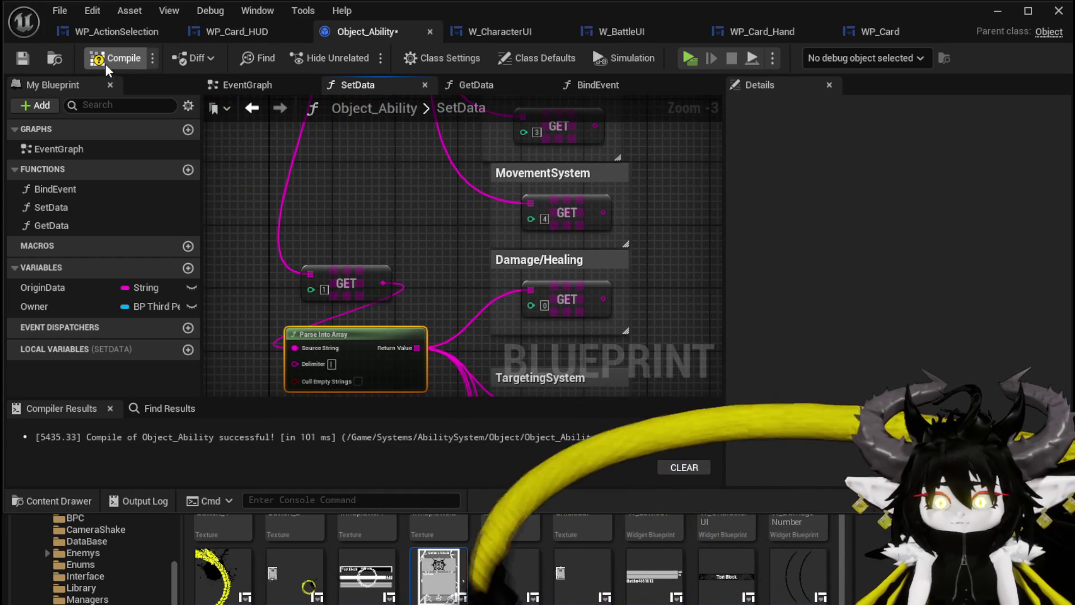
- Wire the TargetingSystem GET value into Print String's In String
scroll(410, 200, "down", 2)
mouse_move(312, 314)
left_mouse_down()
mouse_move(439, 271)
mouse_move(378, 194)
mouse_move(446, 242)
mouse_move(547, 264)
mouse_move(484, 208)
left_mouse_up()
mouse_move(414, 273)
left_mouse_down()
mouse_move(431, 280)
mouse_move(559, 100)
mouse_move(542, 143)
mouse_move(513, 112)
mouse_move(512, 137)
left_mouse_up()
scroll(530, 163, "up", 2)
- Set the Print String text colour to yellow
left_click(496, 164)
left_click_drag(596, 341, 610, 363)
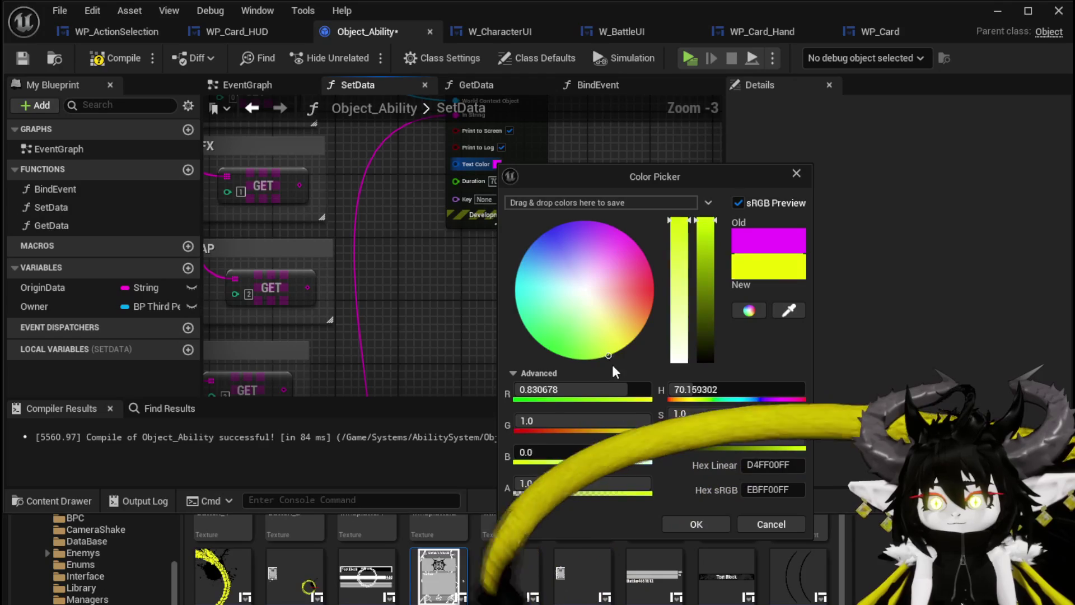
left_click(720, 529)
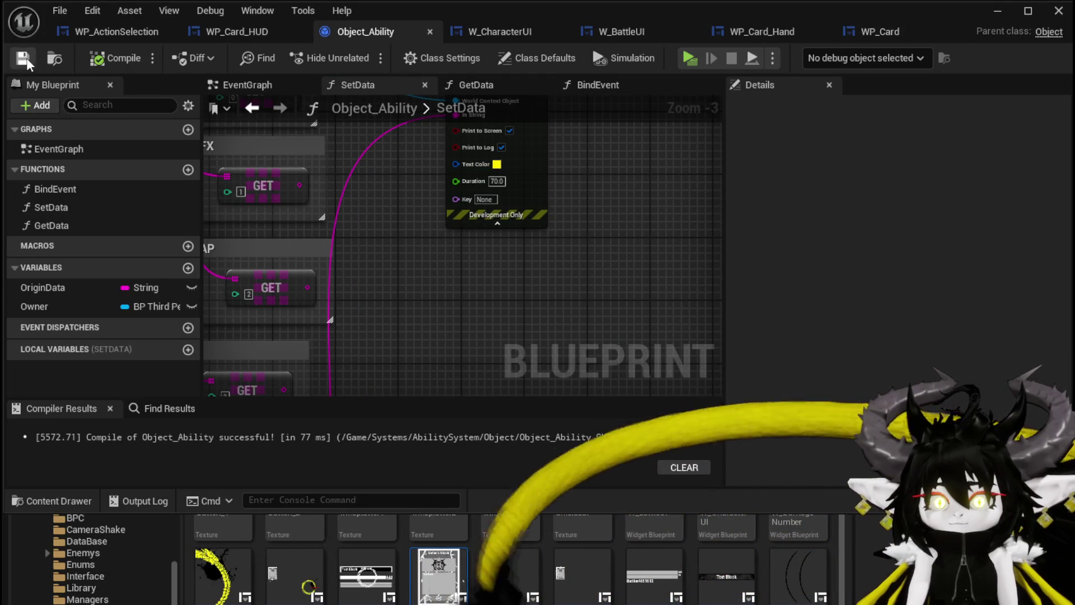
left_click(997, 11)
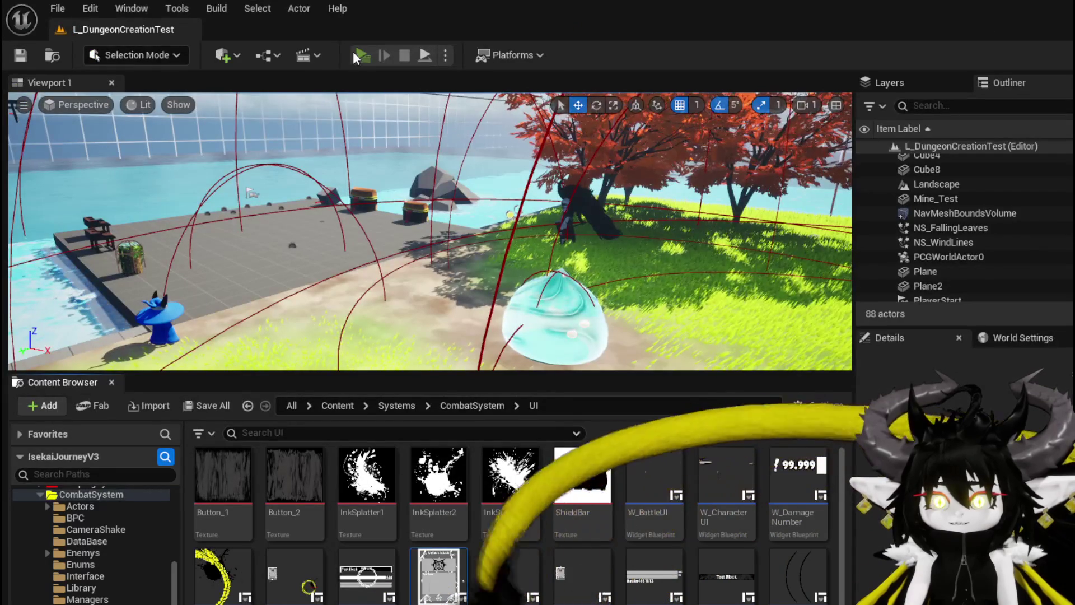
- Playtest the standalone preview, walking into the slime to start combat, then stop
left_click(380, 53)
key("w")
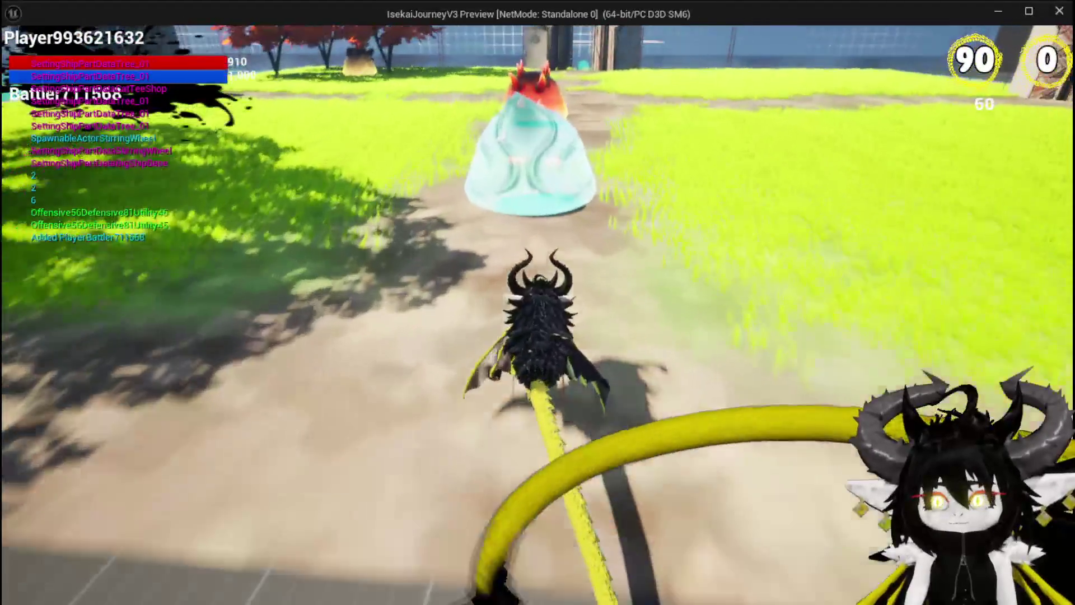
key("w")
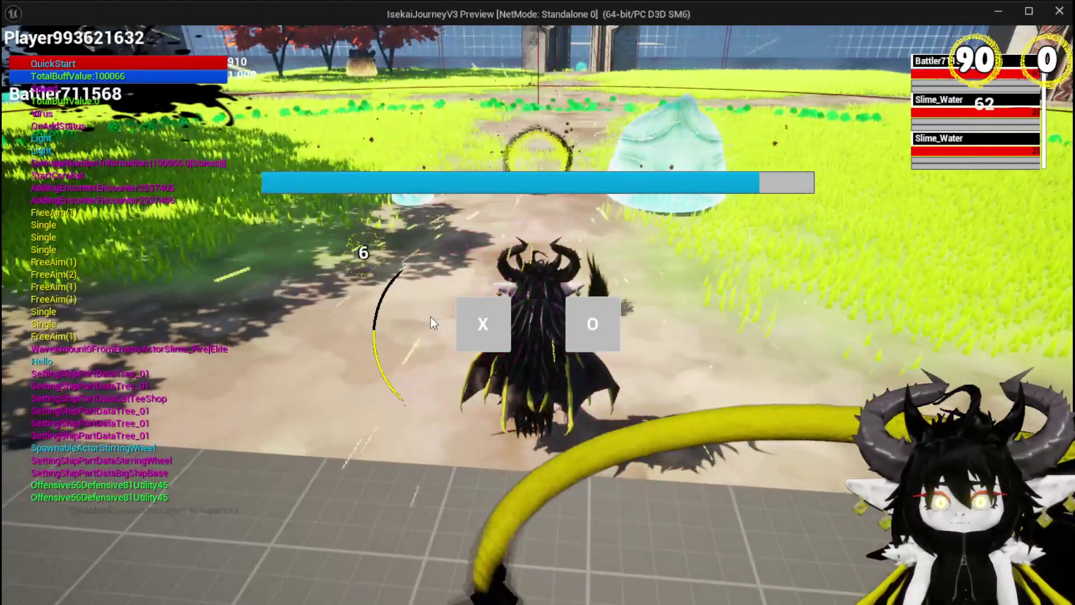
key("Escape")
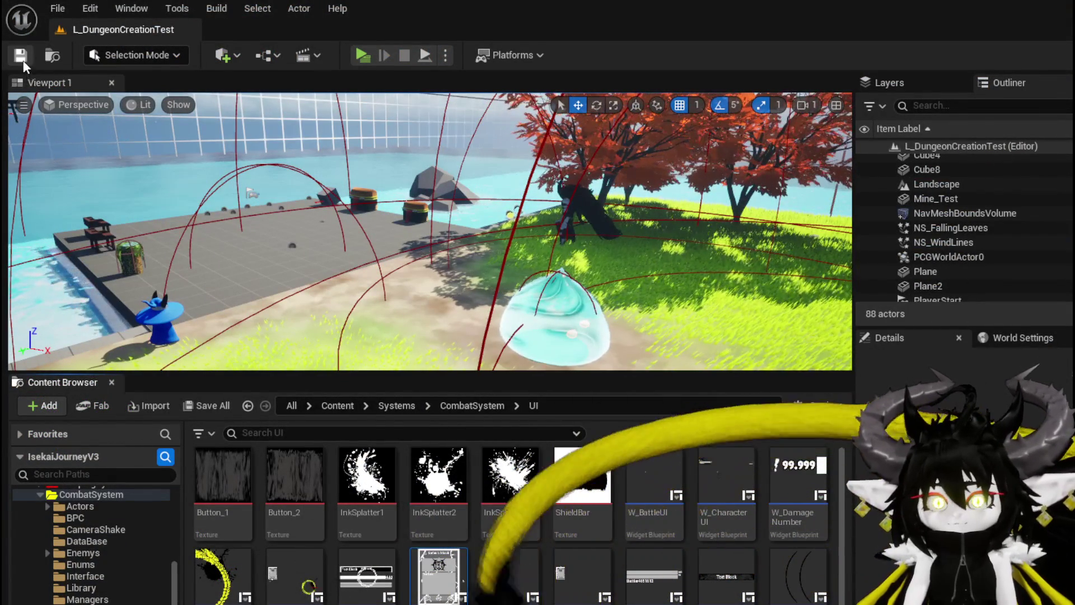
- Save the level and switch back to the Object_Ability blueprint's SetData graph
key("ctrl+s")
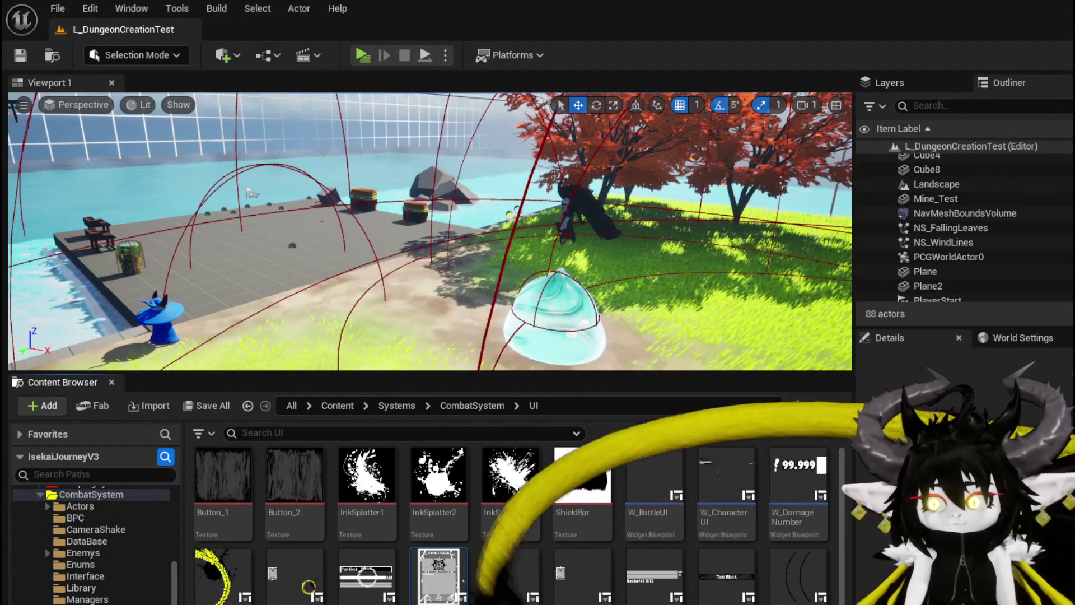
key("alt+Tab")
left_click_drag(463, 297, 480, 122)
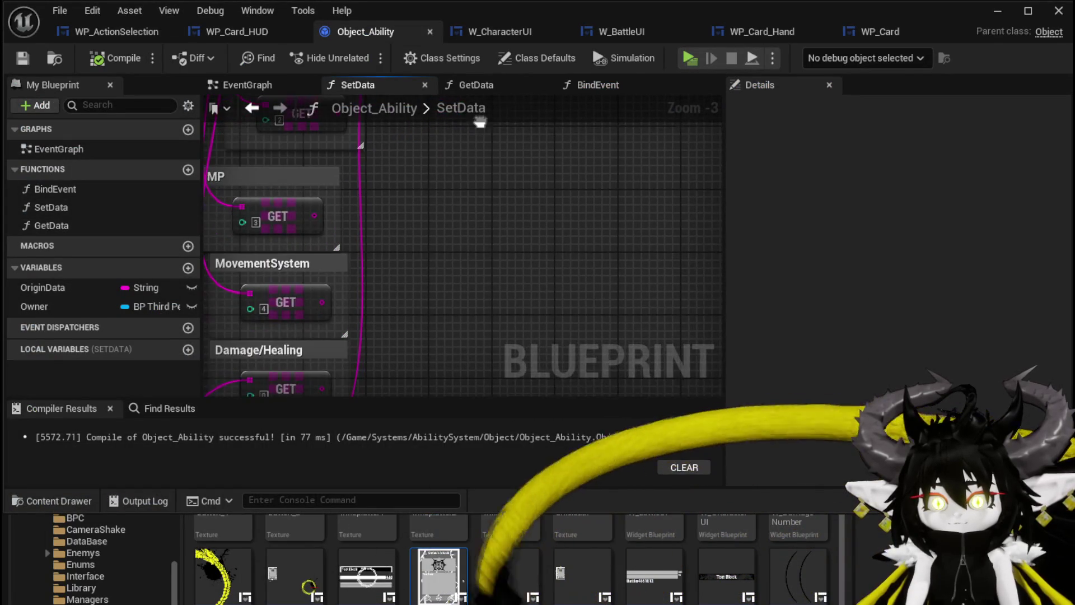
mouse_move(438, 189)
left_mouse_down()
mouse_move(448, 84)
mouse_move(392, 280)
left_mouse_up()
mouse_move(403, 101)
left_mouse_down()
mouse_move(394, 234)
mouse_move(563, 259)
mouse_move(481, 261)
left_mouse_up()
left_click_drag(620, 190, 683, 177)
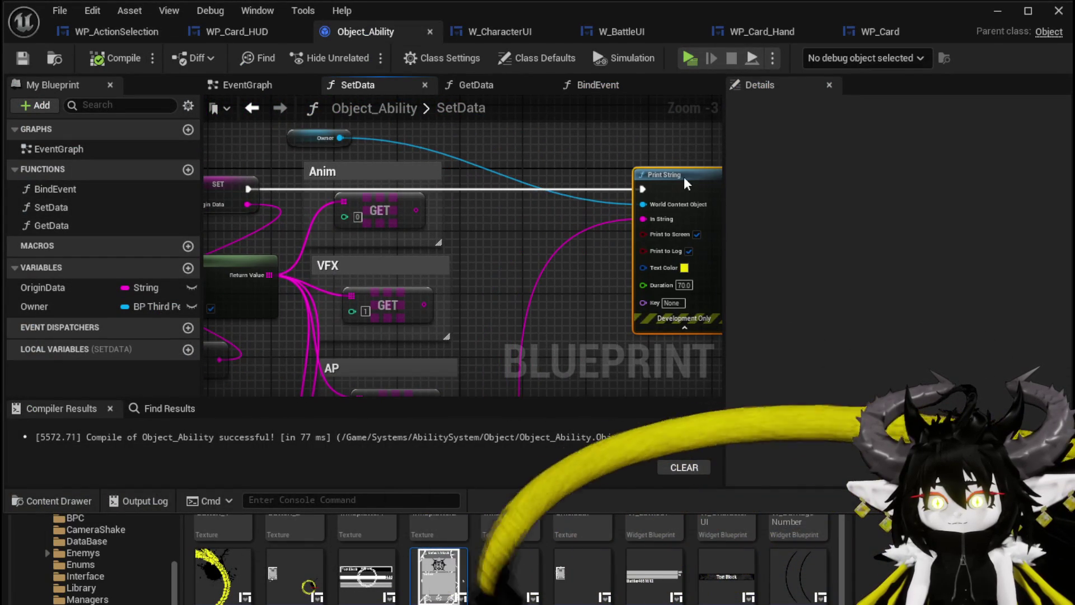
mouse_move(500, 197)
left_mouse_down()
mouse_move(516, 192)
mouse_move(435, 161)
mouse_move(488, 172)
mouse_move(484, 249)
mouse_move(452, 237)
mouse_move(446, 248)
left_mouse_up()
right_click(399, 260)
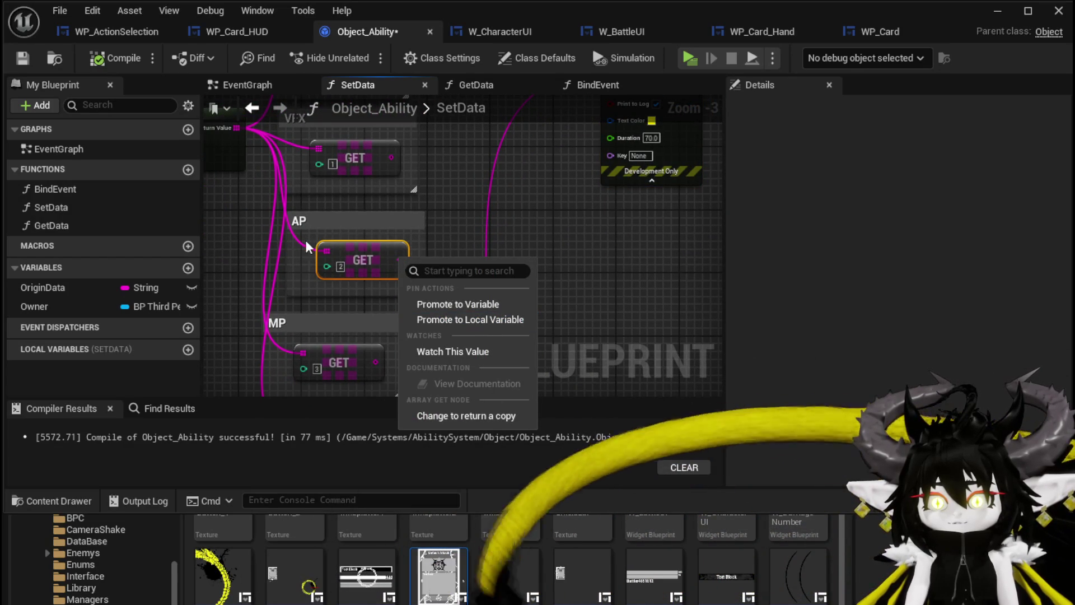
left_click(459, 305)
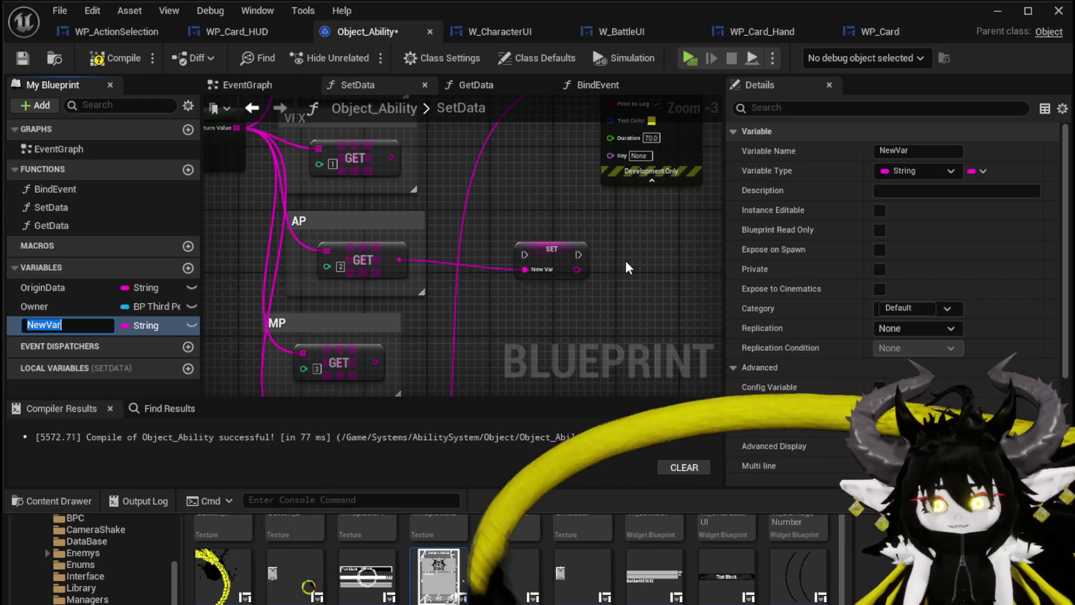
type("OriginAP")
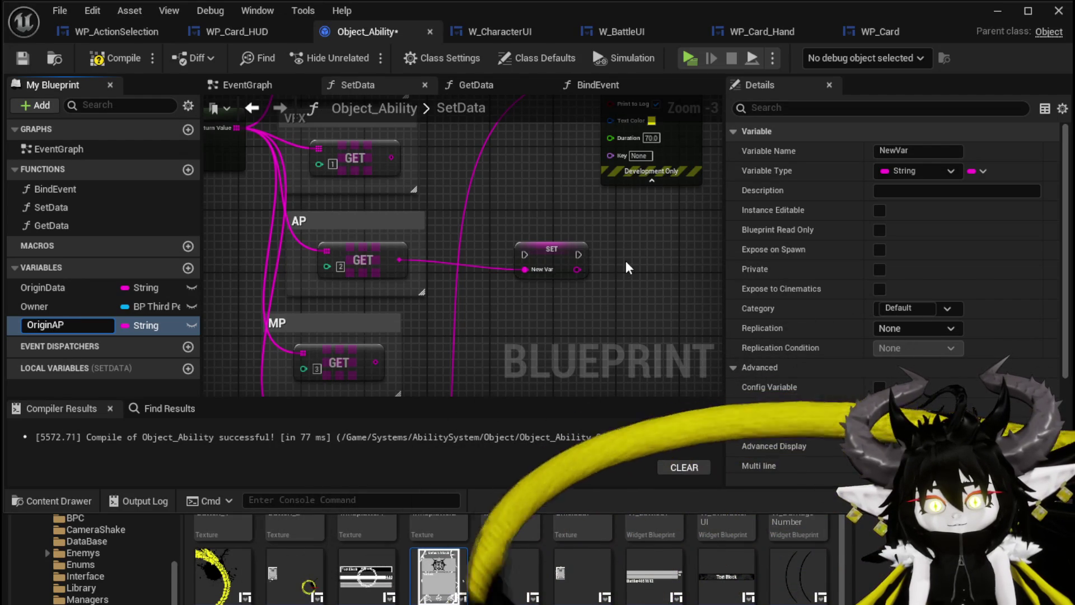
key("Return")
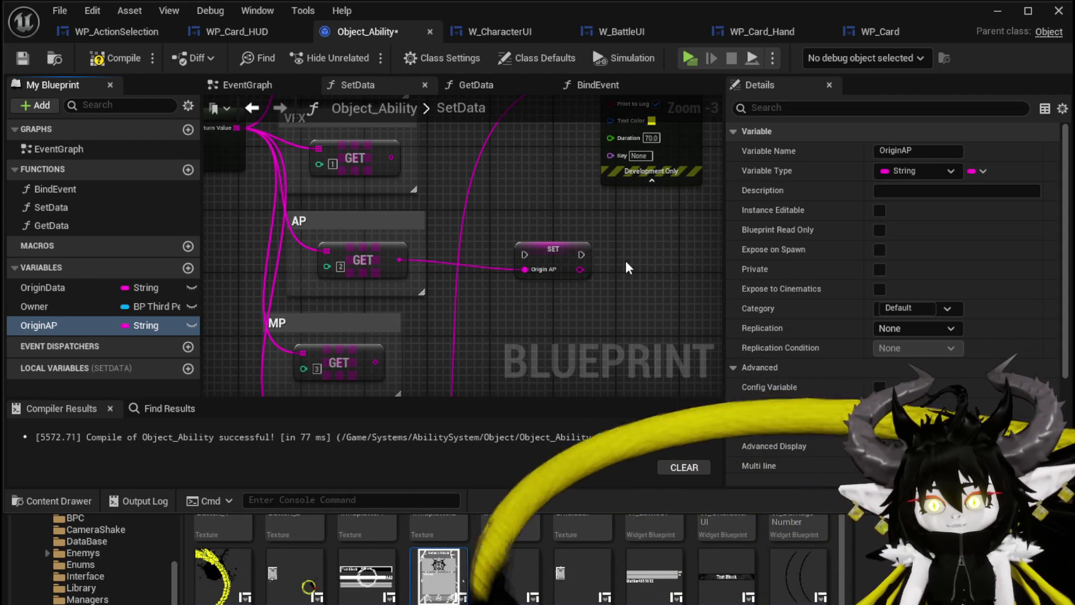
mouse_move(566, 237)
left_mouse_down()
mouse_move(554, 257)
mouse_move(493, 194)
mouse_move(495, 262)
mouse_move(672, 234)
left_mouse_up()
left_click_drag(547, 243, 642, 252)
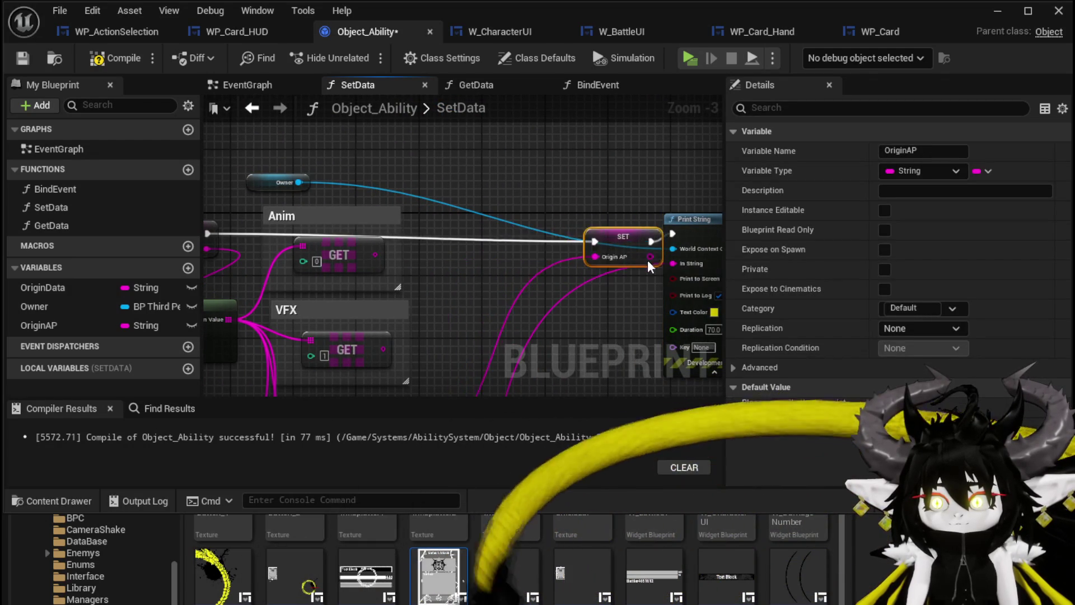
left_click_drag(573, 250, 673, 263)
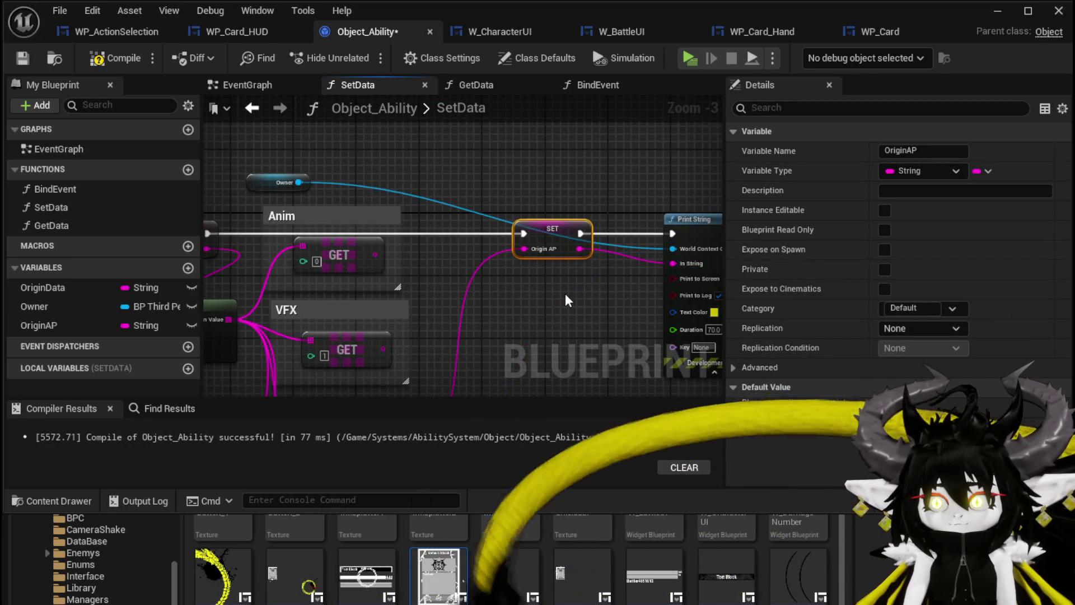
left_click_drag(566, 293, 498, 240)
left_click(20, 63)
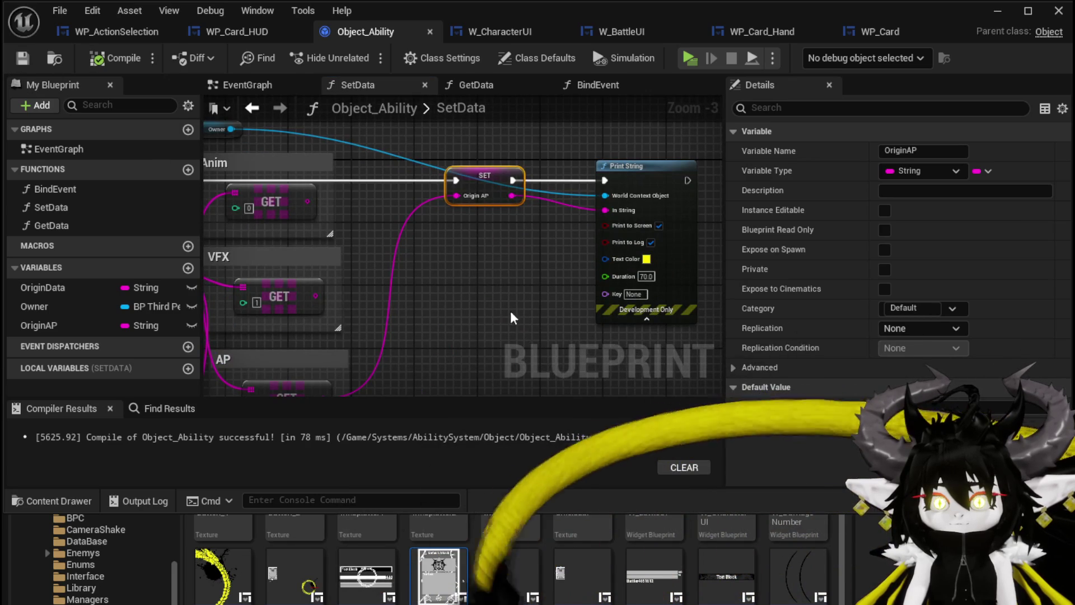
scroll(475, 279, "down", 2)
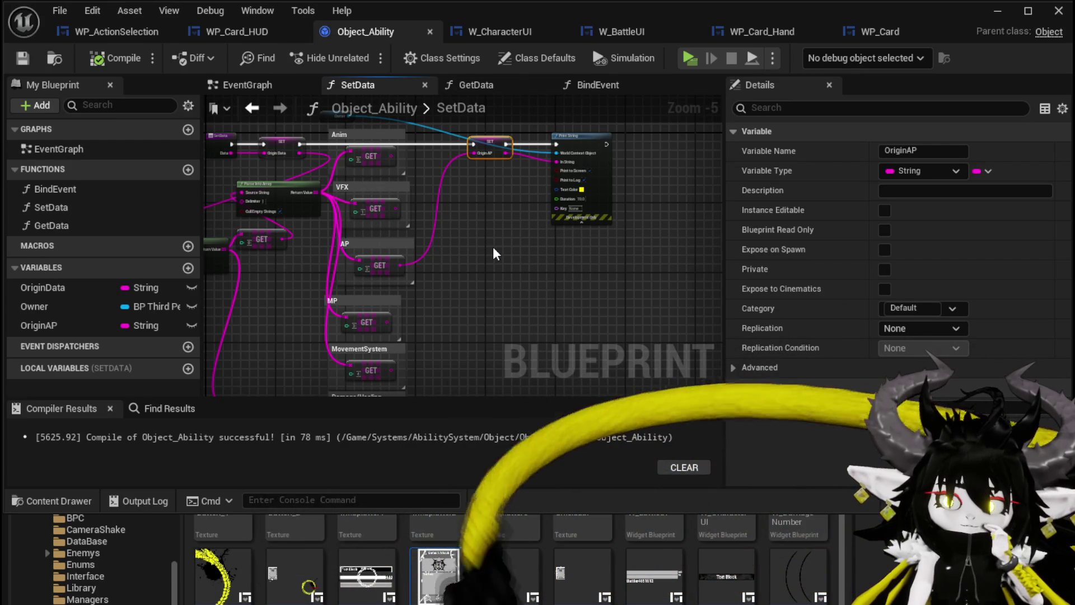
left_click_drag(493, 248, 543, 261)
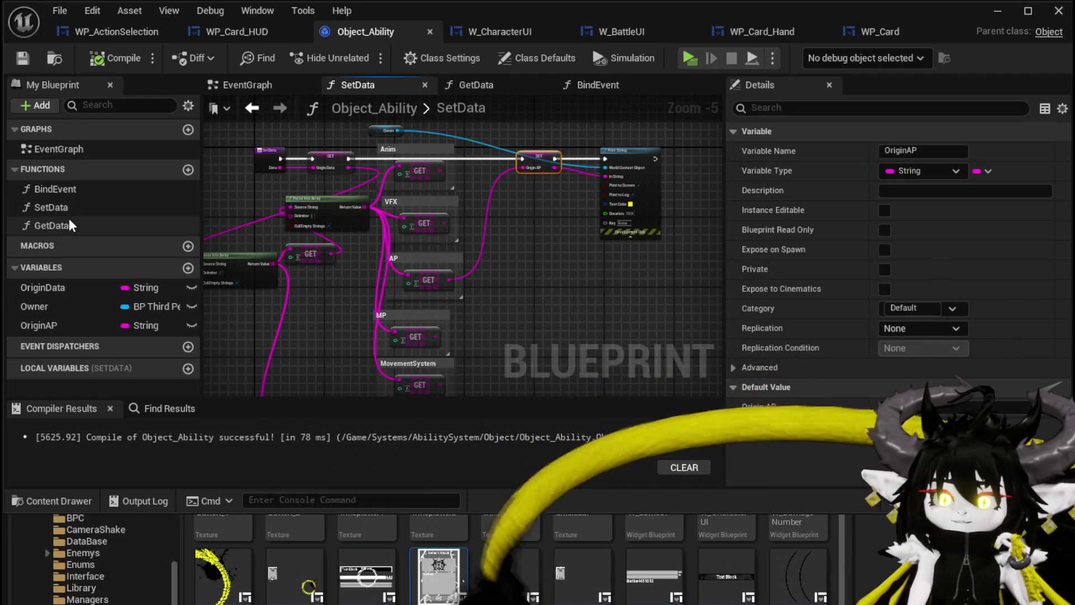
- In GetData, wire Origin Data into a new Parse Into Array node, then return to SetData
double_click(69, 221)
left_click_drag(404, 300, 354, 304)
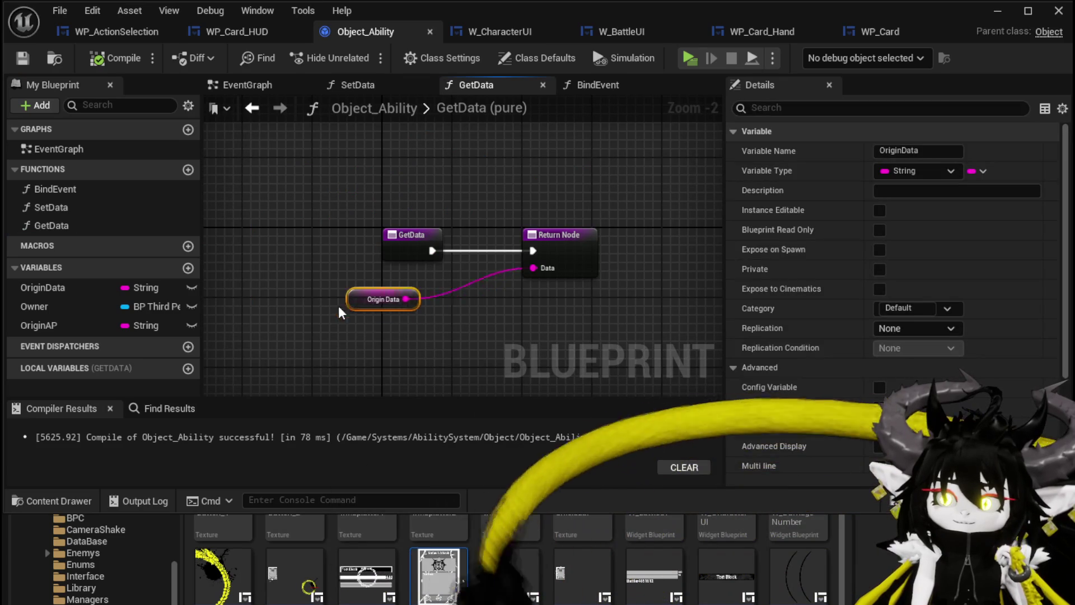
mouse_move(447, 318)
left_mouse_down()
mouse_move(395, 288)
mouse_move(399, 280)
left_mouse_up()
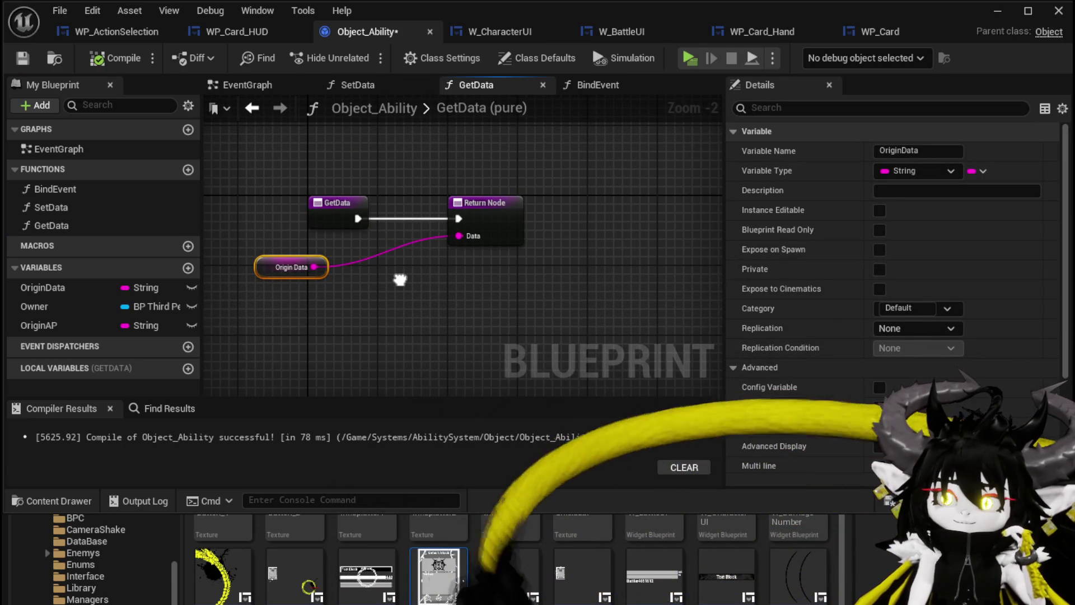
left_click_drag(323, 274, 401, 295)
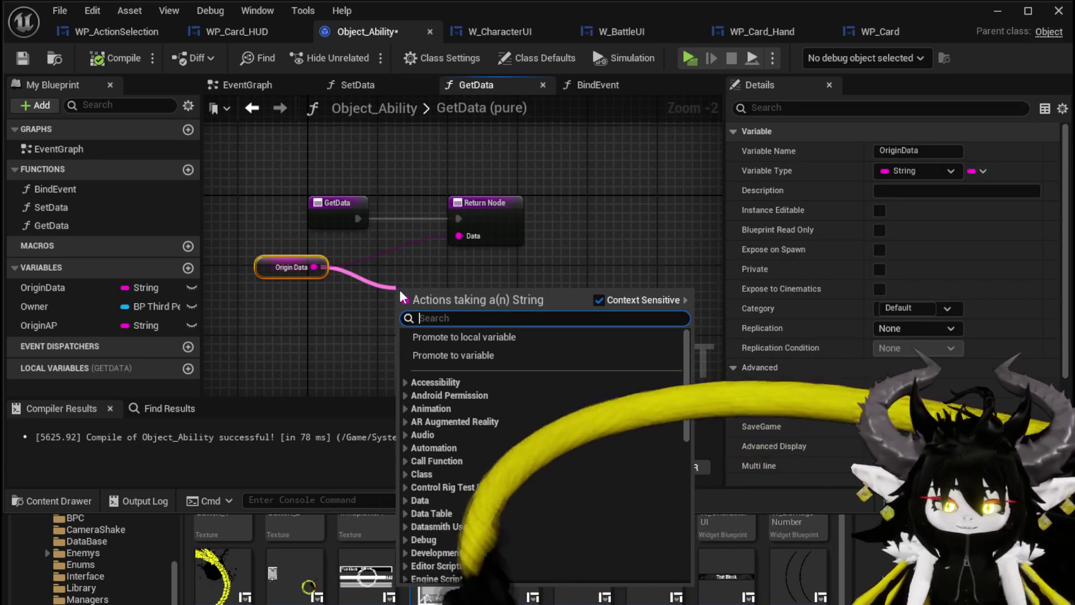
type("Parse")
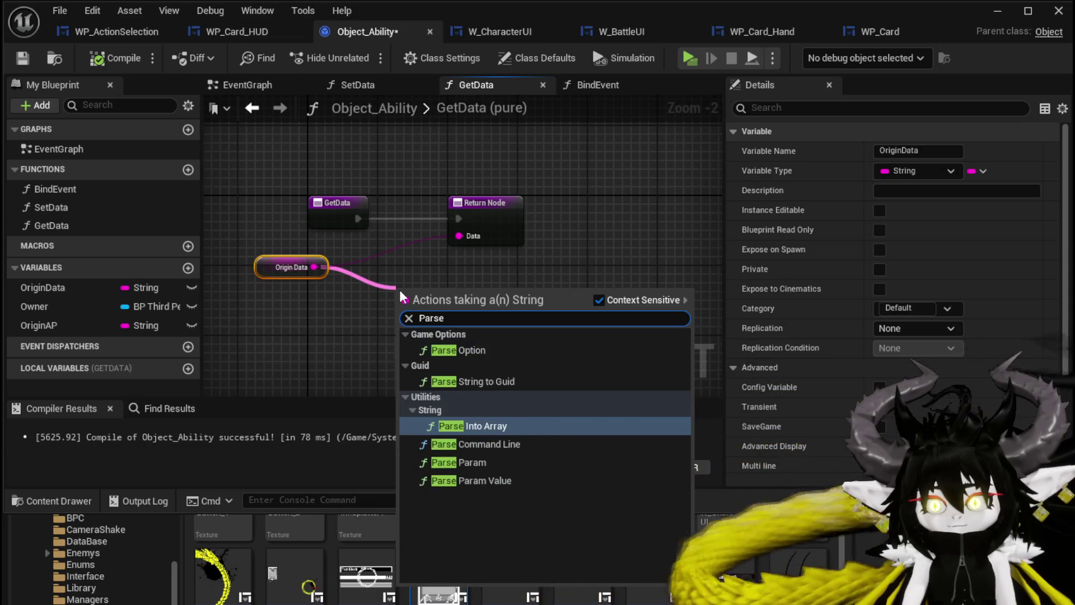
key("Return")
mouse_move(399, 290)
left_mouse_down()
mouse_move(546, 281)
mouse_move(342, 294)
left_mouse_up()
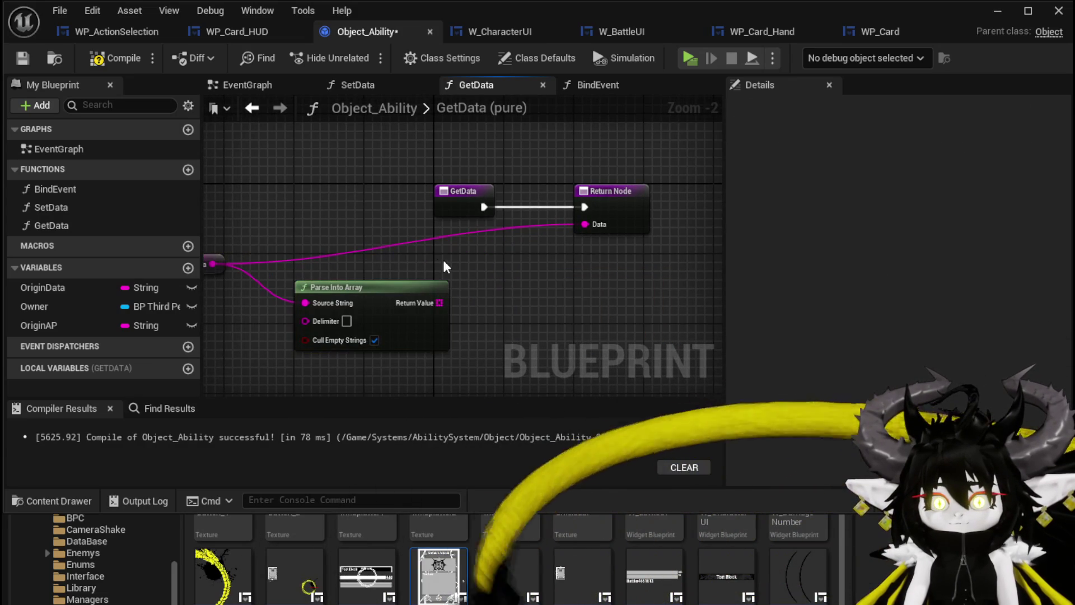
left_click(251, 86)
left_click(348, 84)
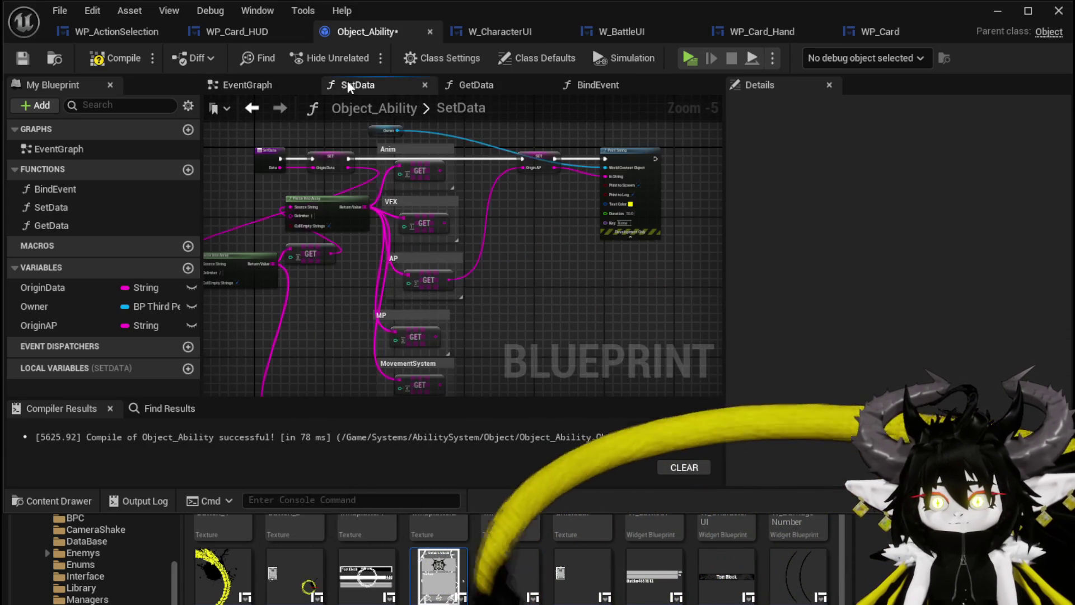
- Marquee-select the Parse Into Array node and the full column of GET nodes in SetData
left_click_drag(319, 250, 345, 193)
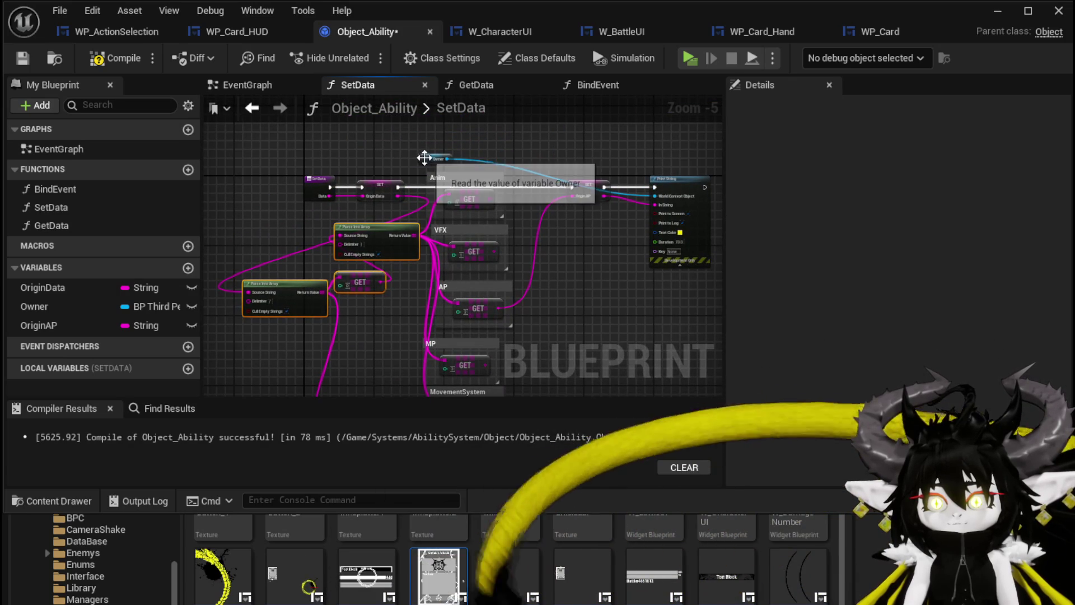
left_click_drag(423, 156, 628, 143)
mouse_move(216, 234)
left_mouse_down()
mouse_move(403, 326)
mouse_move(422, 152)
mouse_move(486, 425)
mouse_move(539, 330)
mouse_move(519, 351)
left_mouse_up()
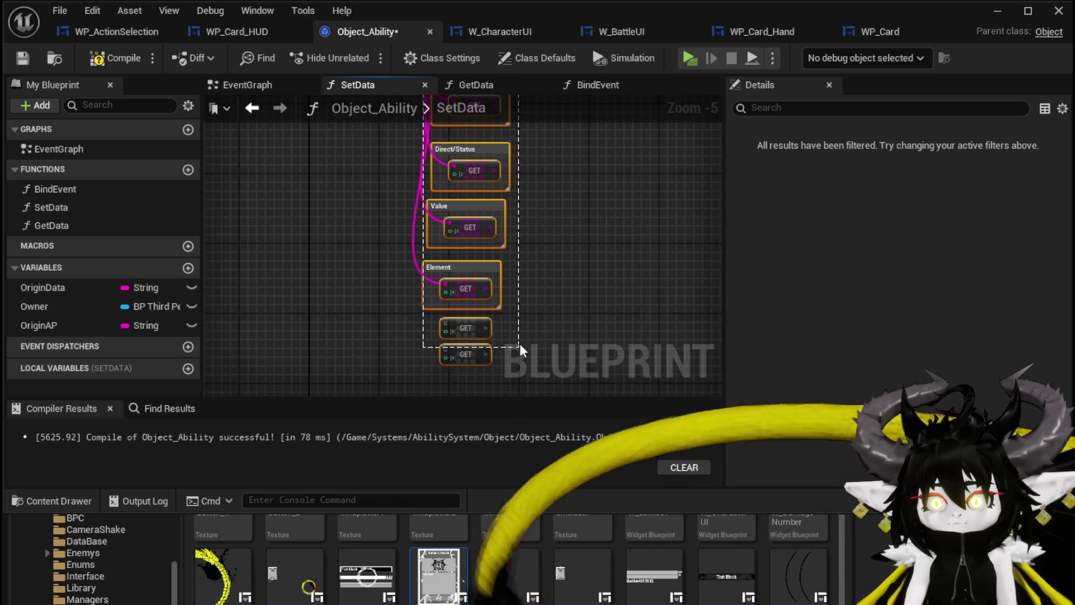
left_click_drag(519, 307, 491, 262)
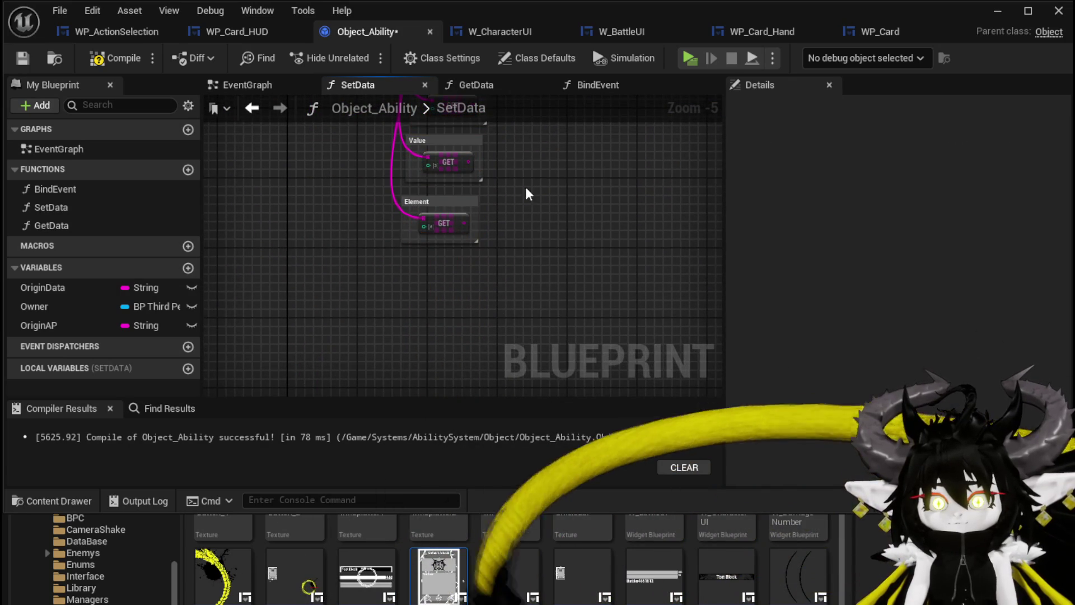
scroll(464, 304, "down", 2)
mouse_move(364, 284)
left_mouse_down()
mouse_move(314, 334)
mouse_move(328, 395)
left_mouse_up()
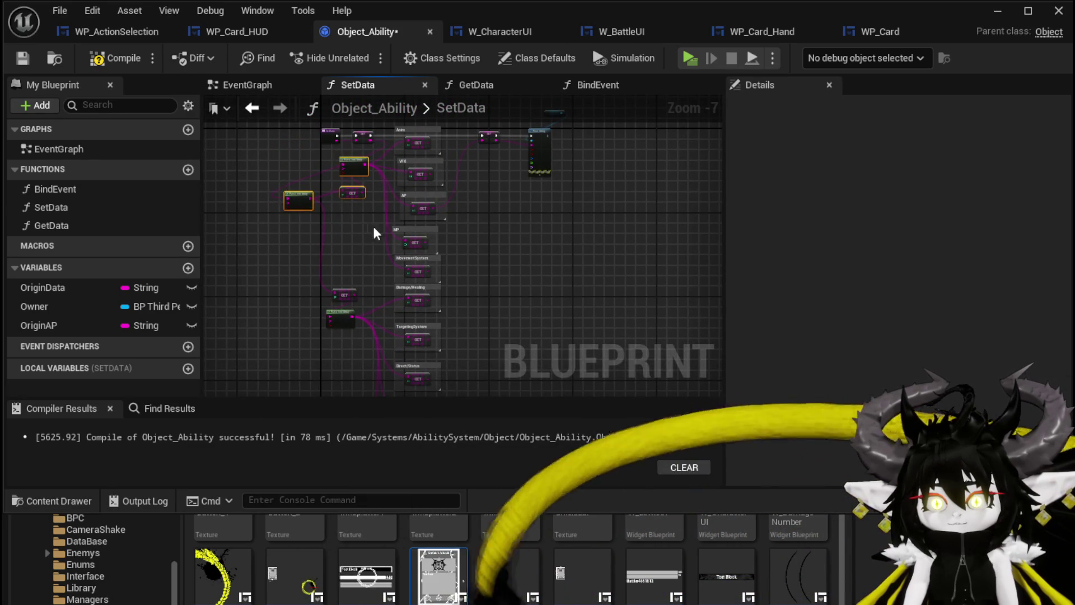
left_click_drag(369, 232, 374, 309)
mouse_move(379, 180)
left_mouse_down()
mouse_move(429, 388)
mouse_move(426, 328)
mouse_move(429, 391)
mouse_move(434, 364)
mouse_move(397, 129)
left_mouse_up()
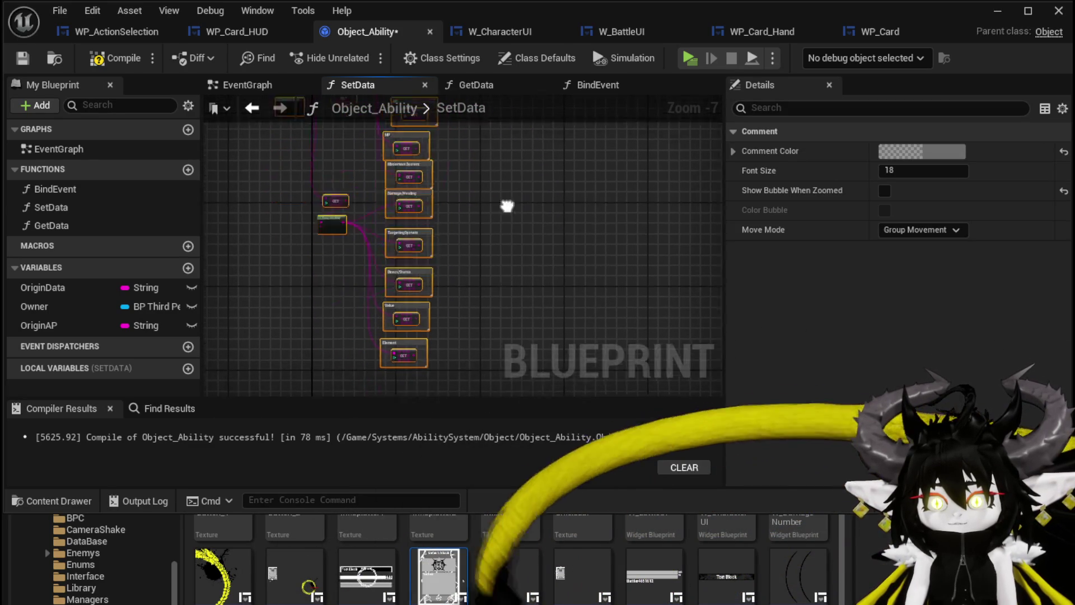
- Collapse the selected parsing and GET nodes into a new function
scroll(442, 234, "up", 4)
mouse_move(412, 210)
left_mouse_down()
mouse_move(422, 221)
mouse_move(388, 336)
mouse_move(271, 315)
mouse_move(345, 302)
mouse_move(290, 303)
left_mouse_up()
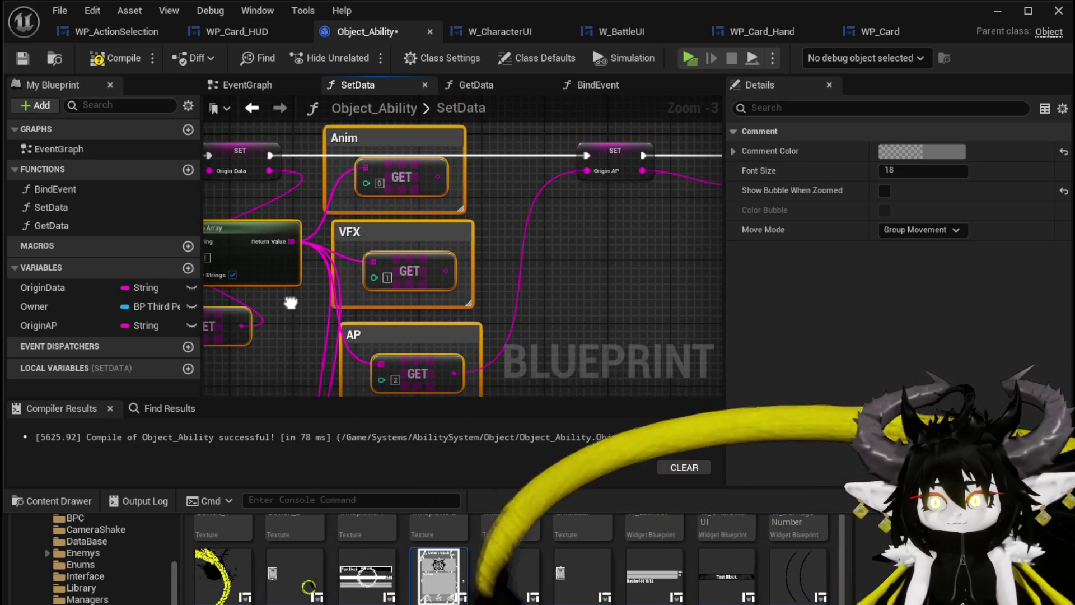
right_click(407, 182)
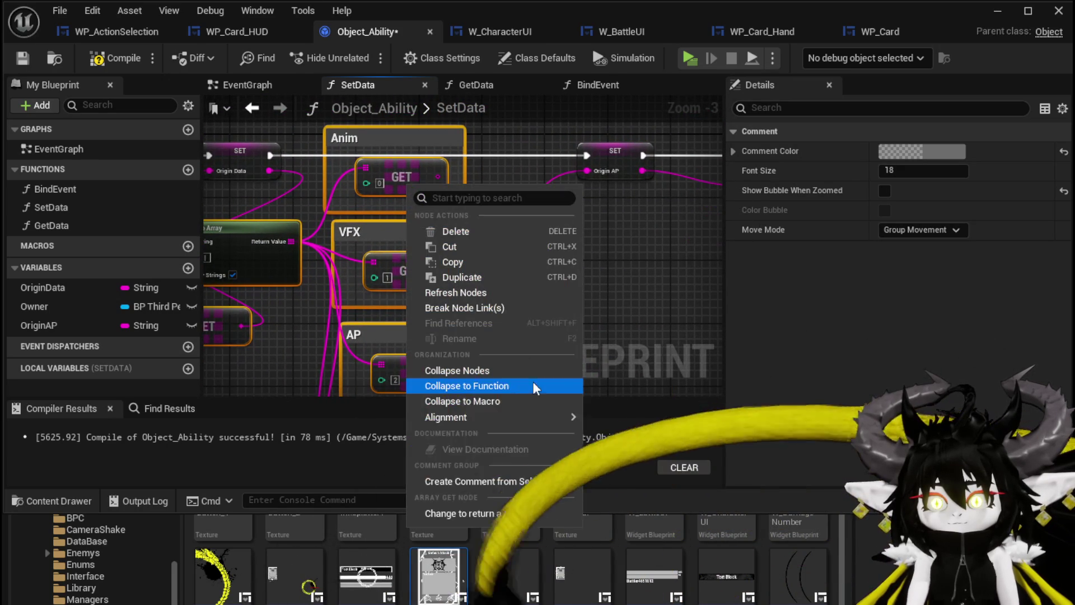
left_click(486, 385)
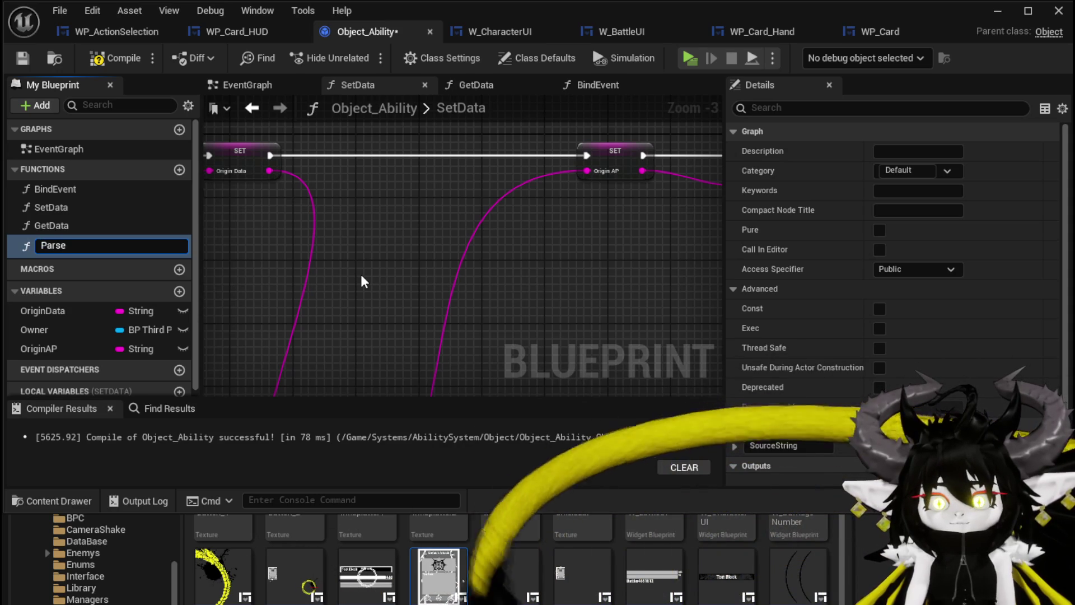
- Name the collapsed function ParseAbility and place it on the SetData execution line
type("Ability")
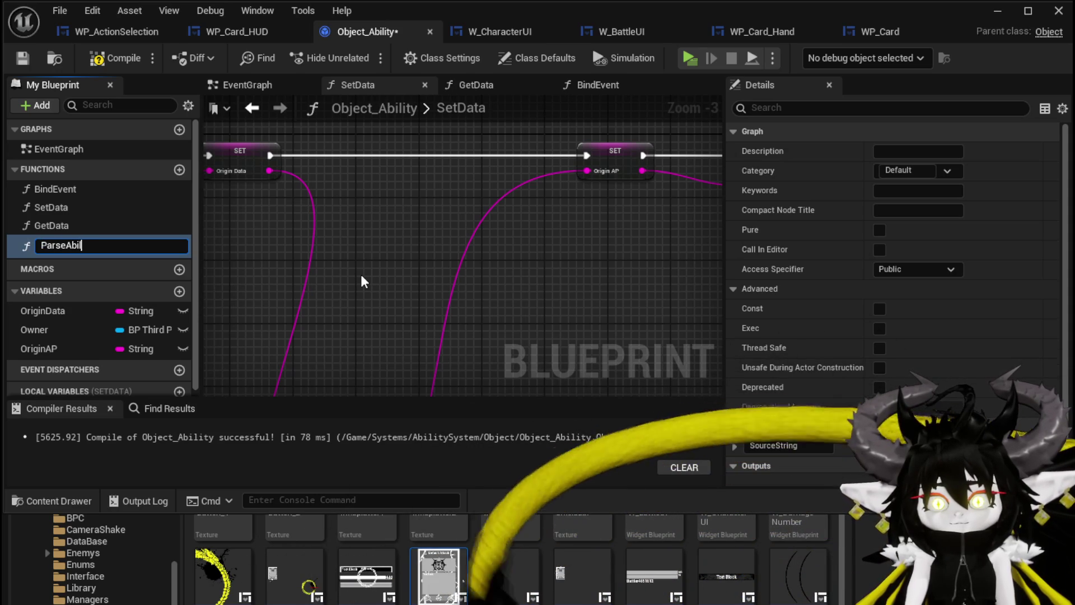
key("Return")
scroll(361, 276, "down", 5)
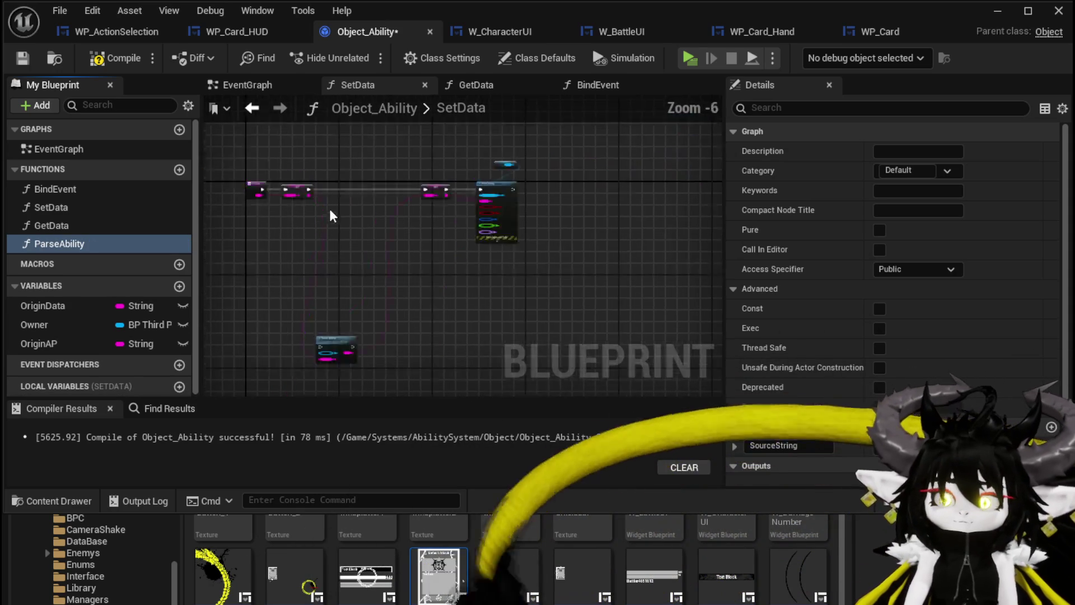
left_click_drag(332, 320, 335, 207)
scroll(335, 207, "up", 8)
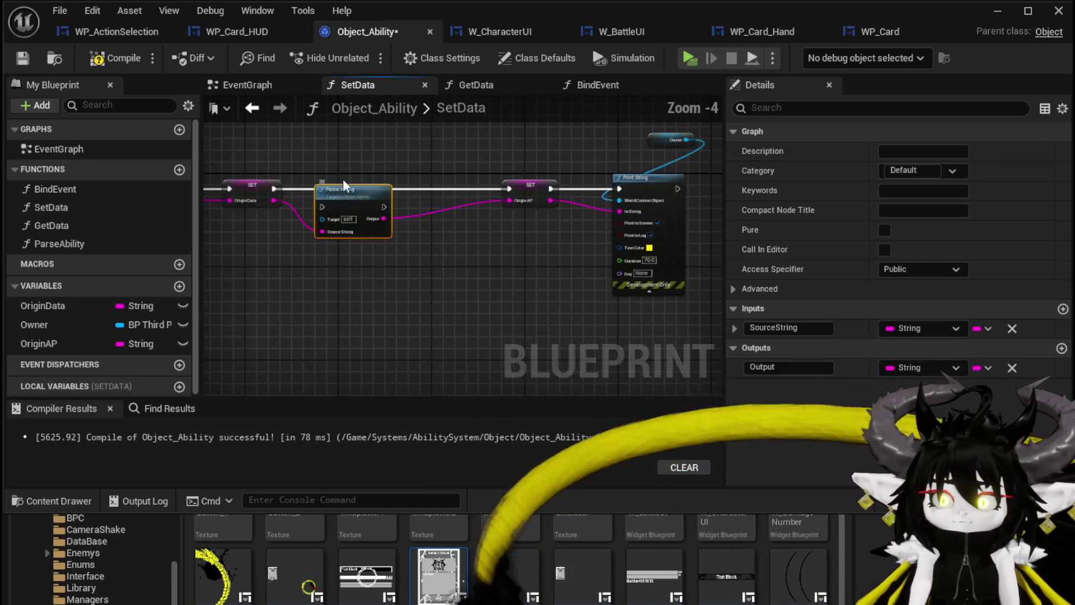
- Open ParseAbility's graph and arrange its return node and the Anim getter
double_click(417, 213)
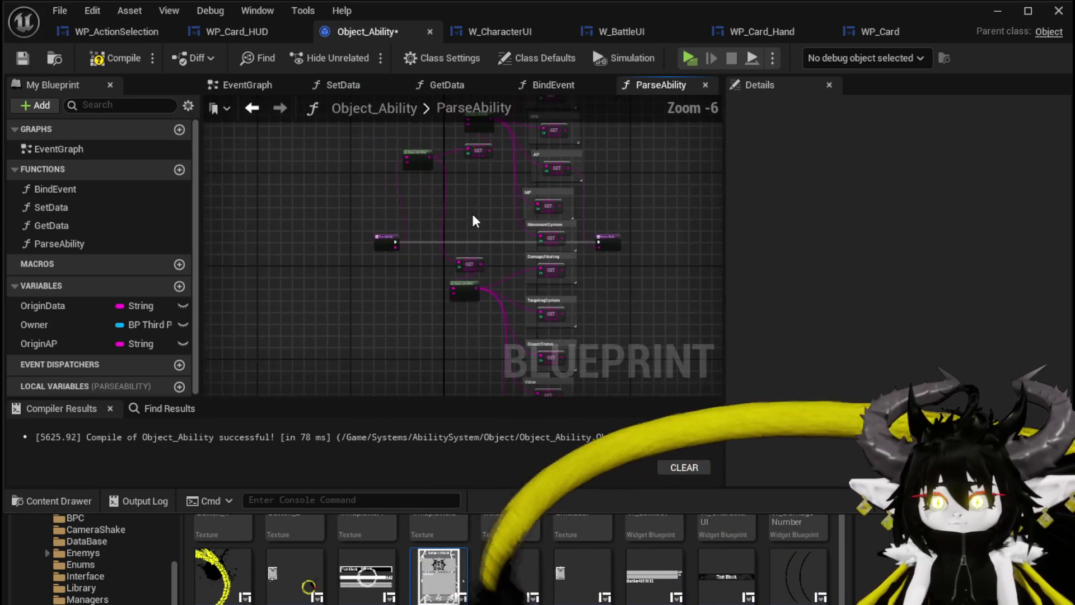
left_click(524, 262)
mouse_move(524, 262)
left_mouse_down()
mouse_move(596, 261)
mouse_move(511, 341)
mouse_move(471, 299)
left_mouse_up()
scroll(598, 263, "up", 2)
mouse_move(404, 190)
left_mouse_down()
mouse_move(418, 202)
mouse_move(439, 91)
mouse_move(421, 158)
mouse_move(401, 149)
mouse_move(648, 408)
mouse_move(632, 252)
left_mouse_up()
scroll(516, 257, "up", 2)
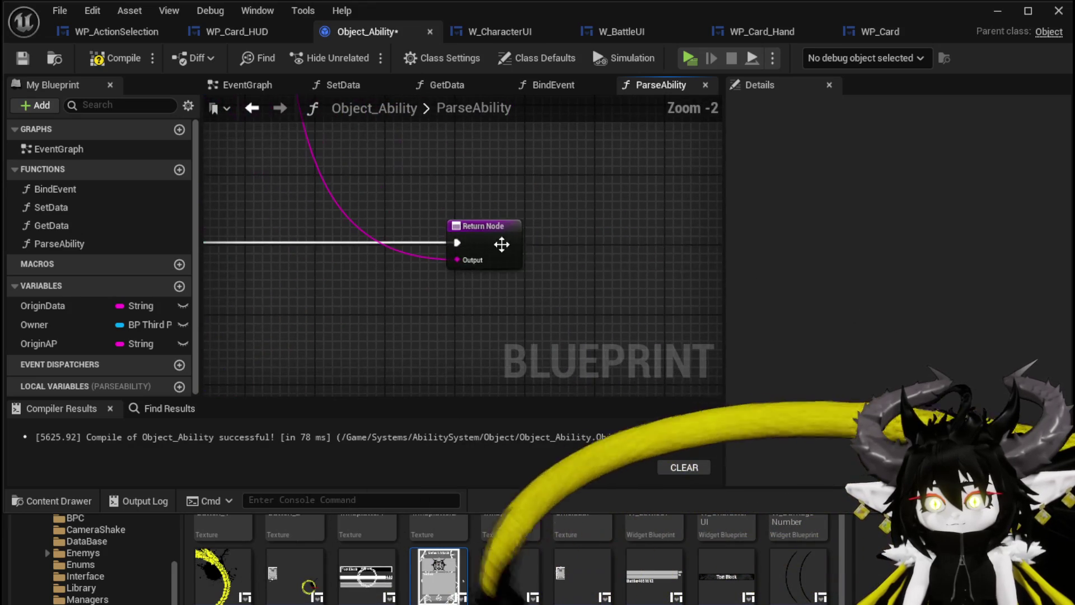
- Wire the Anim value to the return output, name it Anim, and add a VFX output
left_click(516, 257)
left_click(783, 369)
type("Anim")
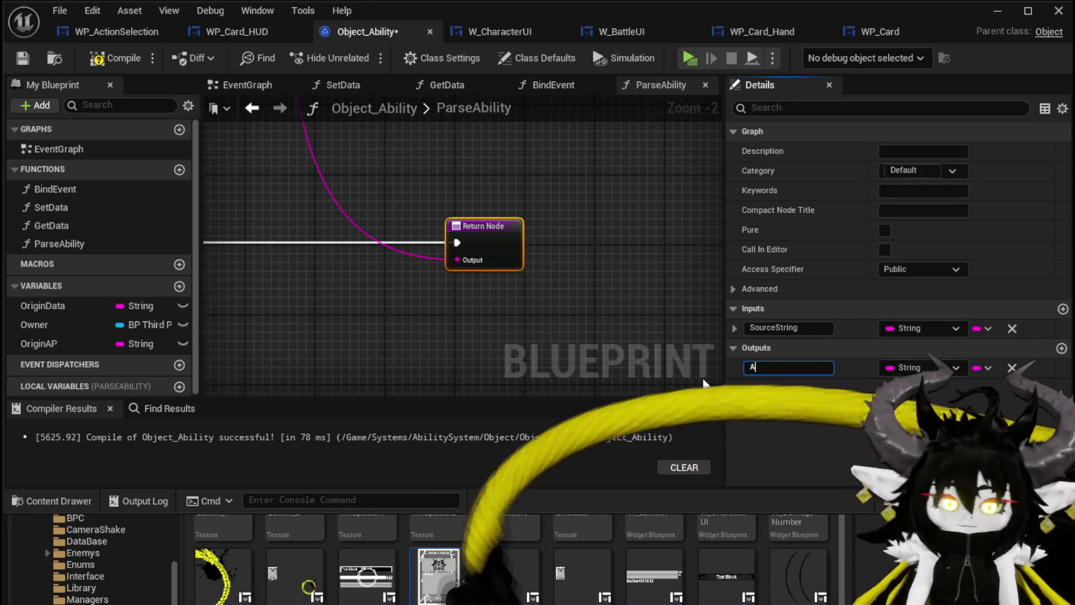
key("Return")
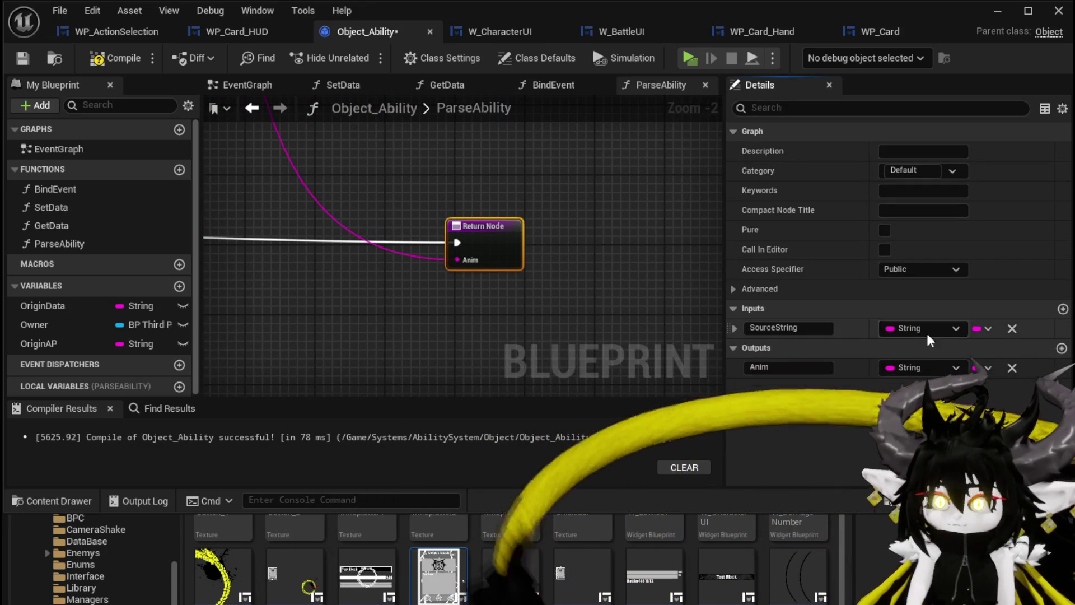
left_click(1062, 349)
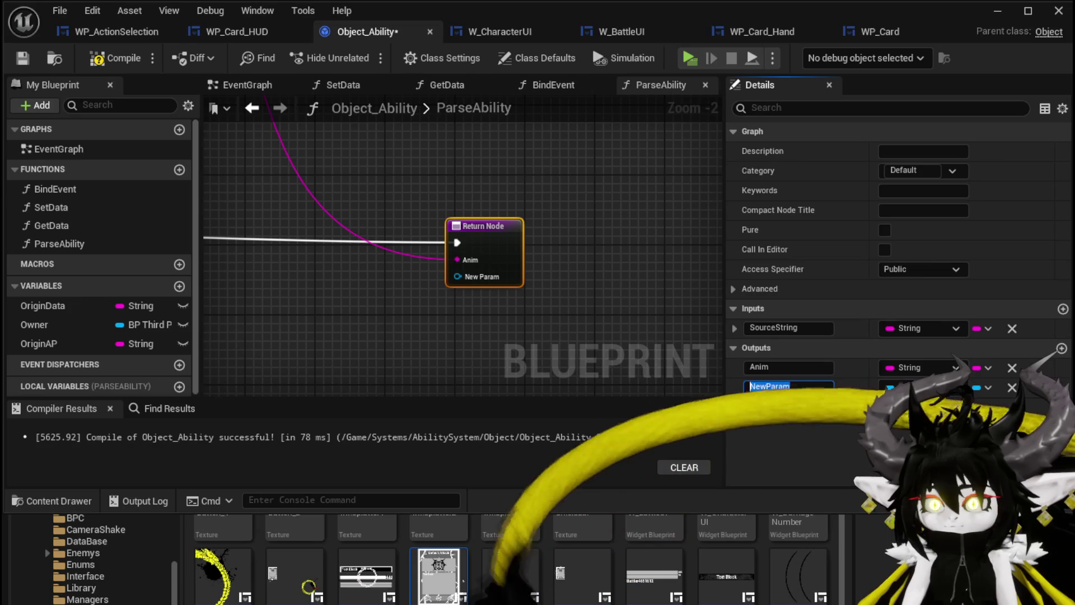
type("VFX")
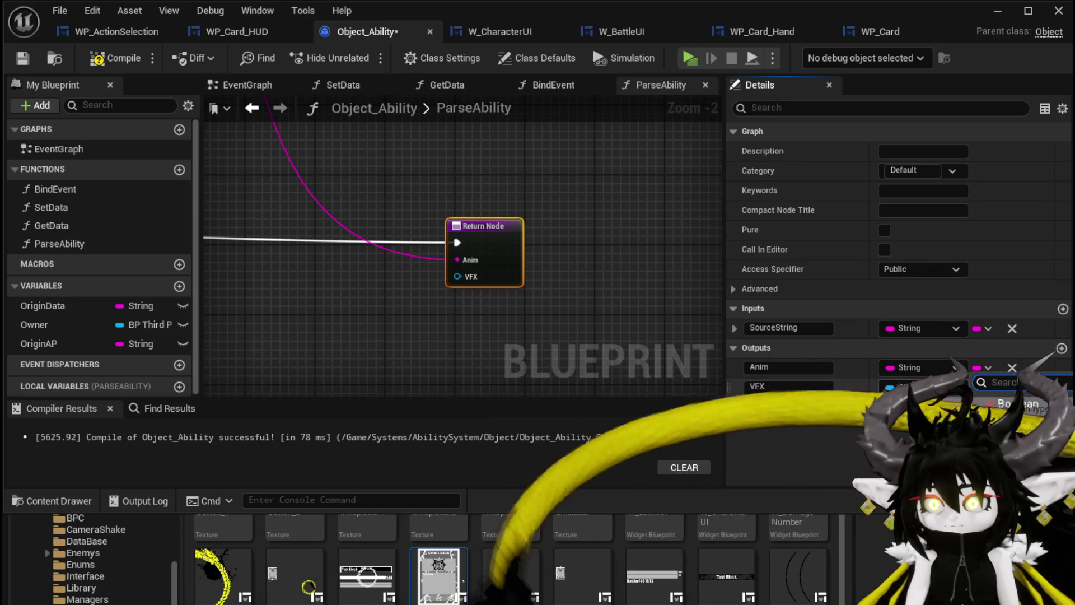
left_click(924, 387)
- Add two more string outputs named AP and MP
left_click(1062, 348)
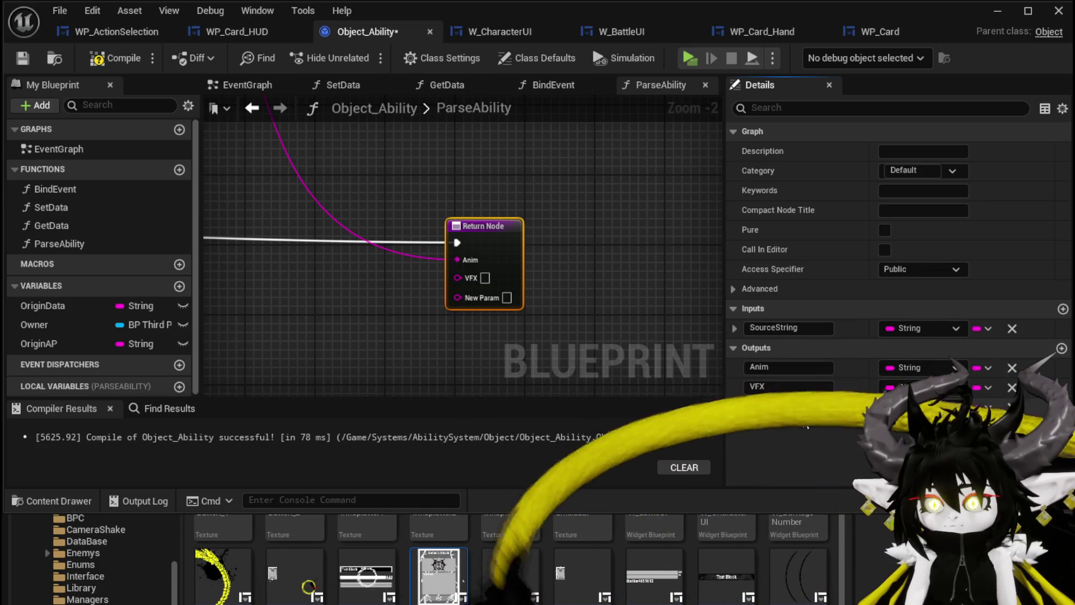
mouse_move(262, 117)
left_mouse_down()
mouse_move(541, 117)
mouse_move(541, 171)
mouse_move(575, 277)
mouse_move(560, 397)
left_mouse_up()
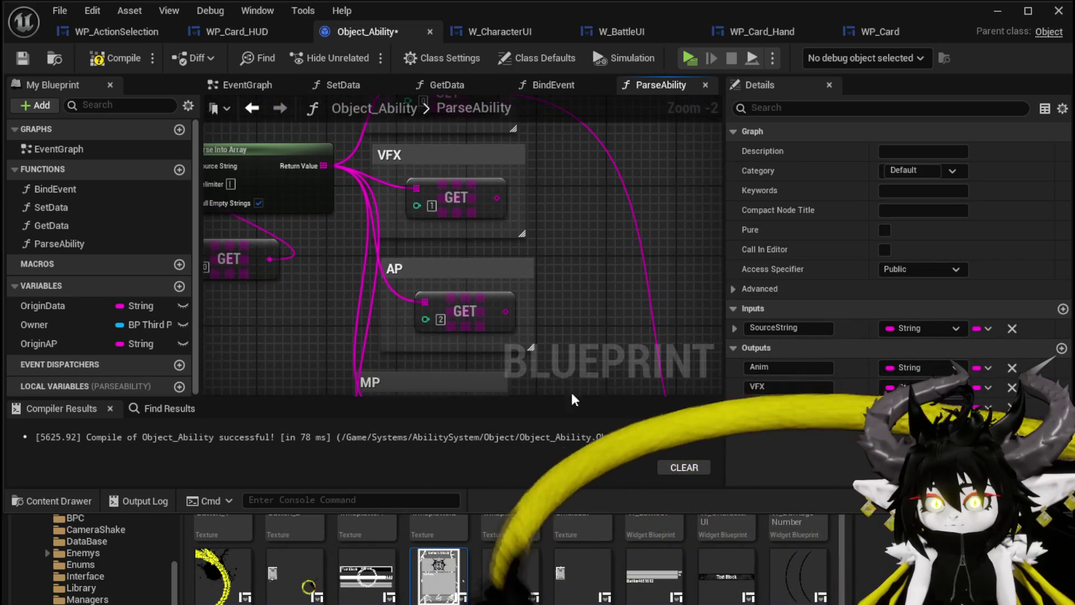
double_click(772, 406)
type("AP")
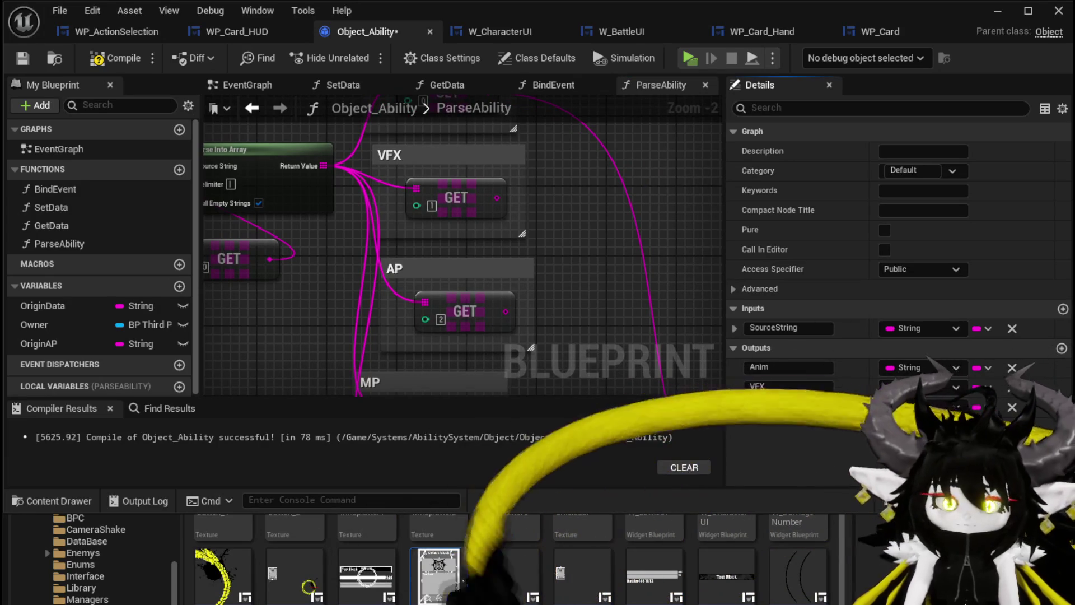
key("Return")
left_click(1062, 348)
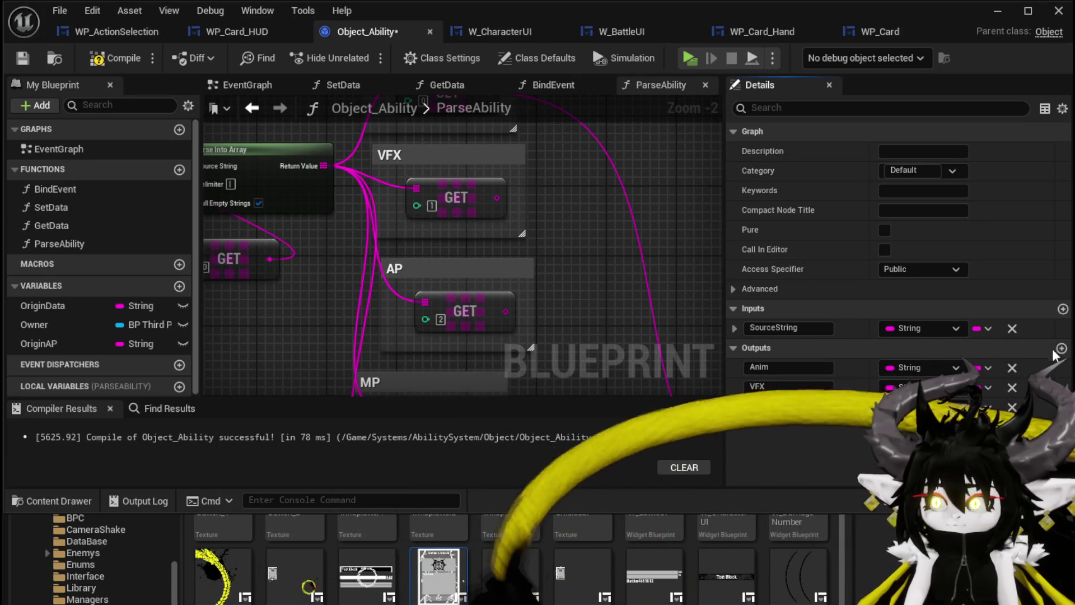
double_click(794, 428)
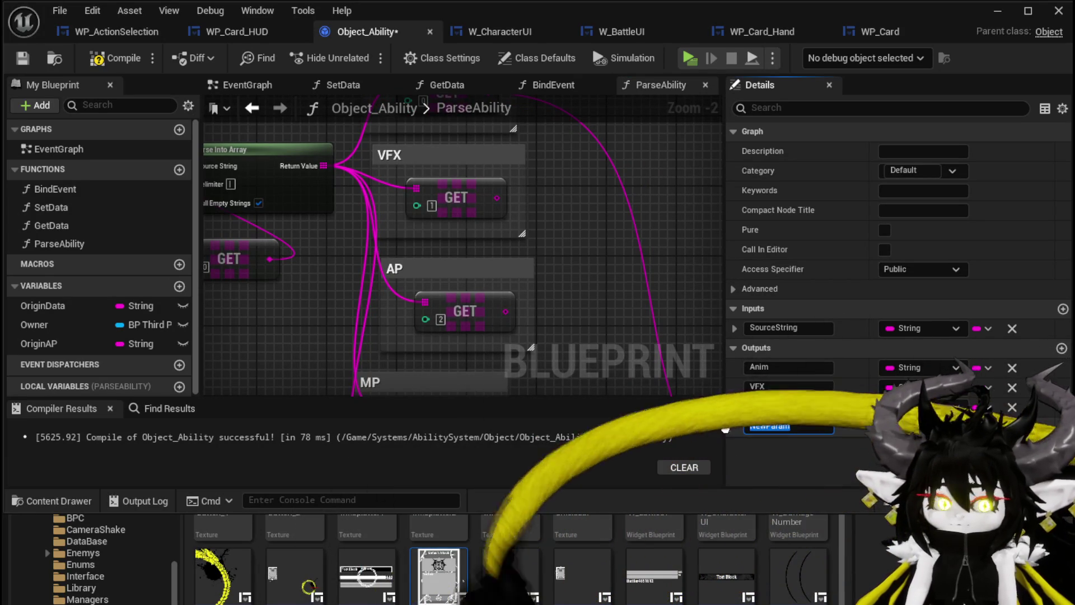
type("M")
key("Return")
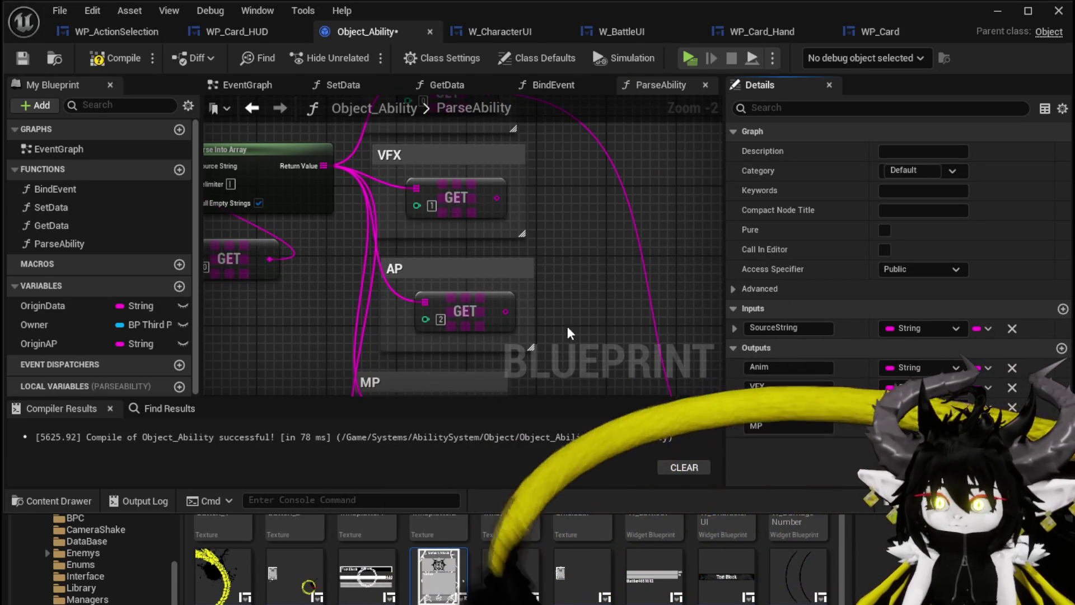
- Add a MovementSystem output, then another output for Damage/Healing
scroll(588, 196, "down", 3)
scroll(571, 228, "down", 3)
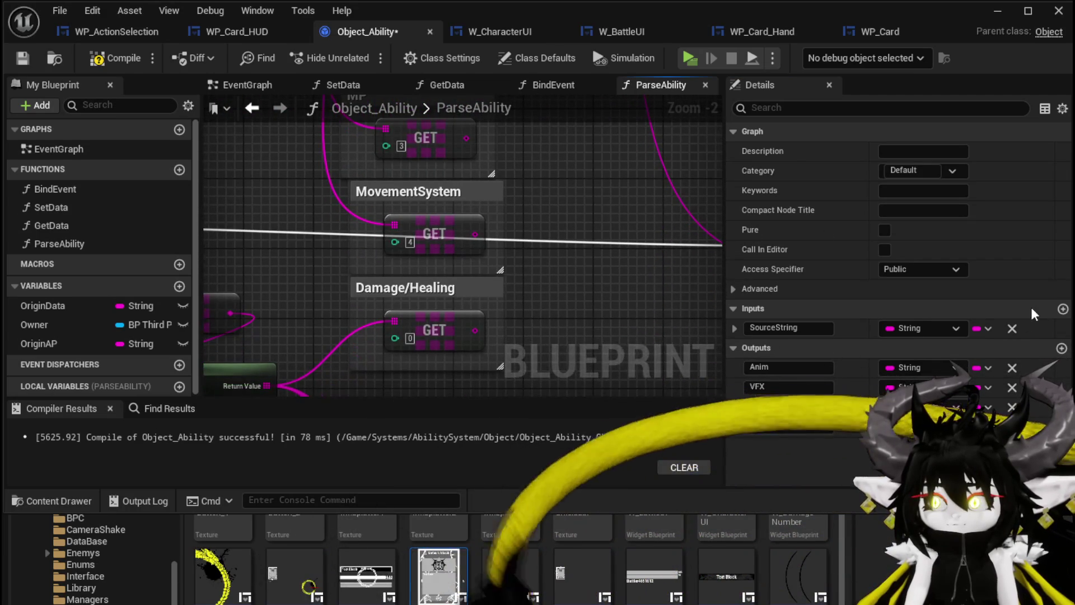
double_click(812, 445)
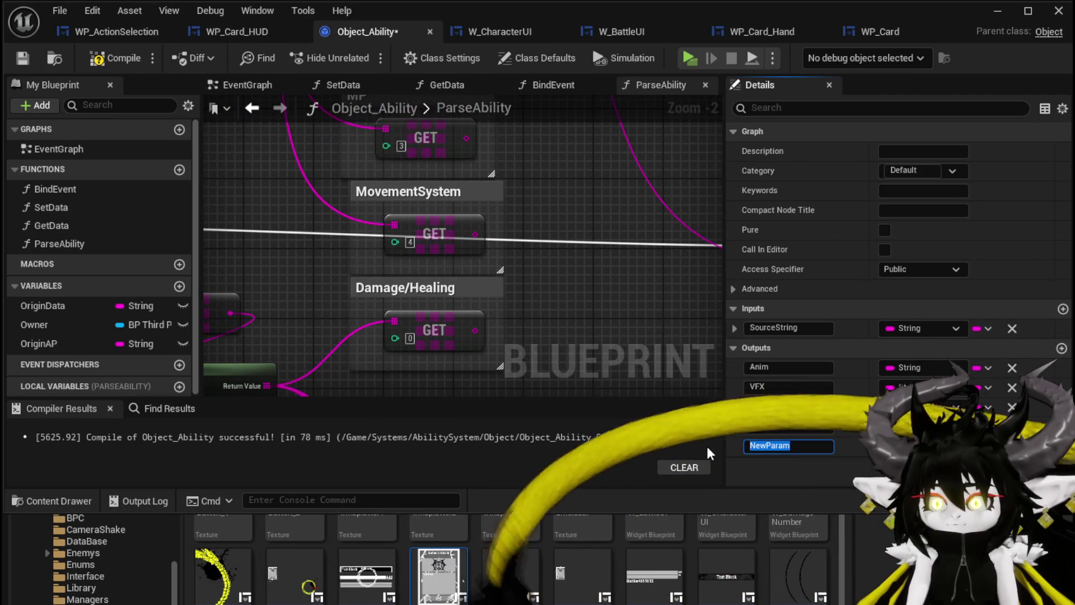
type("MovementSystem")
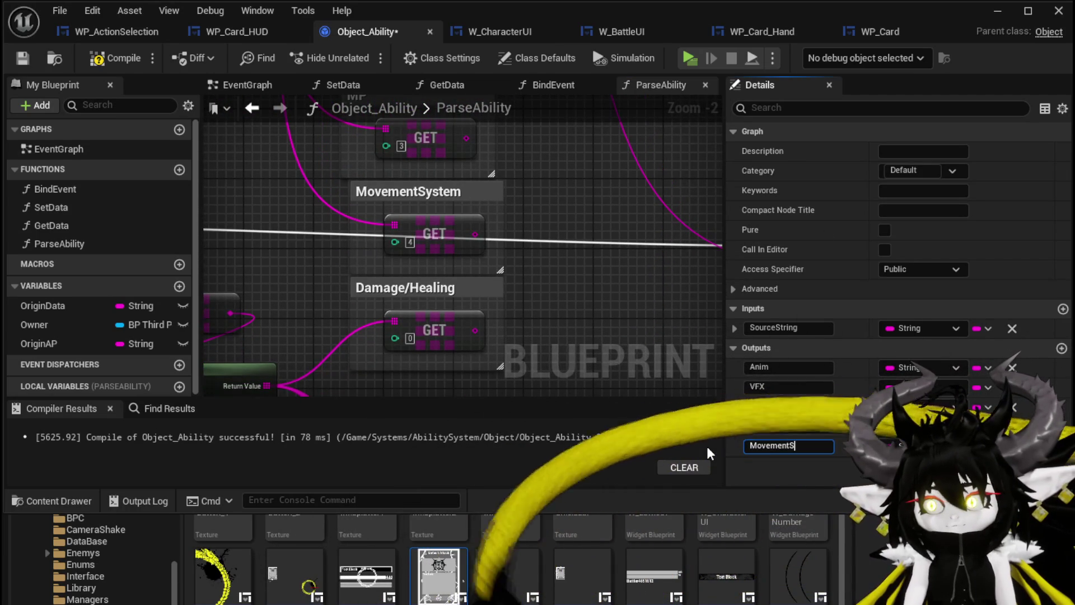
key("Return")
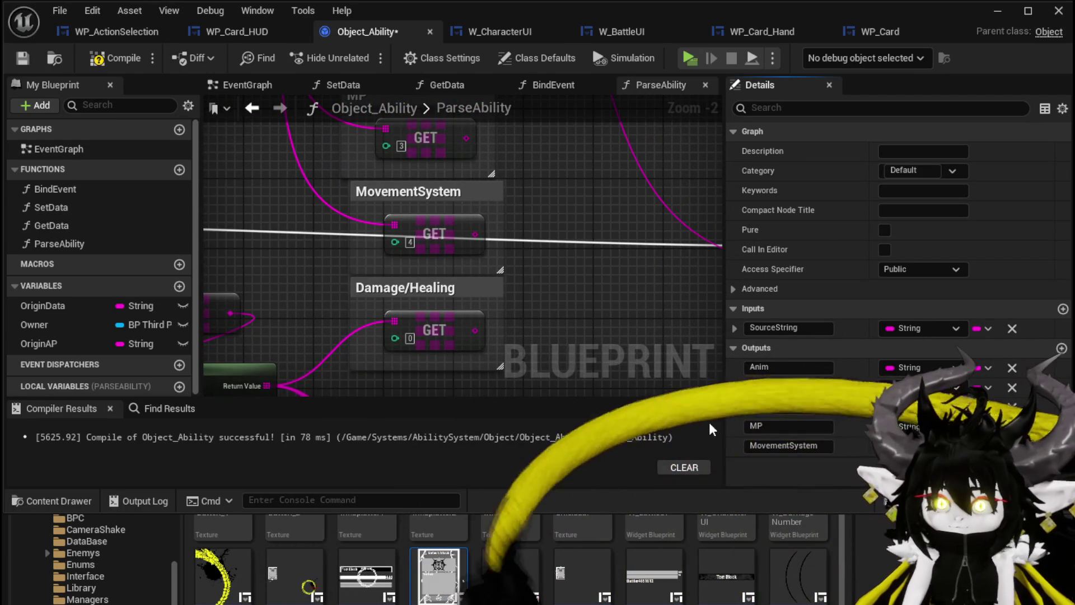
left_click(1062, 348)
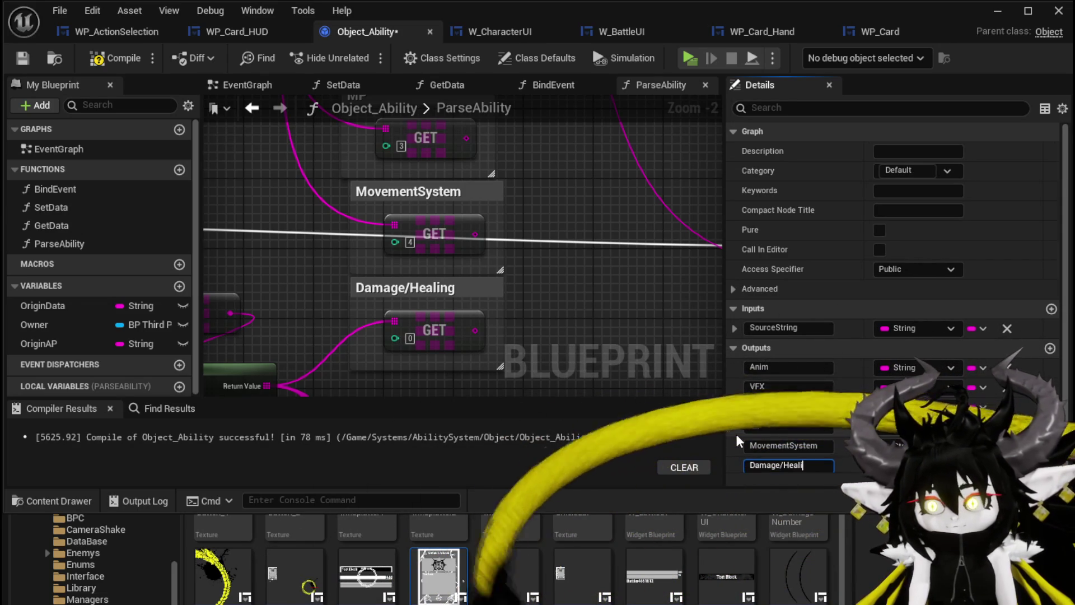
left_click_drag(606, 354, 606, 173)
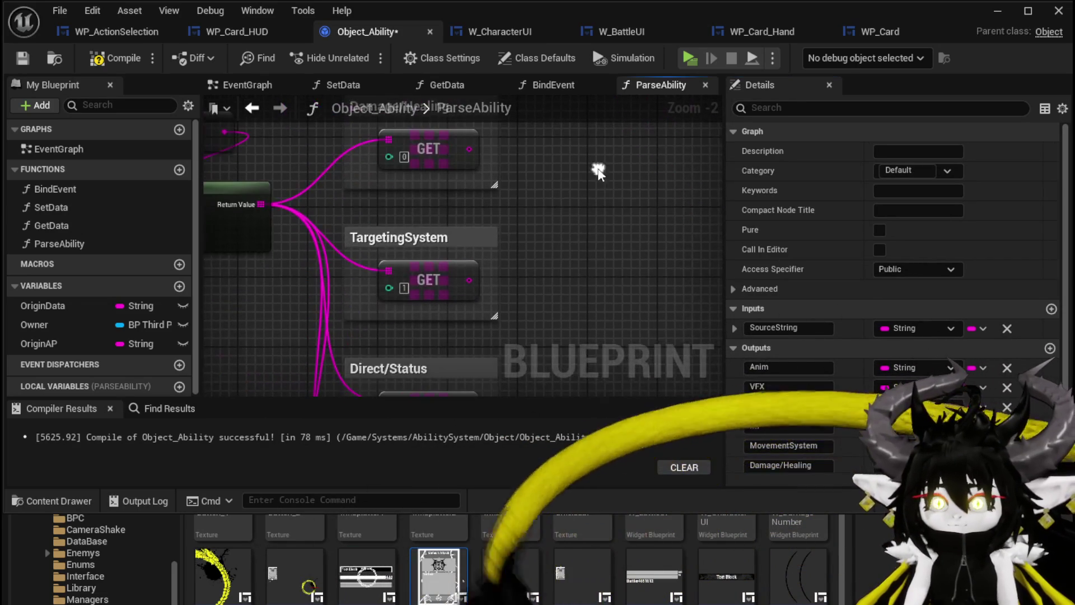
- Add TargetingSystem and Direct/Status outputs to ParseAbility
left_click(1050, 348)
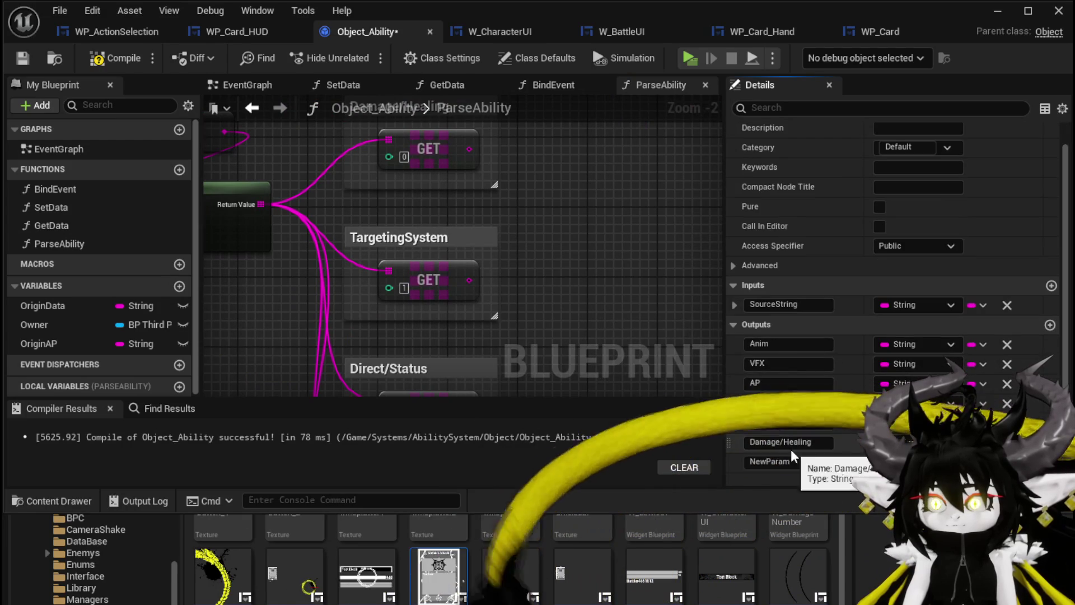
type("TargetingSystem")
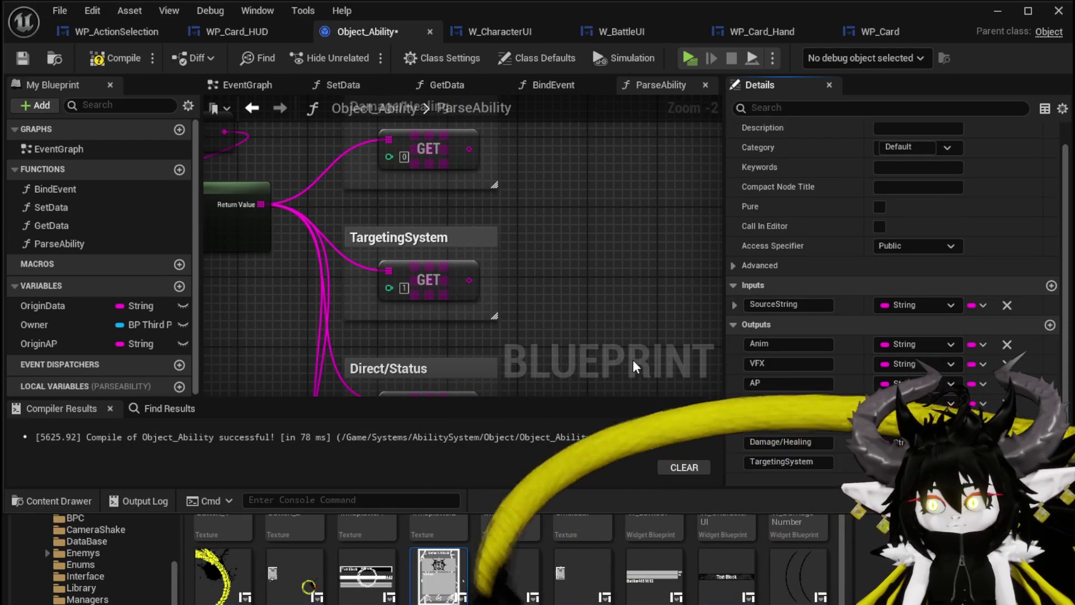
mouse_move(634, 361)
left_mouse_down()
mouse_move(586, 297)
mouse_move(593, 164)
left_mouse_up()
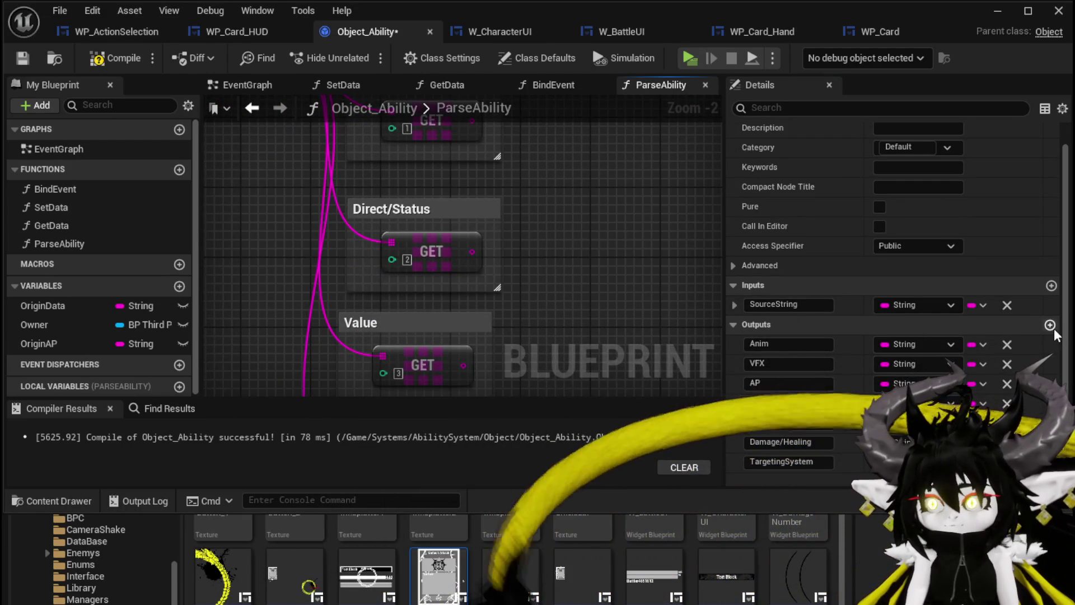
scroll(814, 442, "down", 1)
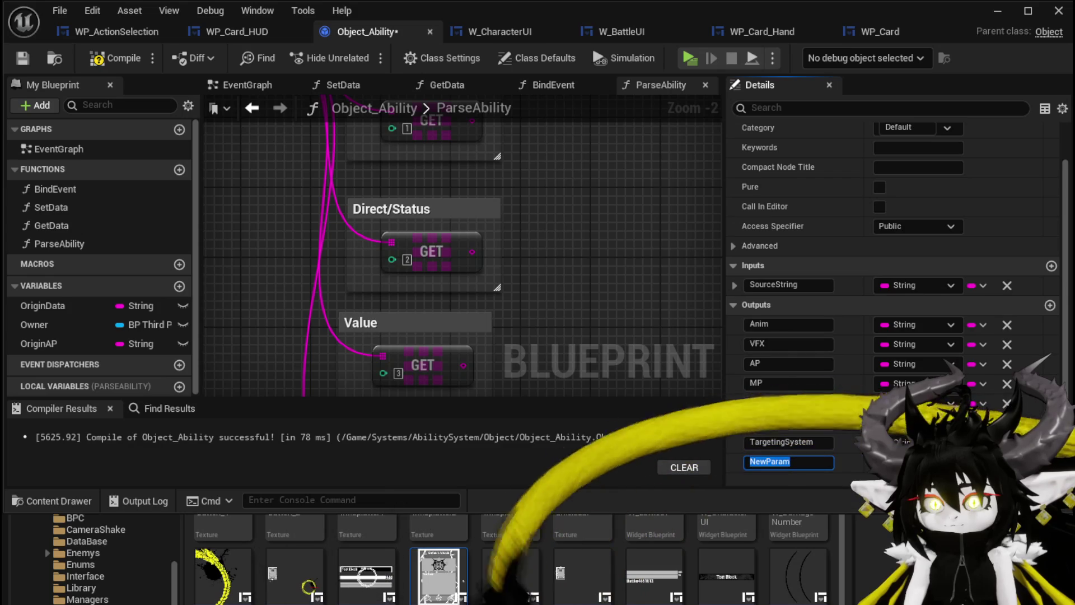
type("Direc")
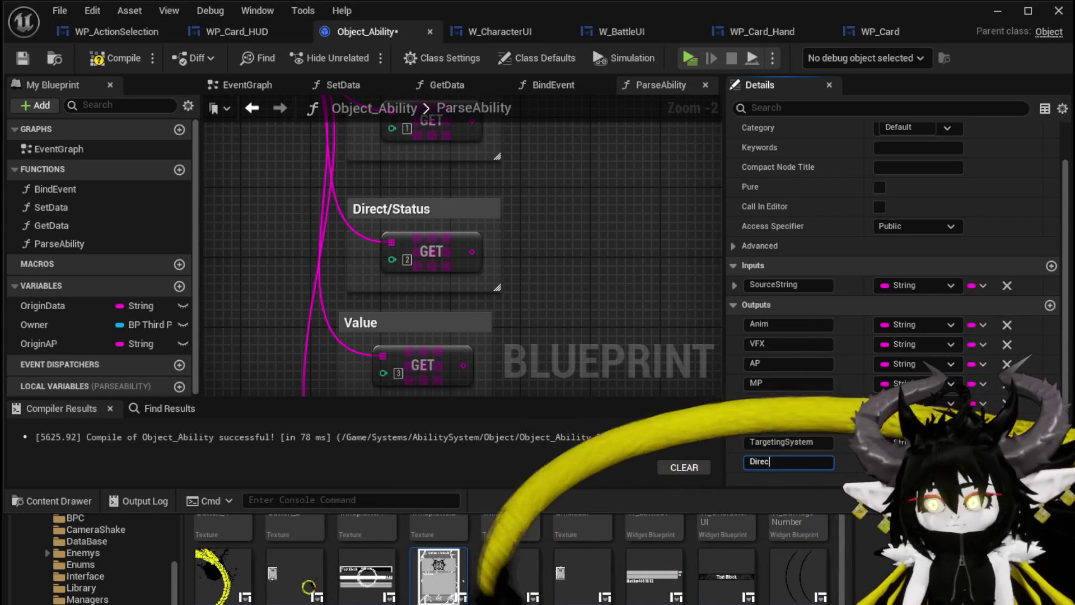
type("t/Status")
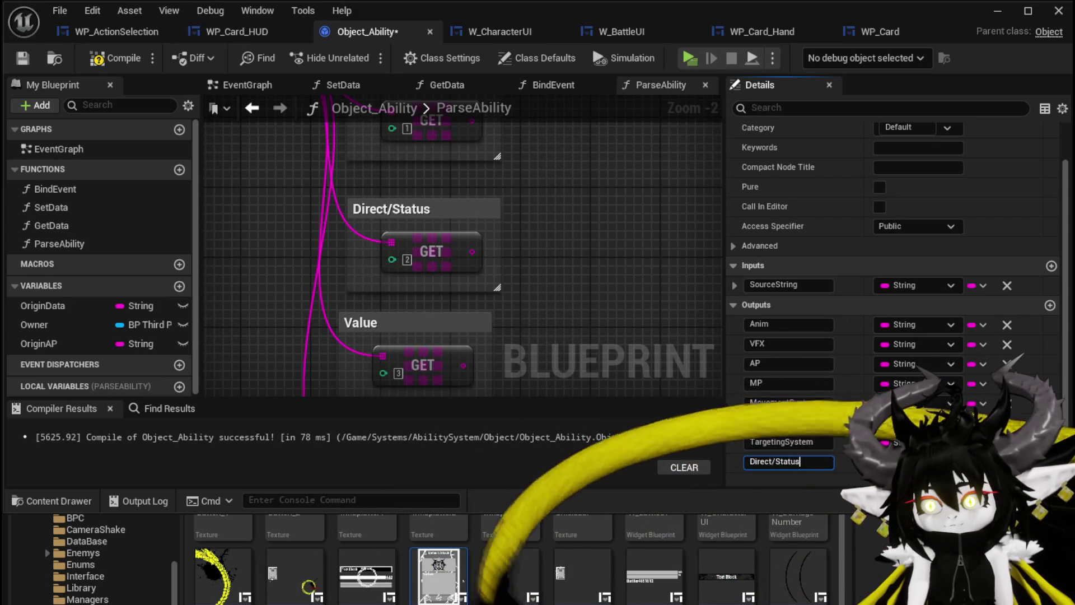
scroll(581, 288, "down", 3)
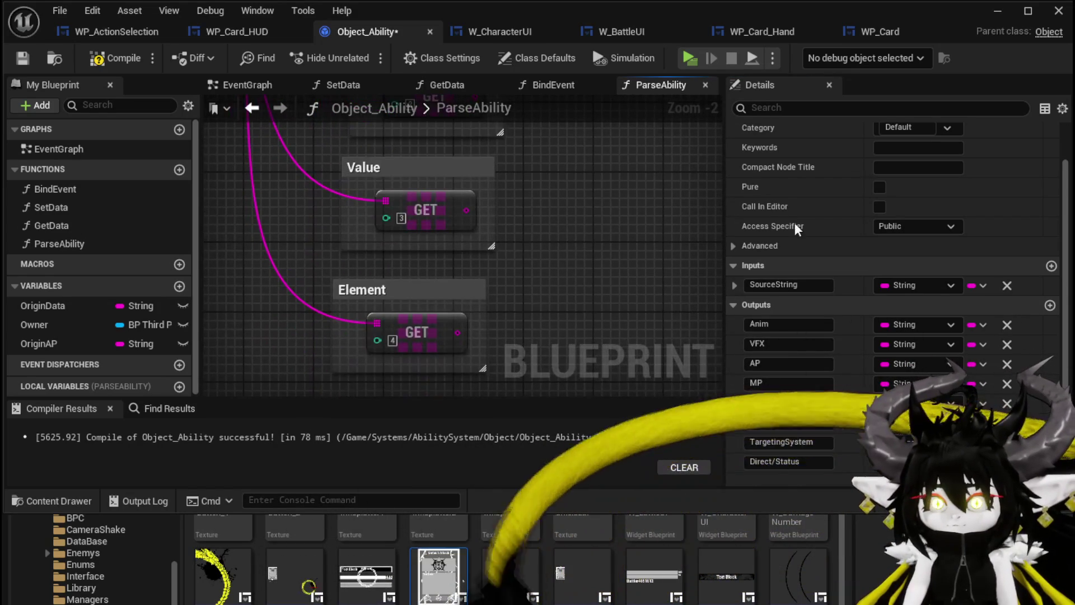
- Add Value and ElementSystem outputs to ParseAbility
left_click(1051, 307)
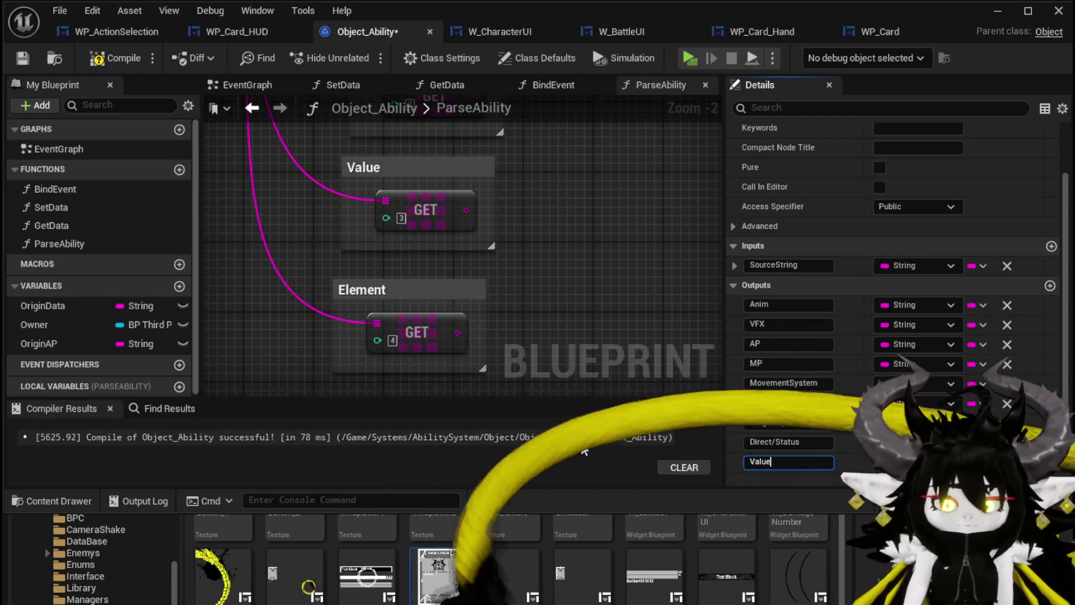
left_click(1050, 285)
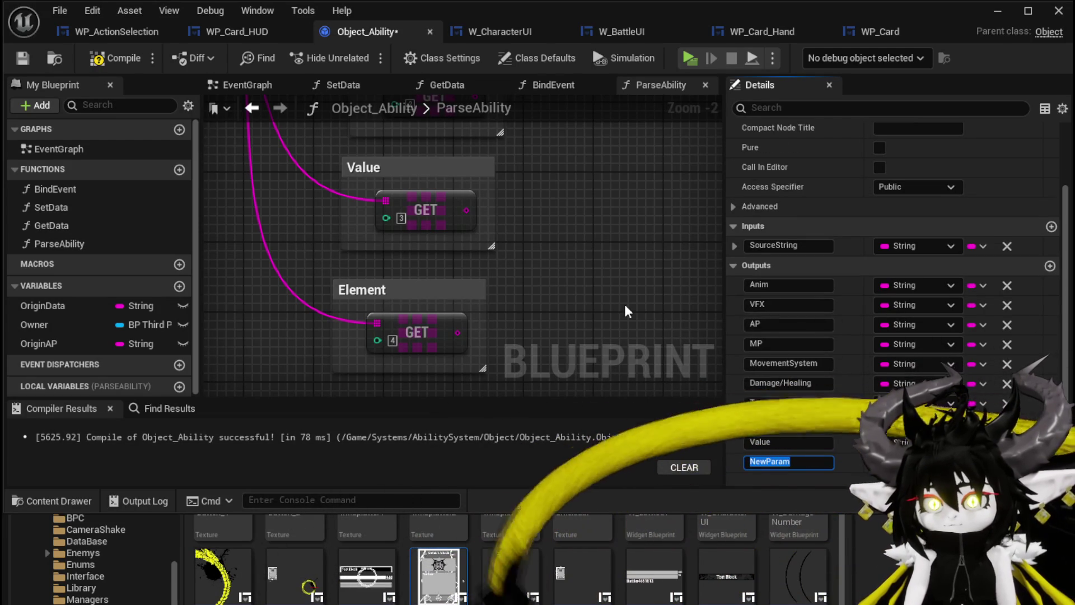
type("Element")
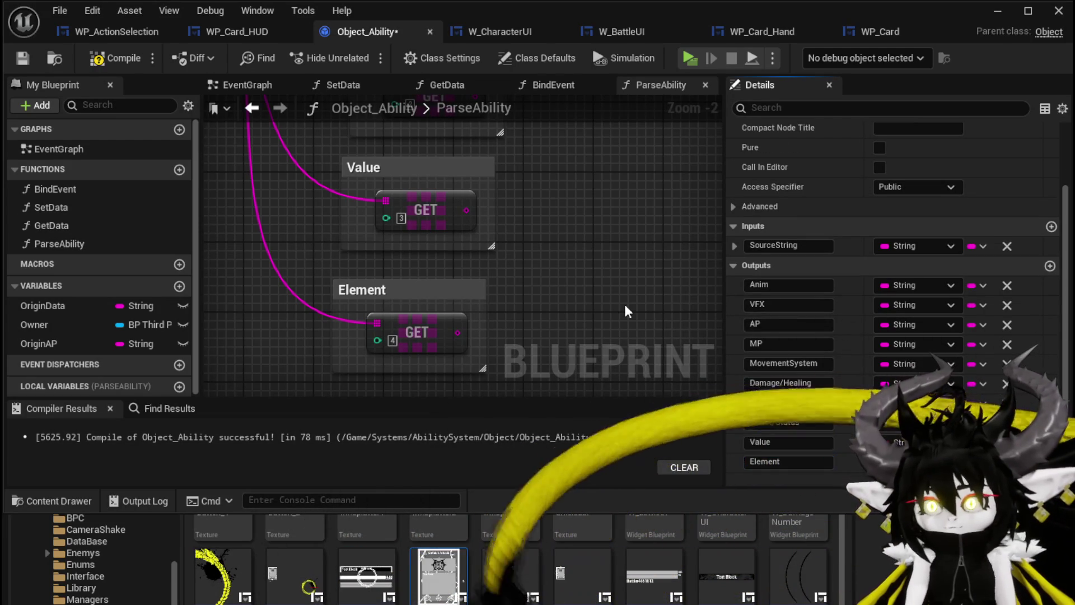
left_click(812, 461)
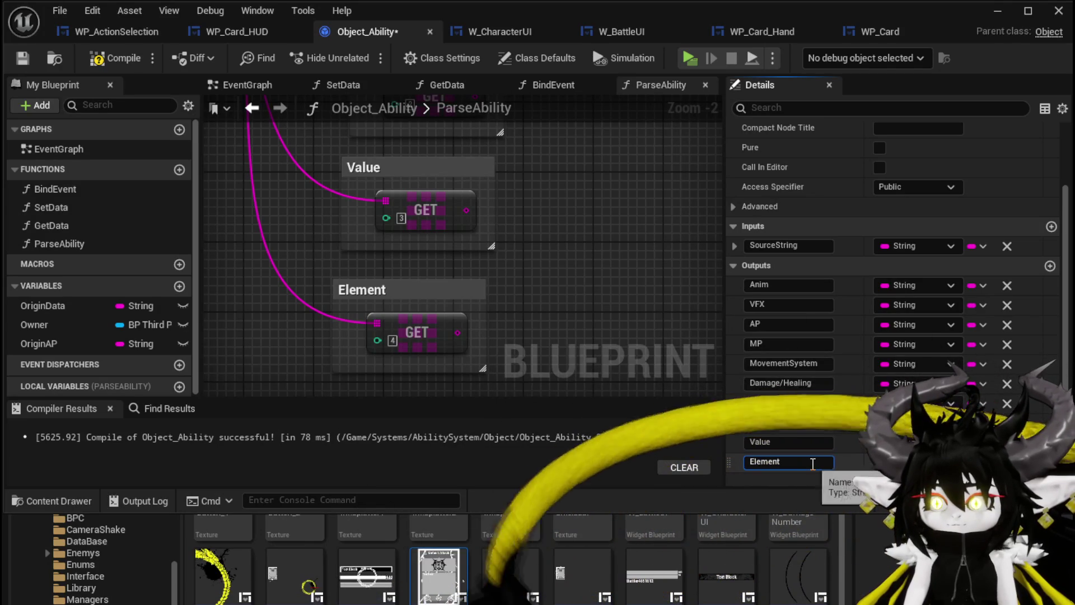
type("S")
type("tatus")
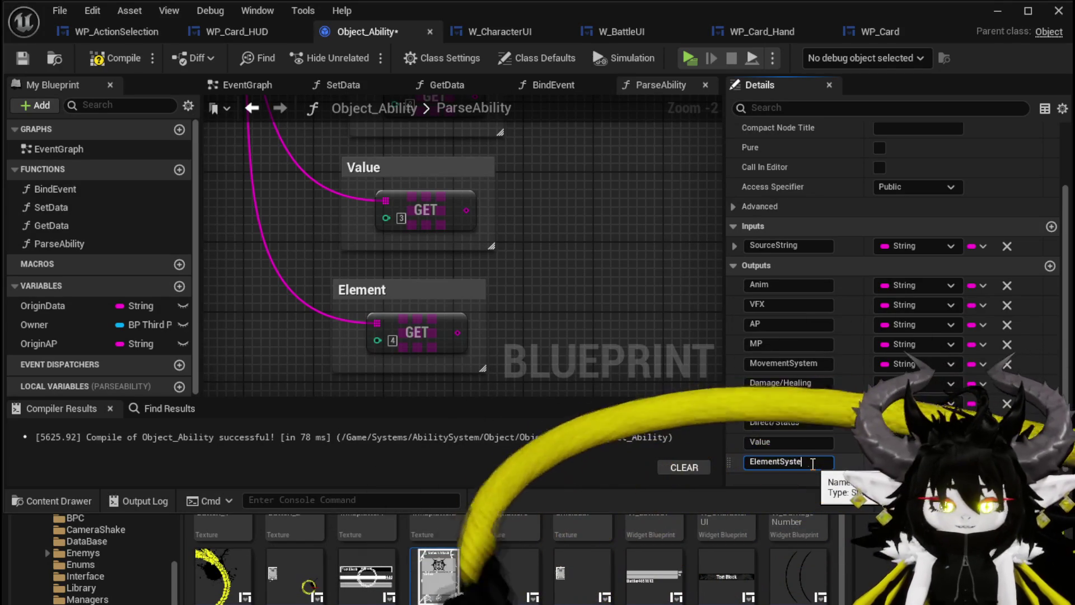
key("Return")
scroll(626, 255, "down", 3)
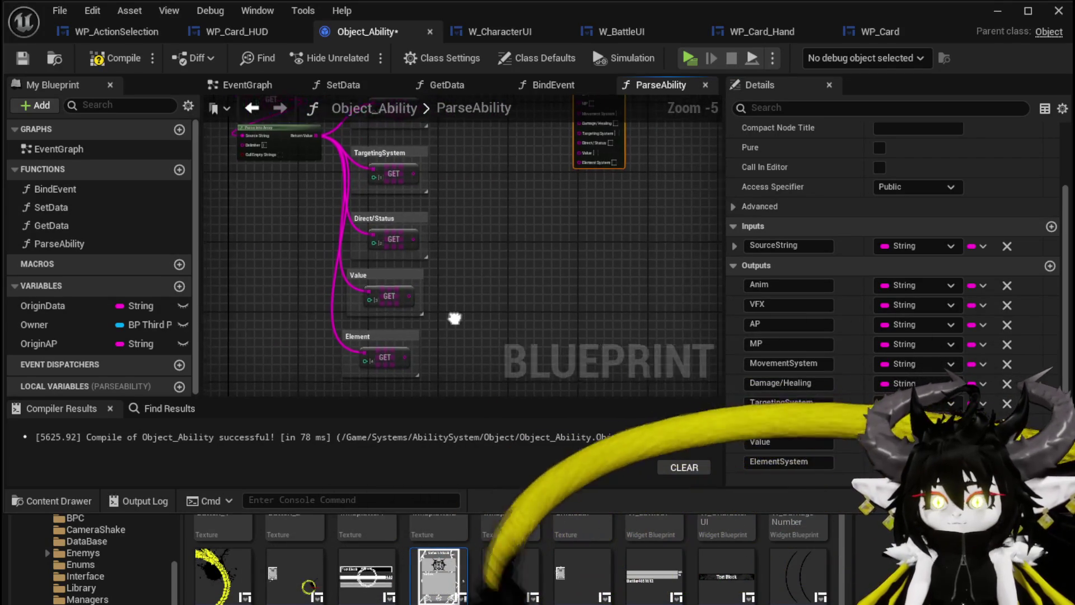
- Wire the Element, Value, Direct/Status and TargetingSystem GETs to their return outputs
mouse_move(381, 361)
left_mouse_down()
mouse_move(535, 162)
mouse_move(558, 165)
left_mouse_up()
mouse_move(382, 299)
left_mouse_down()
mouse_move(505, 176)
mouse_move(556, 155)
left_mouse_up()
left_click_drag(390, 242, 560, 146)
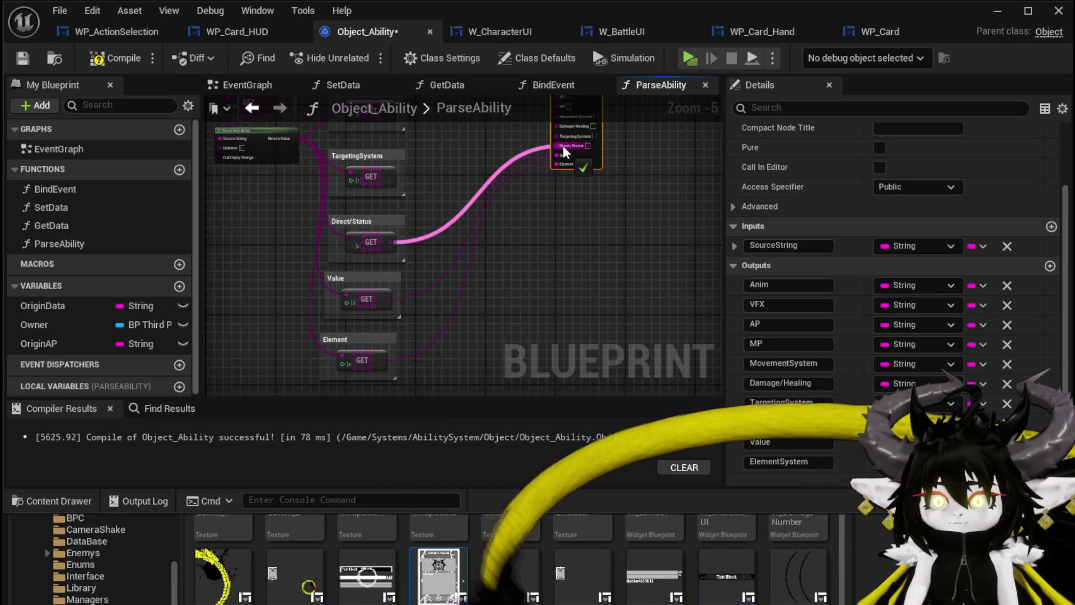
scroll(437, 289, "up", 1)
mouse_move(330, 310)
left_mouse_down()
mouse_move(476, 268)
mouse_move(583, 257)
left_mouse_up()
- Wire the Damage/Healing, MovementSystem, MP, AP and VFX GETs to their return outputs
mouse_move(333, 224)
left_mouse_down()
mouse_move(446, 224)
mouse_move(563, 245)
left_mouse_up()
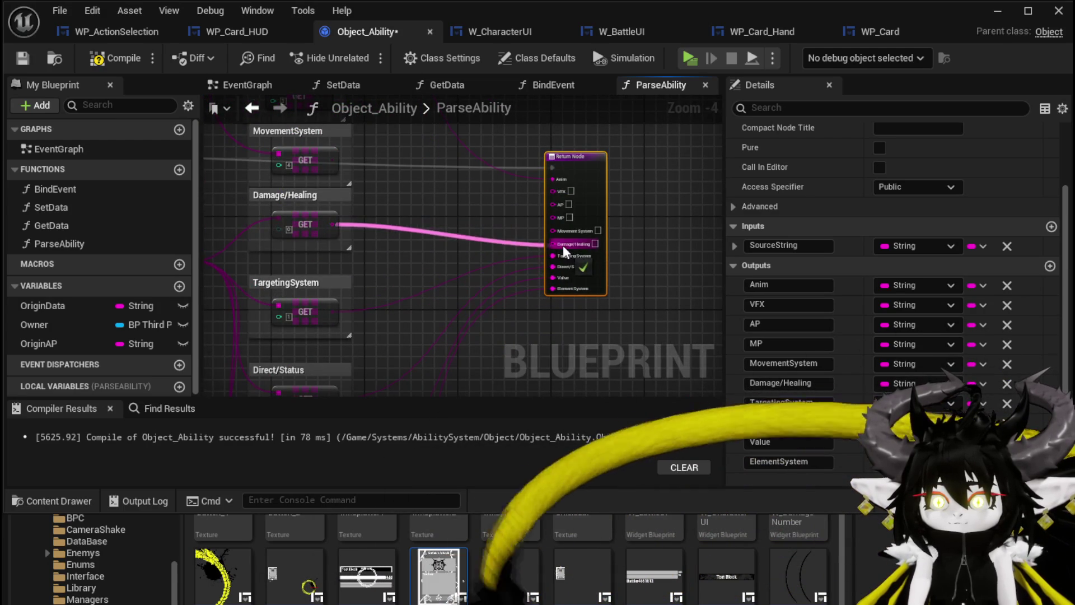
left_click_drag(344, 212, 564, 281)
mouse_move(340, 148)
left_mouse_down()
mouse_move(492, 264)
mouse_move(555, 270)
left_mouse_up()
mouse_move(370, 185)
left_mouse_down()
mouse_move(457, 344)
mouse_move(583, 368)
left_mouse_up()
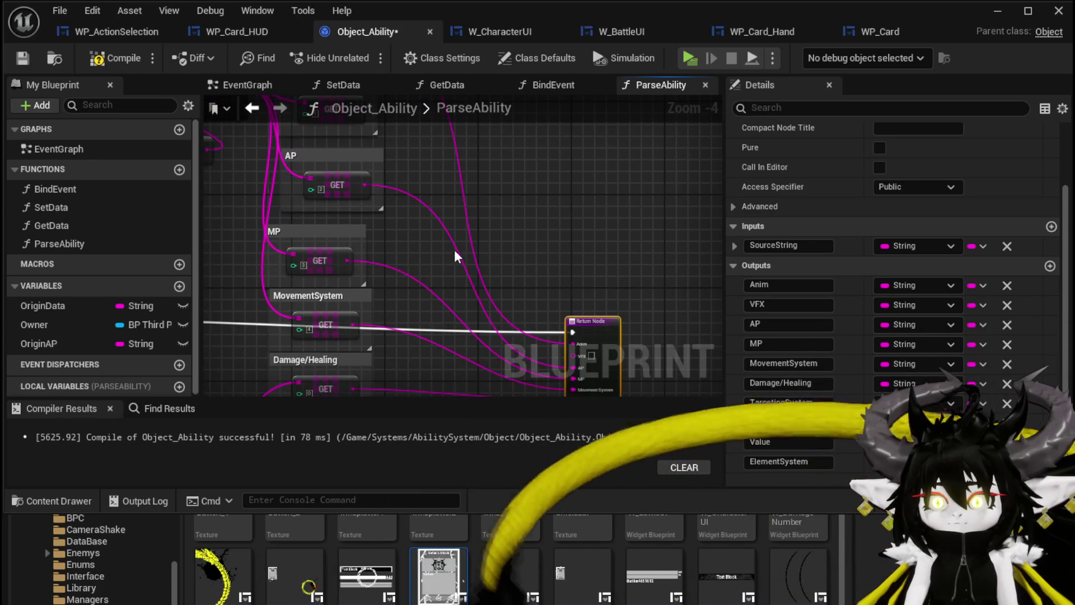
left_click_drag(465, 261, 460, 328)
mouse_move(394, 252)
left_mouse_down()
mouse_move(473, 412)
mouse_move(555, 224)
mouse_move(611, 214)
left_mouse_up()
left_click_drag(531, 155, 377, 264)
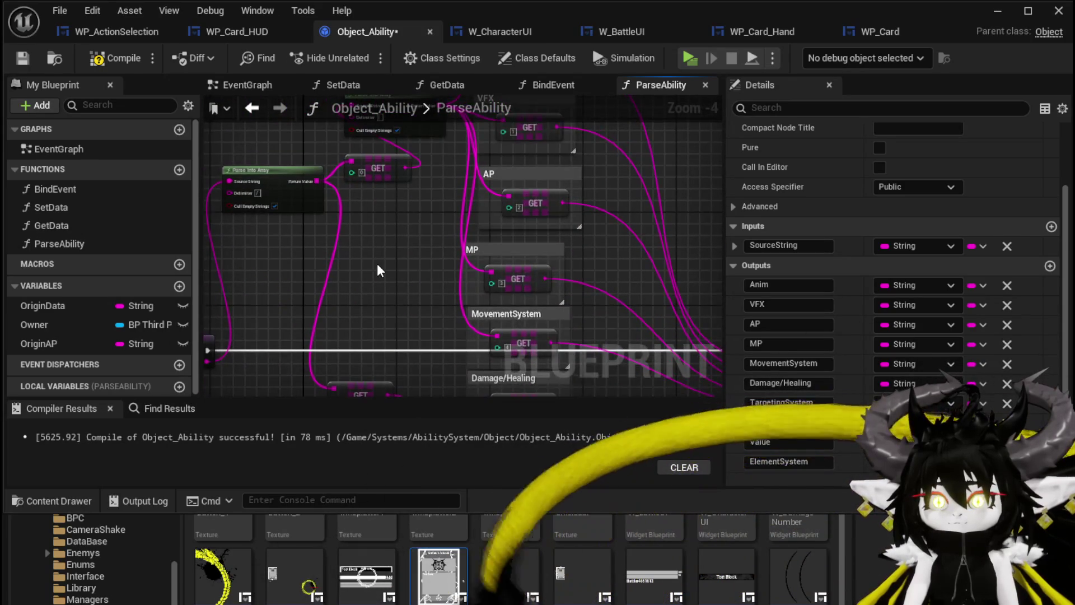
- Uncheck Cull Empty Strings and rename the SourceString input to AbilityData
left_click(378, 263)
left_click(338, 291)
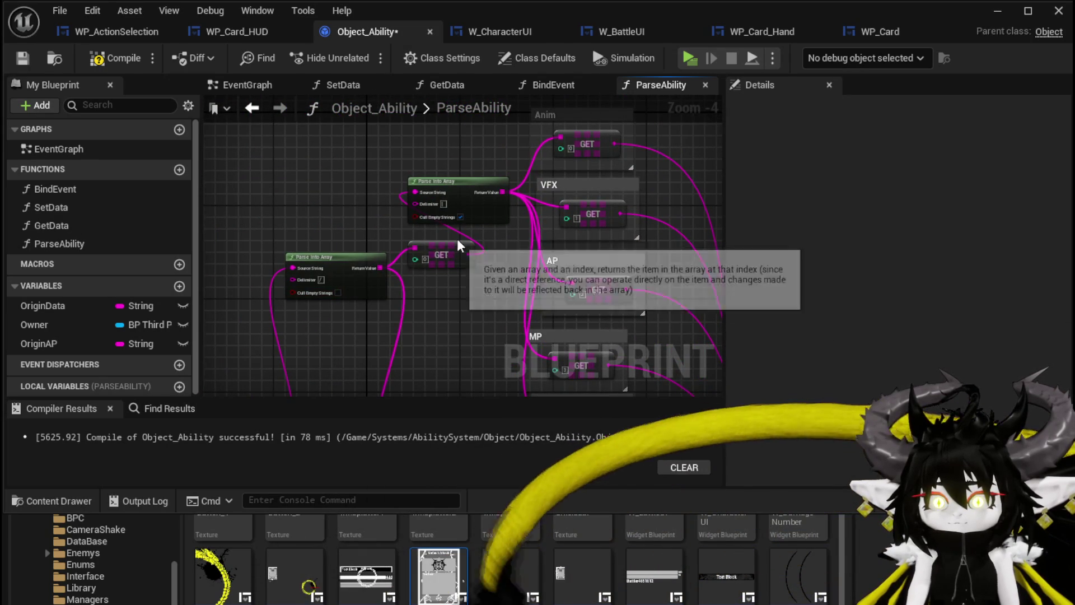
mouse_move(326, 207)
left_mouse_down()
mouse_move(328, 147)
mouse_move(382, 60)
left_mouse_up()
left_click(305, 287)
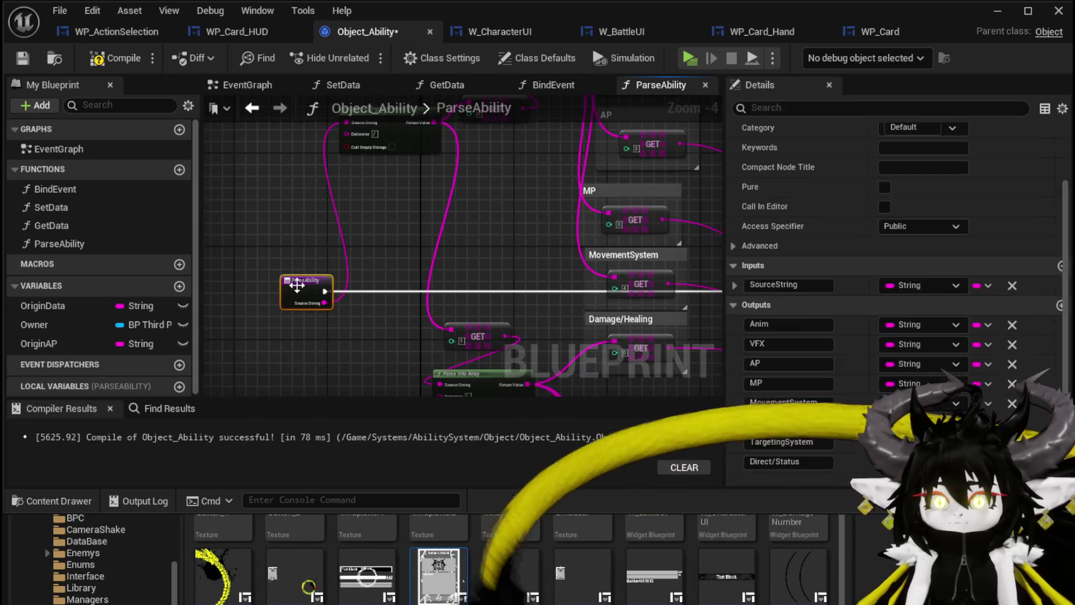
double_click(802, 286)
type("Abili")
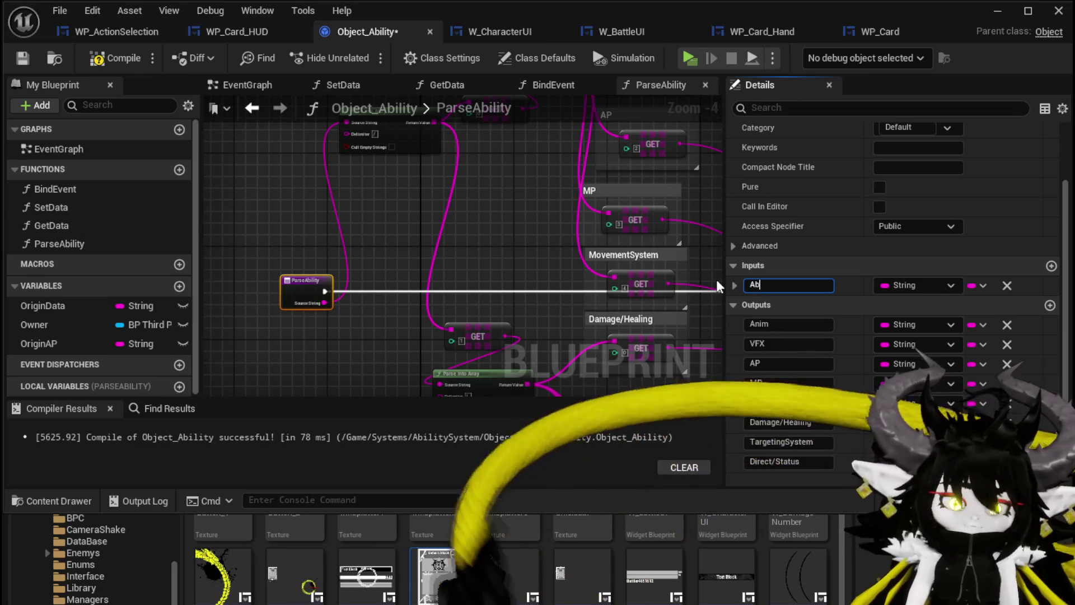
type("Data")
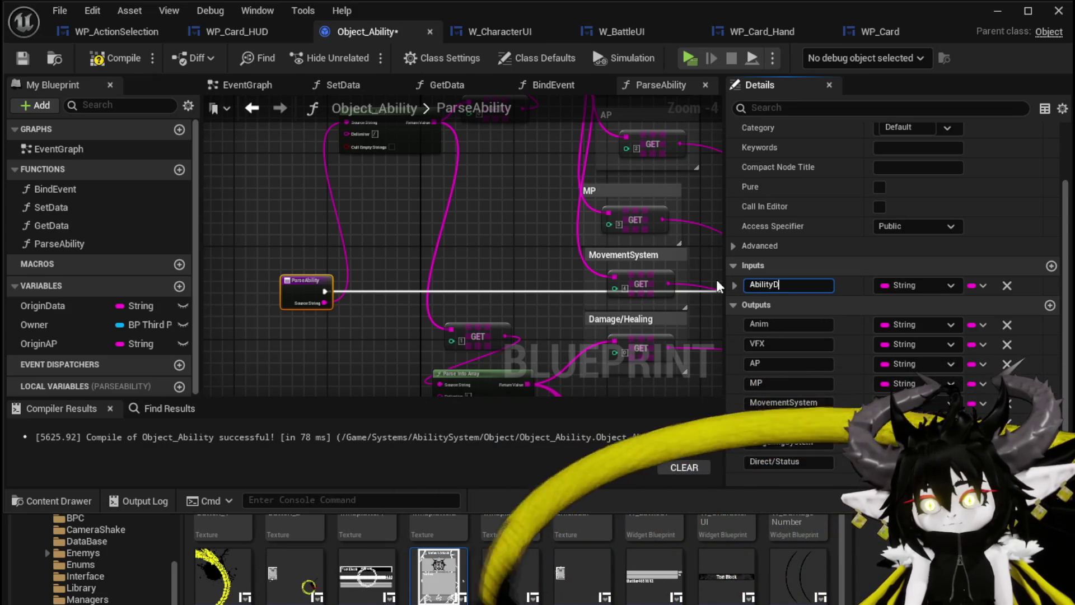
key("Return")
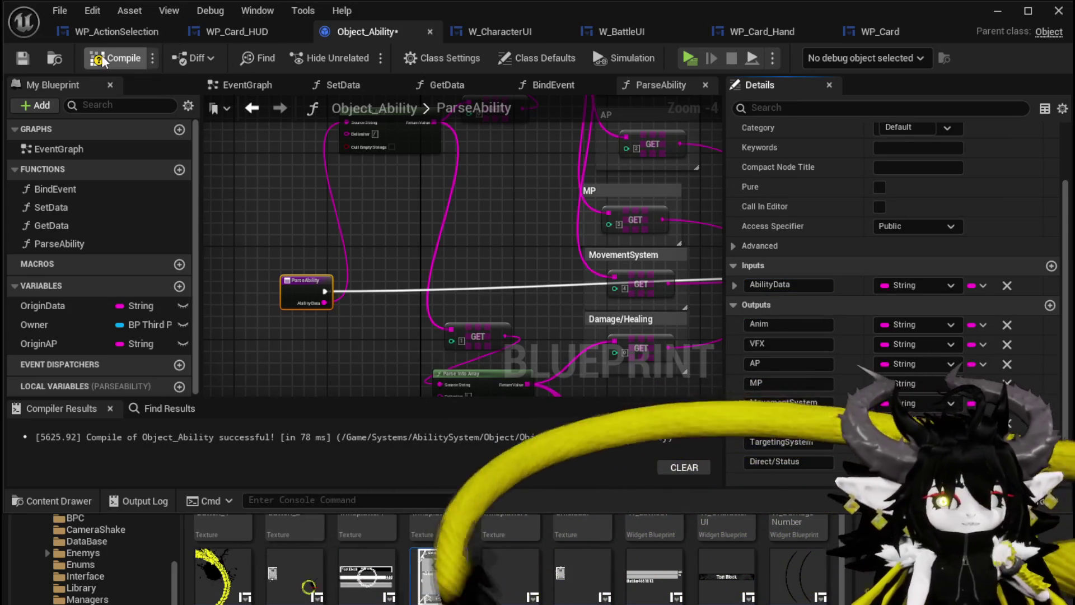
- Compile the blueprint and jump to the flagged Parse Ability call in SetData
left_click(22, 60)
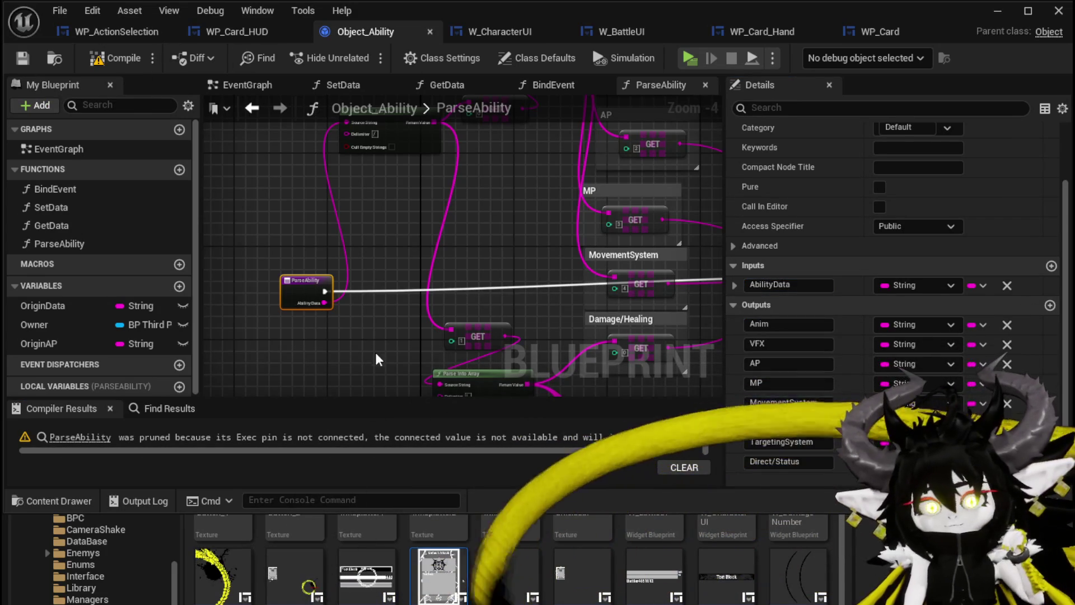
left_click(79, 439)
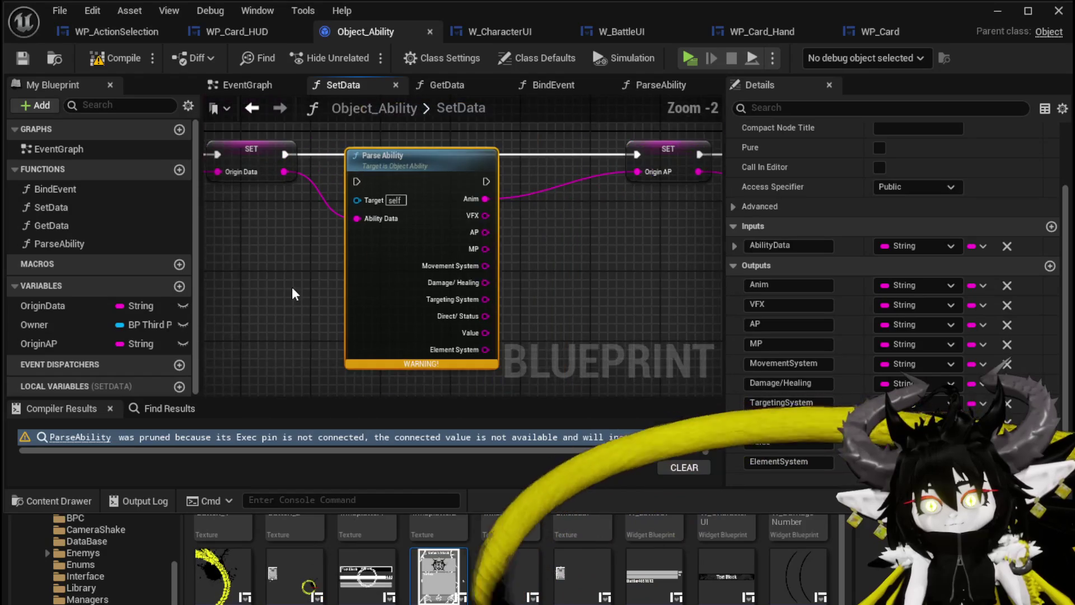
right_click(426, 207)
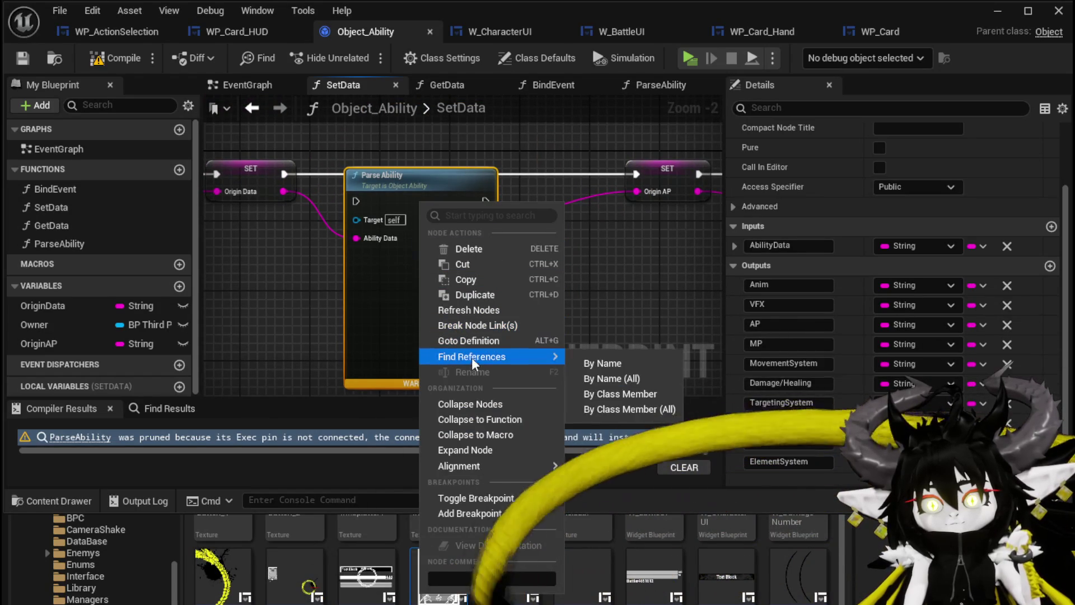
- Delete the old Parse Ability call, make ParseAbility a pure function, and compile
left_click(281, 289)
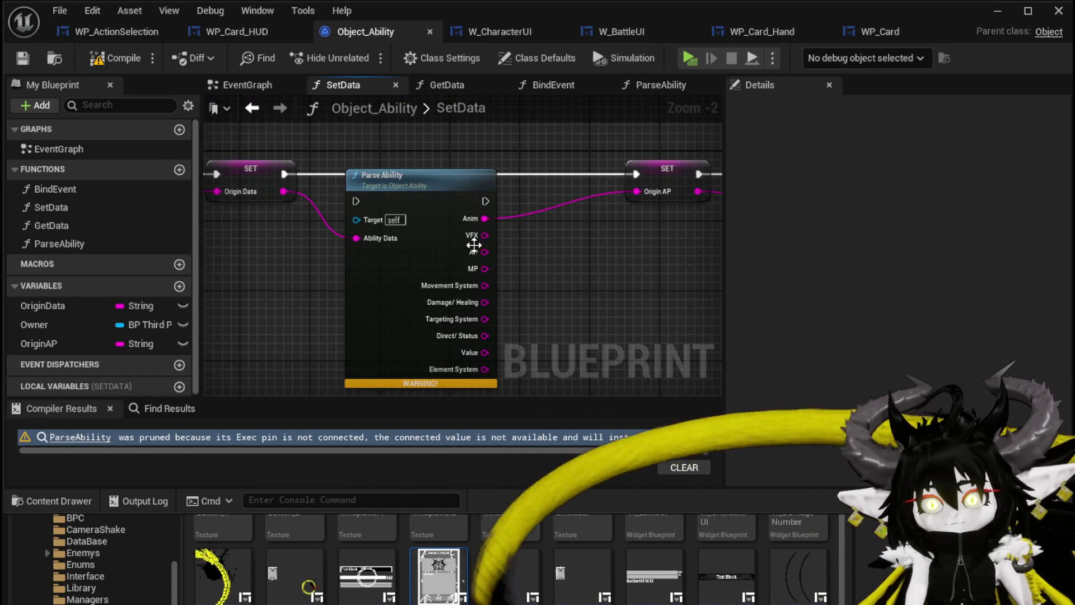
left_click(442, 195)
key("Delete")
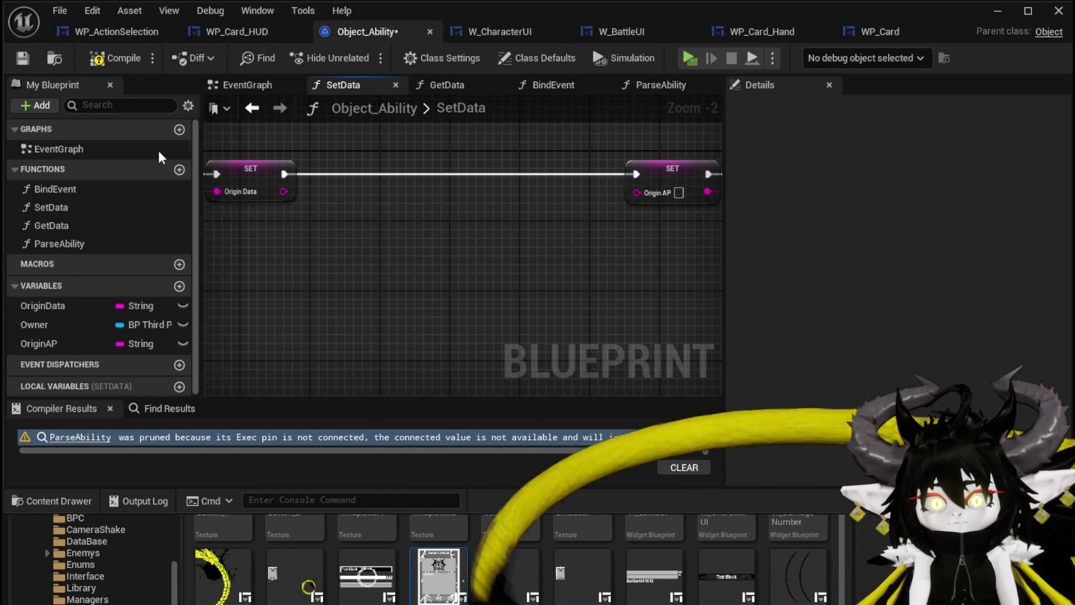
left_click(59, 244)
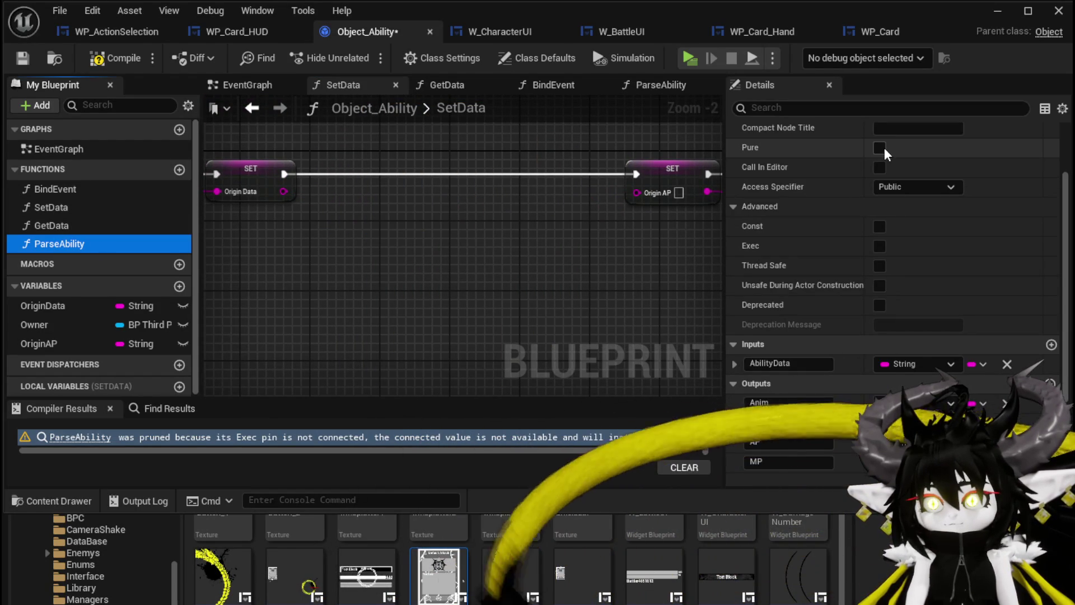
left_click(879, 148)
left_click(109, 59)
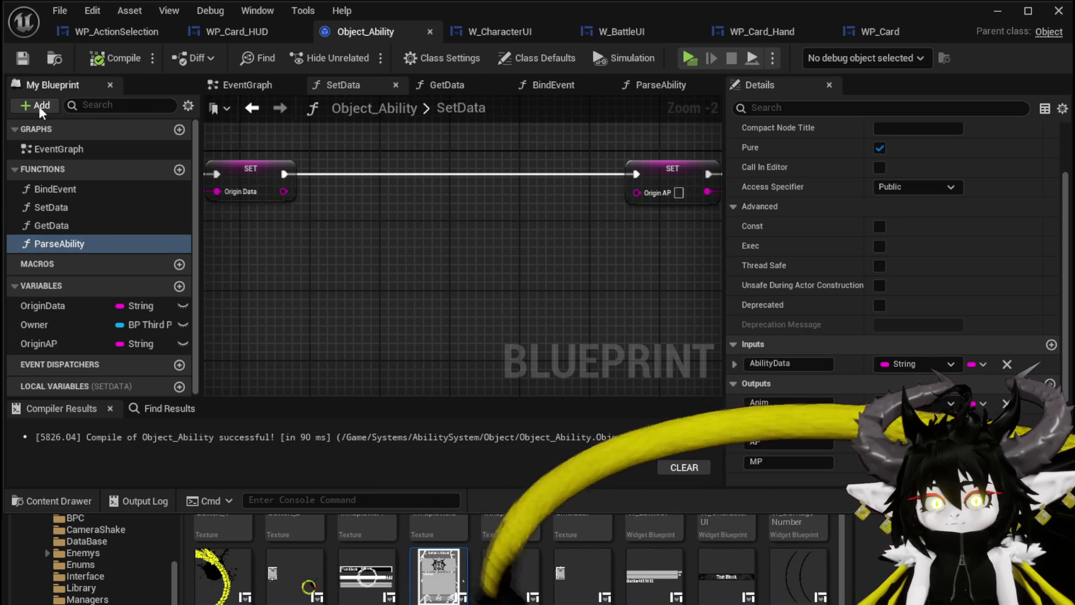
- Place a new Parse Ability in SetData, fed by Origin Data, with AP into Origin AP
mouse_move(63, 250)
left_mouse_down()
mouse_move(280, 222)
mouse_move(381, 243)
mouse_move(335, 214)
left_mouse_up()
left_click_drag(284, 191, 348, 209)
left_click_drag(413, 193, 404, 211)
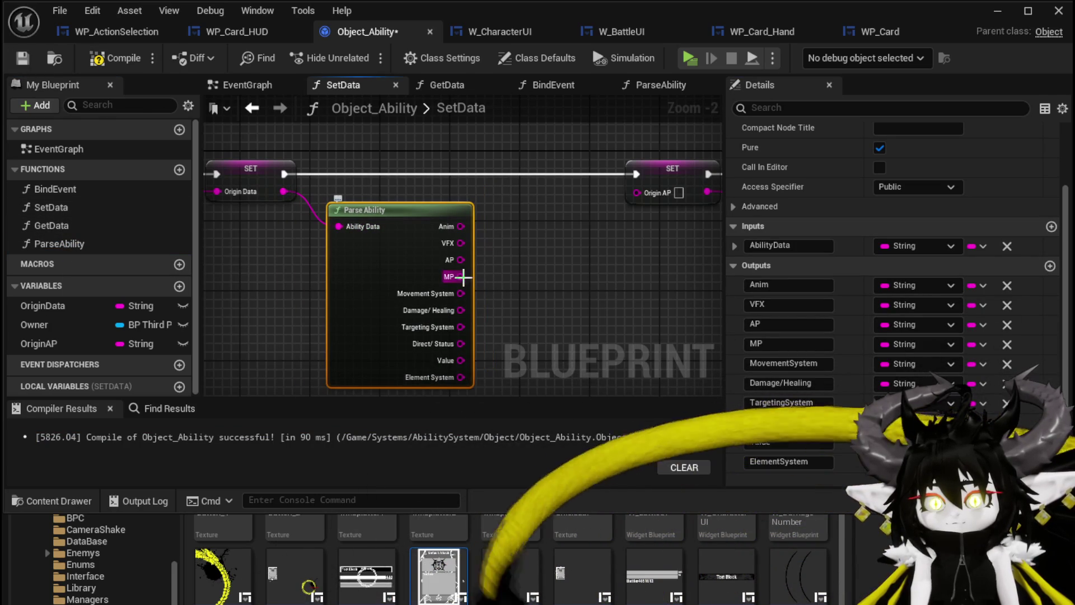
left_click_drag(631, 200, 634, 195)
scroll(604, 213, "down", 3)
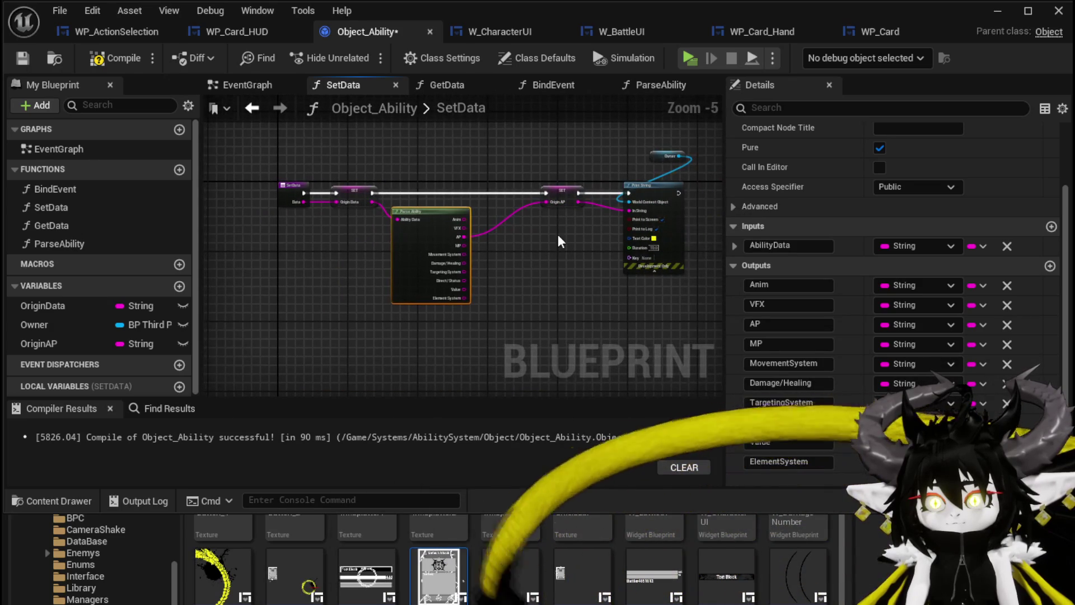
left_click(558, 234)
left_click(90, 62)
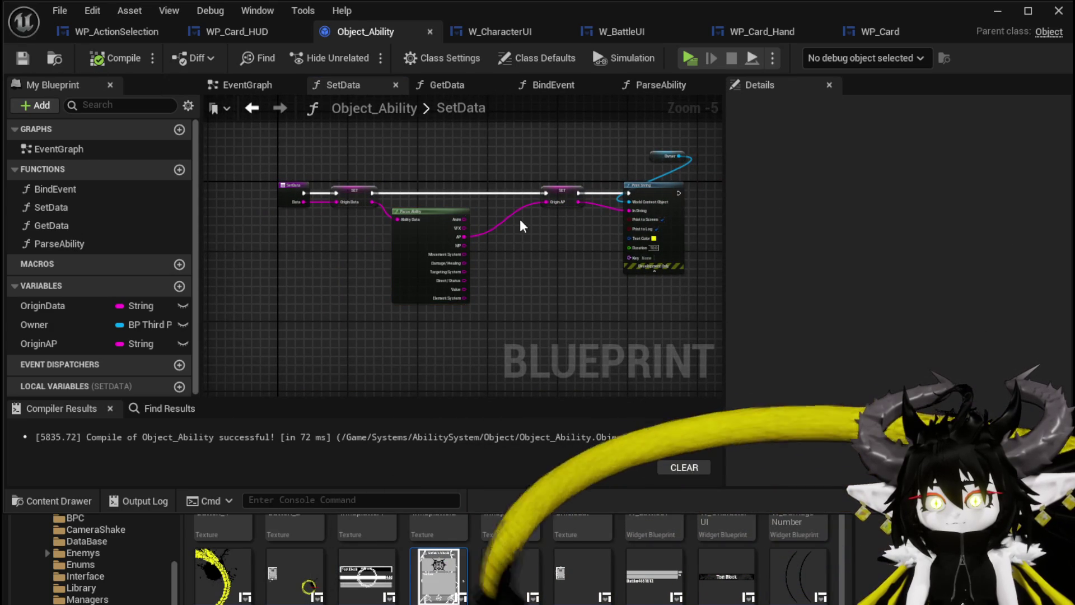
- Compile Object_Ability again and switch to the GetData function graph
scroll(534, 214, "up", 3)
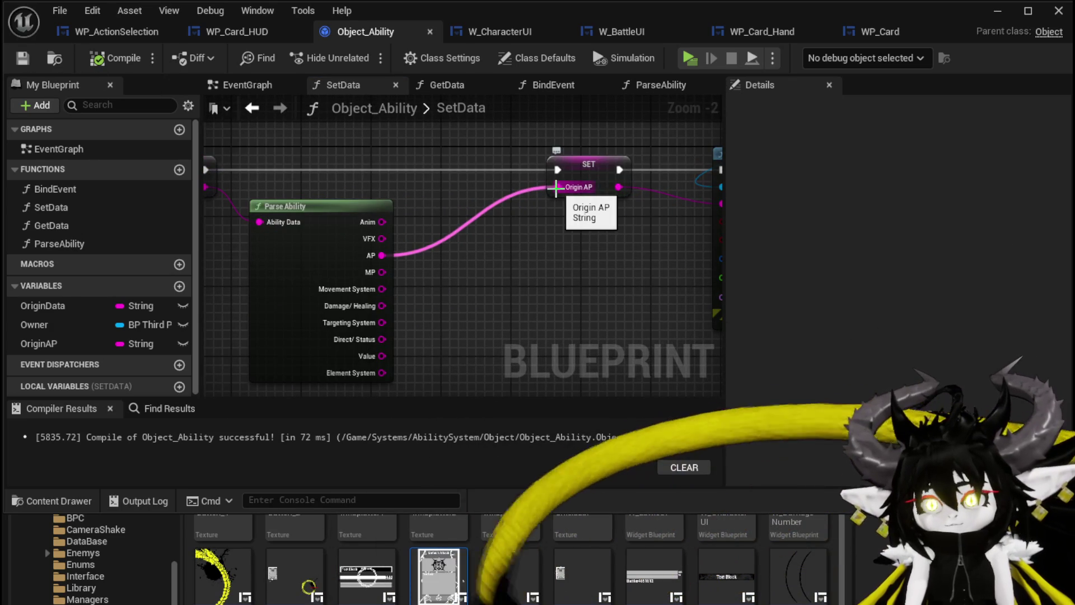
scroll(558, 189, "up", 2)
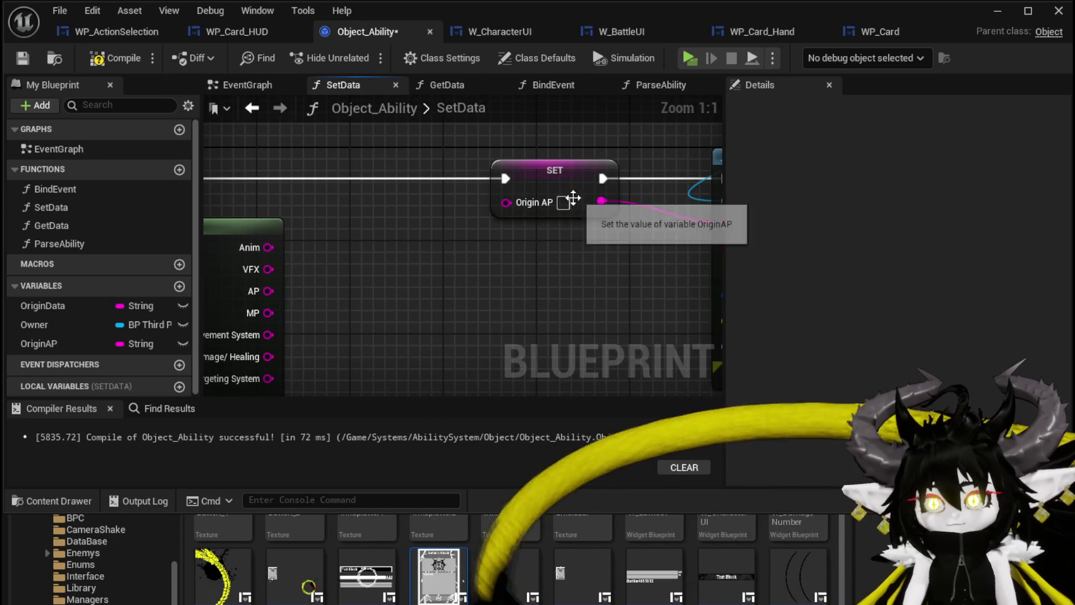
left_click_drag(562, 264, 661, 262)
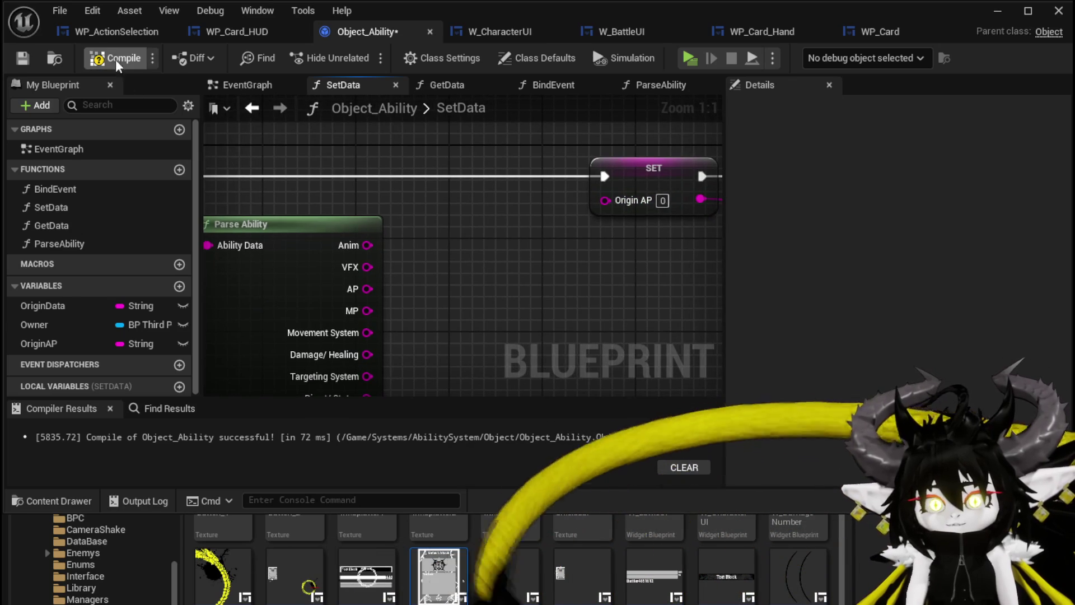
left_click(10, 55)
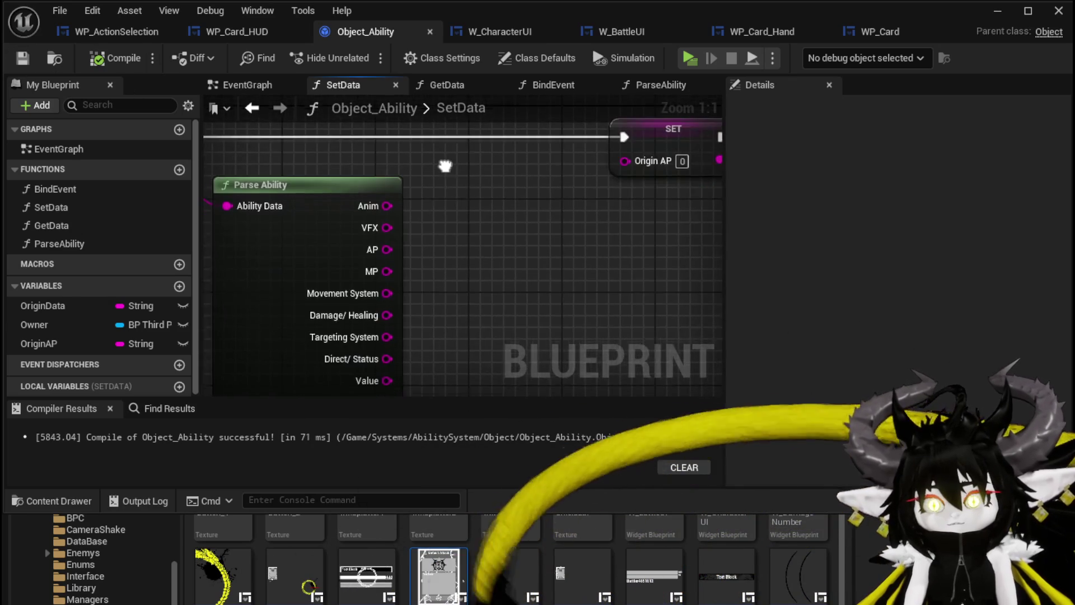
left_click(423, 84)
mouse_move(459, 263)
left_mouse_down()
mouse_move(438, 215)
mouse_move(507, 227)
left_mouse_up()
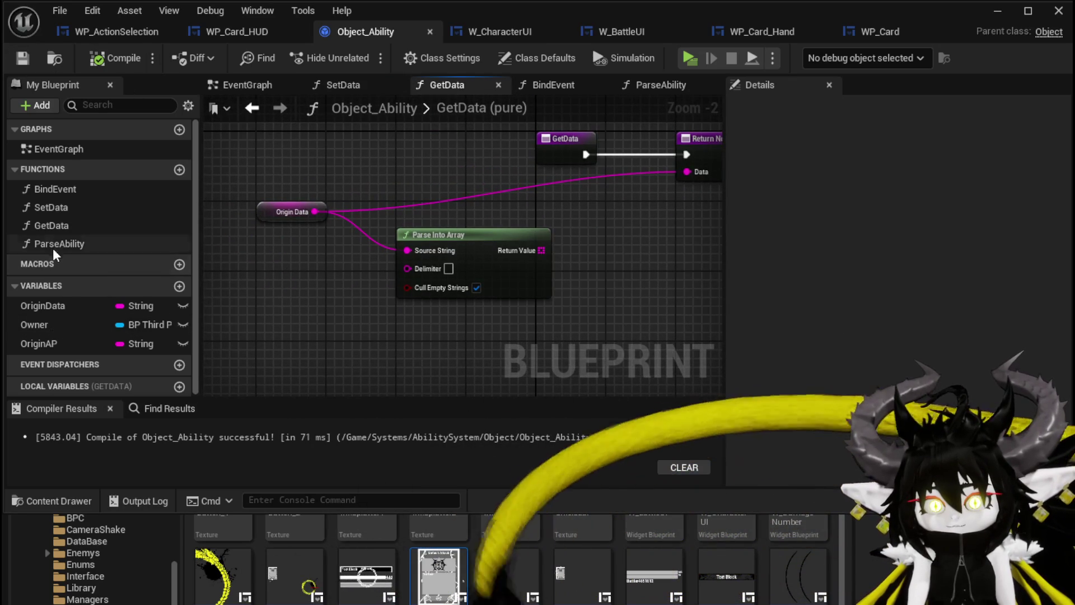
- Place a Parse Ability node in GetData fed by Origin Data and tidy the layout
left_click_drag(52, 244, 337, 312)
left_click_drag(468, 263, 687, 262)
mouse_move(389, 313)
left_mouse_down()
mouse_move(422, 253)
mouse_move(423, 216)
left_mouse_up()
mouse_move(323, 210)
left_mouse_down()
mouse_move(365, 237)
mouse_move(381, 234)
mouse_move(362, 252)
left_mouse_up()
mouse_move(621, 231)
left_mouse_down()
mouse_move(455, 209)
mouse_move(616, 210)
left_mouse_up()
mouse_move(302, 218)
left_mouse_down()
mouse_move(430, 210)
mouse_move(444, 224)
mouse_move(384, 225)
mouse_move(397, 224)
left_mouse_up()
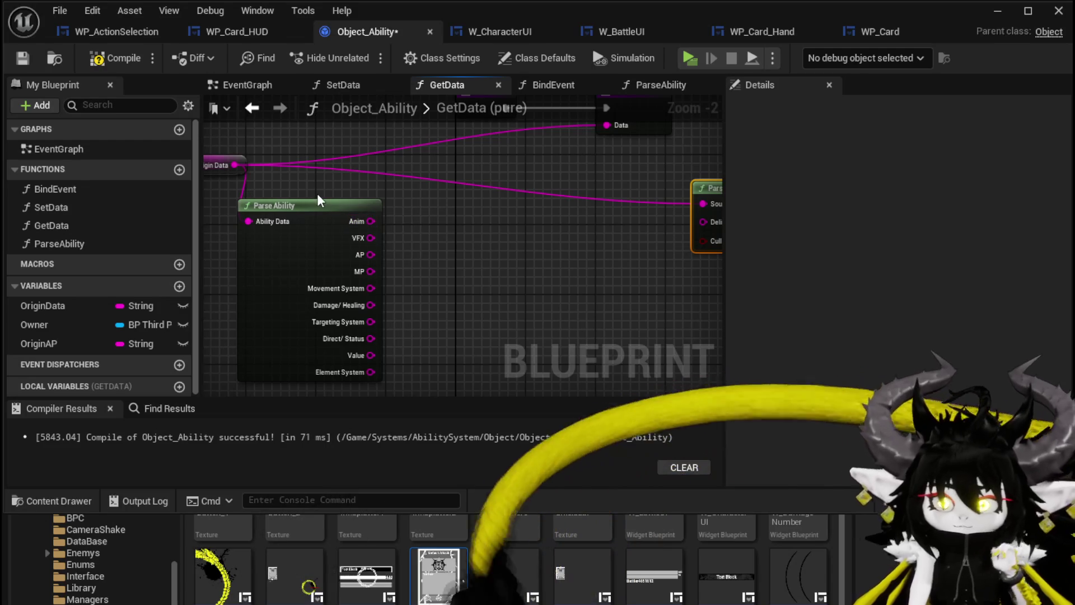
- Open the ParseAbility function graph and rearrange its GET nodes
double_click(291, 206)
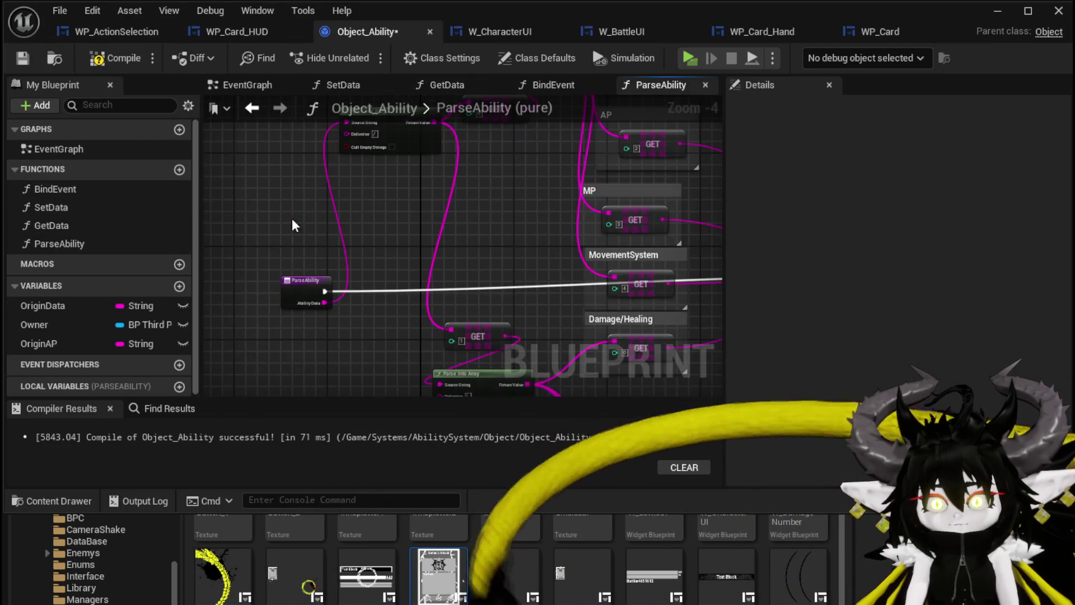
left_click_drag(301, 228, 317, 229)
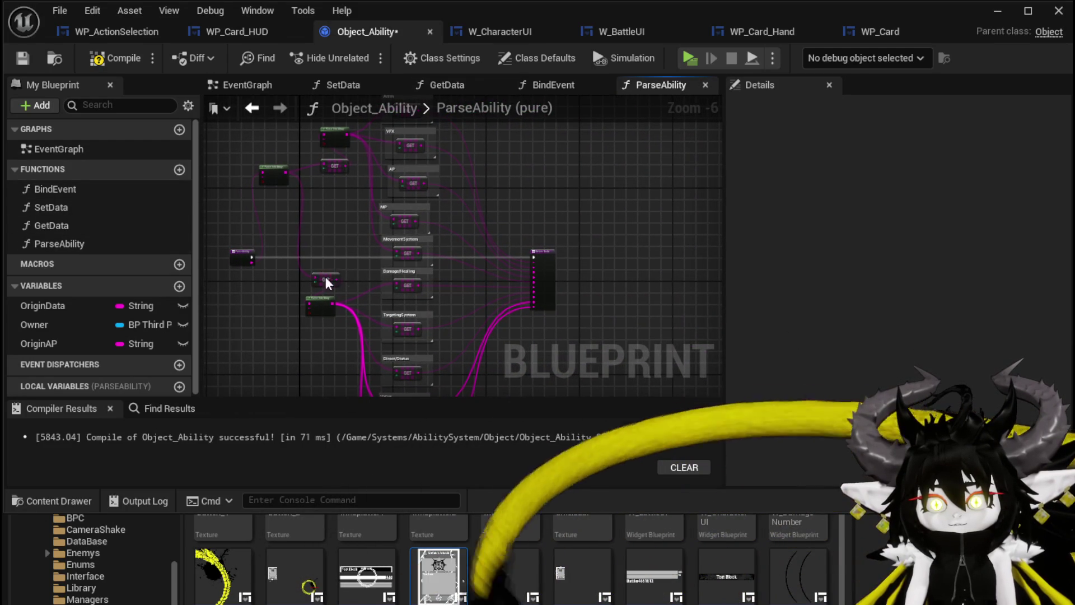
left_click_drag(325, 277, 340, 274)
mouse_move(300, 334)
left_mouse_down()
mouse_move(314, 308)
mouse_move(324, 204)
mouse_move(320, 330)
left_mouse_up()
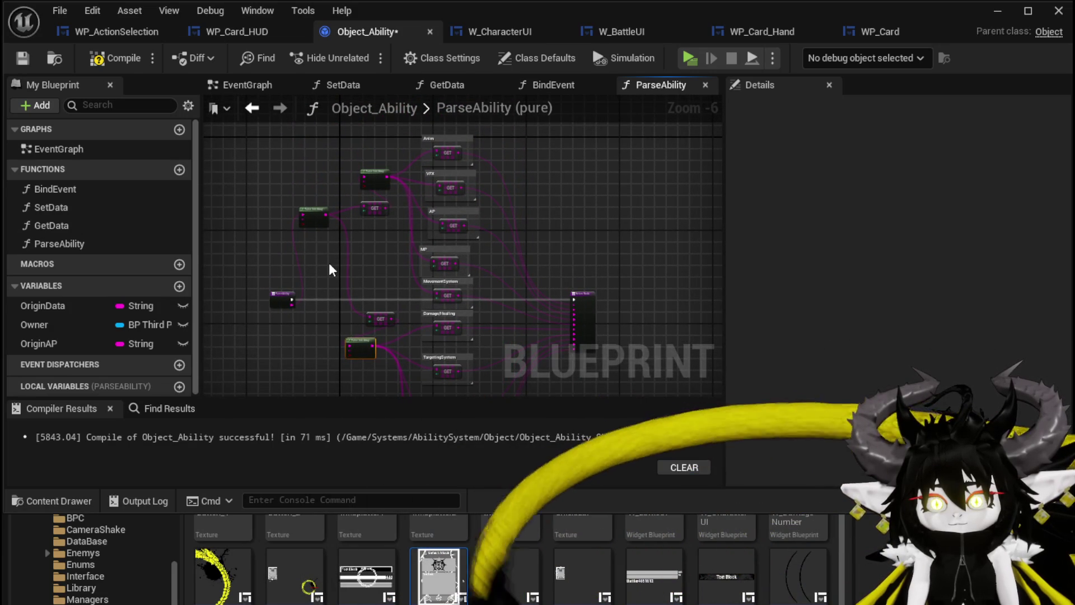
right_click(349, 251)
- Add an Append node fed by the AP value and frame it
scroll(349, 250, "up", 3)
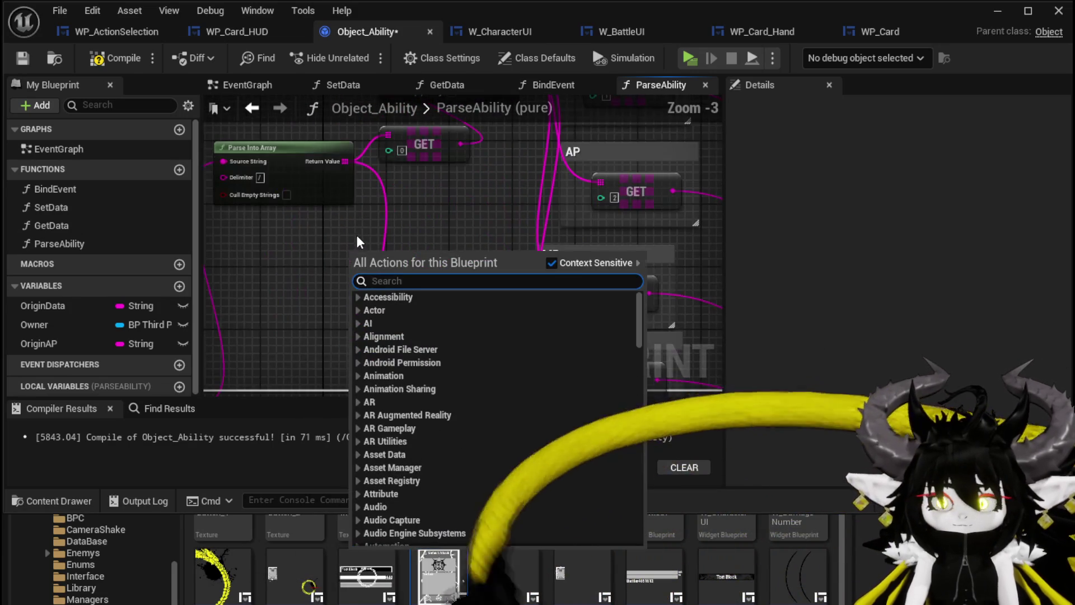
mouse_move(480, 212)
left_mouse_down()
mouse_move(495, 236)
mouse_move(473, 264)
mouse_move(516, 332)
left_mouse_up()
left_click_drag(393, 214, 550, 223)
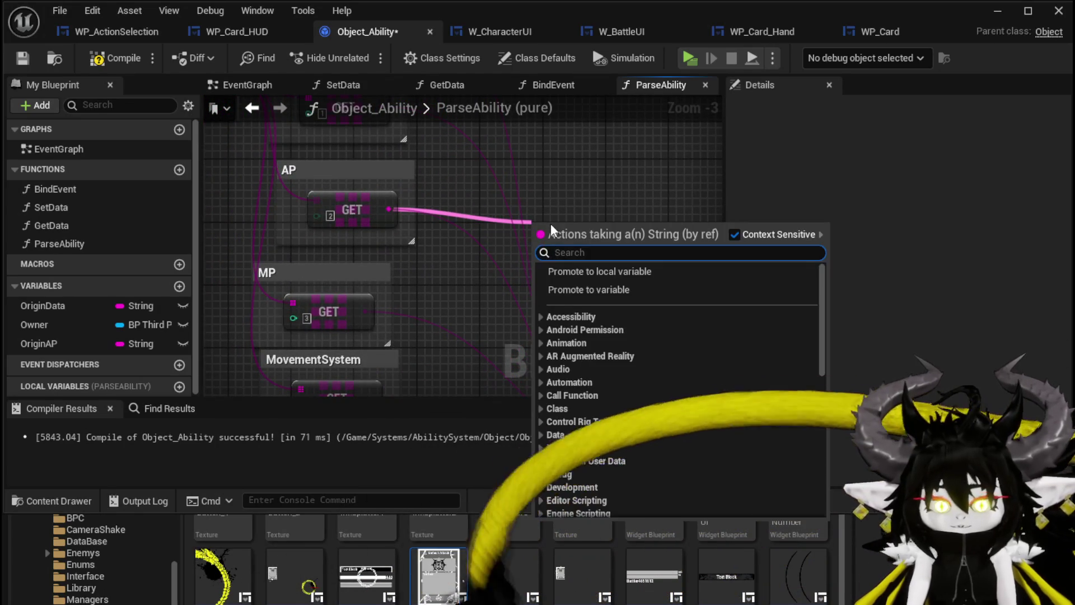
type("Append")
key("Return")
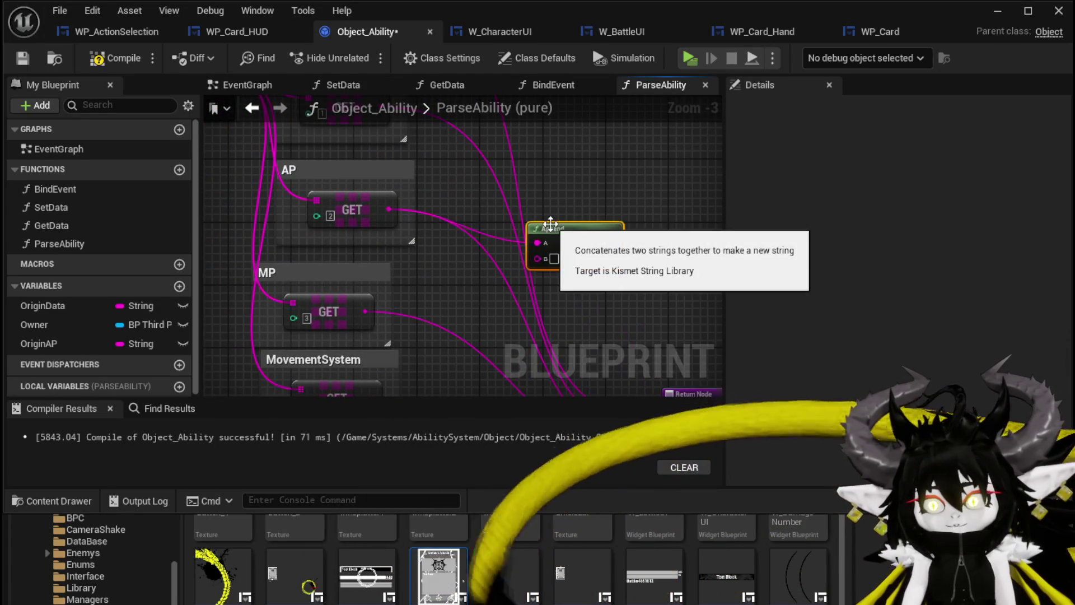
left_click_drag(549, 200, 549, 351)
mouse_move(367, 165)
left_mouse_down()
mouse_move(527, 401)
mouse_move(517, 213)
mouse_move(532, 149)
left_mouse_up()
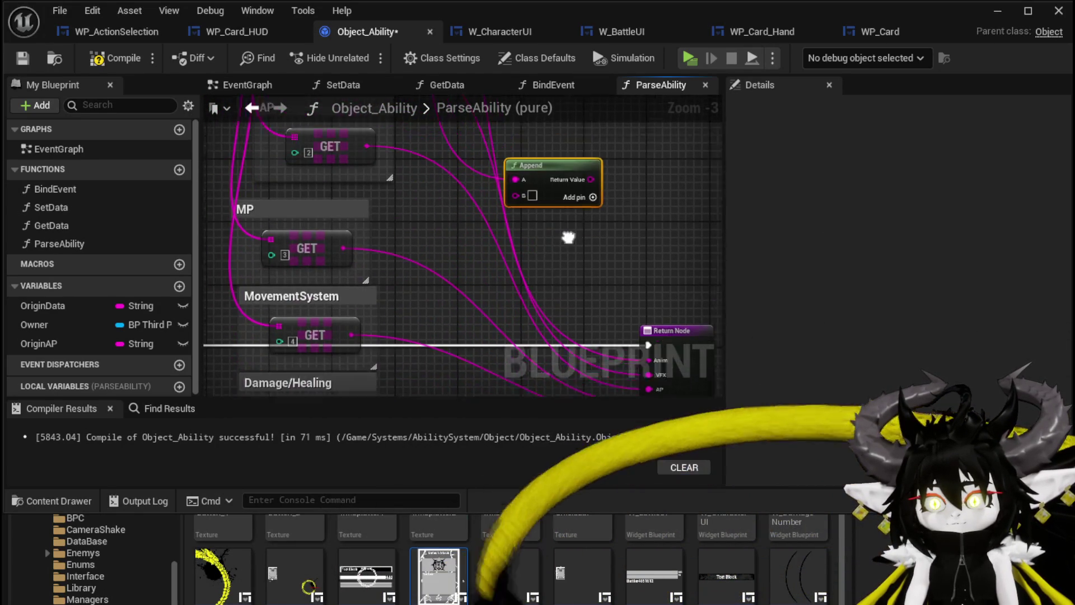
key("Home")
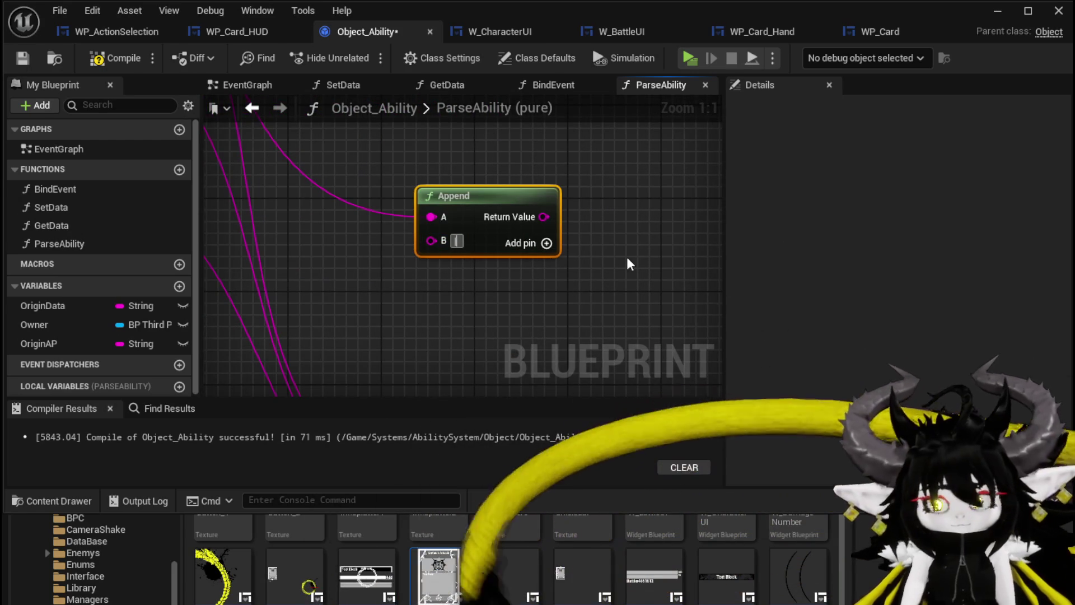
- Add input pins C through H to the Append node
left_click(547, 243)
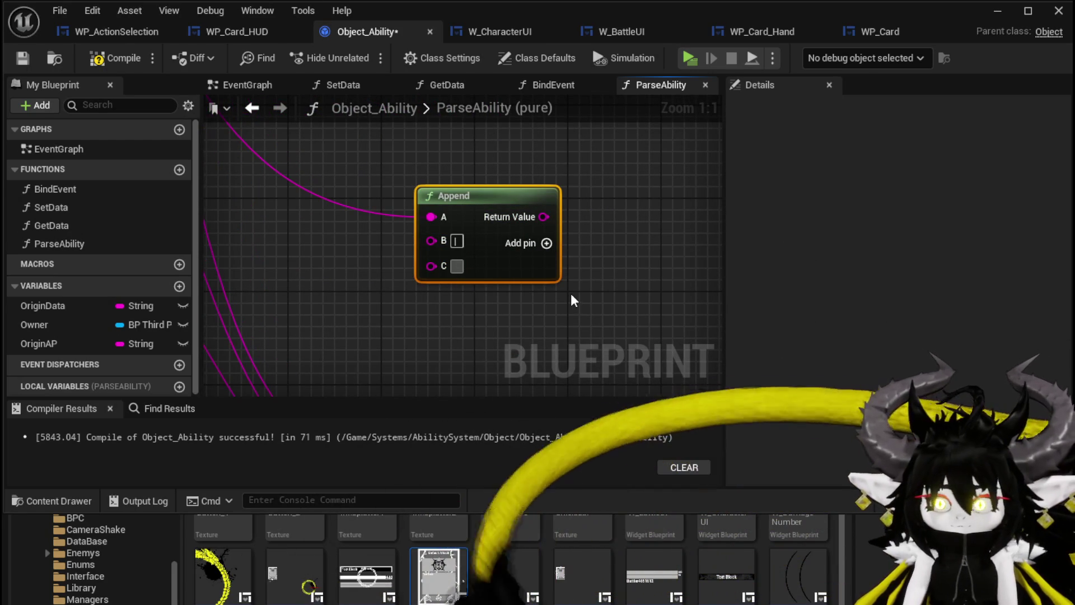
left_click(546, 244)
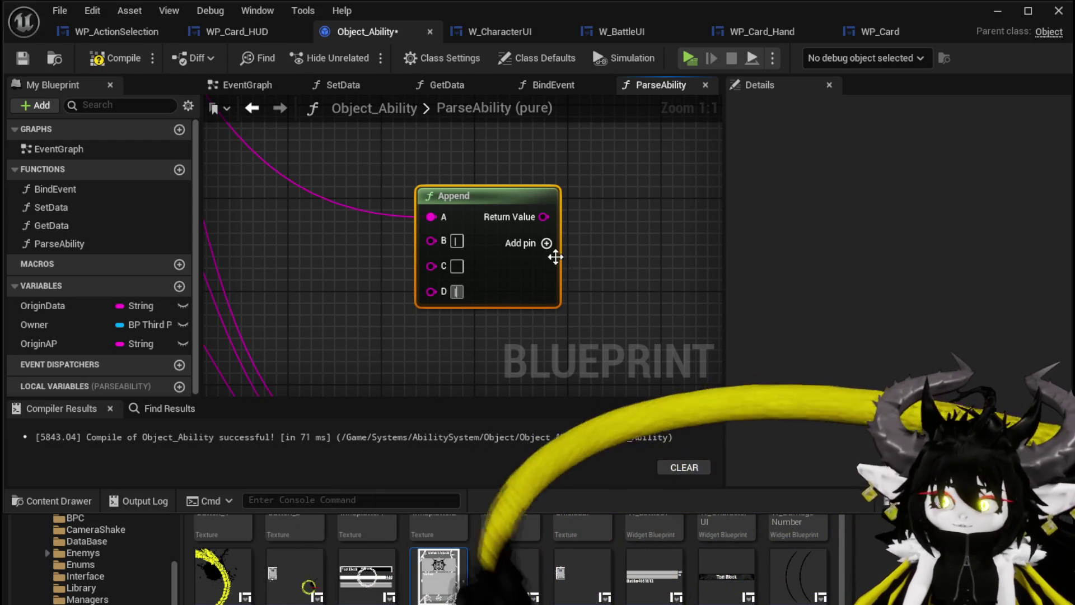
left_click(547, 243)
left_click_drag(496, 320, 485, 233)
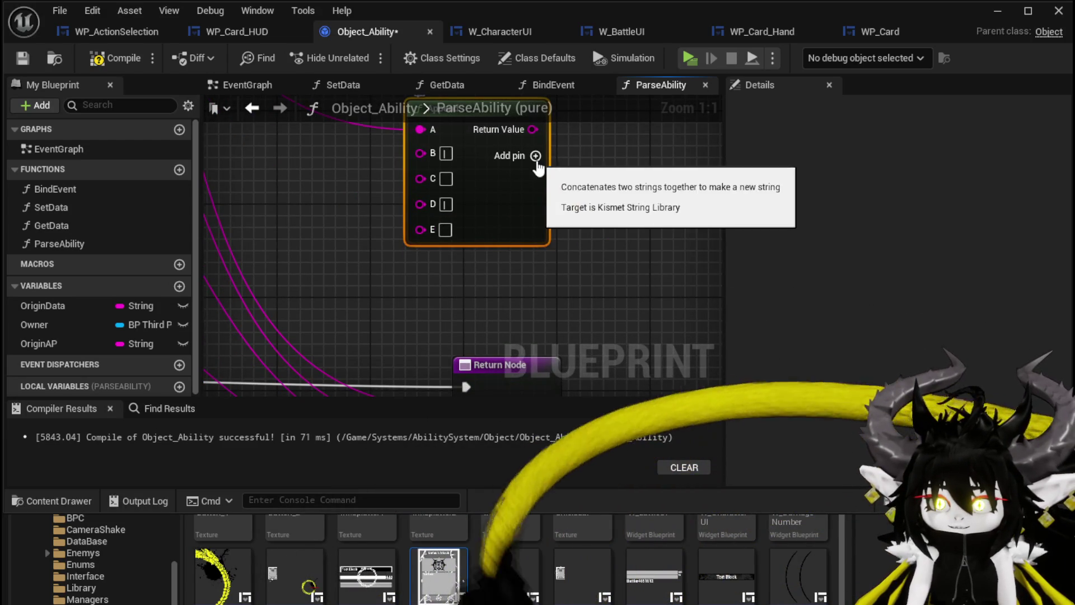
left_click(535, 155)
left_click(444, 255)
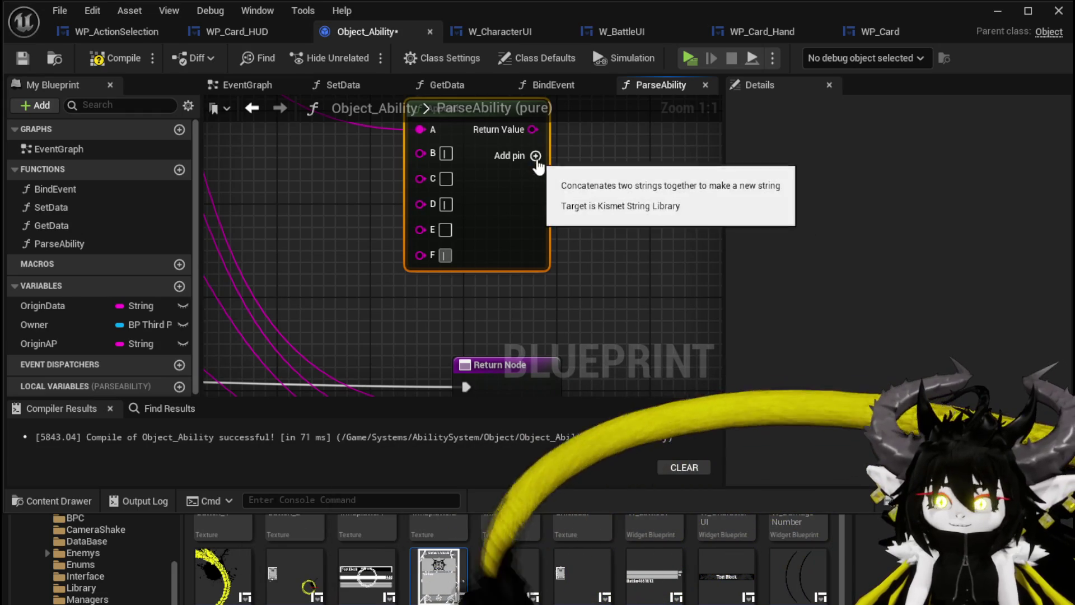
left_click(536, 156)
left_click(536, 156)
left_click(445, 306)
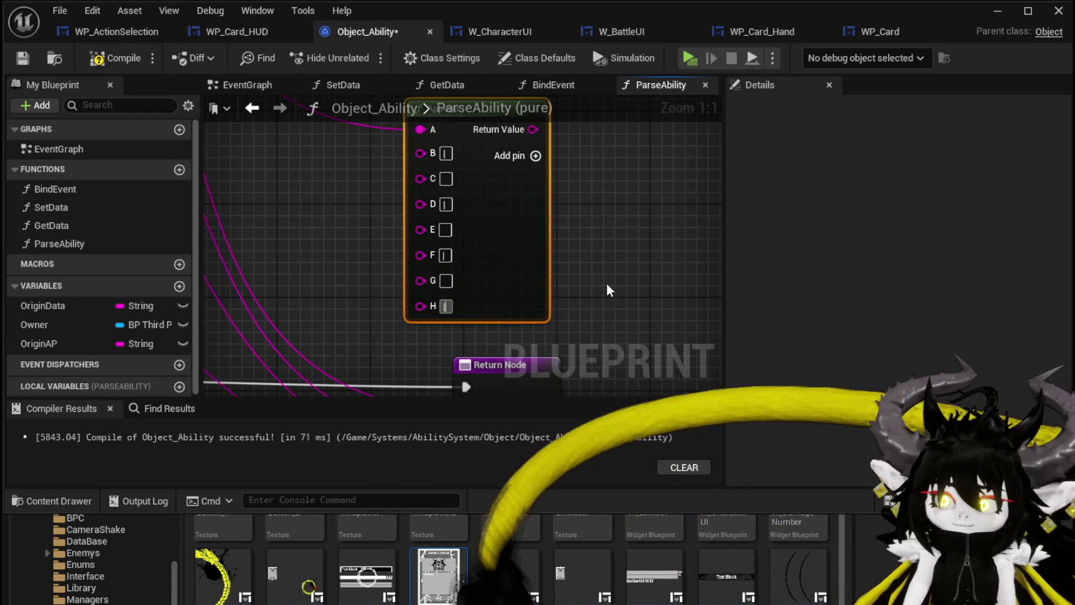
- Disconnect AP from Append's input A and compile the blueprint
left_click(607, 271)
left_click_drag(607, 270, 497, 246)
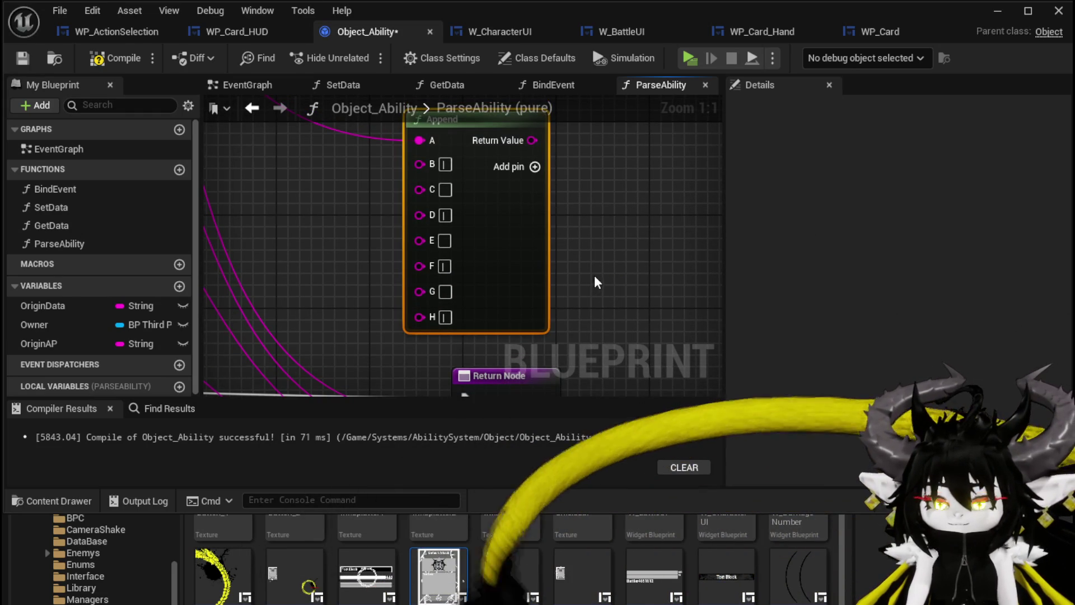
left_click(419, 141, "alt")
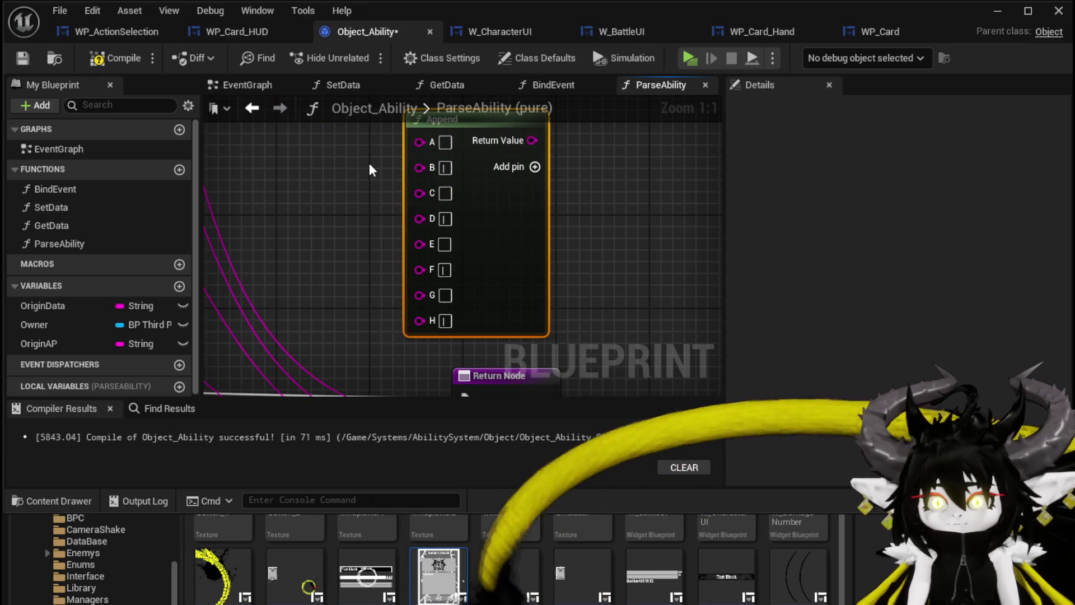
left_click(22, 59)
right_click(489, 178)
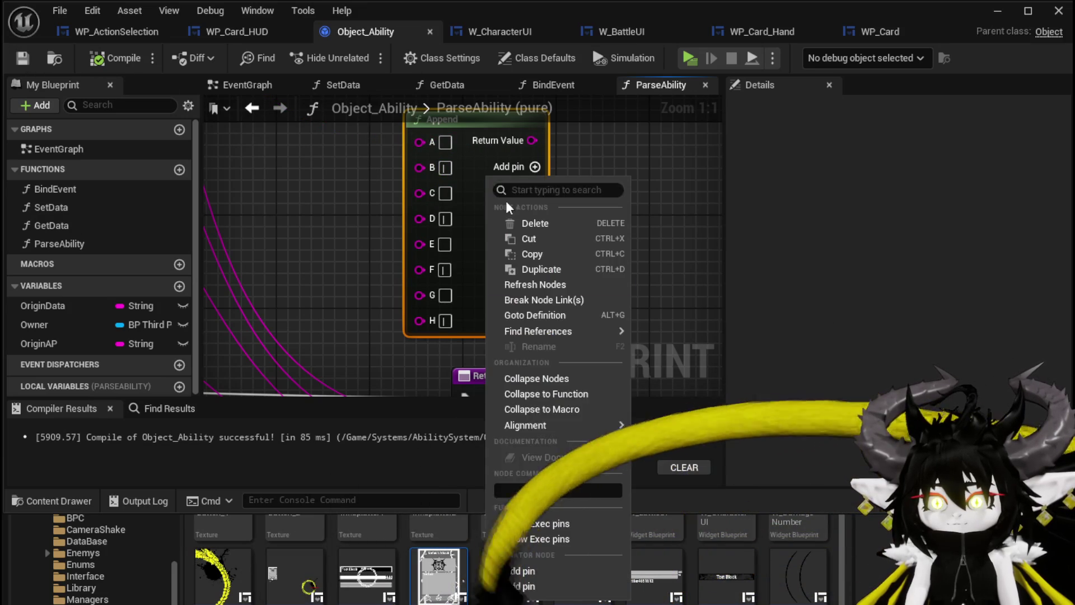
- Collapse the Append node into a new function named AppendAbility
left_click(549, 394)
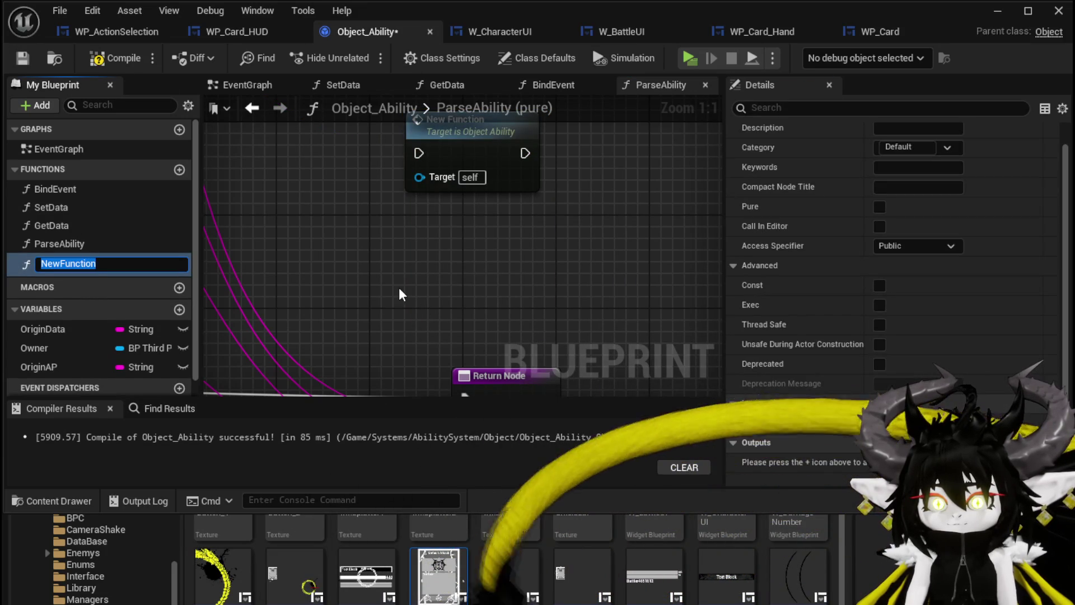
type("AppendABil")
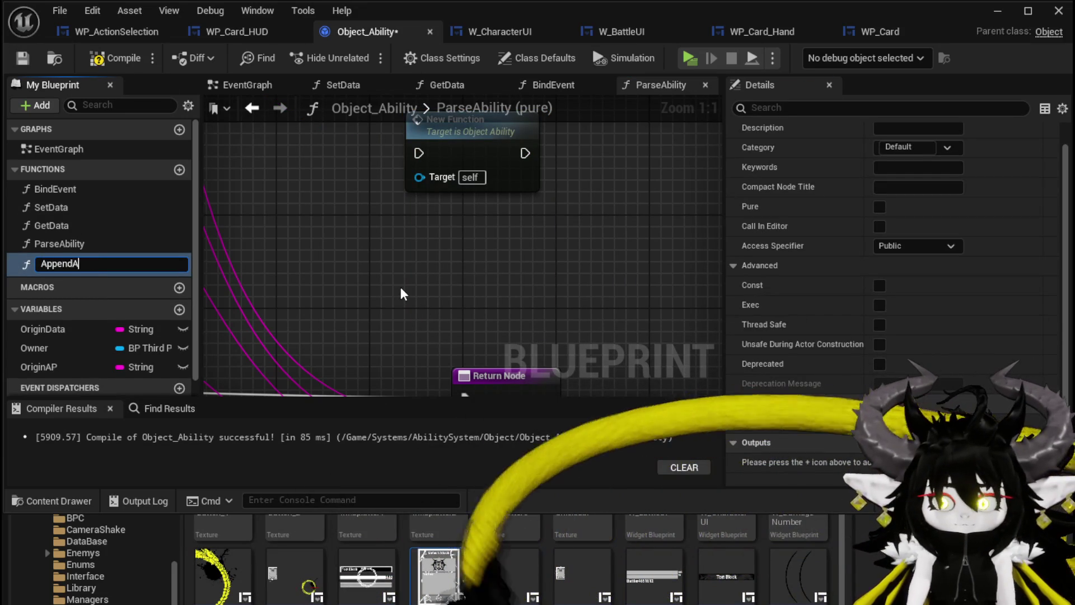
key("BackSpace")
key("BackSpace")
key("BackSpace")
type("bility")
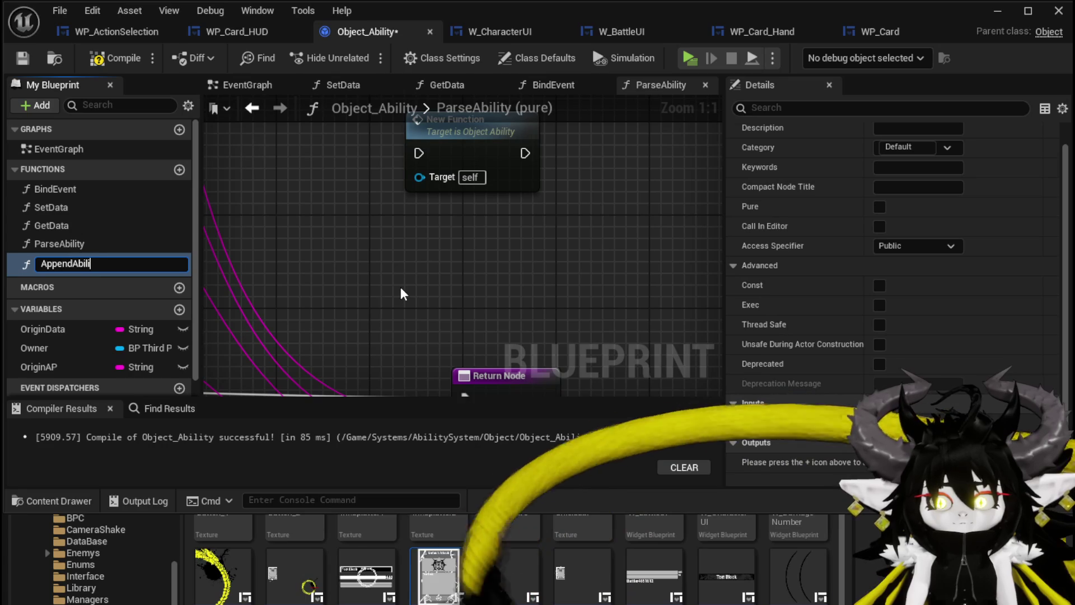
key("Return")
- Inside AppendAbility, expose Append's A pin as the function's input A
double_click(454, 144)
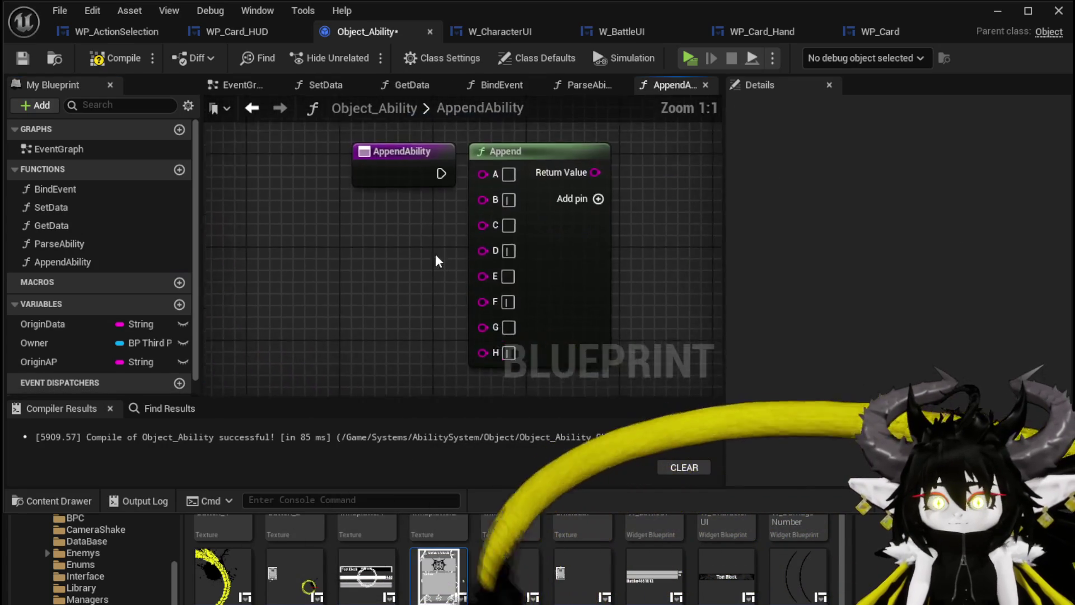
left_click_drag(387, 187, 303, 173)
left_click_drag(477, 190, 331, 212)
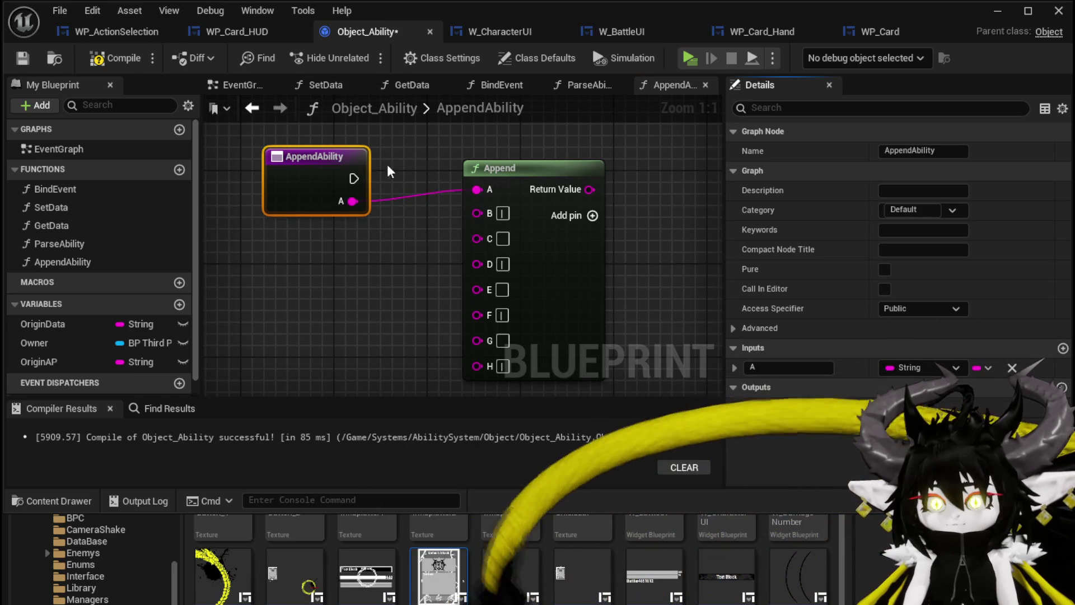
- Add a function output named 'AbilityDat' and place the return node right of Append
left_click(1062, 386)
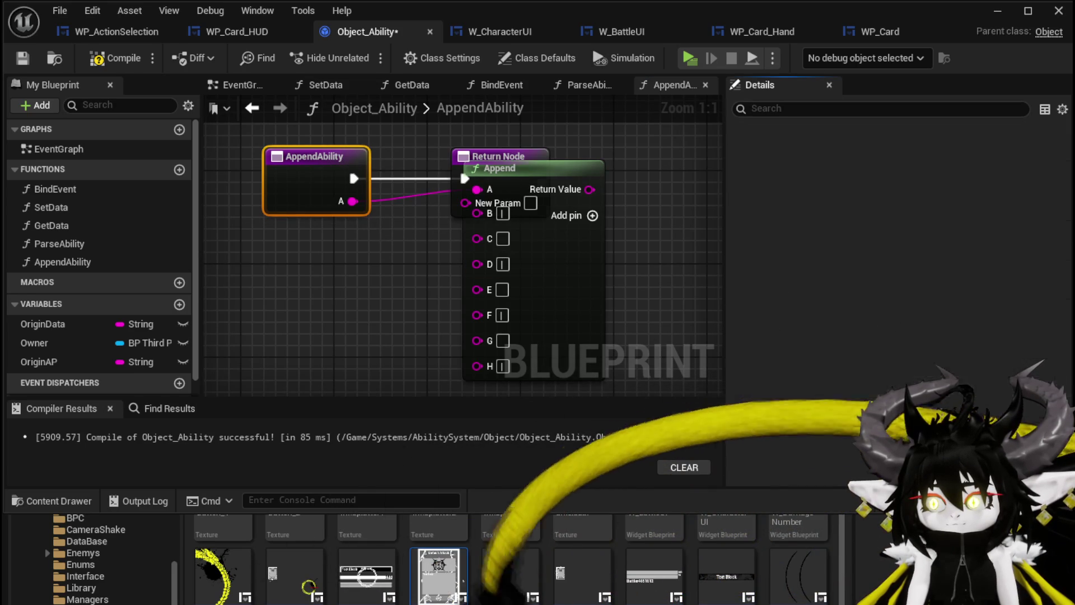
mouse_move(407, 164)
left_mouse_down()
mouse_move(703, 164)
mouse_move(588, 175)
mouse_move(678, 179)
left_mouse_up()
mouse_move(336, 175)
left_mouse_down()
mouse_move(336, 248)
mouse_move(648, 225)
mouse_move(628, 196)
mouse_move(547, 187)
left_mouse_up()
double_click(806, 368)
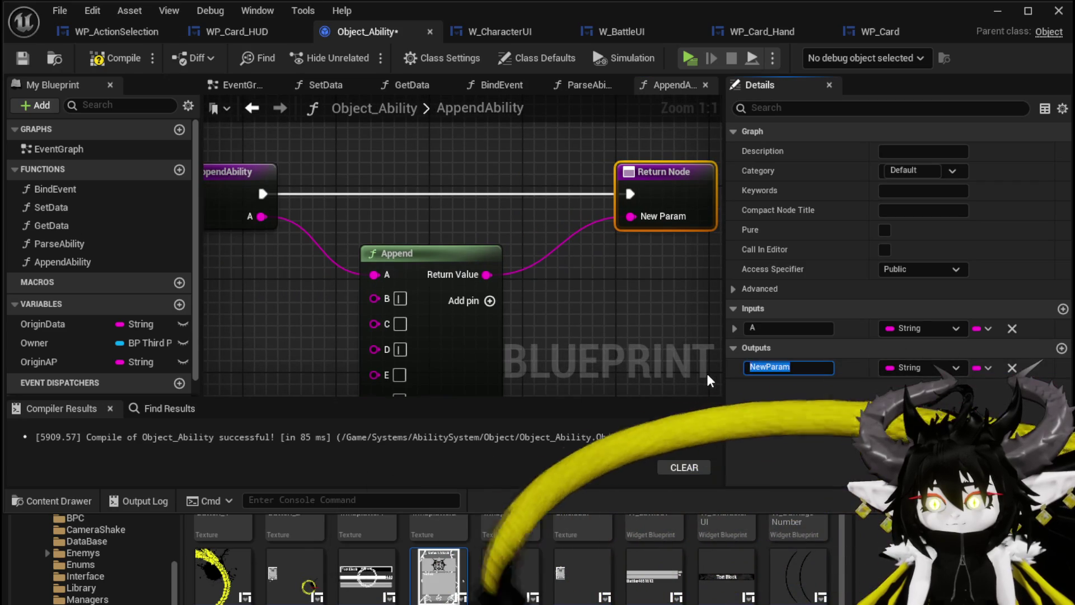
type("AbilityData")
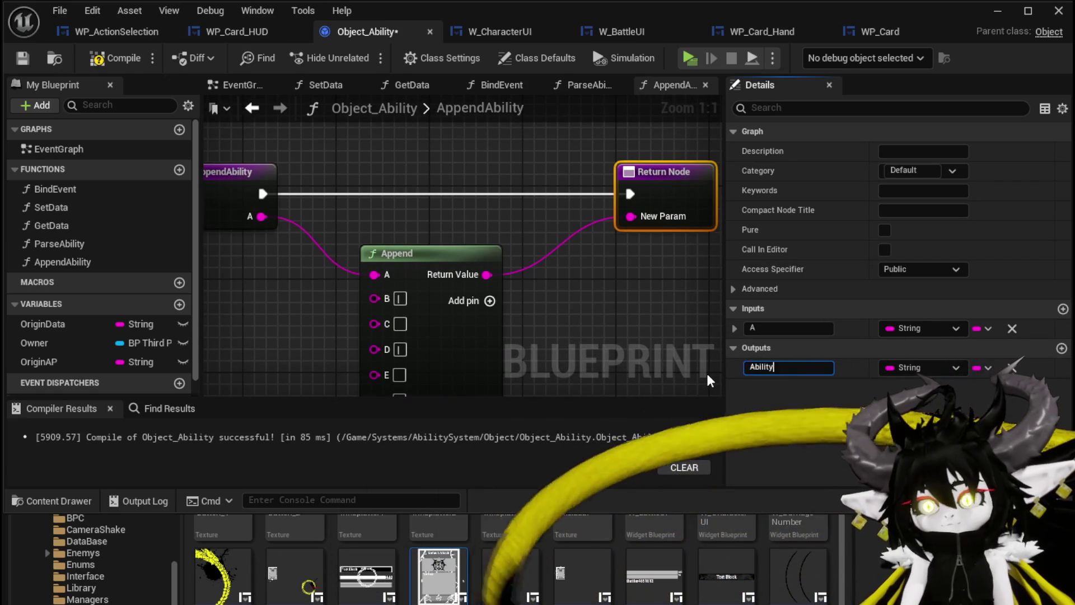
- Rename input A to Anim and wire Append's C pin into a new VFX input
left_click(241, 216)
double_click(779, 368)
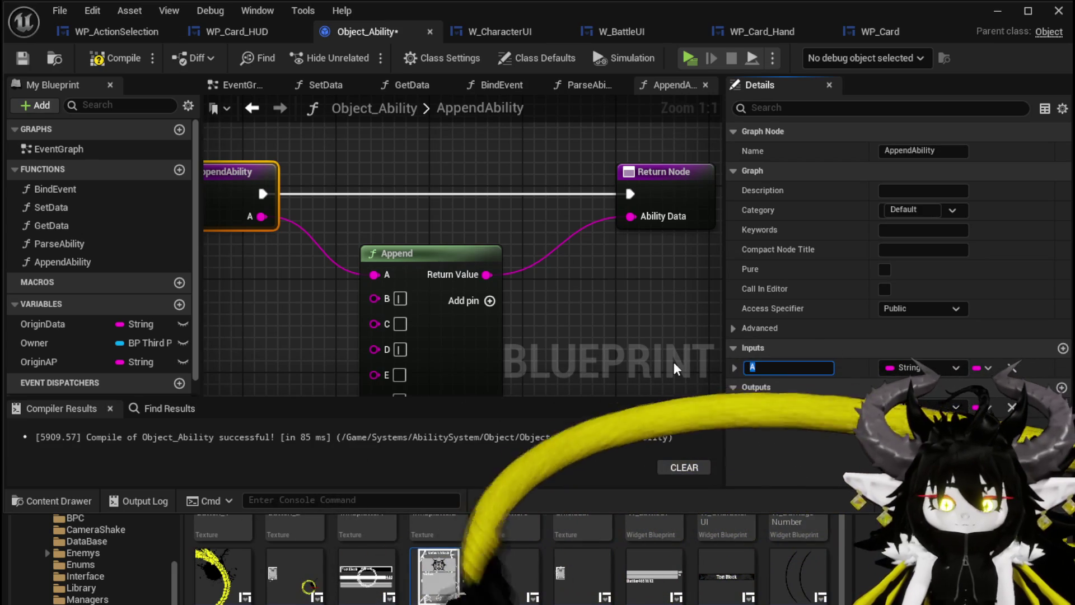
type("nim")
key("Return")
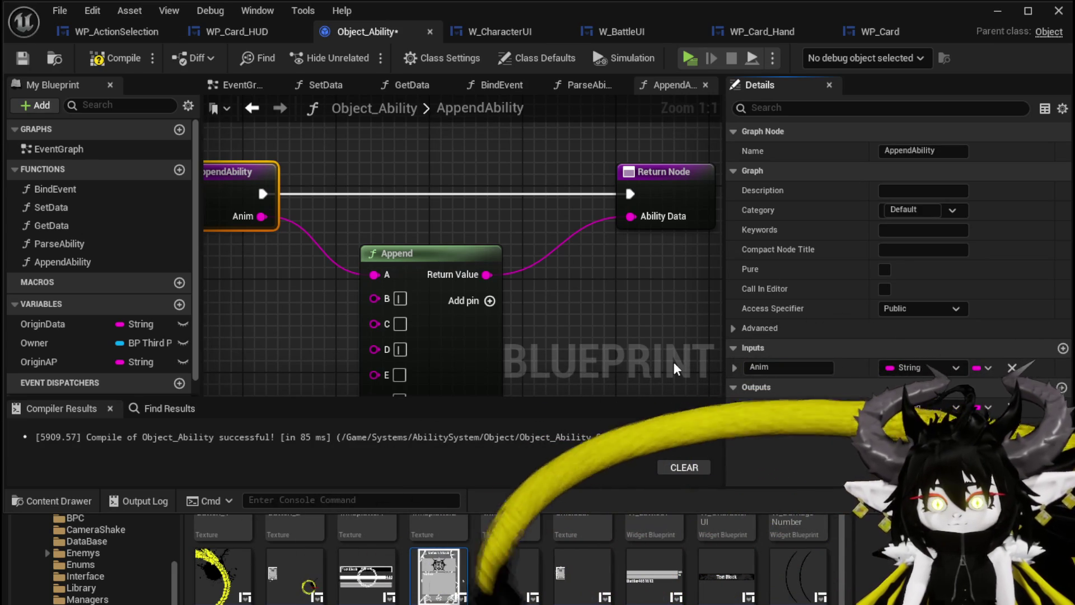
left_click_drag(423, 306, 268, 188)
left_click(773, 386)
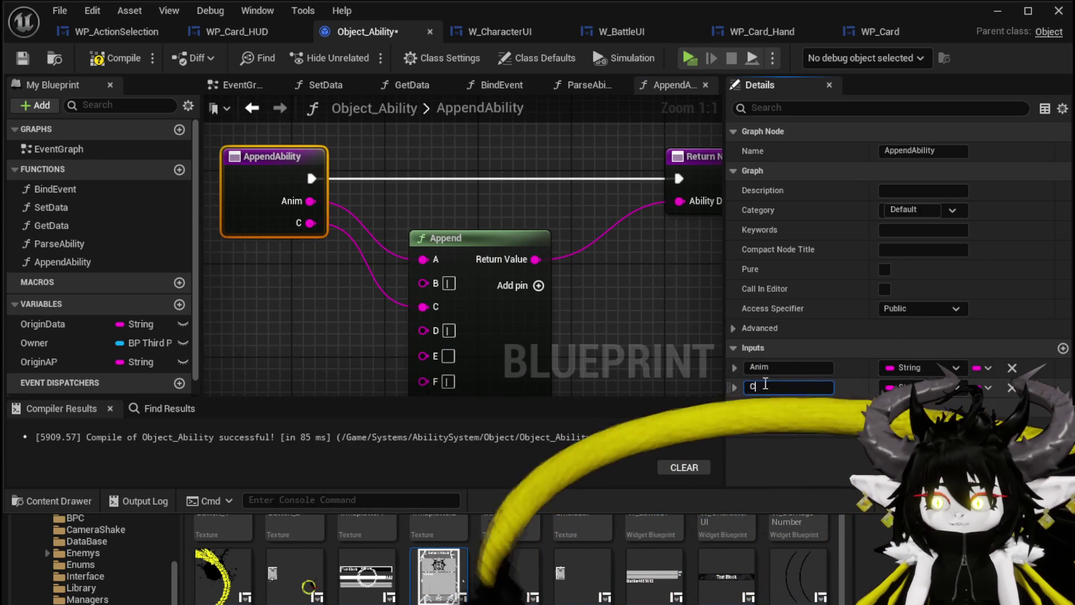
type("VFX")
left_click(347, 314)
- Wire Append's E and G pins into new inputs named AP and MP
mouse_move(347, 314)
left_mouse_down()
mouse_move(361, 238)
mouse_move(381, 244)
left_mouse_up()
mouse_move(447, 279)
left_mouse_down()
mouse_move(358, 101)
mouse_move(294, 216)
left_mouse_up()
left_click(773, 406)
type("AP")
key("Return")
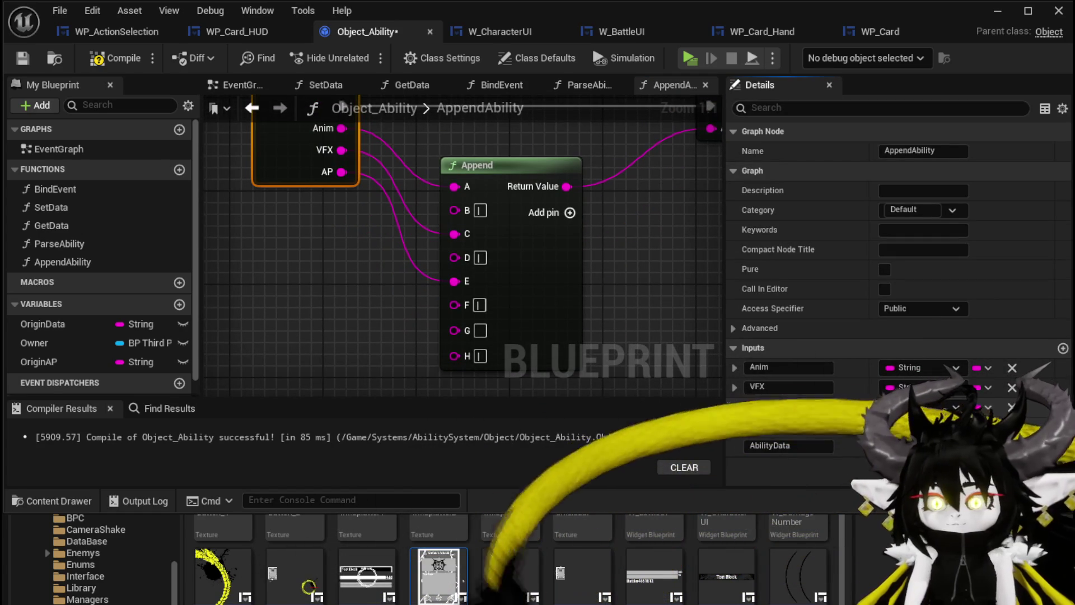
left_click_drag(454, 330, 305, 162)
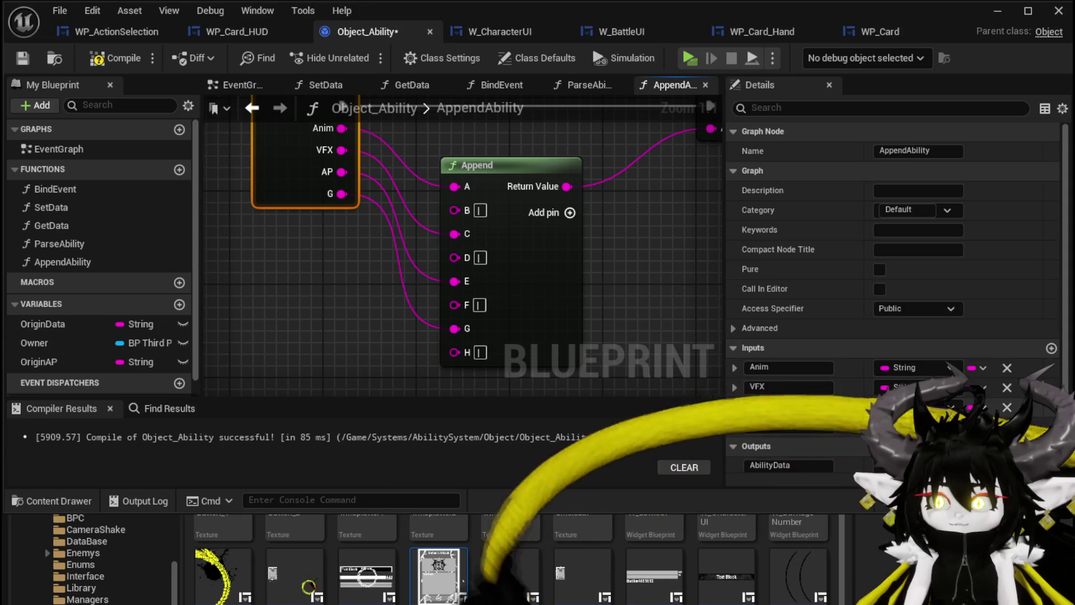
type("MP")
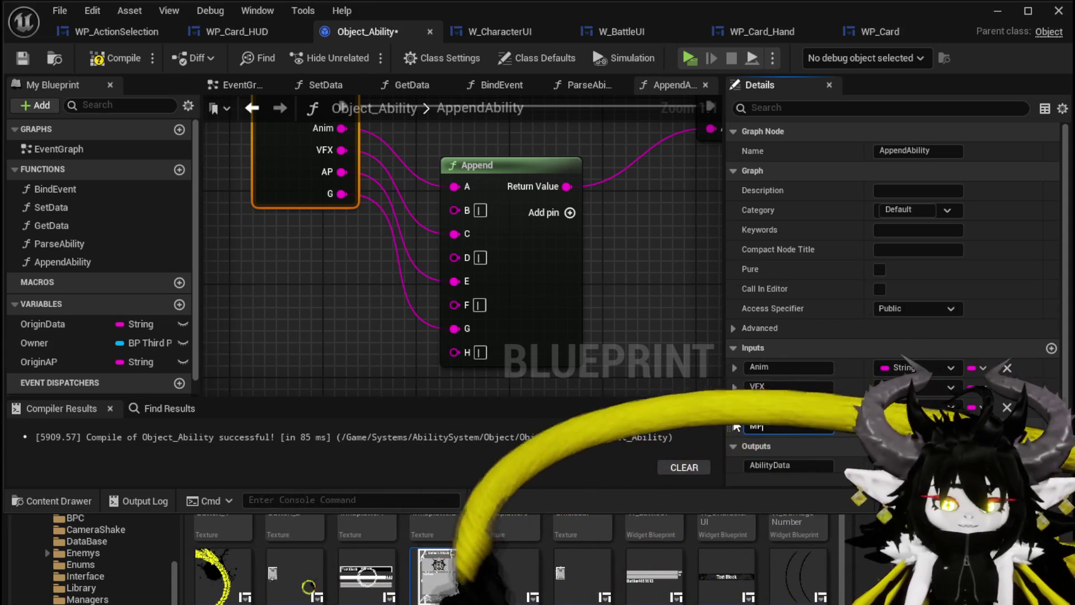
key("Return")
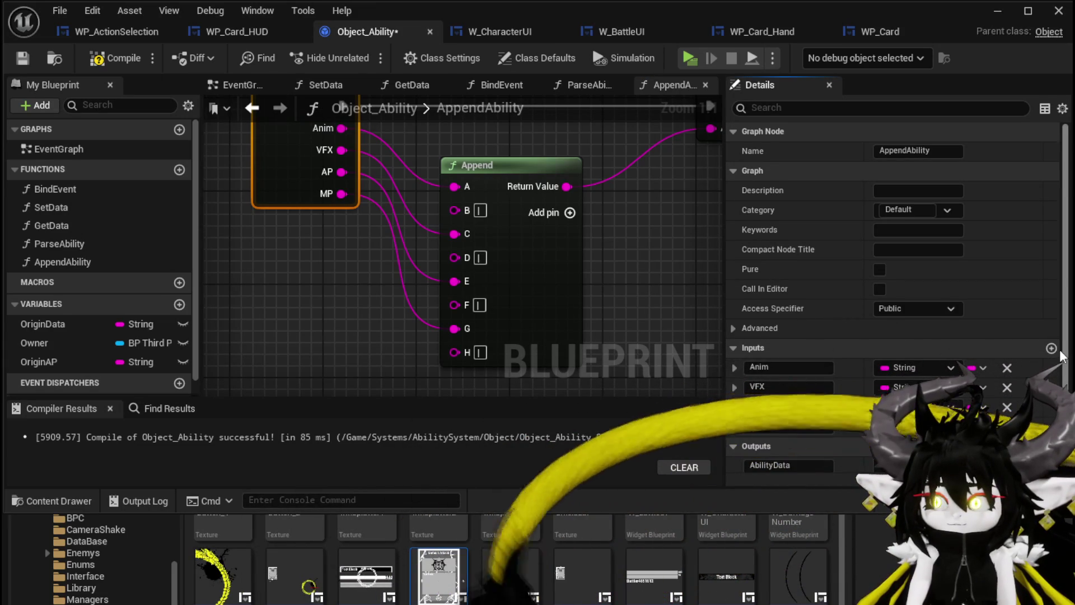
- Add three inputs and two Append pins, wiring pin I into a MovementSystem input
left_click(1051, 346)
left_click(1051, 345)
left_click(1051, 345)
left_click(1051, 345)
left_click(1051, 346)
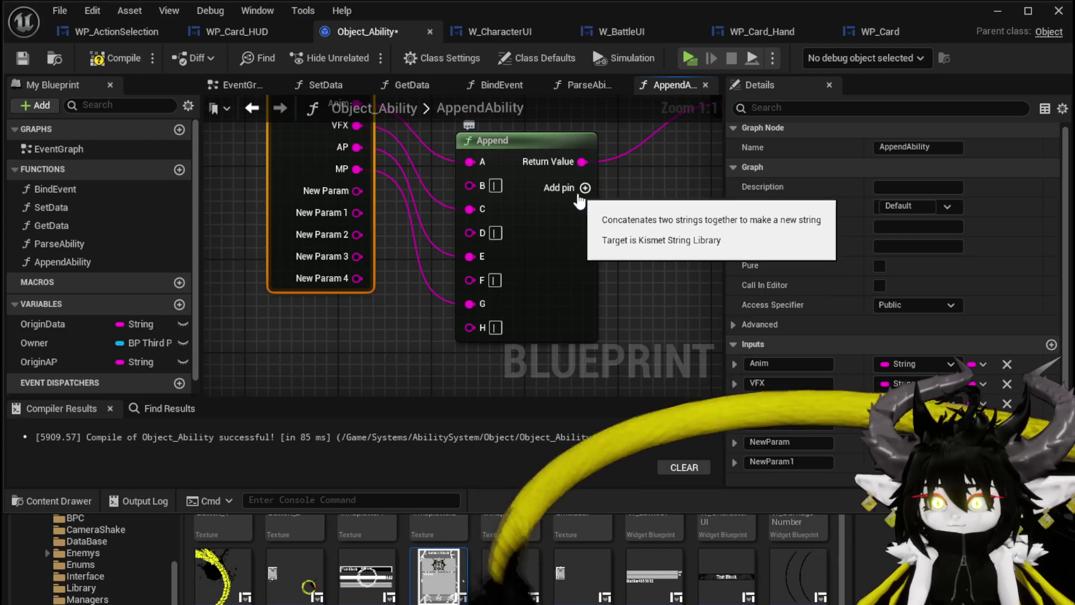
left_click(585, 188)
left_click(585, 189)
mouse_move(470, 353)
left_mouse_down()
mouse_move(381, 252)
mouse_move(361, 192)
left_mouse_up()
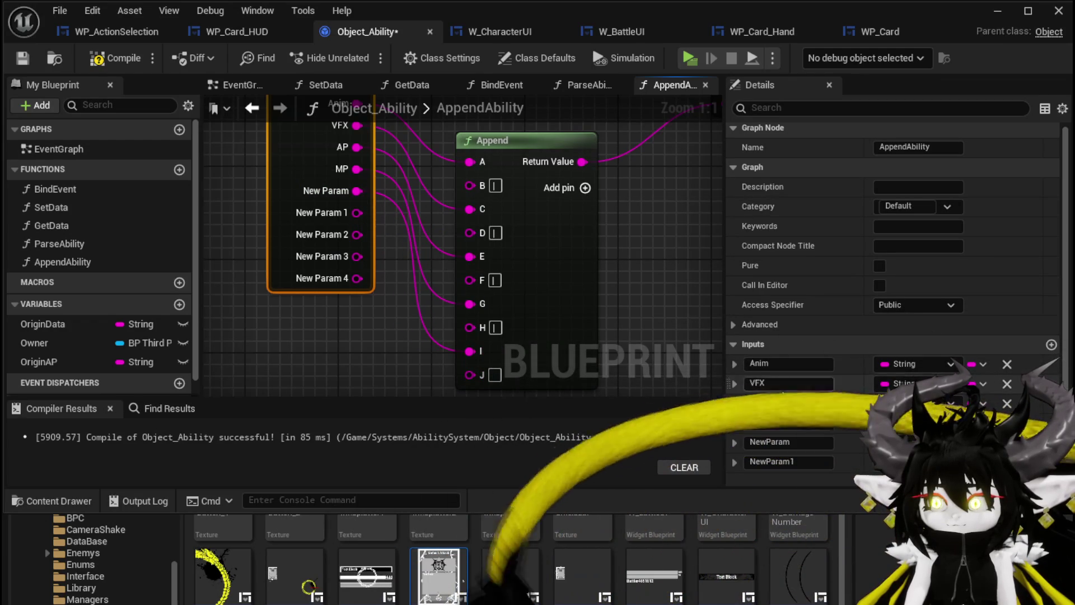
left_click(762, 442)
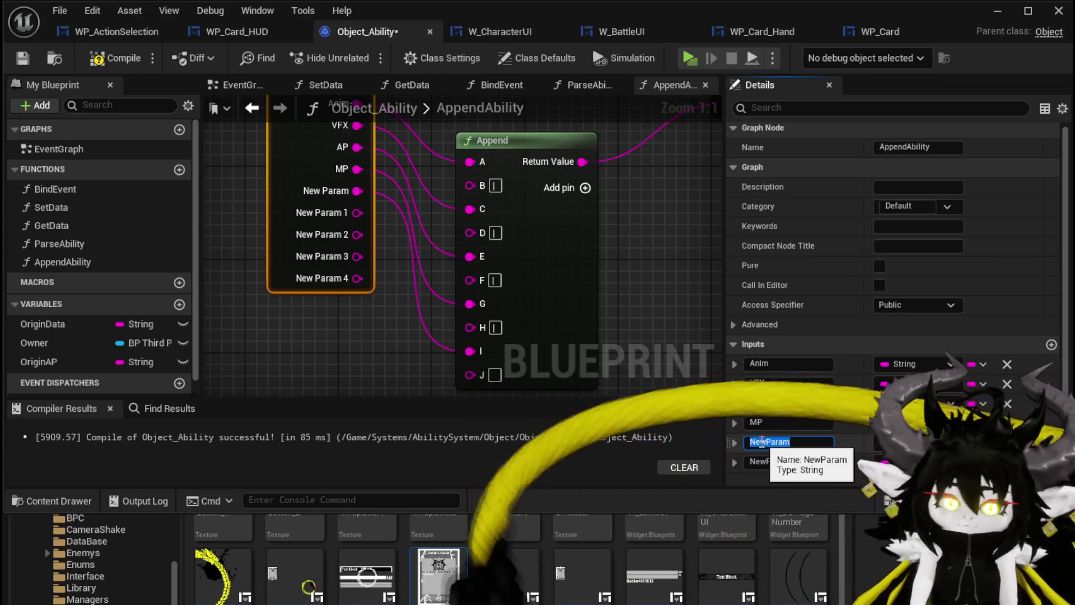
type("MovementSystem")
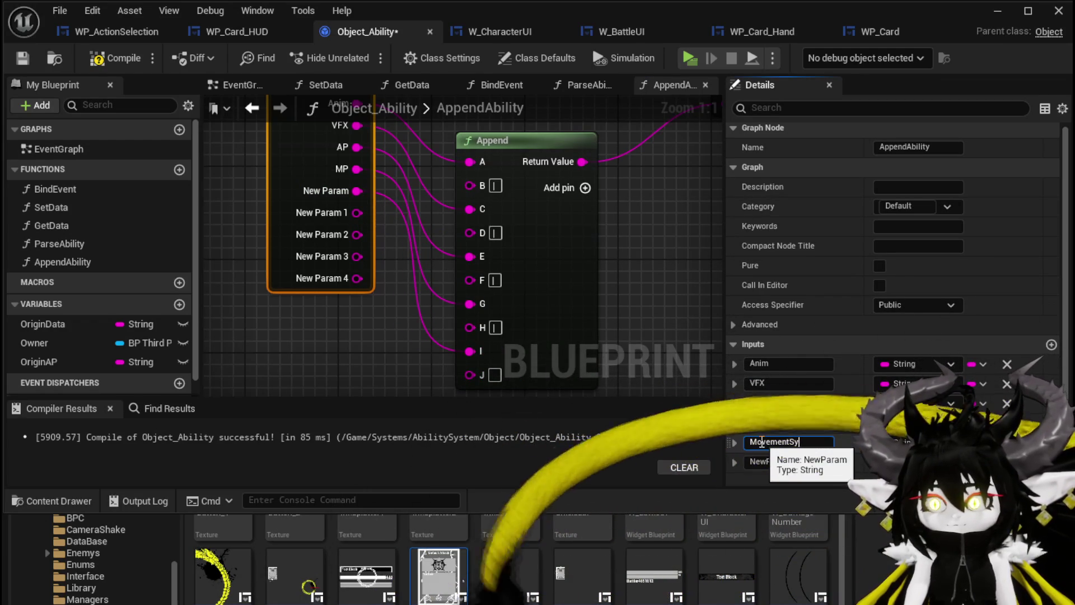
key("Return")
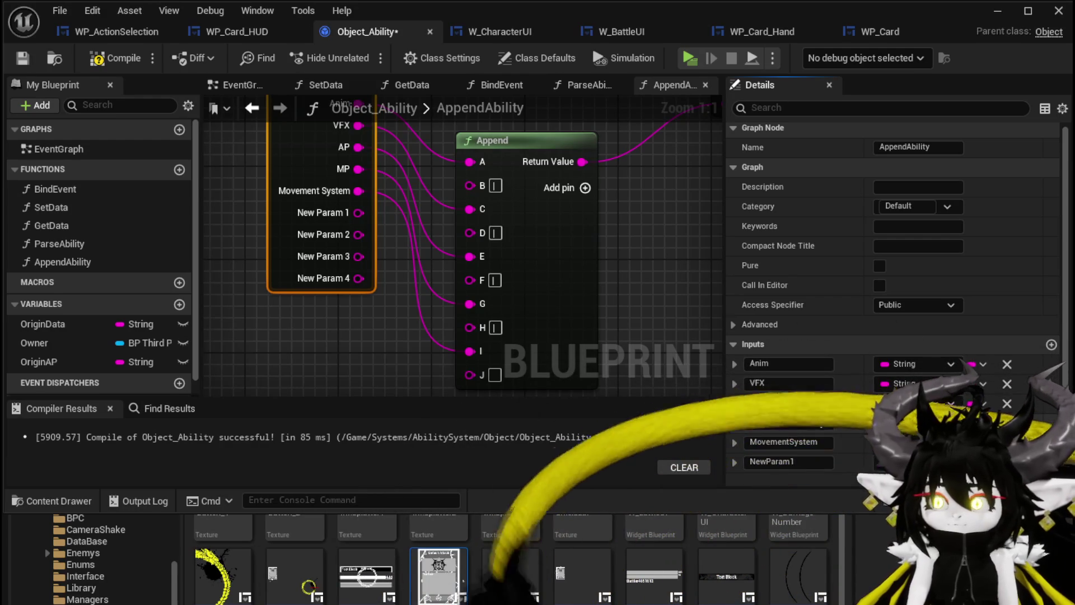
- Name the next input Damage/Healing, put '/' in pin J, and wire it into new pin K
scroll(805, 448, "down", 2)
left_click(802, 420)
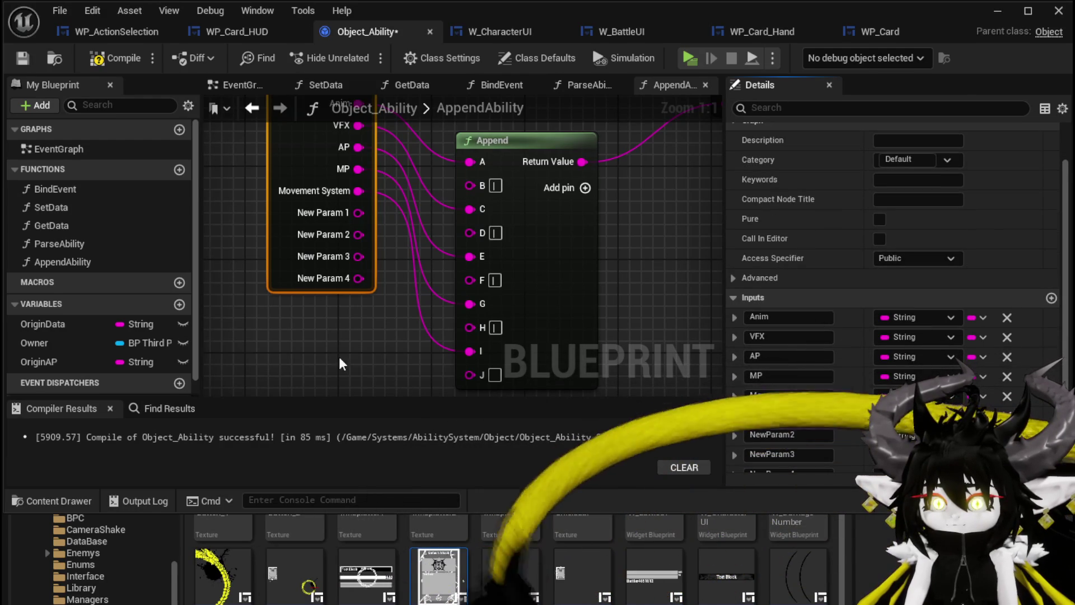
type("Damage/")
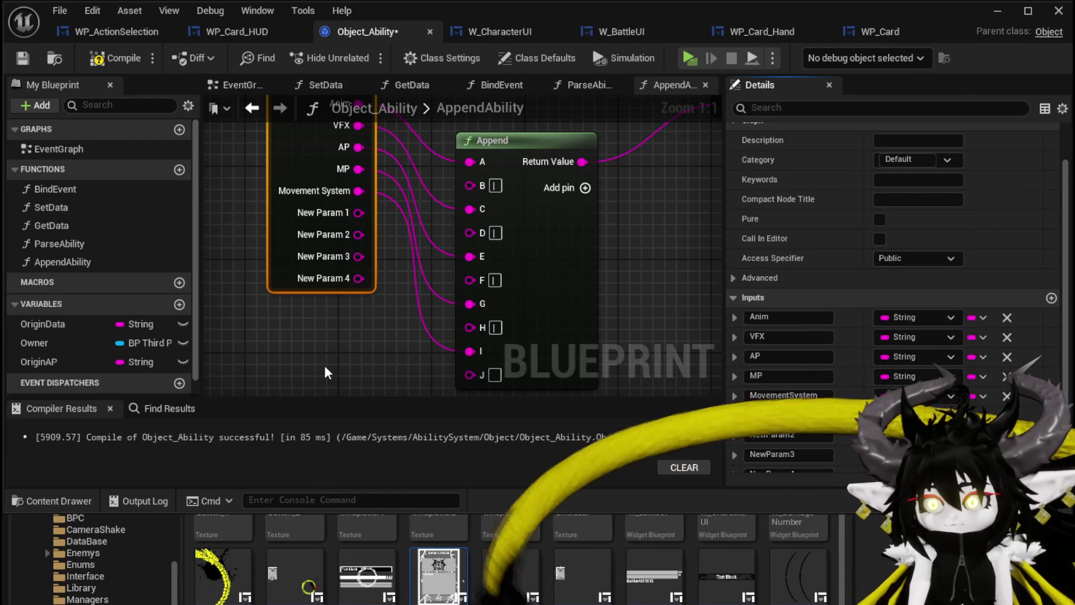
type("Healing")
key("Return")
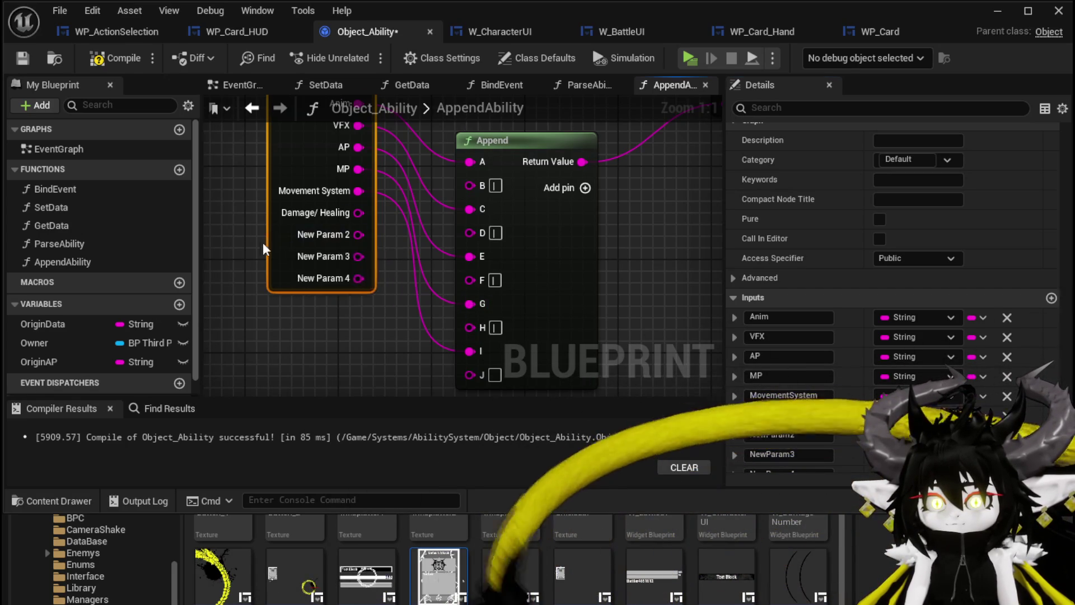
left_click_drag(270, 243, 224, 241)
mouse_move(286, 216)
left_mouse_down()
mouse_move(416, 333)
mouse_move(442, 314)
mouse_move(394, 302)
left_mouse_up()
left_click(485, 305)
type("/")
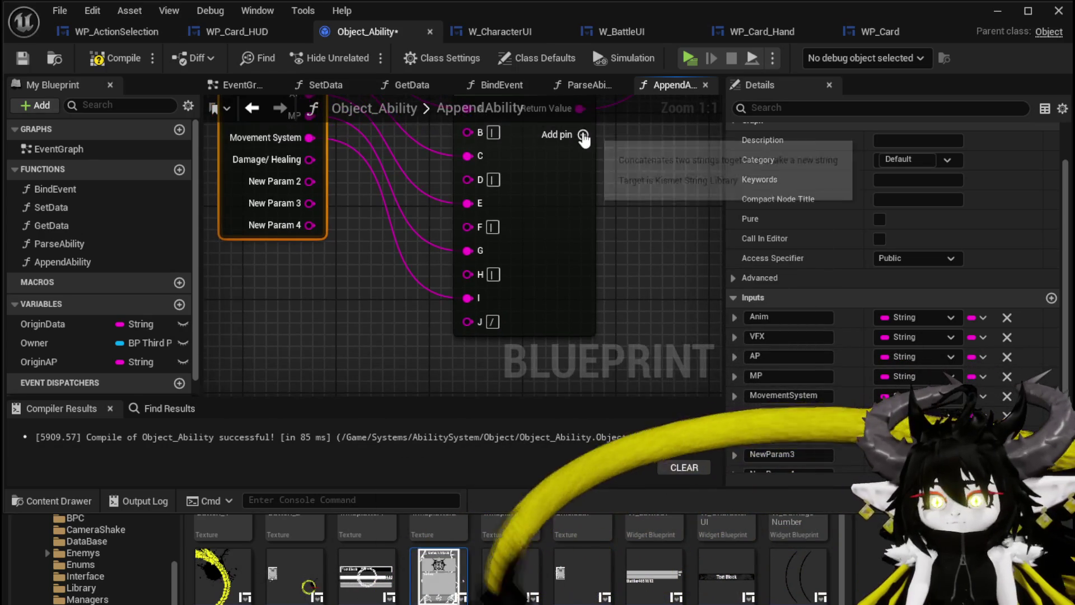
left_click(583, 135)
mouse_move(310, 160)
left_mouse_down()
mouse_move(384, 299)
mouse_move(467, 346)
left_mouse_up()
- Add Append pins L and M, wire the next input to M, and name it TargetingSystem
left_click(583, 135)
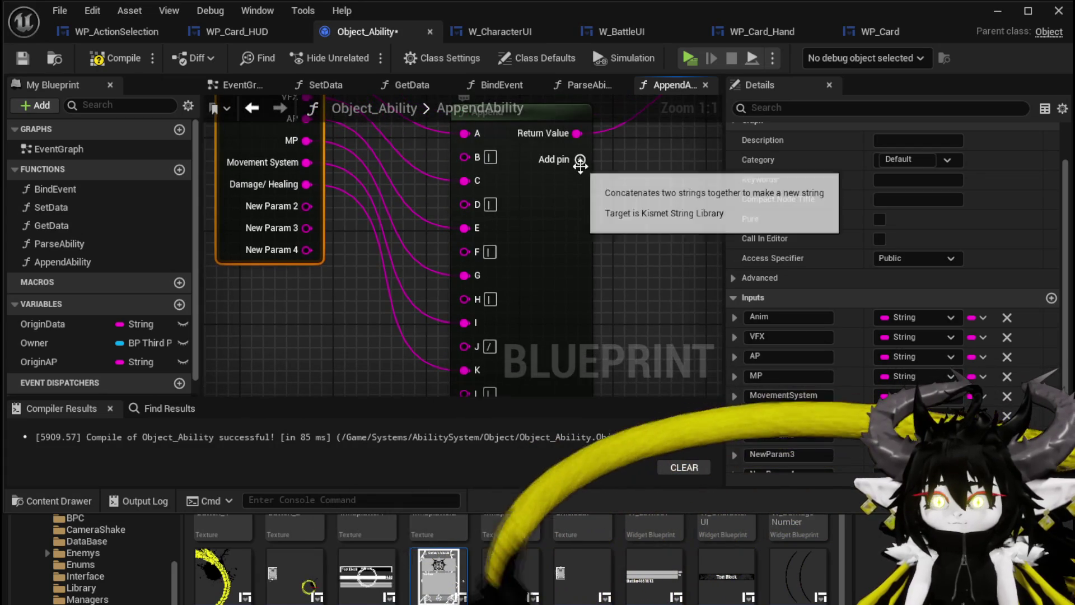
left_click(582, 160)
left_click_drag(317, 172, 482, 297)
mouse_move(392, 275)
left_mouse_down()
mouse_move(417, 353)
mouse_move(603, 321)
left_mouse_up()
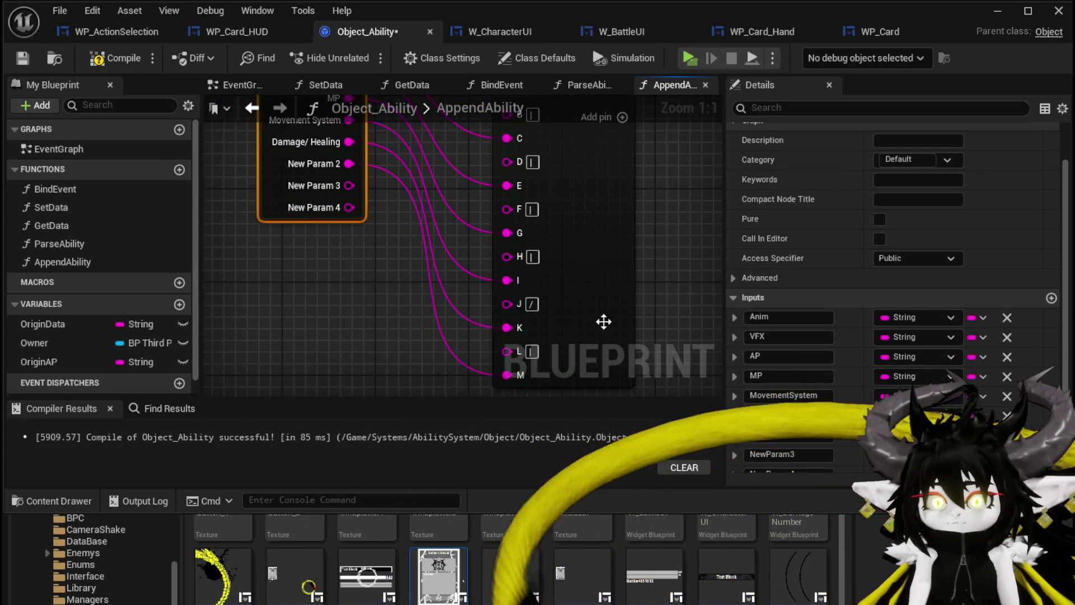
scroll(804, 420, "down", 1)
left_click(807, 414)
type("Targe")
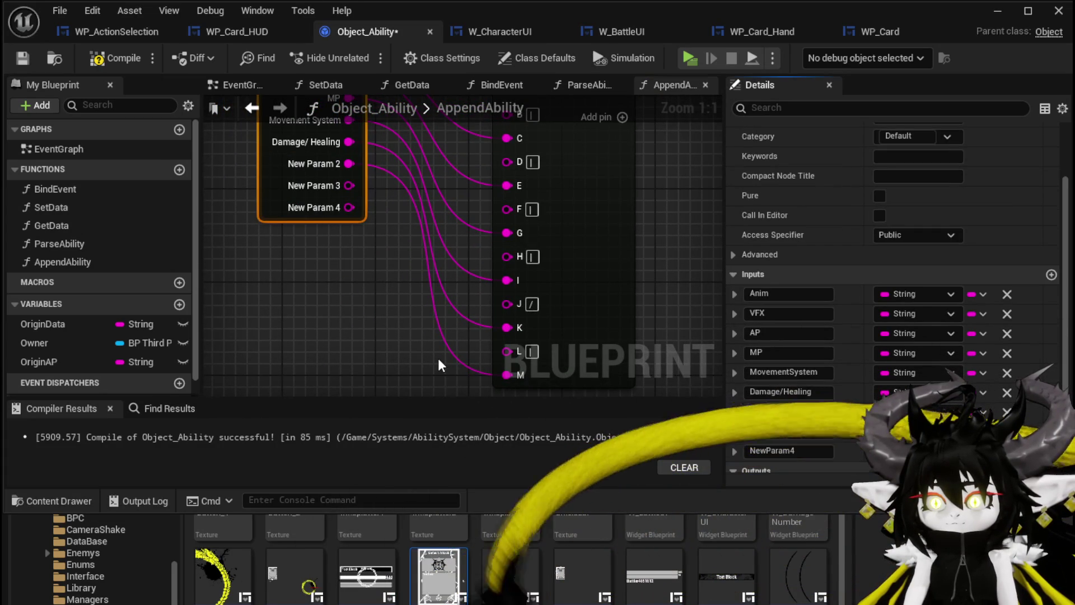
type("tingWS")
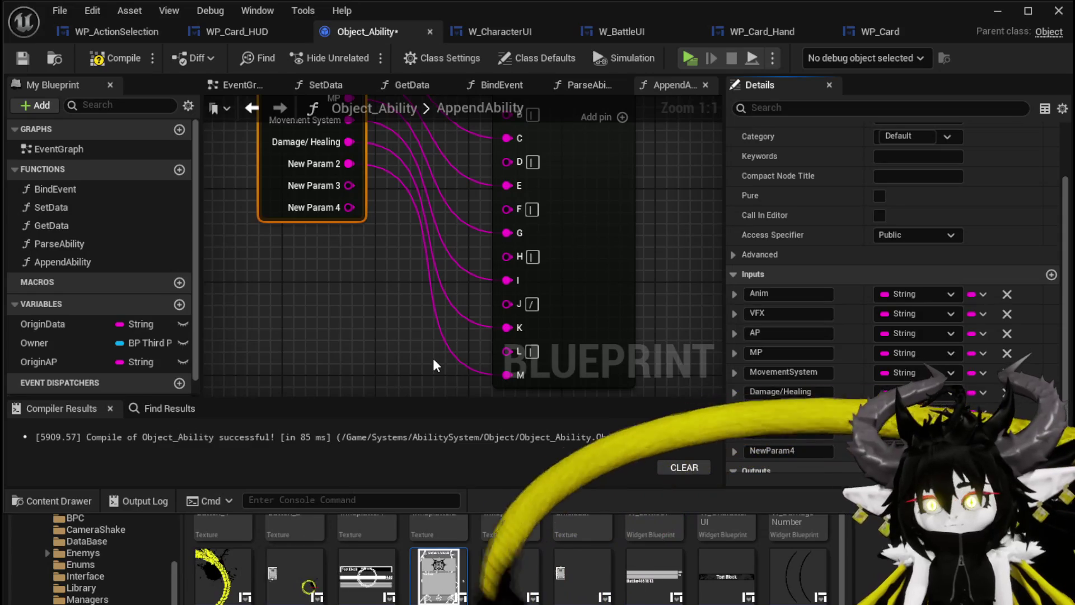
type("stem")
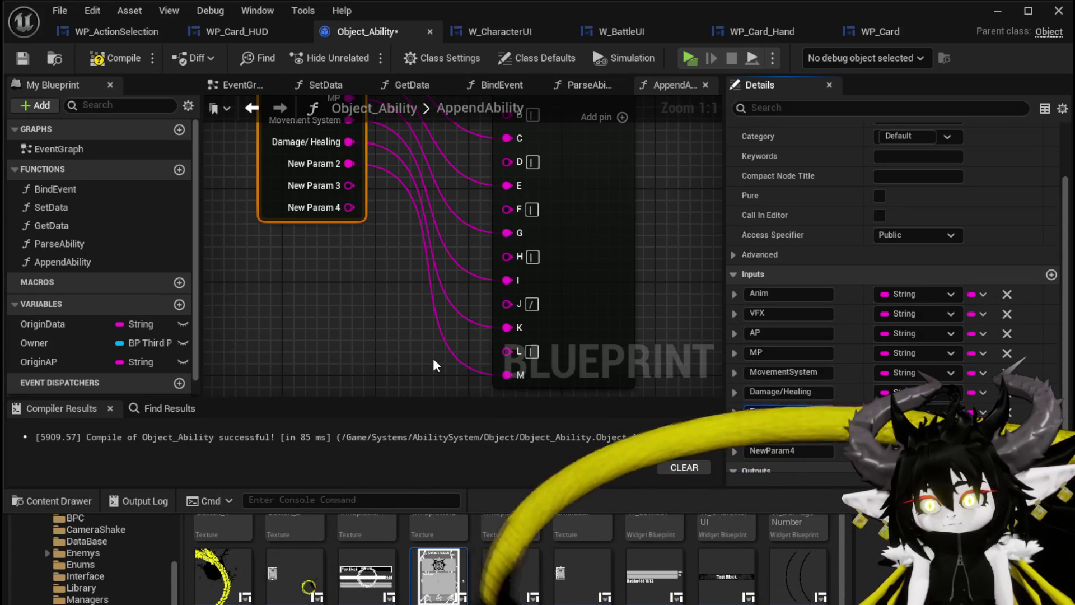
key("Return")
- Name the remaining two string inputs Direct/status and Value
key("Tab")
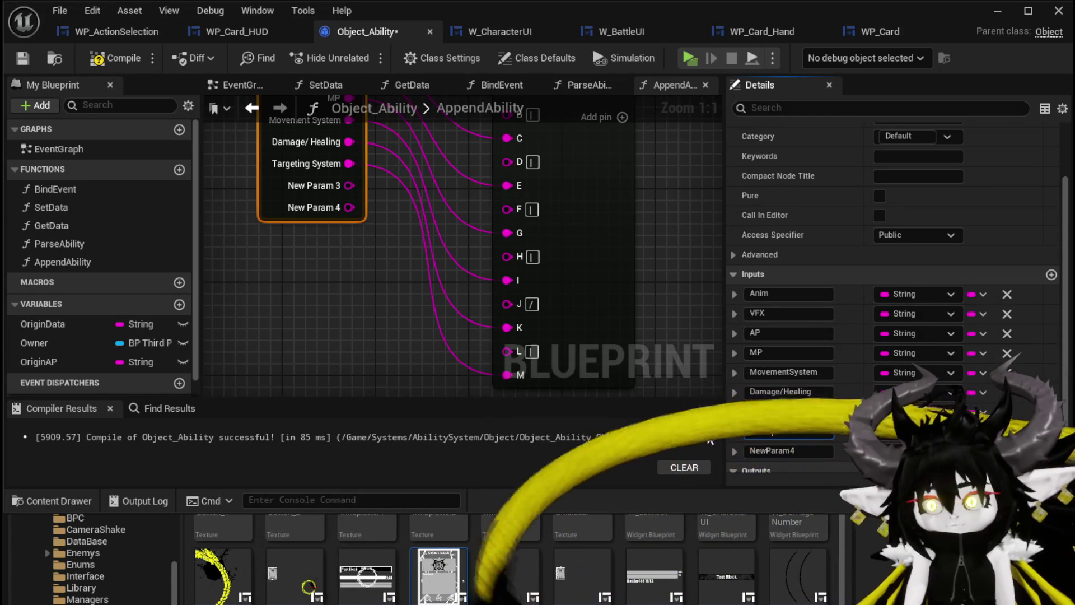
type("Direct/s")
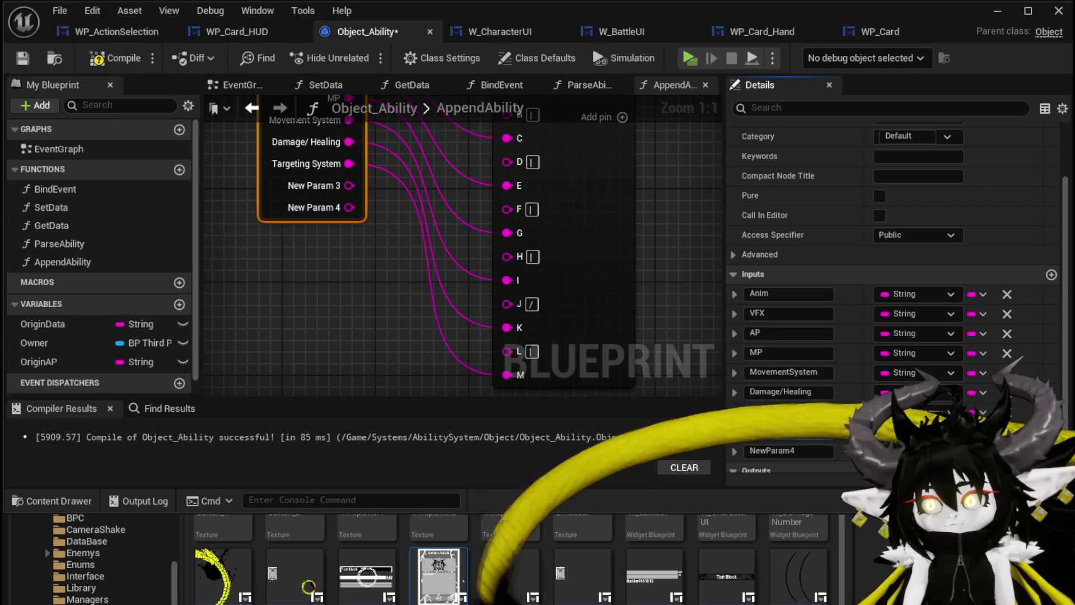
type("tatus")
key("Return")
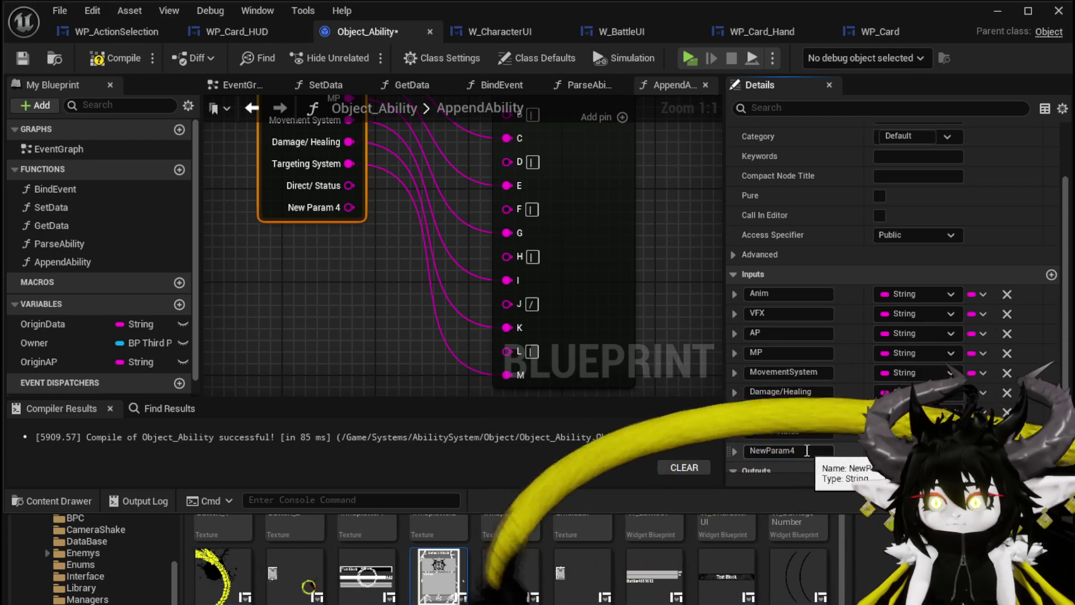
left_click(762, 450)
type("Value")
key("Return")
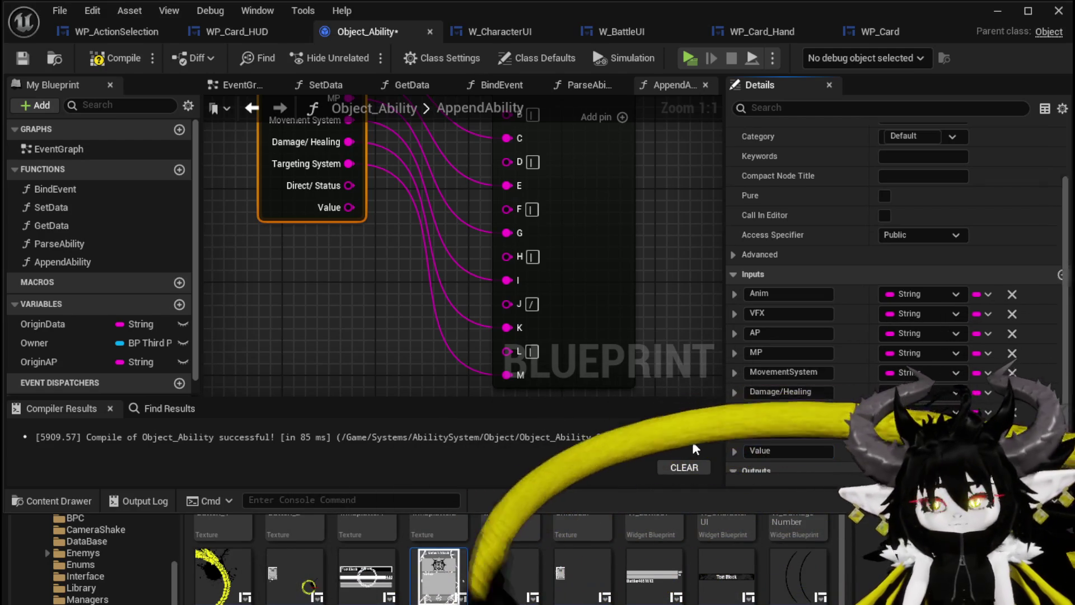
scroll(660, 308, "up", 1)
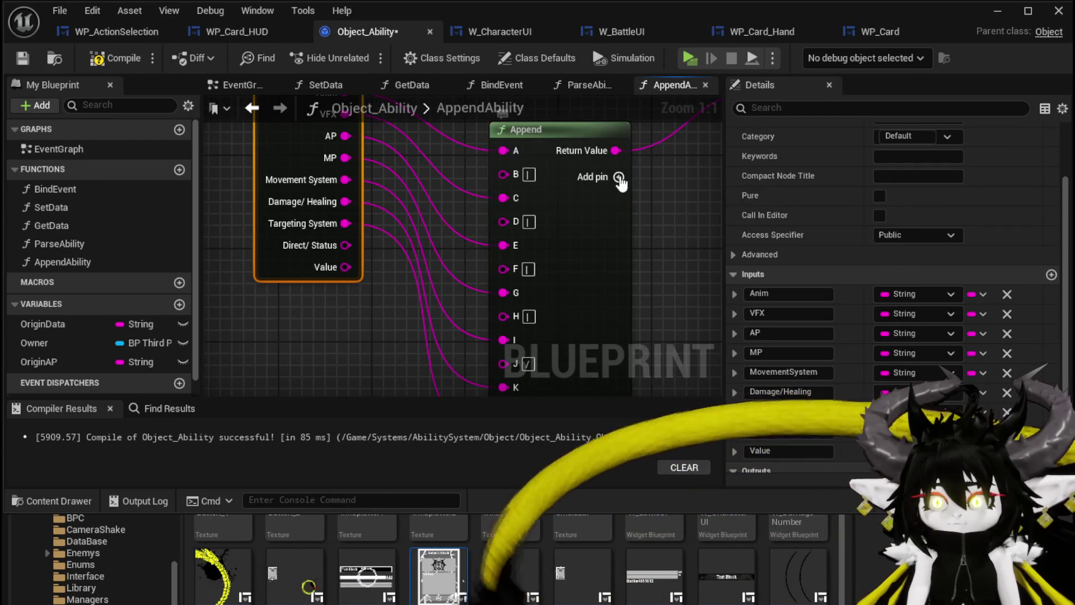
- Add two Append pins, wire Value into pin O, and enter a '|' separator
left_click(618, 177)
left_click(618, 177)
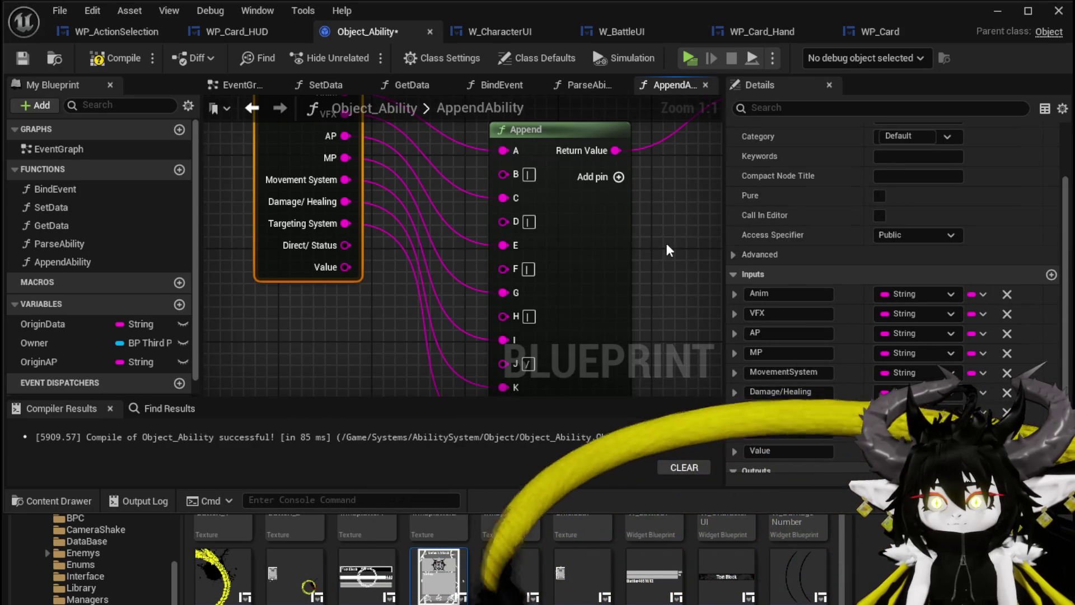
scroll(616, 247, "down", 2)
scroll(359, 223, "down", 1)
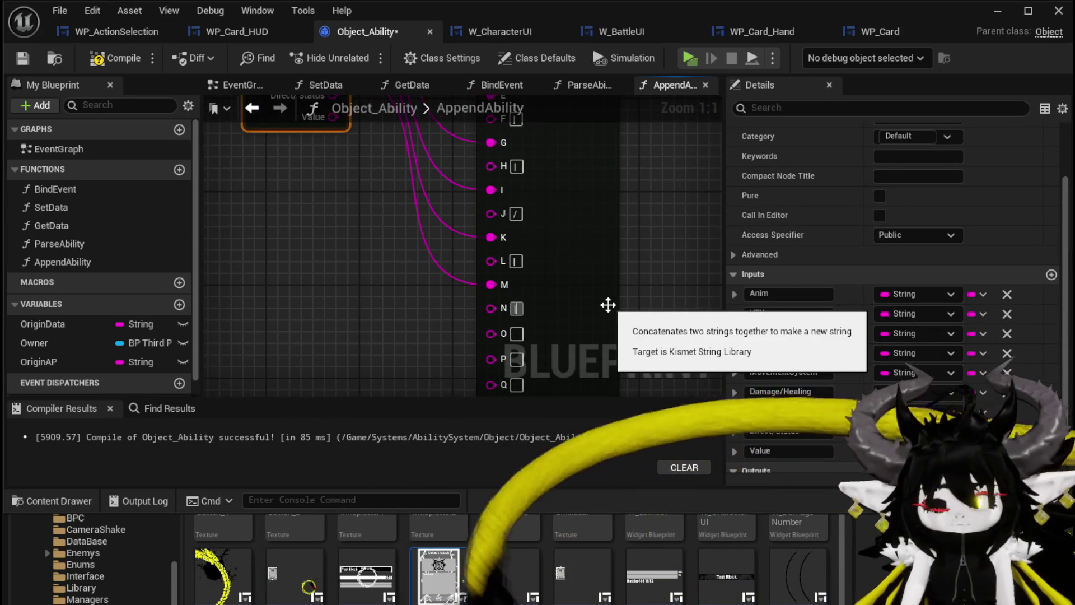
scroll(358, 224, "up", 1)
mouse_move(365, 177)
left_mouse_down()
mouse_move(365, 375)
mouse_move(465, 351)
left_mouse_up()
left_click_drag(502, 312, 502, 313)
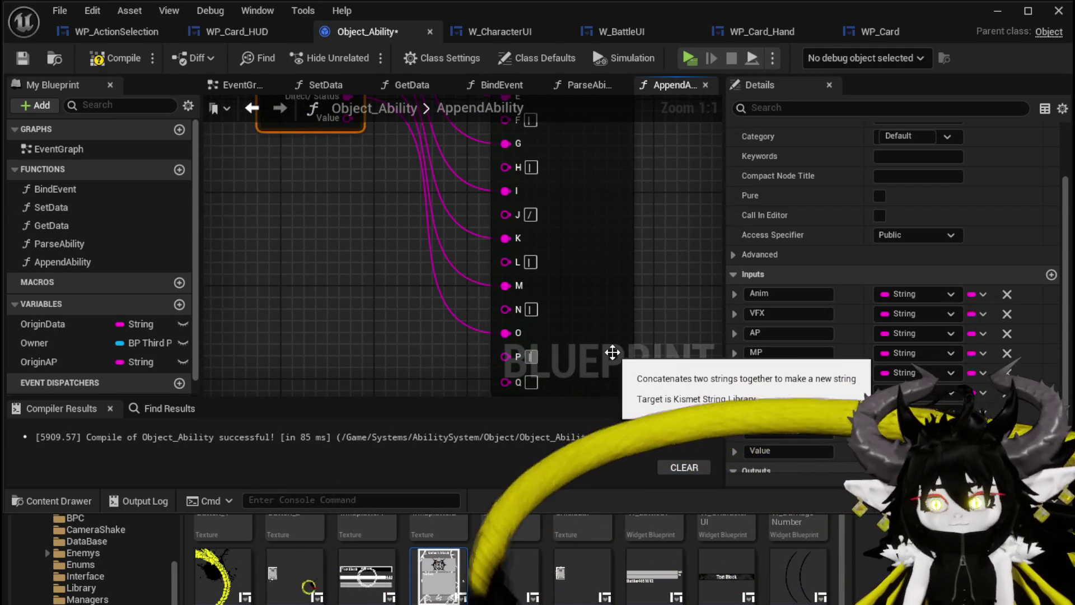
type("|")
scroll(349, 169, "up", 1)
mouse_move(349, 169)
left_mouse_down()
mouse_move(340, 374)
mouse_move(449, 345)
left_mouse_up()
scroll(626, 254, "up", 5)
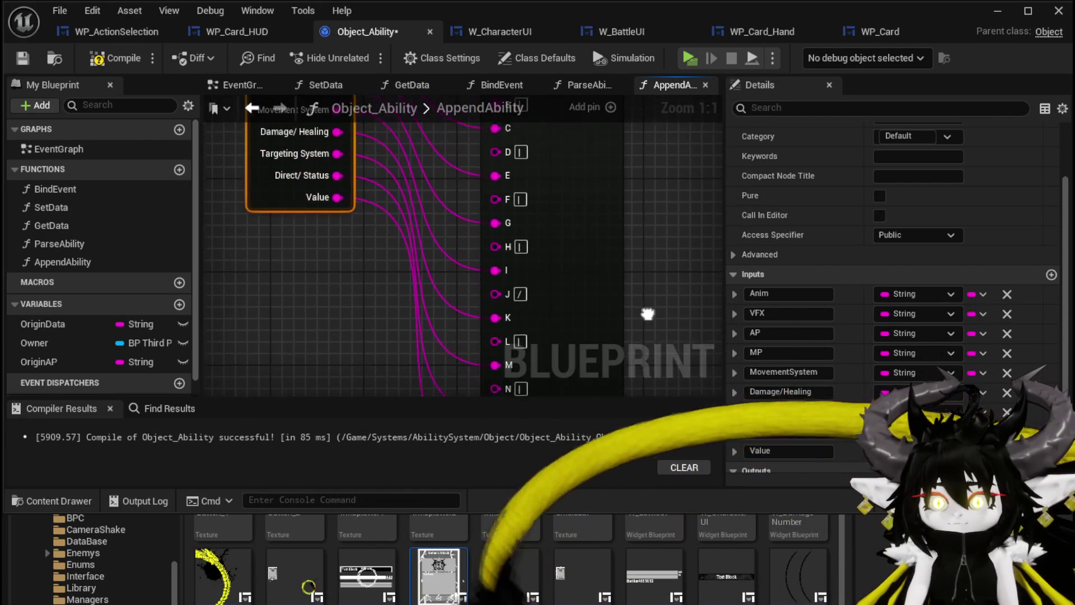
scroll(588, 209, "down", 4)
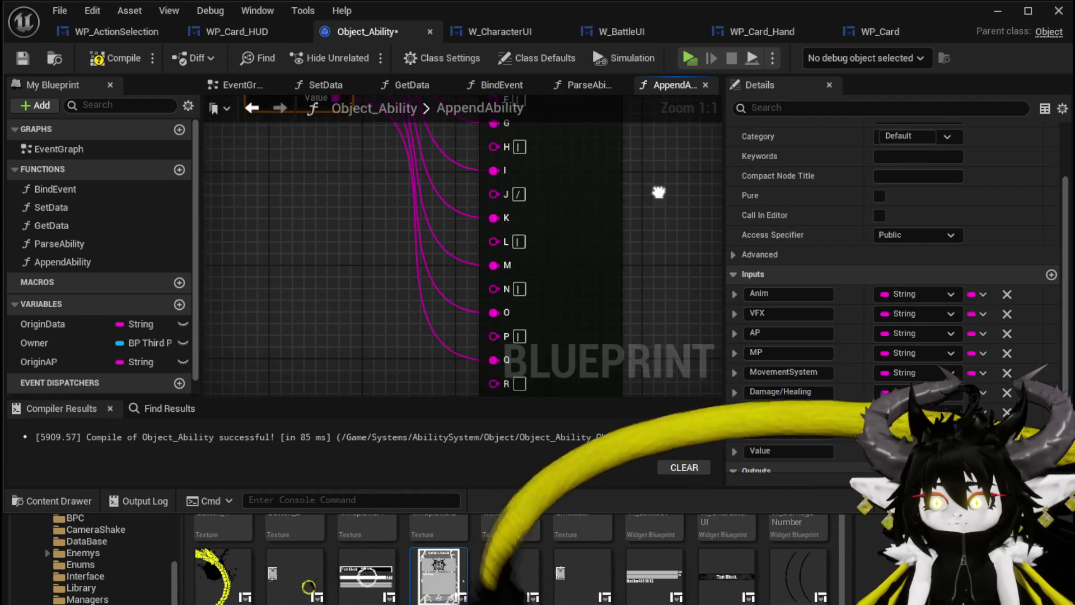
scroll(832, 421, "down", 1)
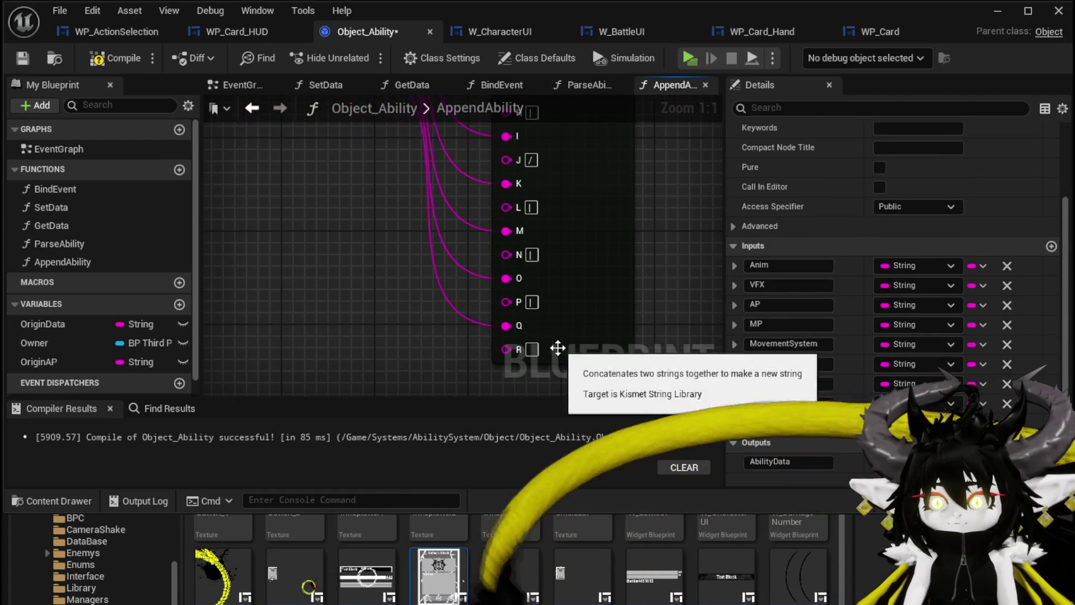
scroll(557, 351, "down", 1)
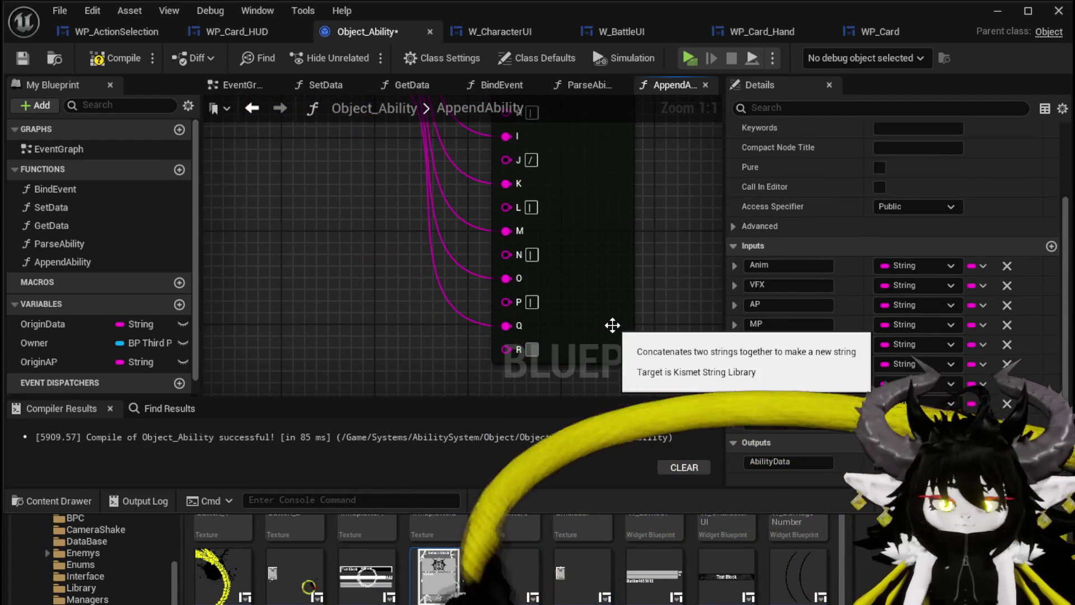
scroll(348, 217, "up", 4)
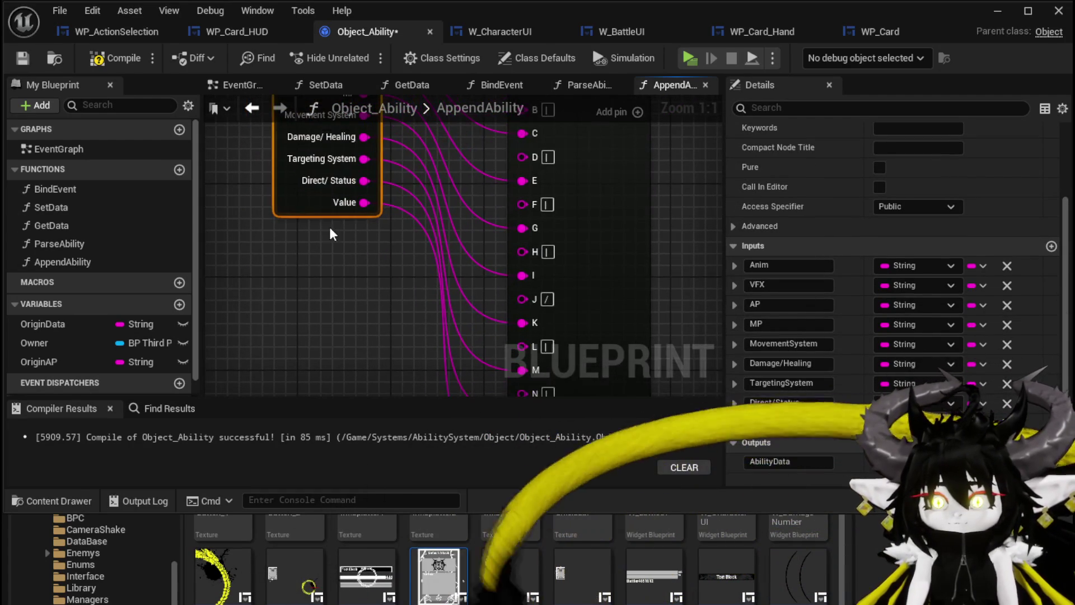
- Create an ElementSystem input wired into Append pin S, then add pin T
left_click(1052, 247)
left_click(801, 442)
type("Elemen")
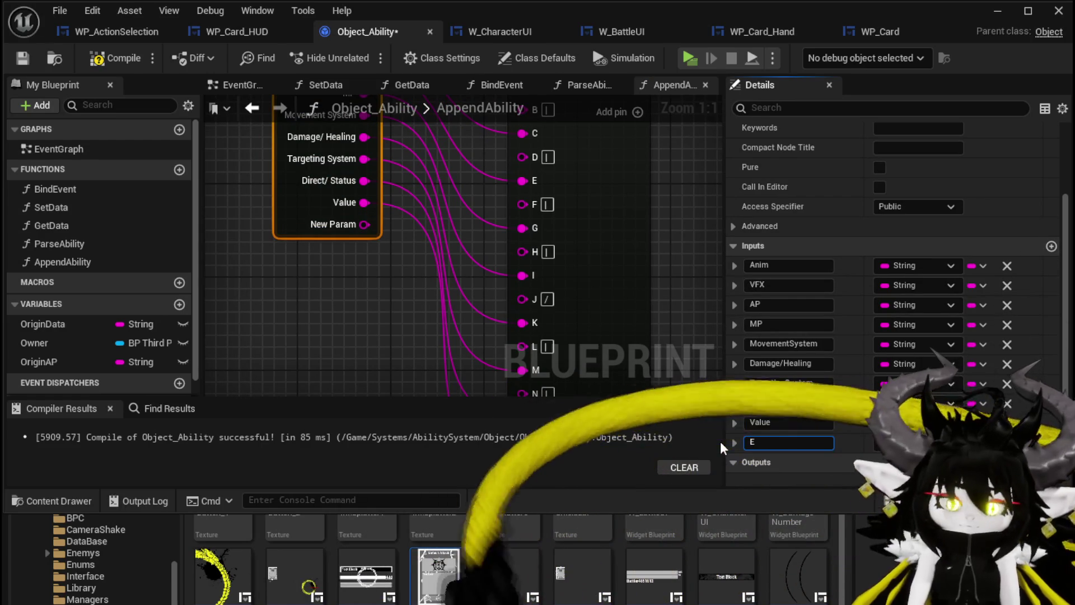
type("tSystem")
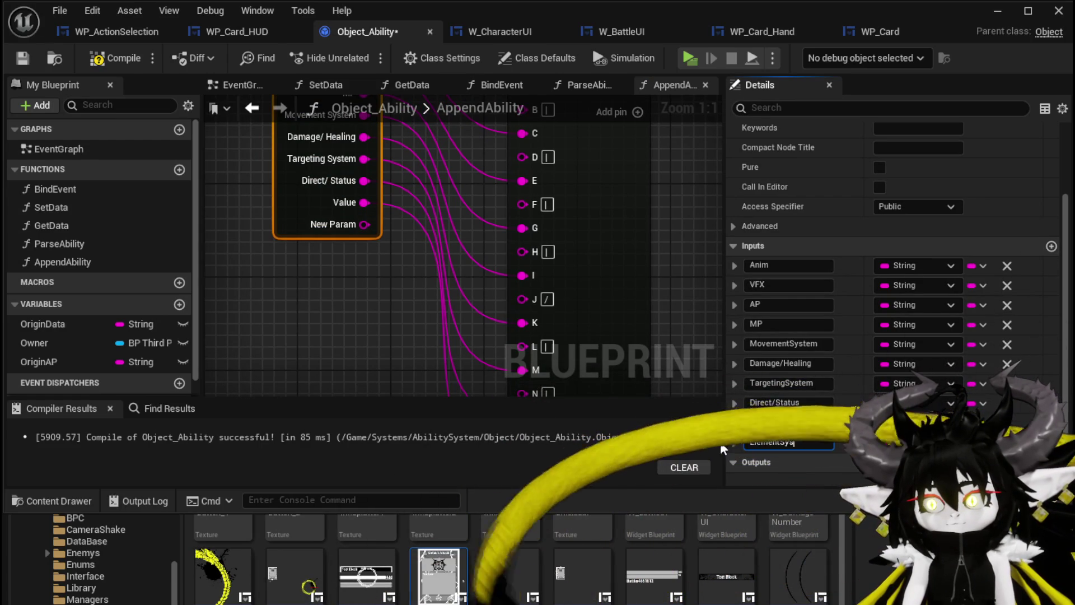
key("Return")
left_click_drag(680, 190, 664, 253)
mouse_move(347, 288)
left_mouse_down()
mouse_move(405, 332)
mouse_move(502, 228)
left_mouse_up()
scroll(563, 295, "down", 2)
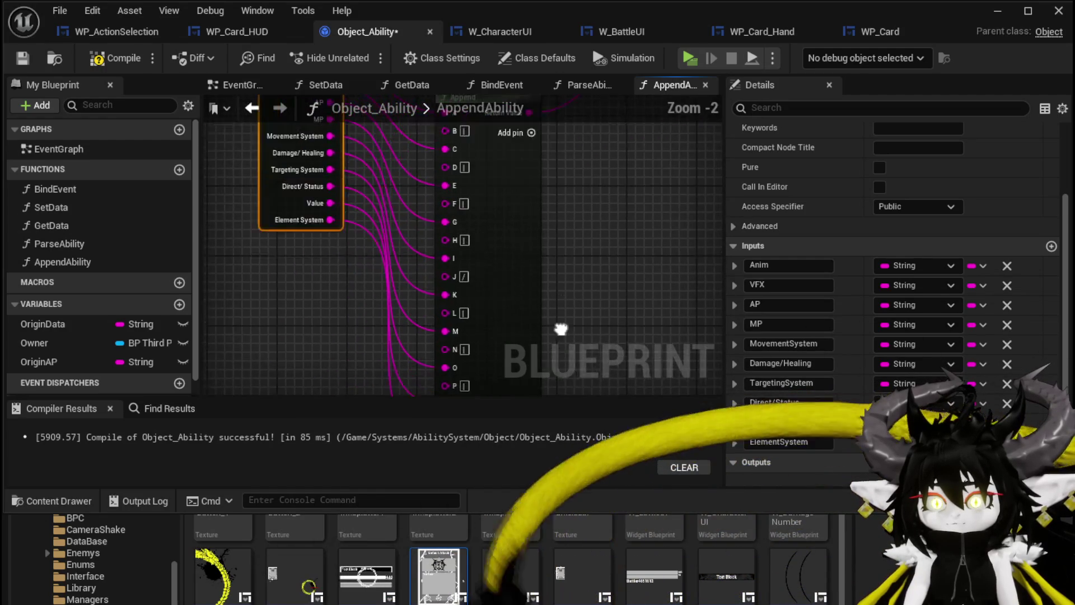
left_click(524, 162)
scroll(489, 307, "up", 2)
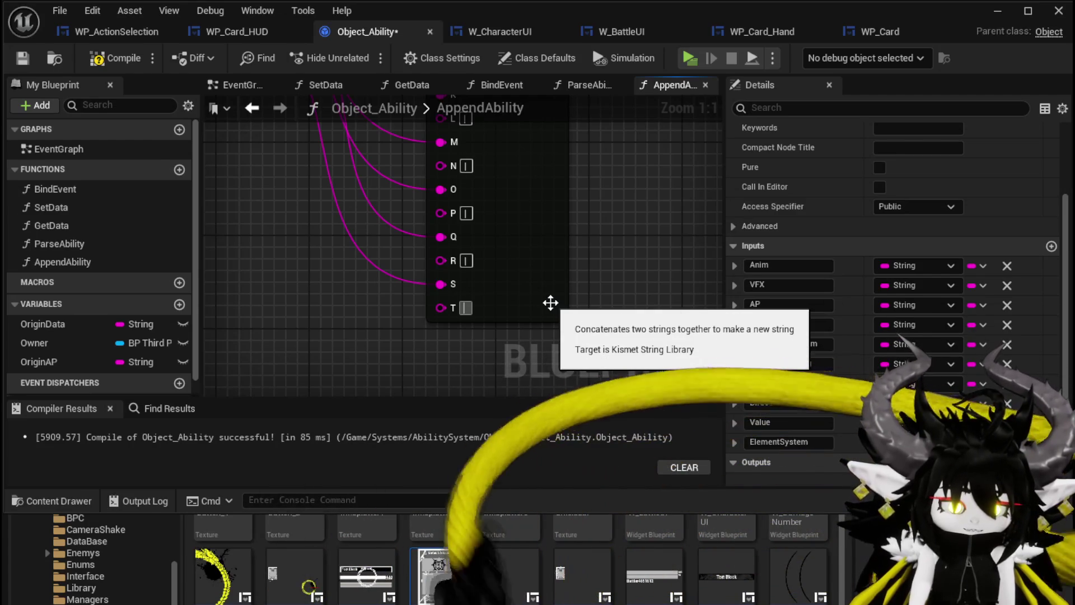
left_click(583, 302)
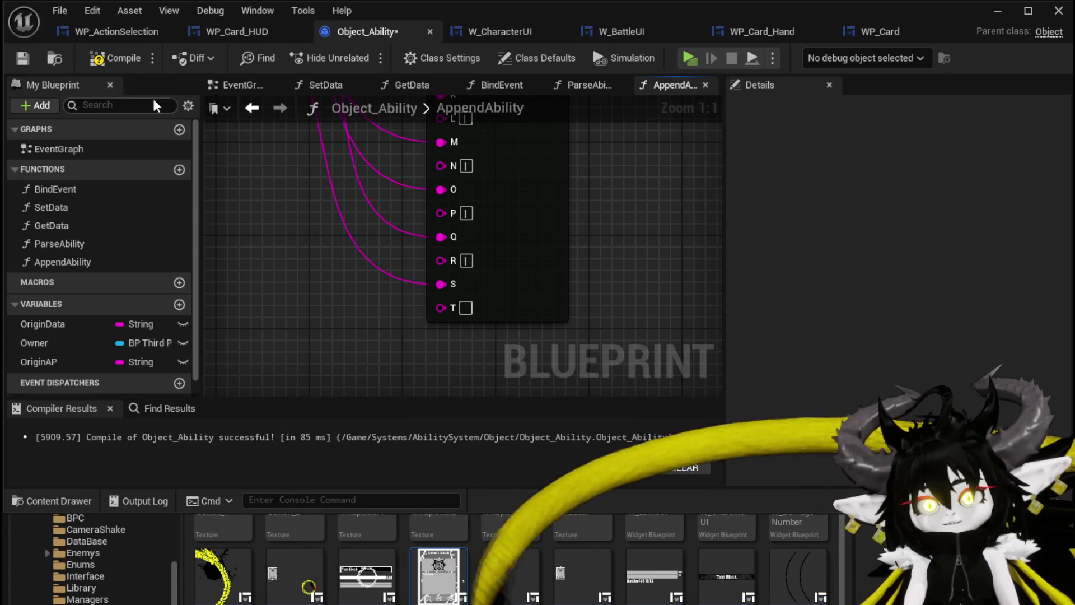
- Compile Object_Ability and launch the game preview
left_click(103, 59)
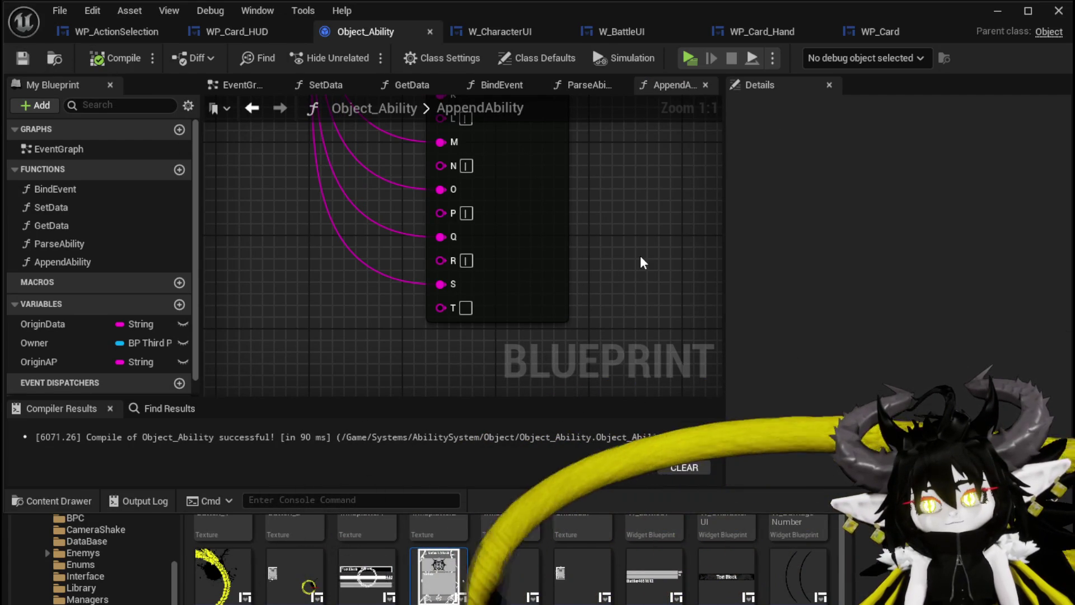
scroll(580, 259, "down", 2)
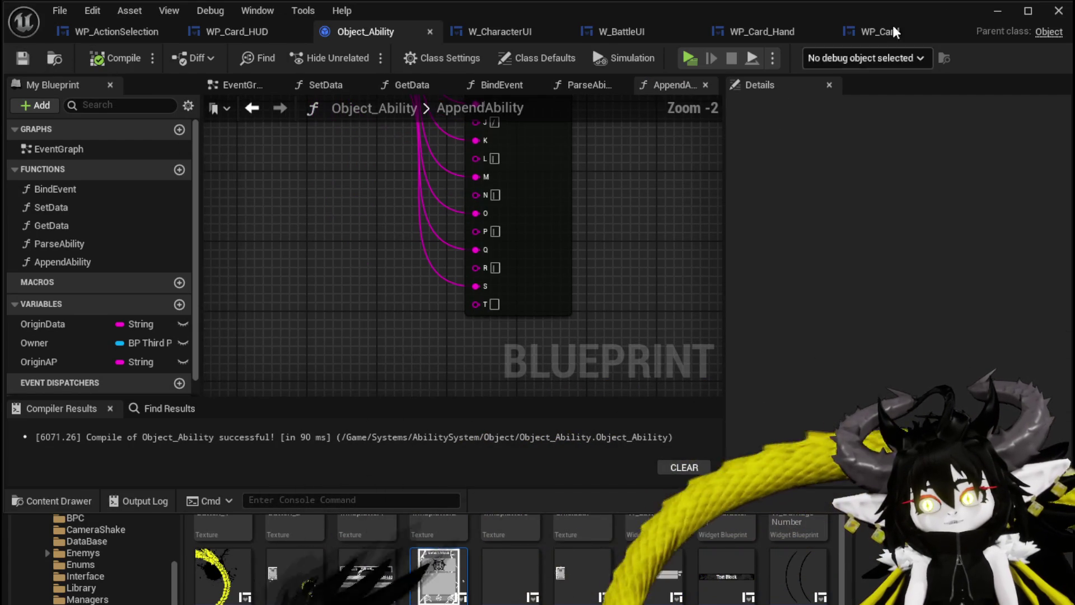
left_click(997, 11)
left_click(362, 55)
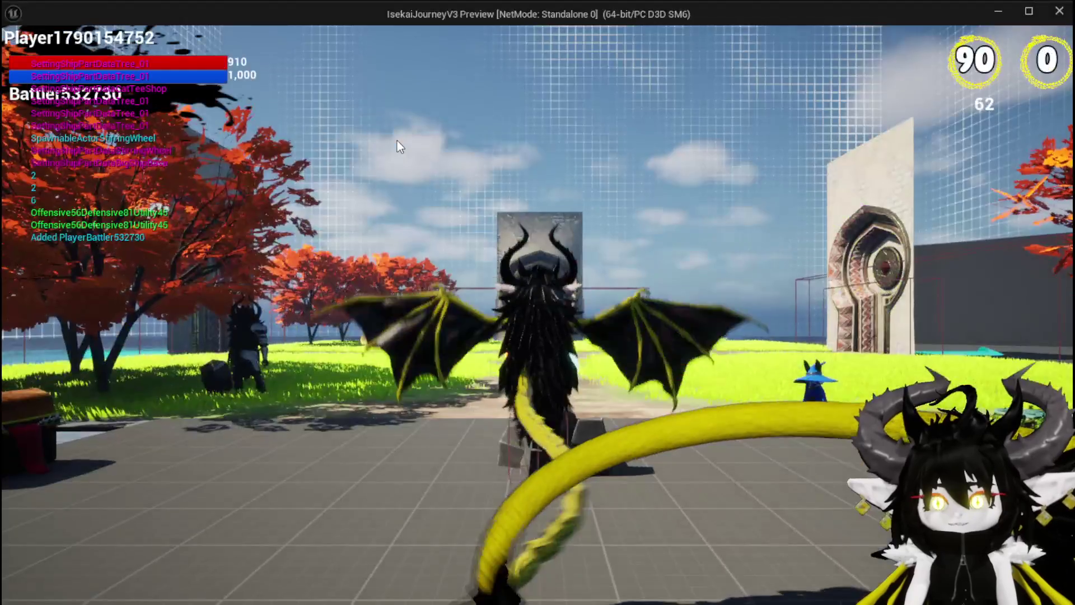
- Walk into the blue slime, choose X in the battle prompt, and stop the preview
key("w")
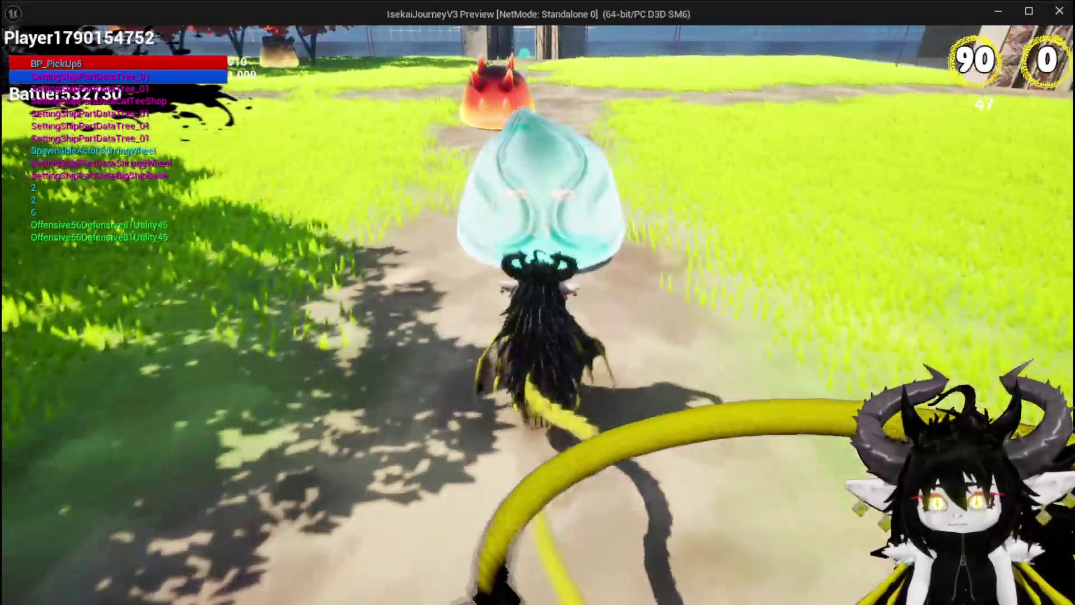
key("w")
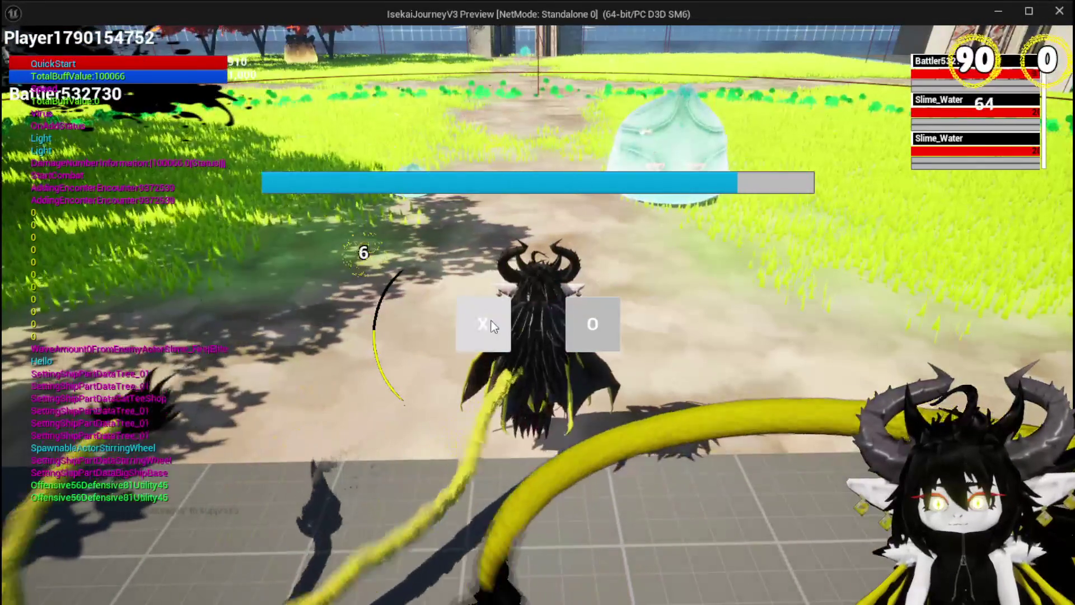
left_click(491, 320)
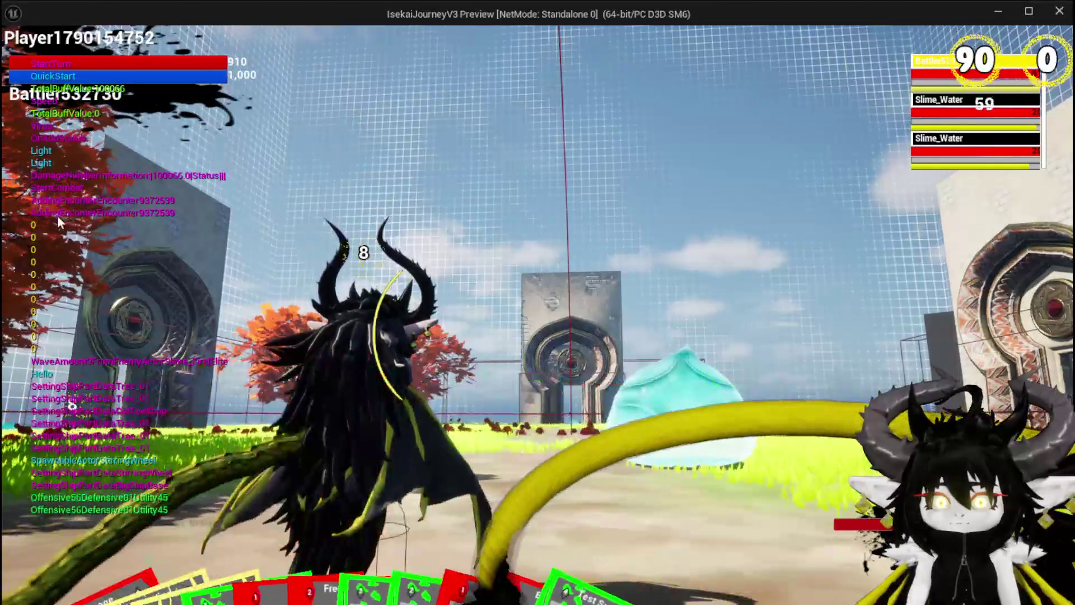
key("Escape")
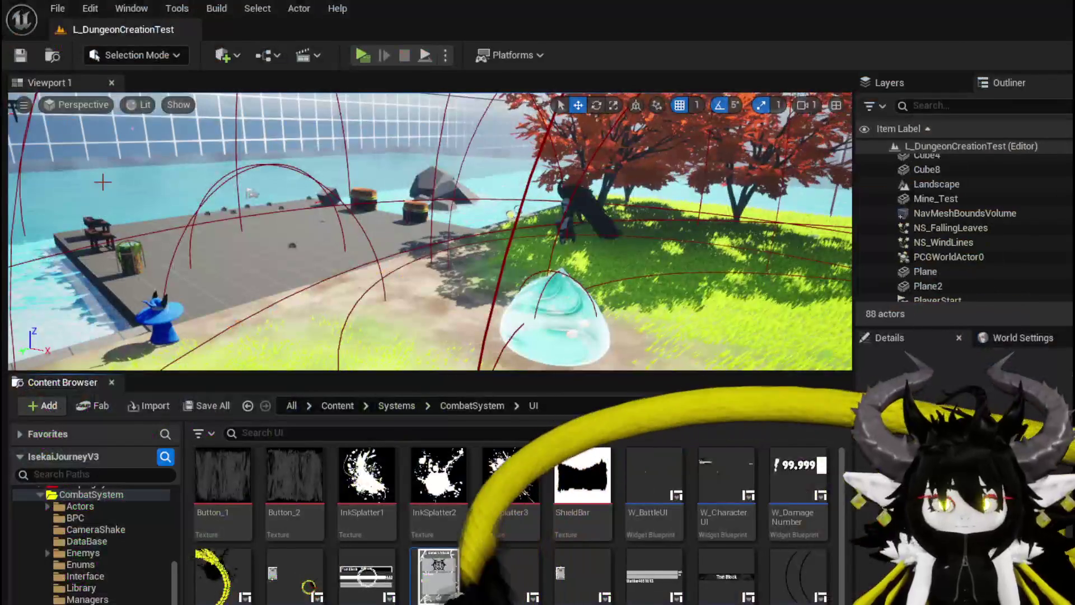
key("ctrl+s")
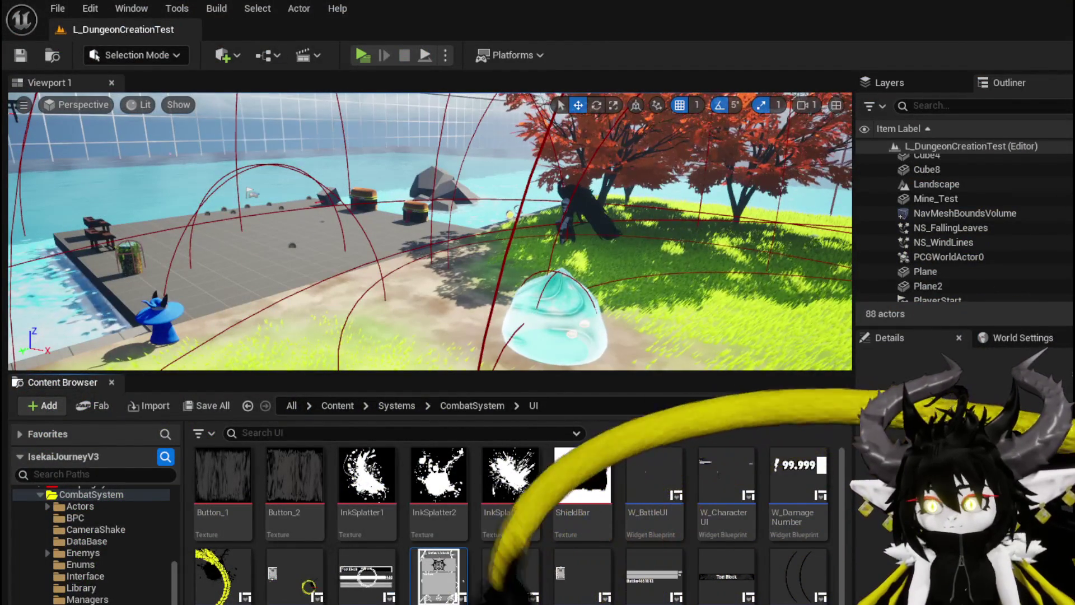
- Return to the Object_Ability blueprint and open its SetData function graph
key("alt+Tab")
scroll(341, 243, "down", 1)
double_click(91, 206)
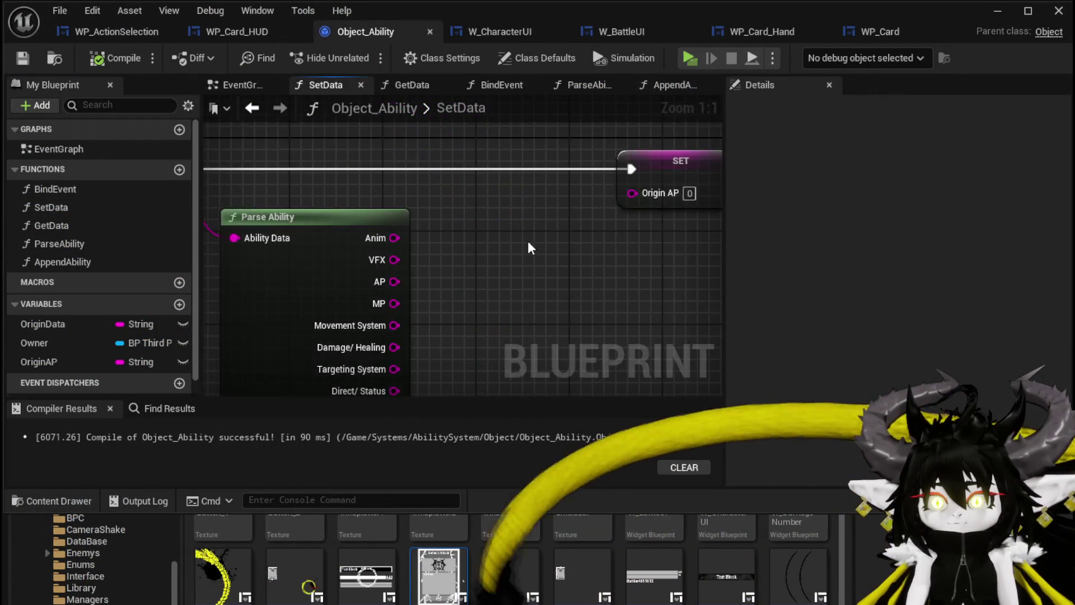
- Wire the ability data into Print String's In String pin in SetData
scroll(504, 241, "down", 3)
scroll(302, 224, "up", 1)
mouse_move(280, 226)
left_mouse_down()
mouse_move(268, 227)
mouse_move(612, 249)
mouse_move(566, 244)
left_mouse_up()
scroll(268, 227, "down", 1)
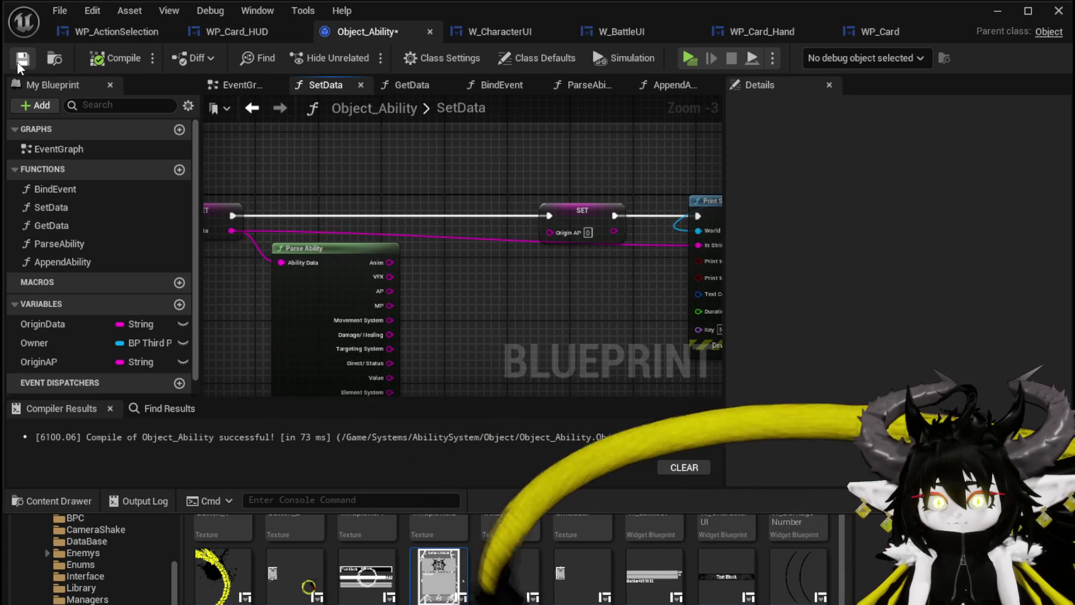
- Relaunch the game preview and walk the character toward the slimes
left_click(994, 17)
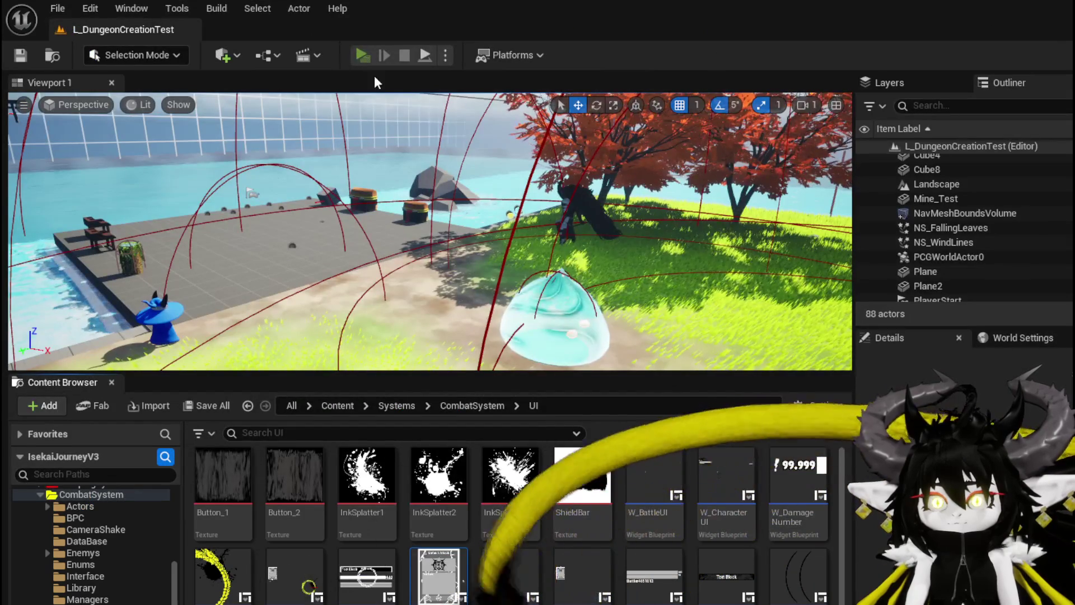
left_click(361, 55)
key("w")
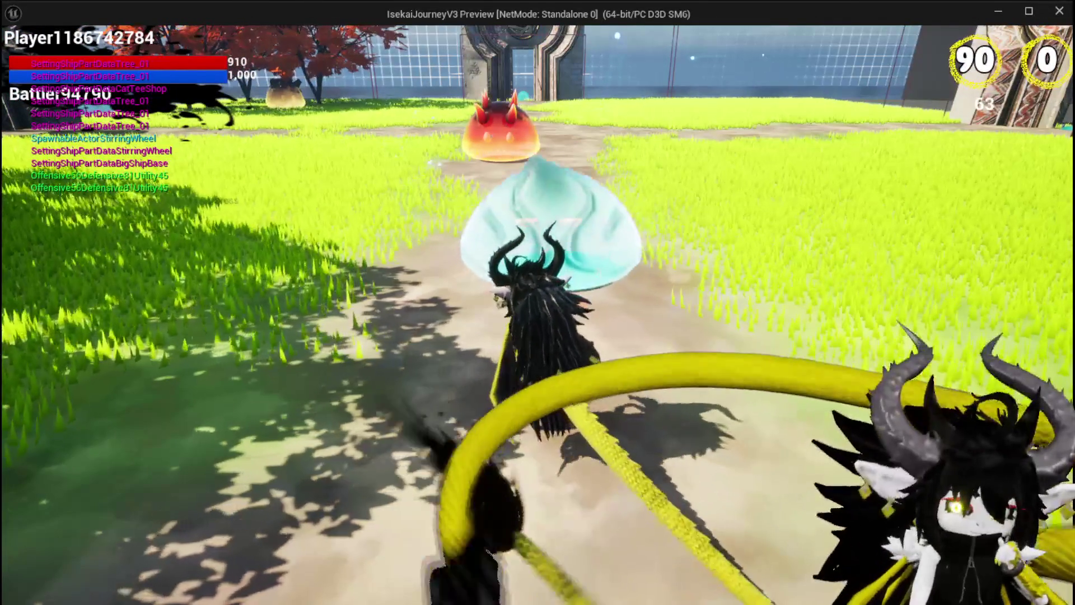
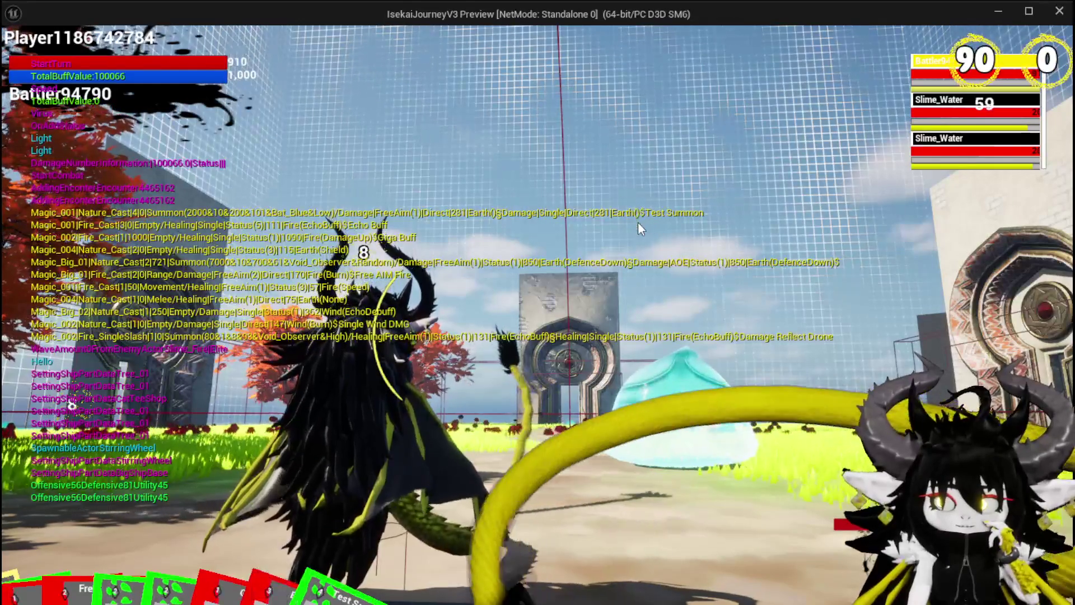
- Stop the play test and open the ParseAbility function graph
key("alt+Tab")
key("Escape")
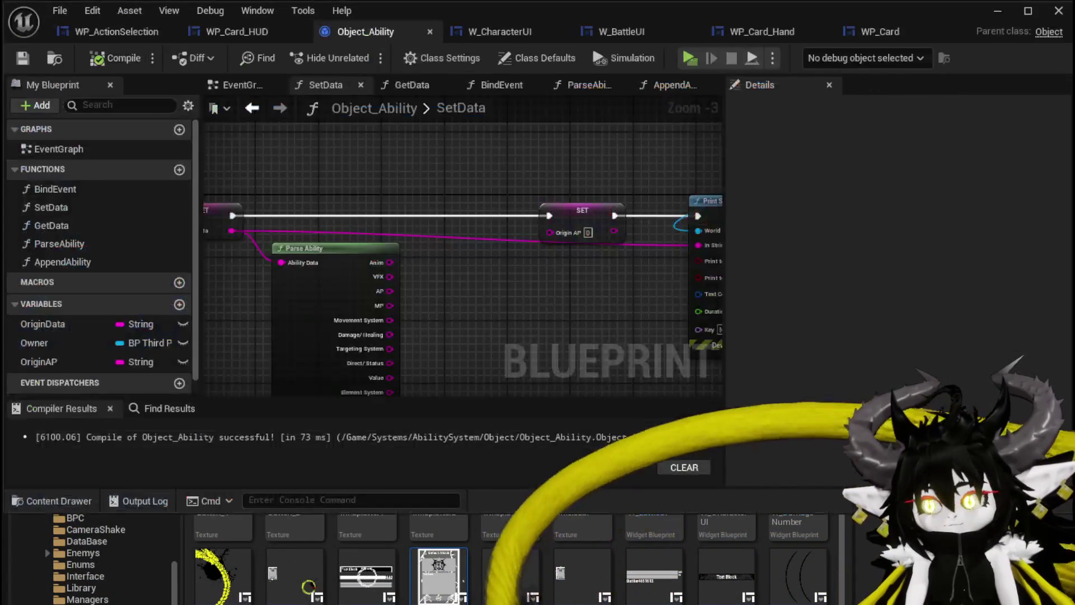
double_click(331, 252)
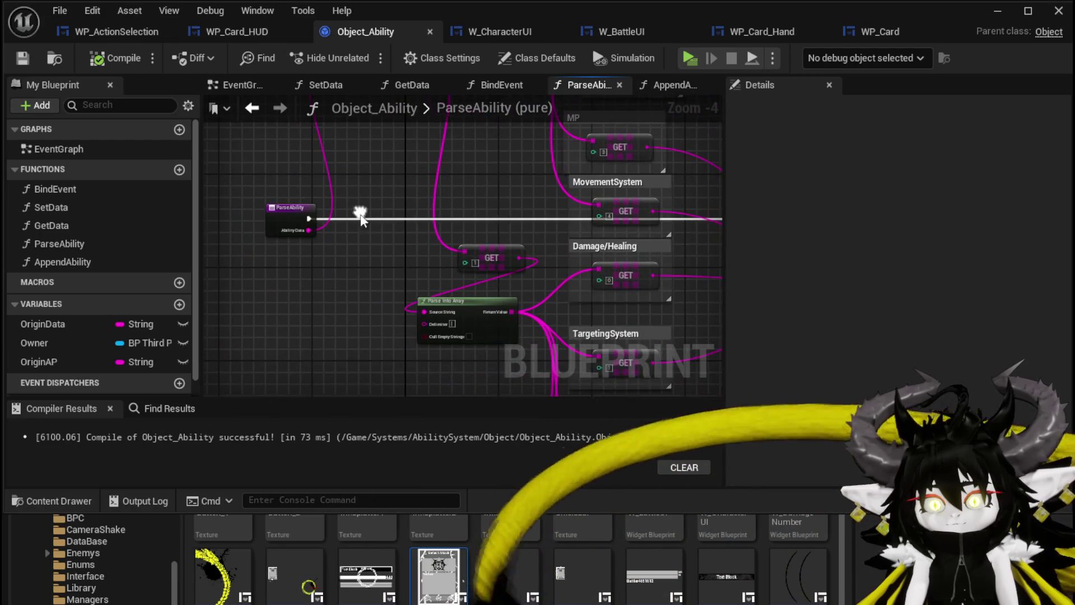
- Duplicate the Parse Into Array node and set its delimiter to '$'
key("ctrl+v")
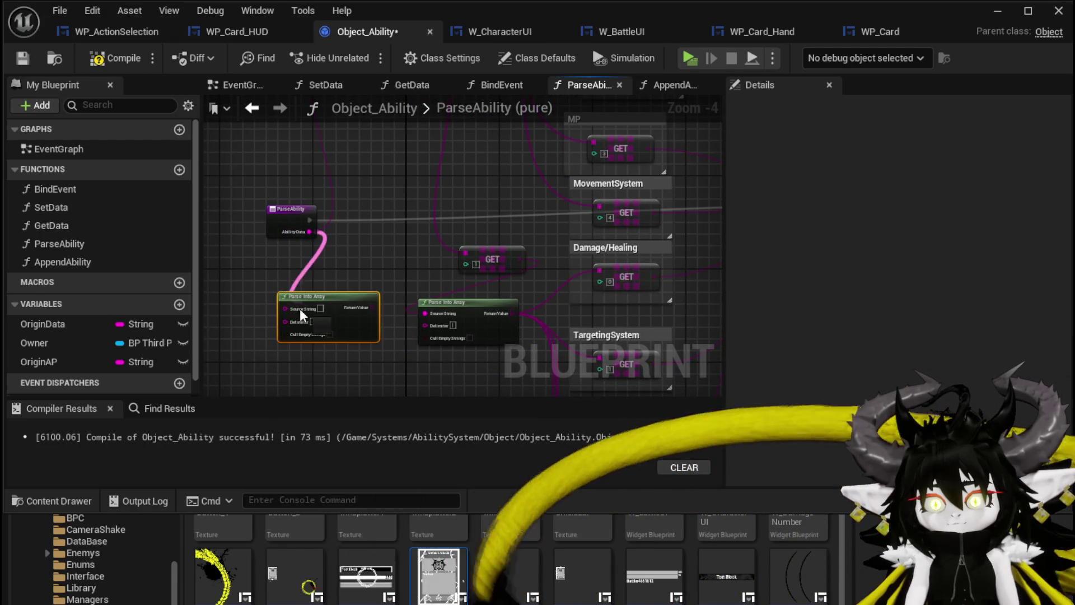
scroll(289, 307, "up", 3)
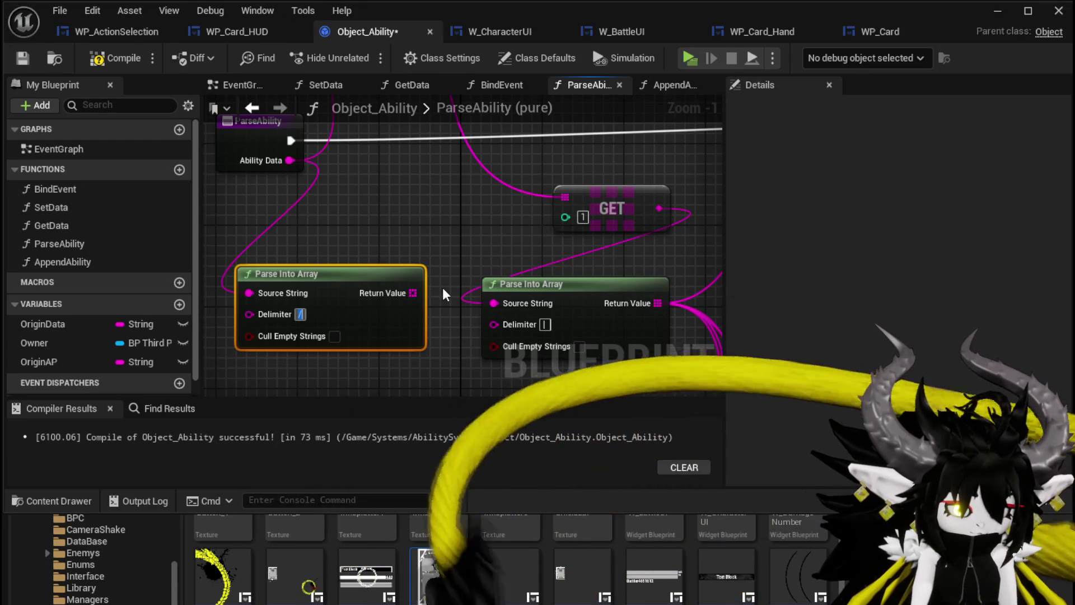
type("$")
mouse_move(347, 284)
left_mouse_down()
mouse_move(361, 264)
mouse_move(436, 237)
left_mouse_up()
- Add a Get for element 1 of the $-split array in an 'AbilityName' comment, wired toward the return
type("get")
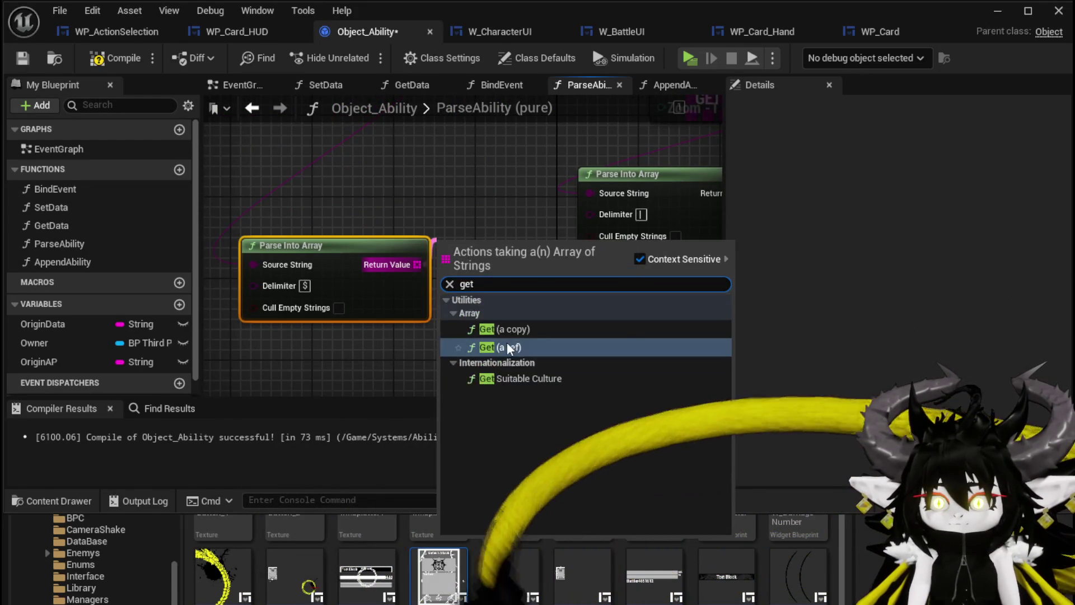
key("Return")
scroll(493, 263, "down", 2)
mouse_move(437, 307)
left_mouse_down()
mouse_move(491, 330)
mouse_move(494, 358)
mouse_move(532, 257)
left_mouse_up()
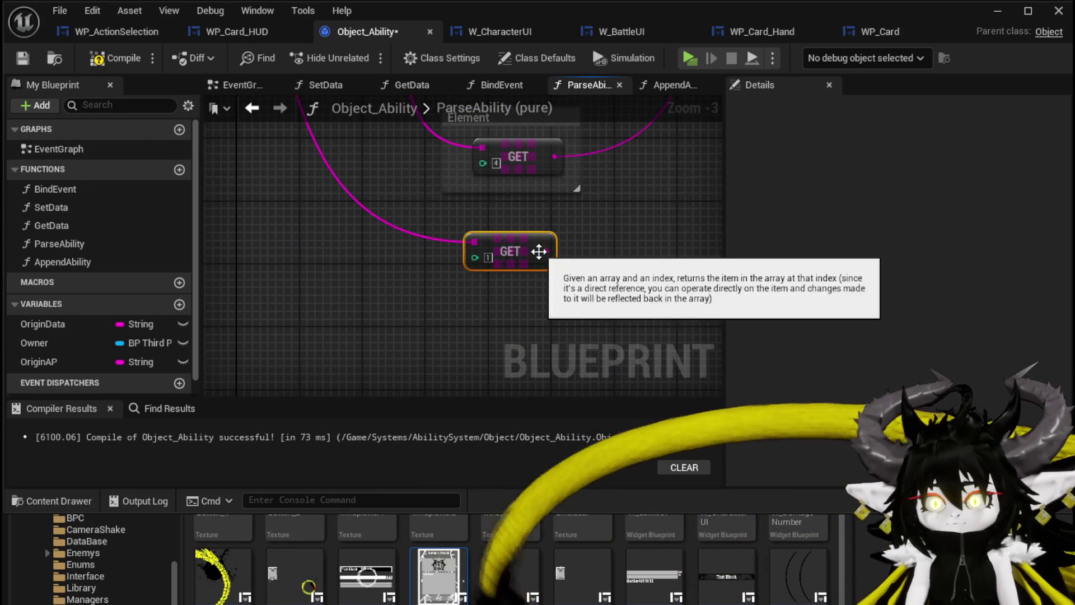
type("cAbilityN")
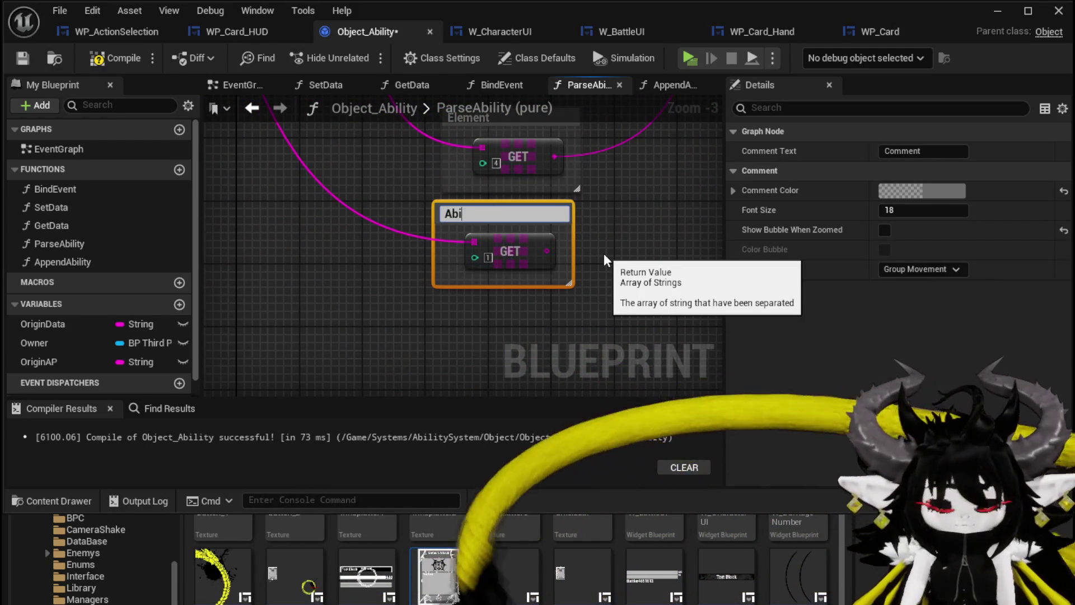
type("ame")
key("Return")
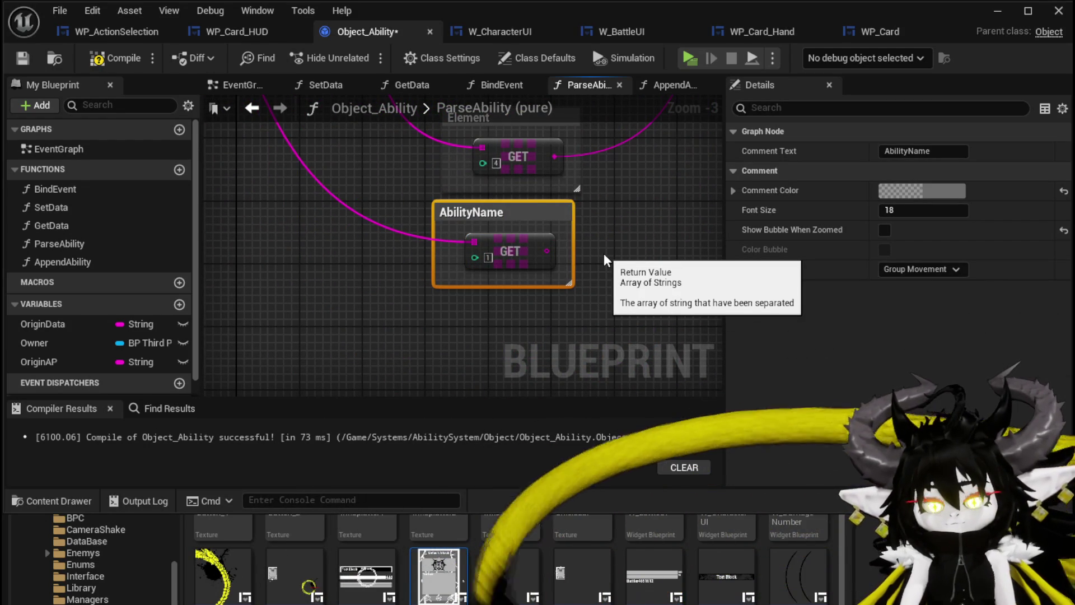
mouse_move(469, 326)
left_mouse_down()
mouse_move(503, 255)
mouse_move(518, 307)
left_mouse_up()
left_click(505, 226, "shift")
scroll(557, 257, "down", 3)
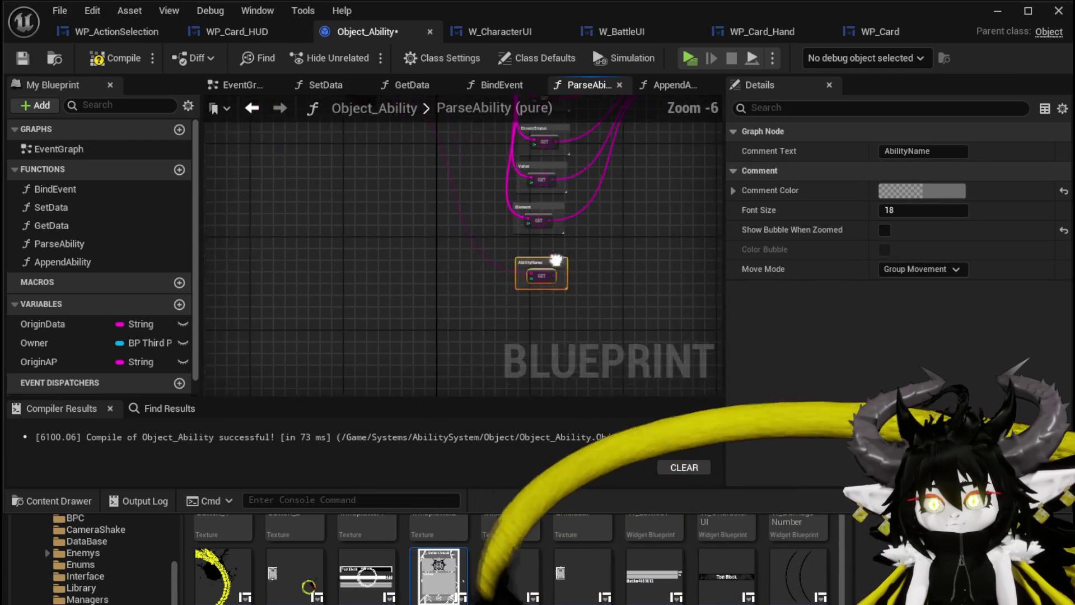
scroll(360, 362, "up", 3)
mouse_move(358, 365)
left_mouse_down()
mouse_move(408, 368)
mouse_move(576, 281)
mouse_move(748, 115)
mouse_move(408, 233)
mouse_move(331, 190)
left_mouse_up()
- Add an AbilityName output to ParseAbility's return node and open the AppendAbility graph
left_click(463, 294)
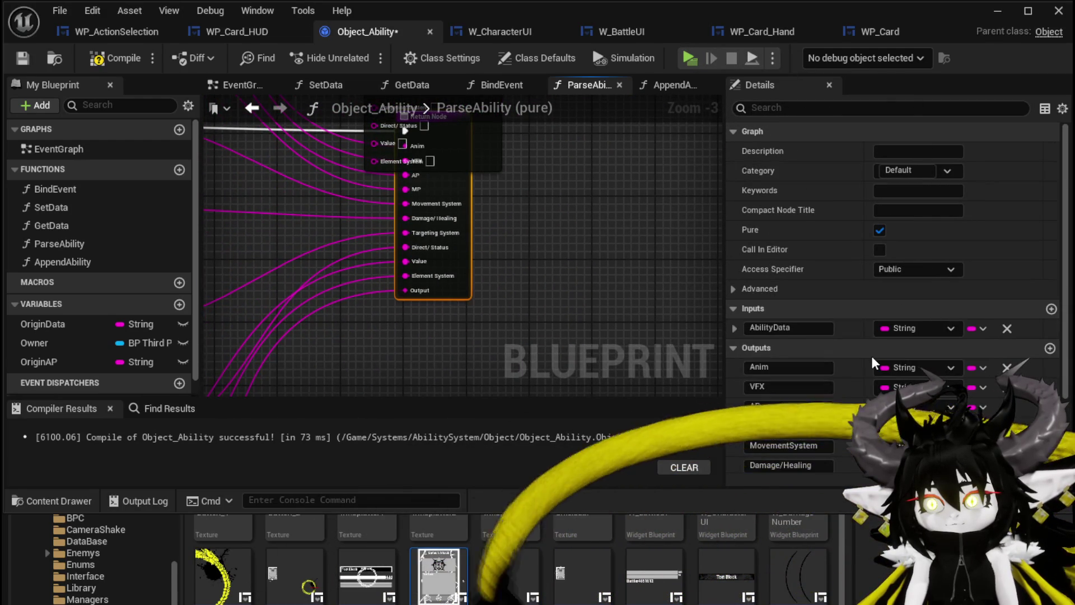
scroll(816, 436, "down", 3)
left_click(784, 469)
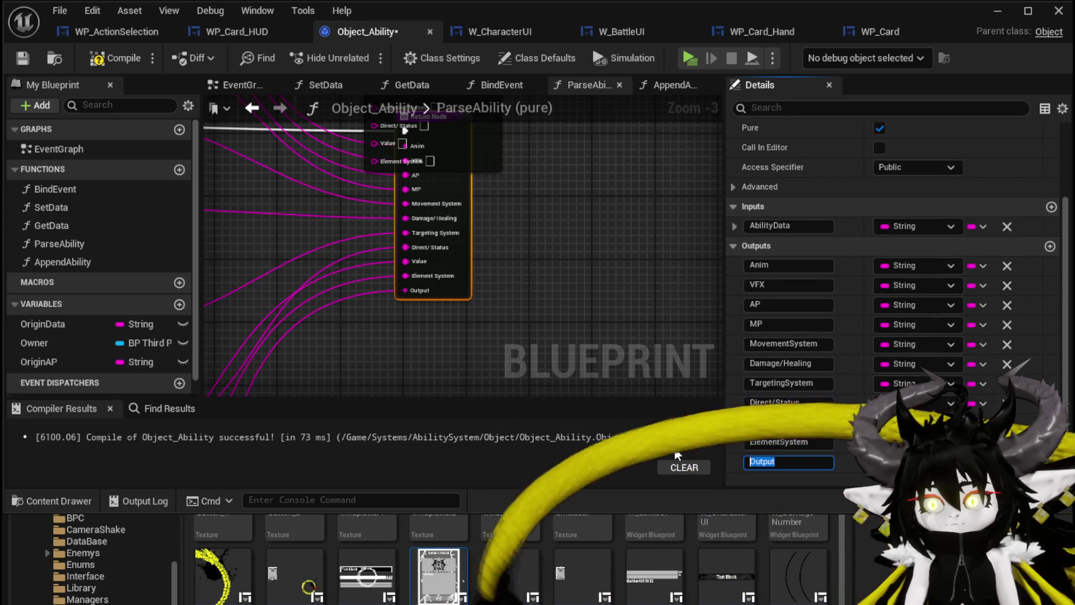
type("AbilityName")
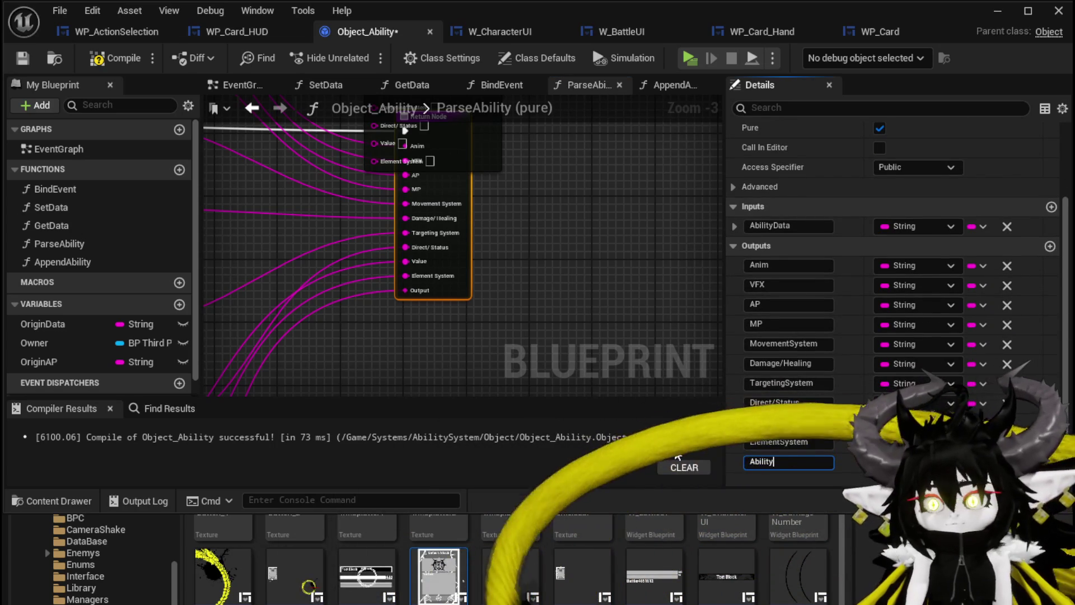
key("Return")
mouse_move(526, 200)
left_mouse_down()
mouse_move(533, 340)
mouse_move(432, 327)
left_mouse_up()
double_click(535, 321)
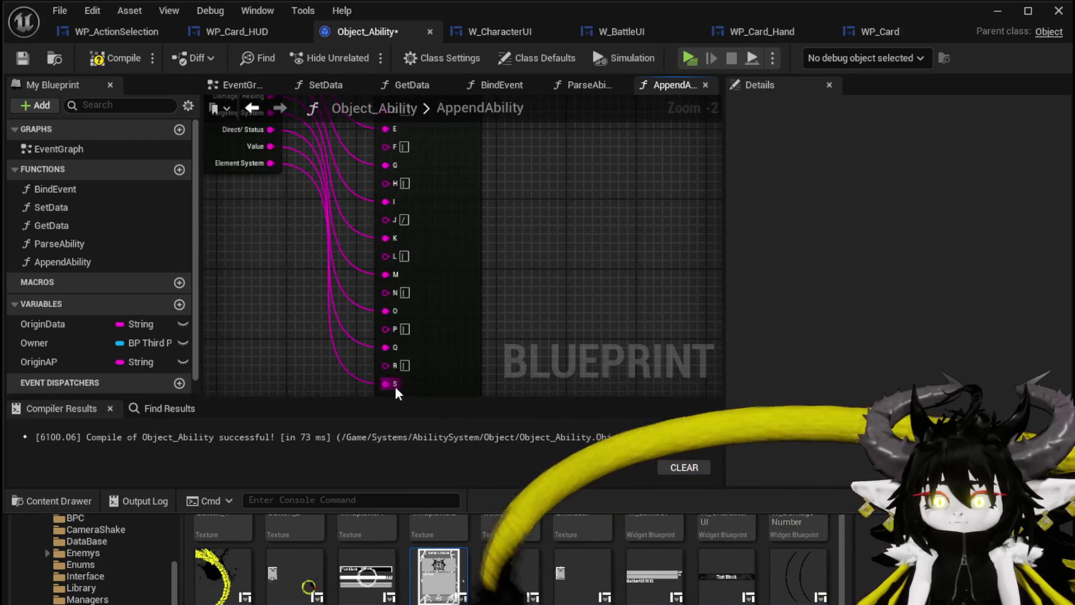
- Add a string input named AbilityName to the AppendAbility entry node
left_click_drag(395, 388, 444, 283)
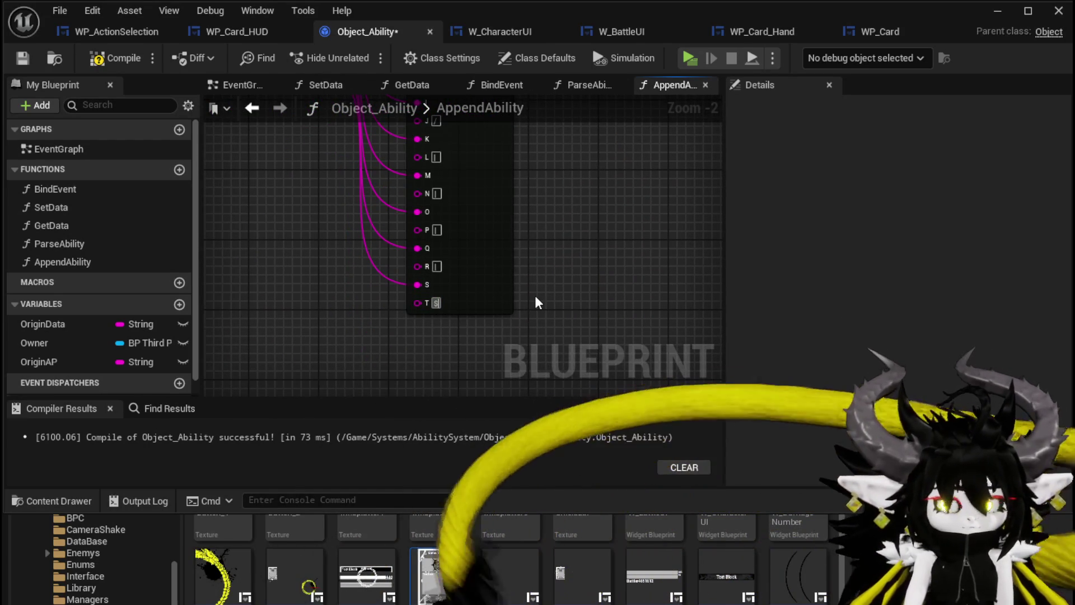
scroll(548, 207, "down", 2)
scroll(479, 298, "down", 1)
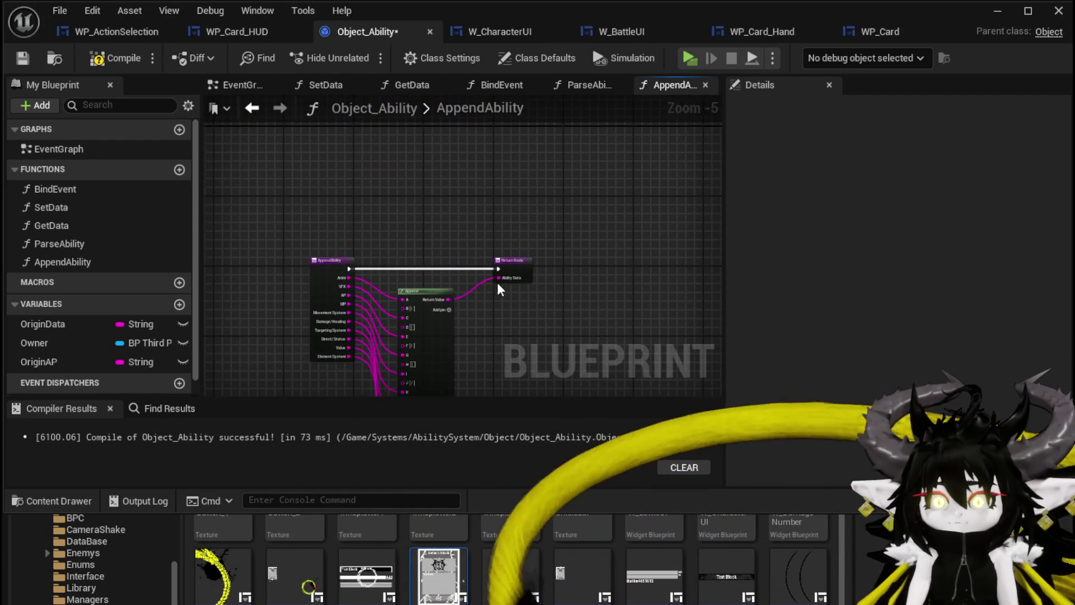
scroll(499, 284, "up", 2)
left_click(302, 146)
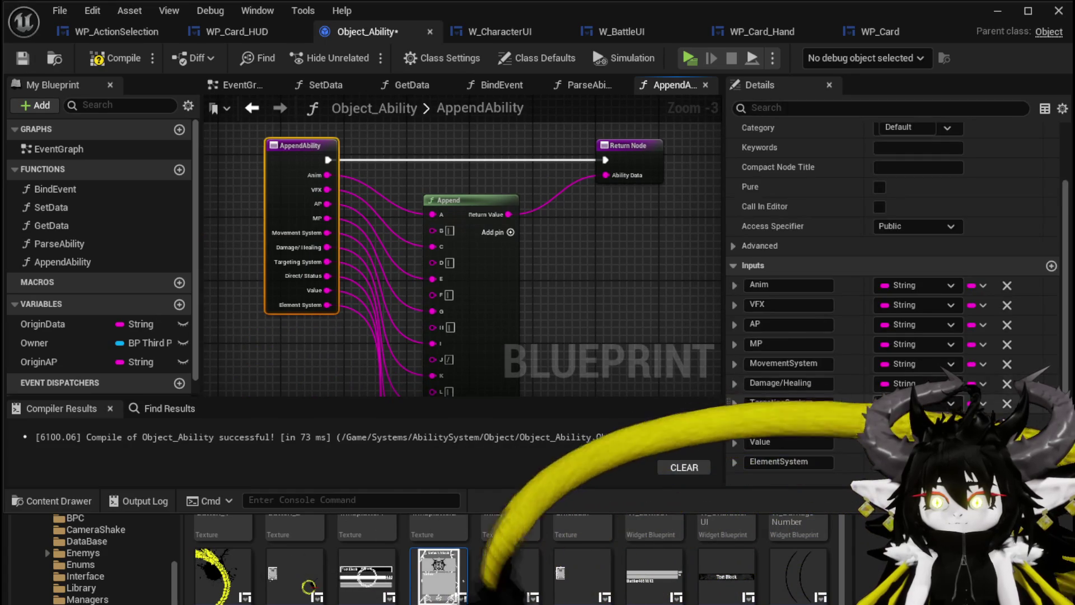
left_click(1051, 226)
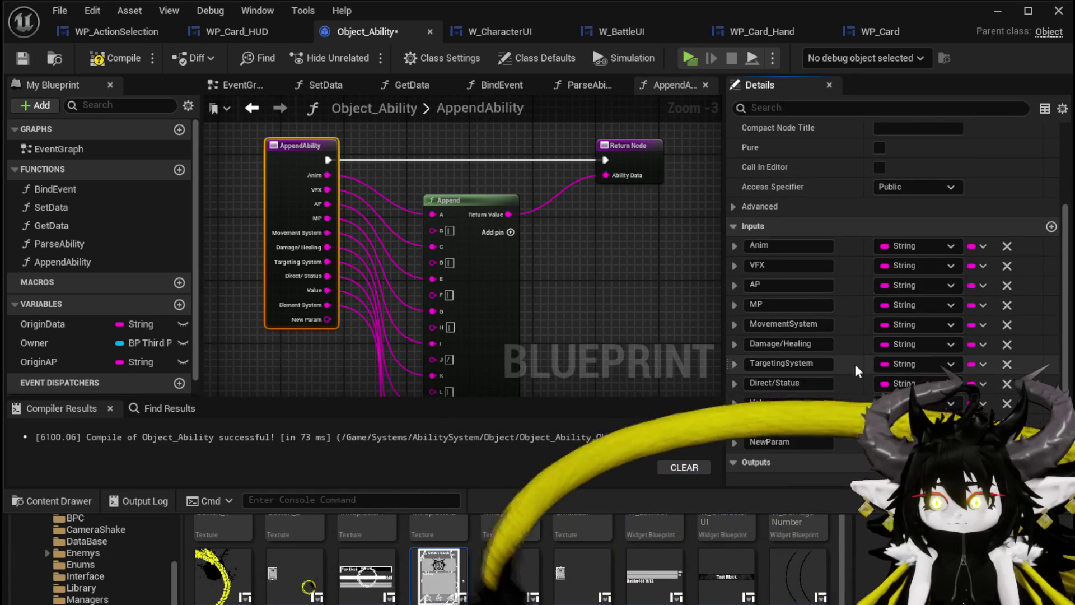
left_click(802, 423)
type("Ab")
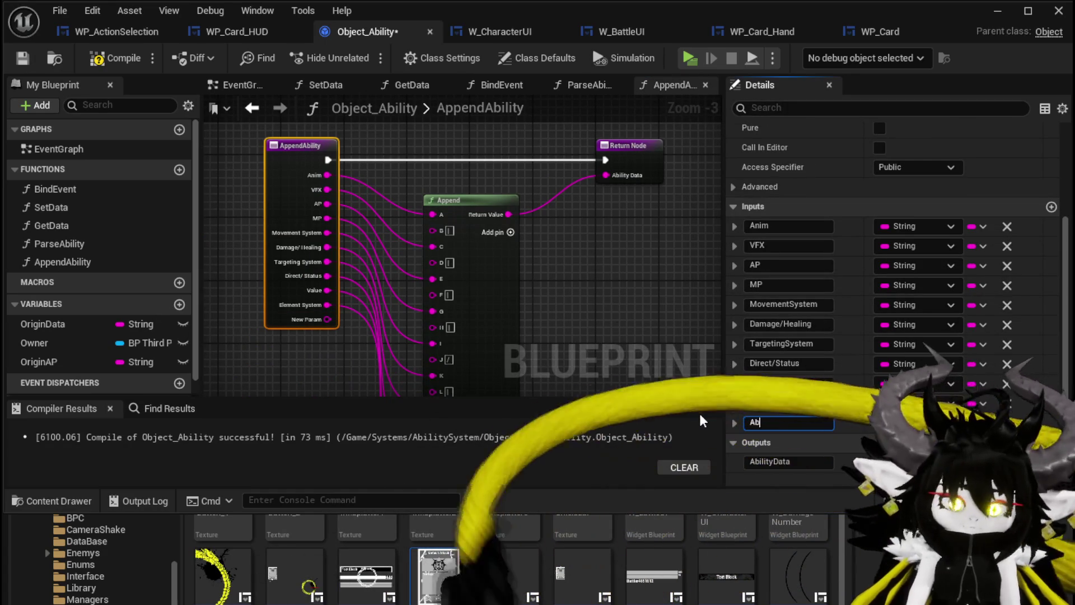
type("ilityName")
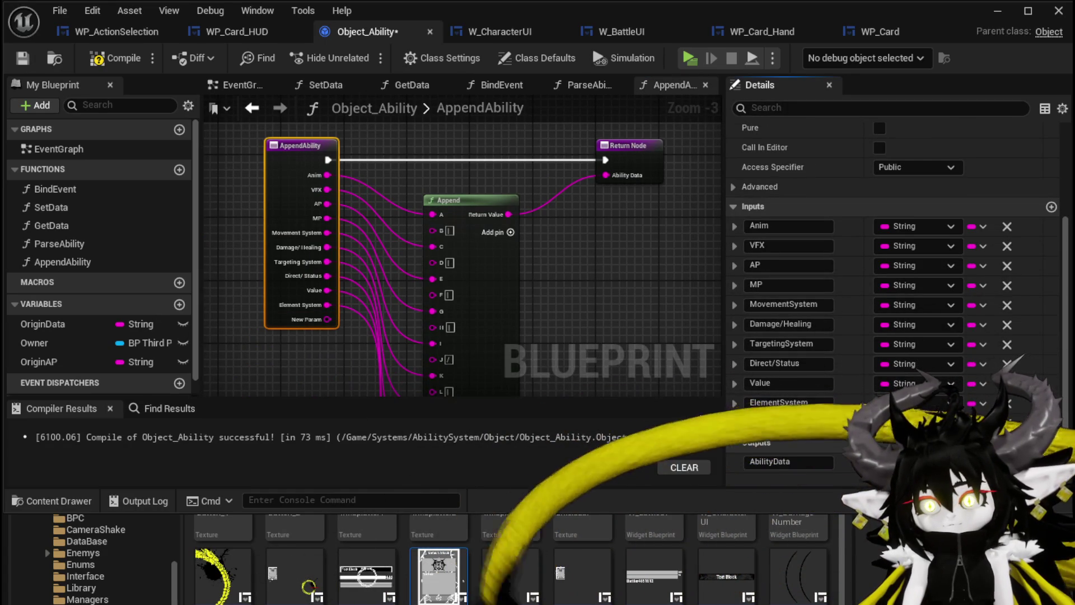
key("Return")
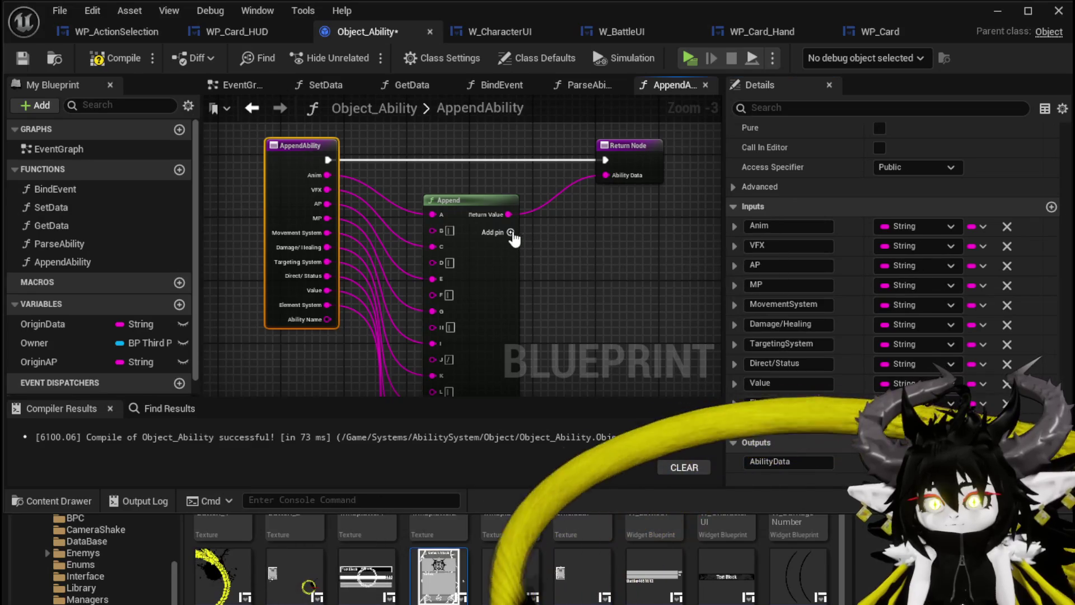
- Wire AbilityName into a new final Append pin and compile the blueprint
mouse_move(328, 319)
left_mouse_down()
mouse_move(328, 464)
mouse_move(454, 189)
left_mouse_up()
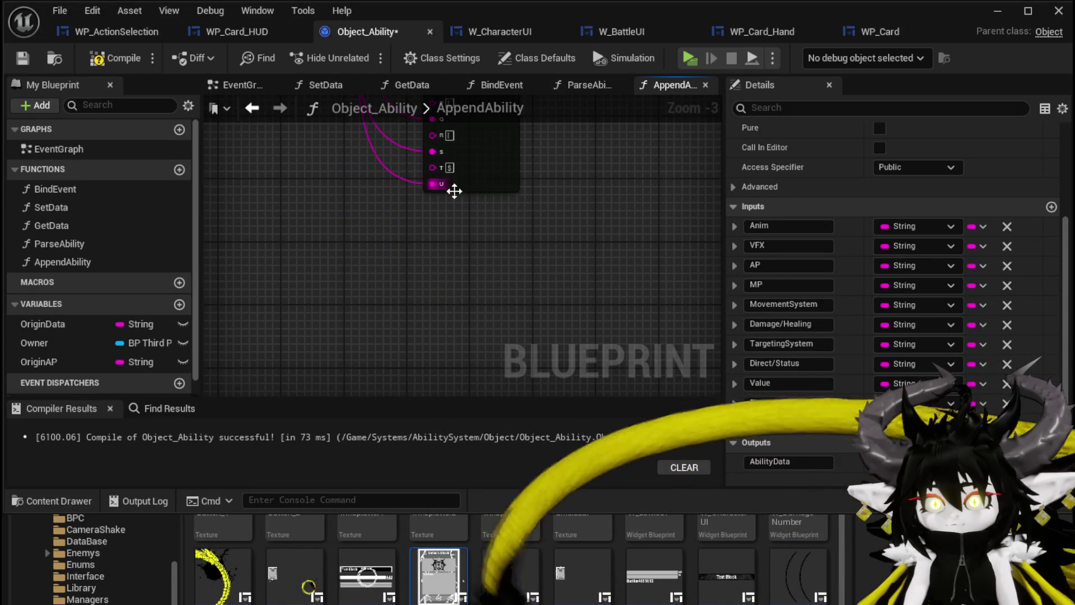
left_click(96, 59)
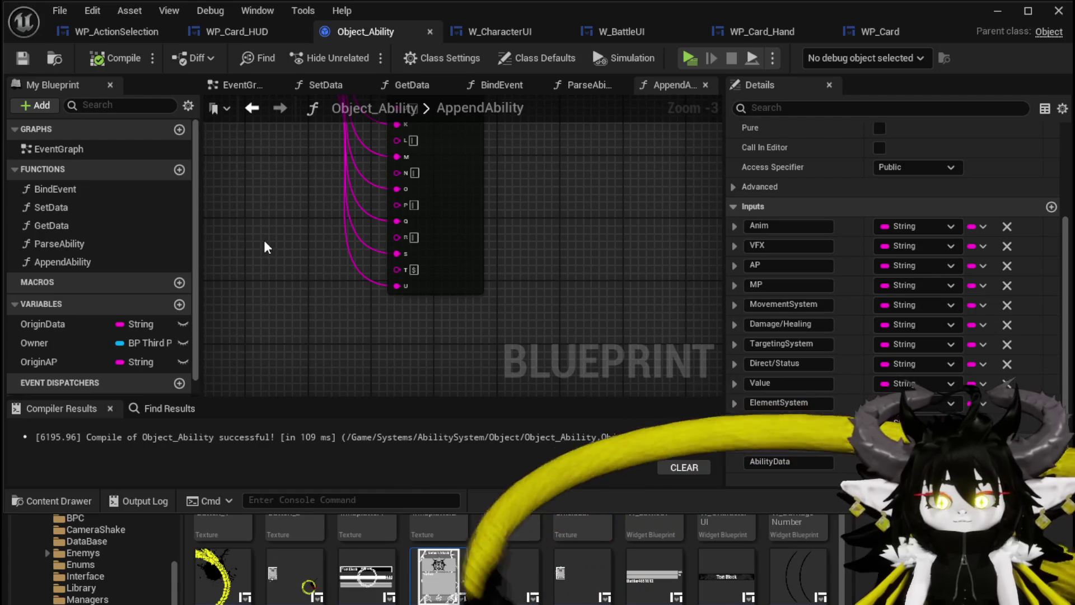
scroll(264, 240, "down", 3)
scroll(331, 317, "up", 3)
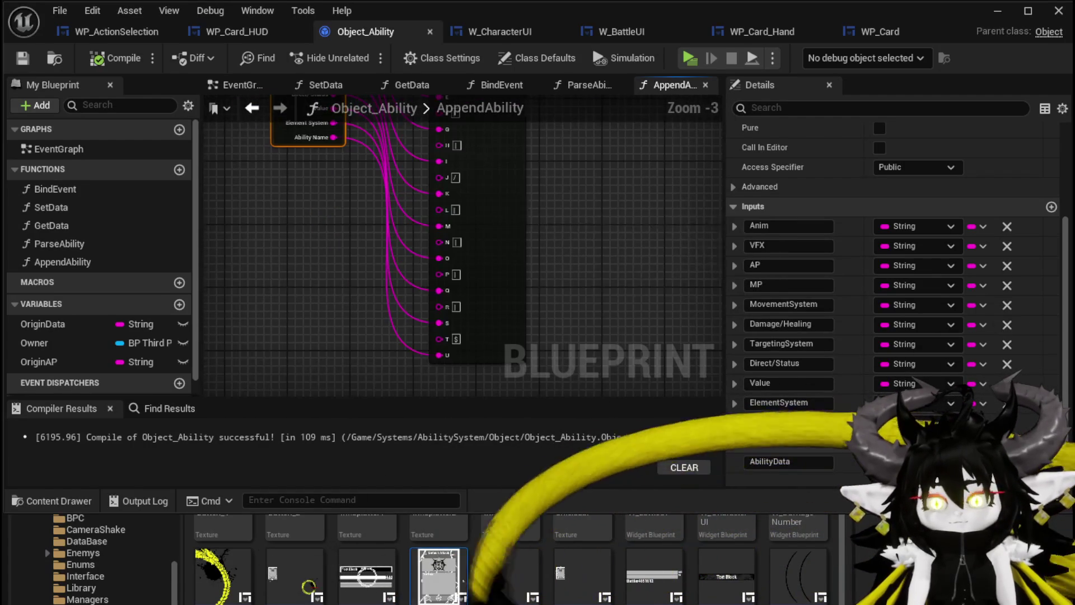
scroll(920, 202, "up", 1)
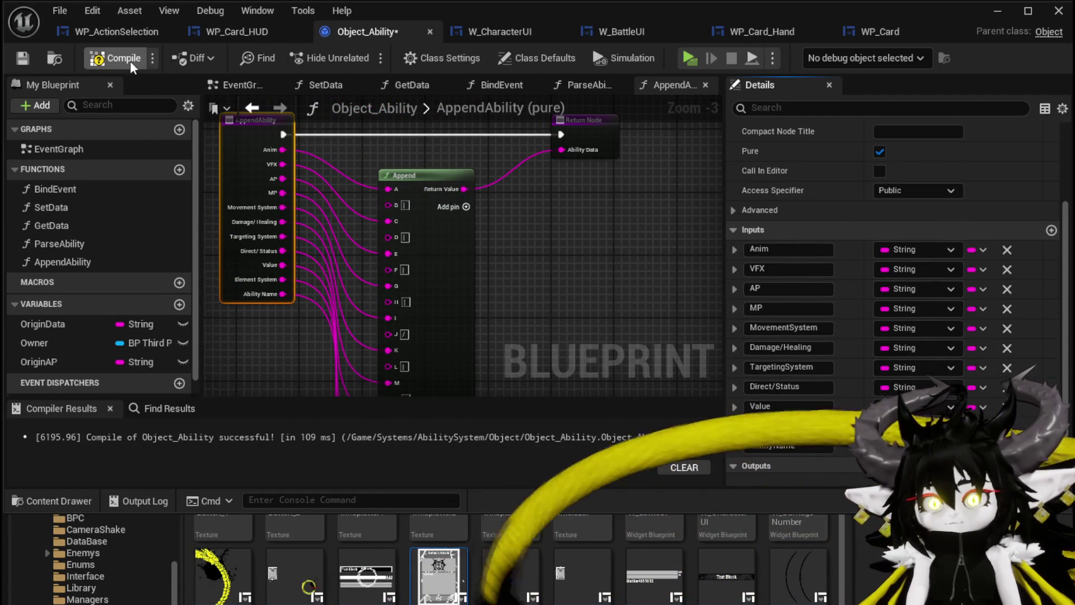
- Delete the stray unused node in ParseAbility and compile and save
left_click(255, 107)
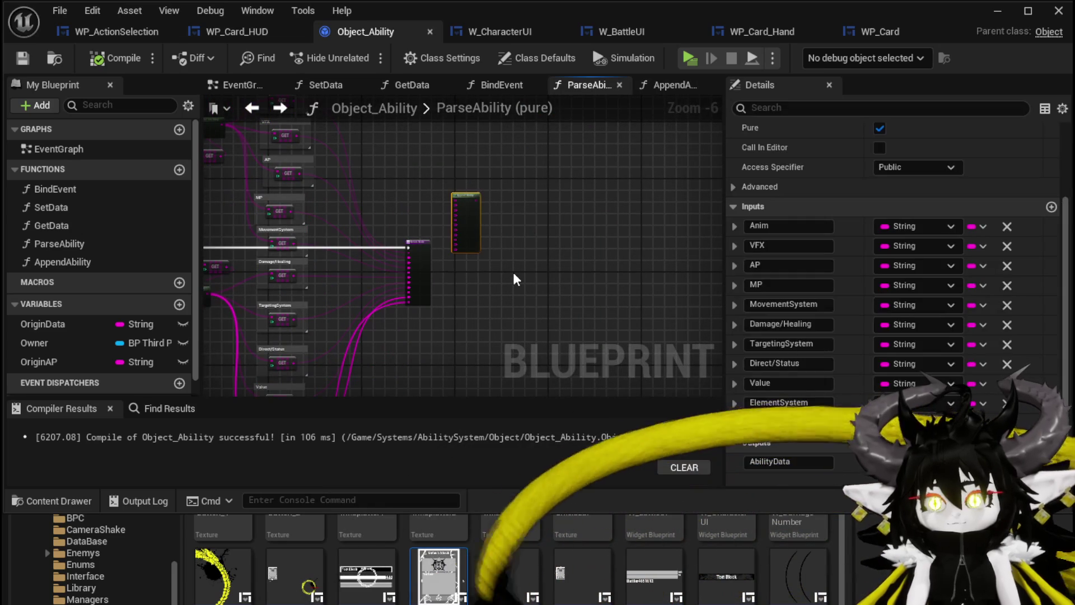
key("Delete")
left_click(23, 59)
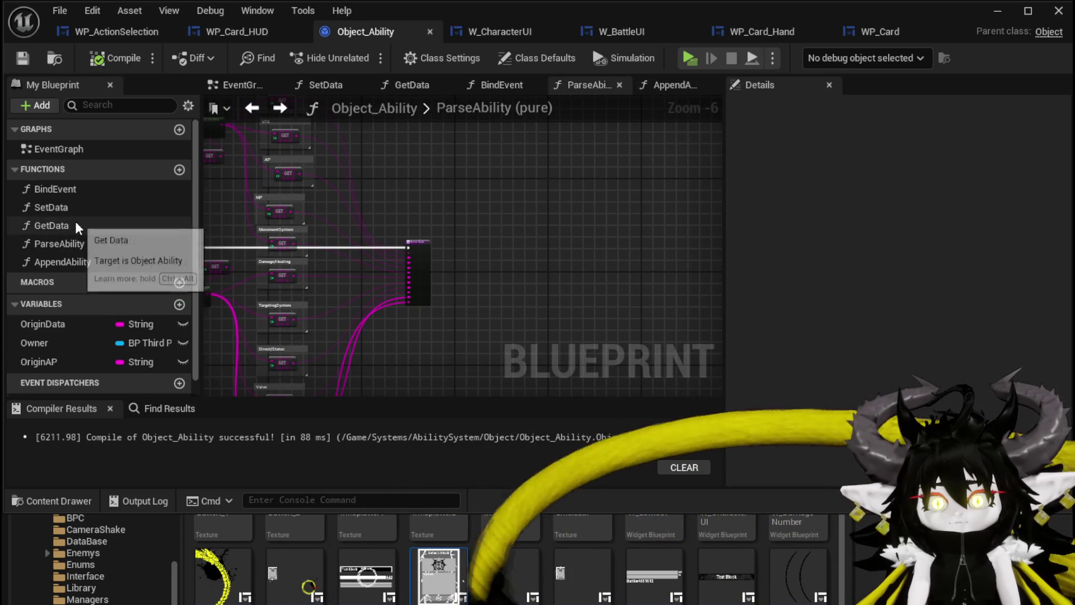
- Place an Append Ability call in the GetData graph
double_click(68, 225)
scroll(392, 247, "down", 4)
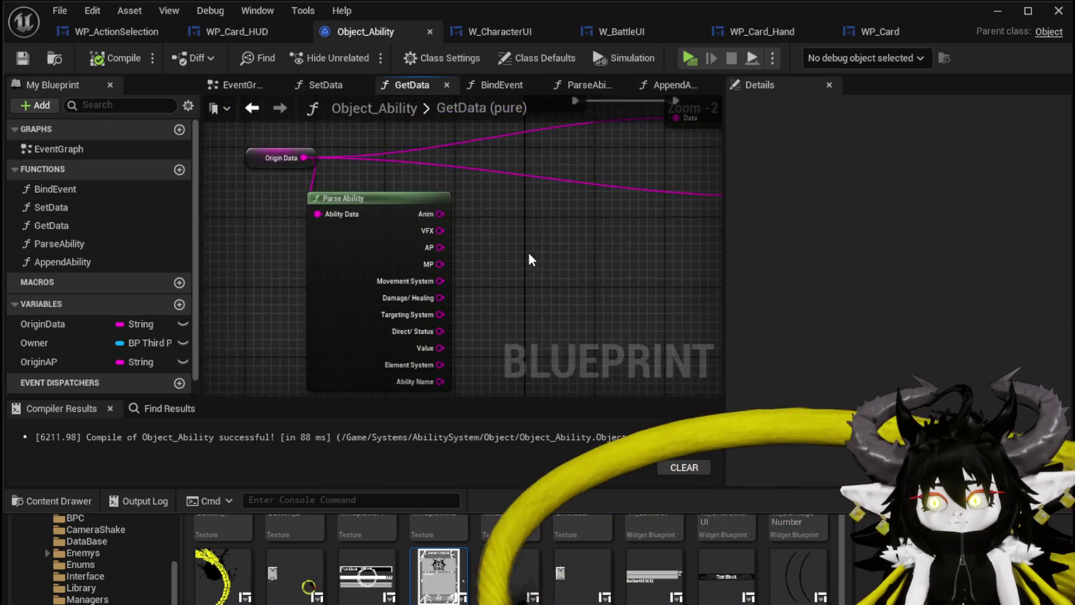
scroll(392, 247, "up", 3)
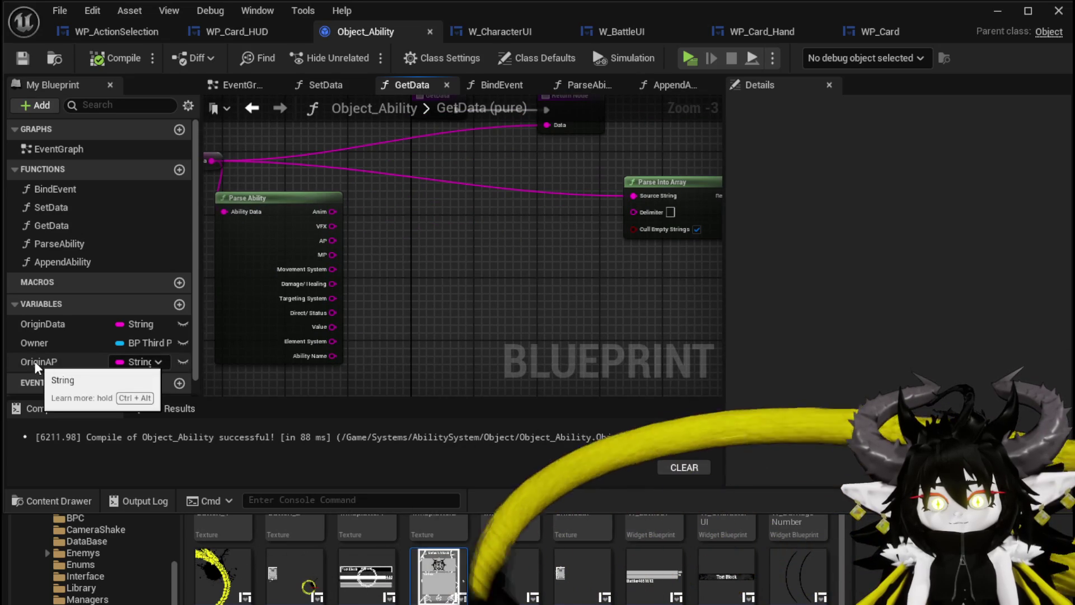
left_click_drag(69, 262, 401, 208)
scroll(327, 255, "up", 3)
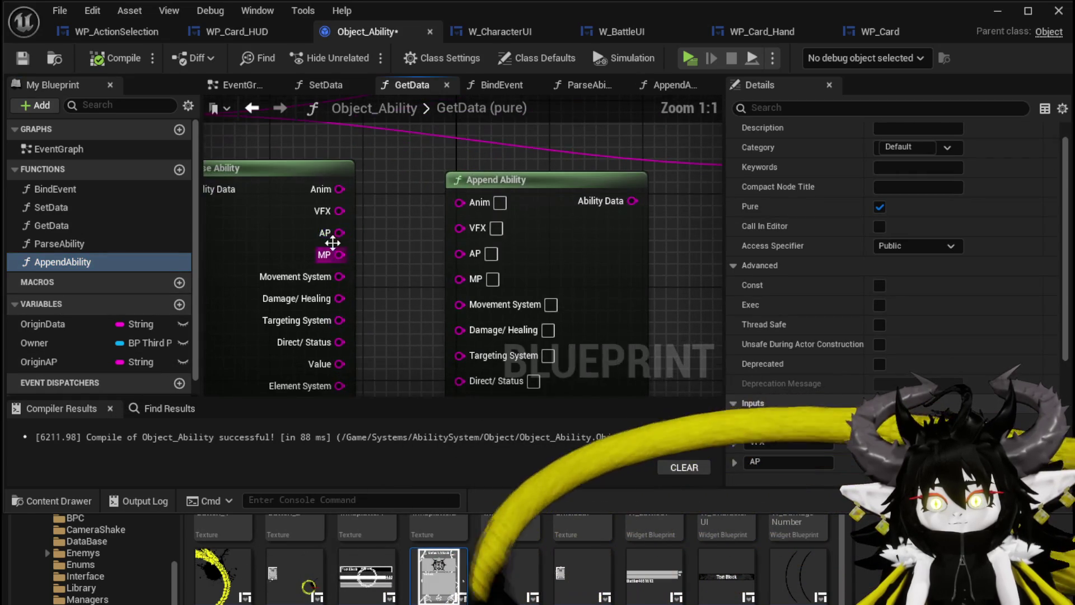
- Wire Parse Ability's Anim, VFX, MP, Movement, Targeting, Value, Element and Ability Name outputs into Append Ability
left_click_drag(467, 205, 468, 204)
left_click_drag(494, 187, 506, 176)
left_click_drag(340, 211, 496, 219)
mouse_move(340, 254)
left_mouse_down()
mouse_move(432, 252)
mouse_move(471, 264)
left_mouse_up()
left_click_drag(329, 228, 460, 232)
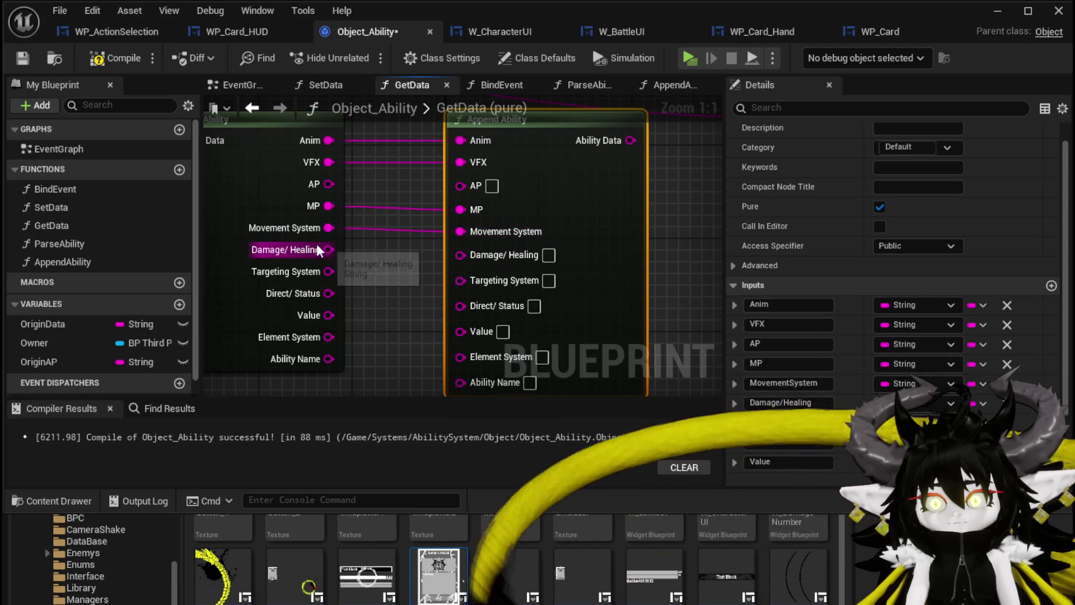
left_click_drag(329, 272, 460, 276)
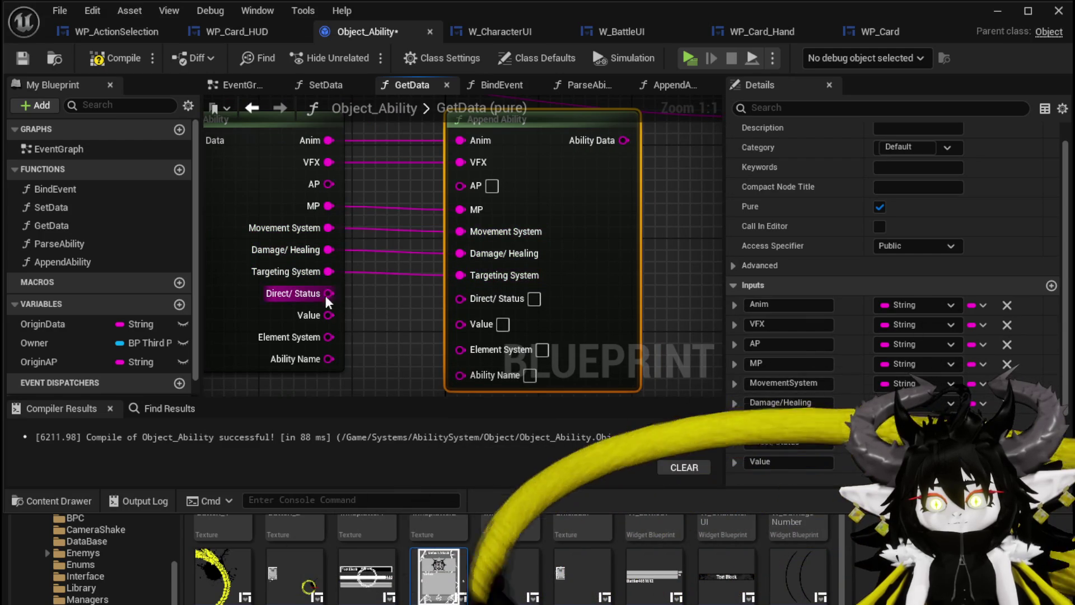
left_click_drag(306, 325, 460, 319)
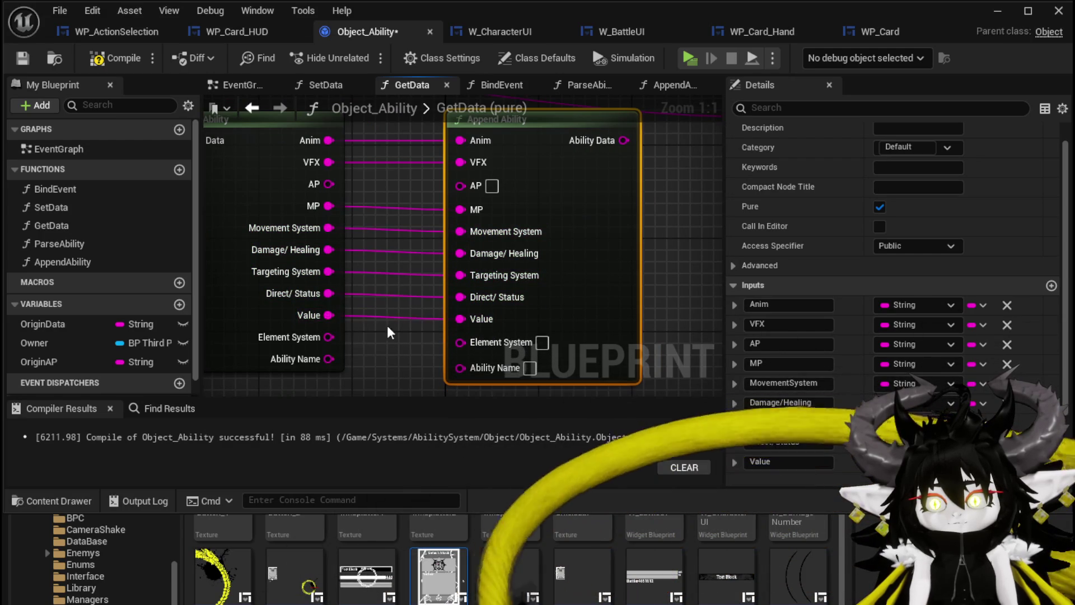
left_click_drag(328, 337, 461, 342)
mouse_move(328, 359)
left_mouse_down()
mouse_move(474, 365)
mouse_move(460, 368)
left_mouse_up()
- Return Append Ability's Ability Data from GetData and compile and save Object_Ability
scroll(577, 235, "down", 1)
left_click_drag(576, 235, 474, 344)
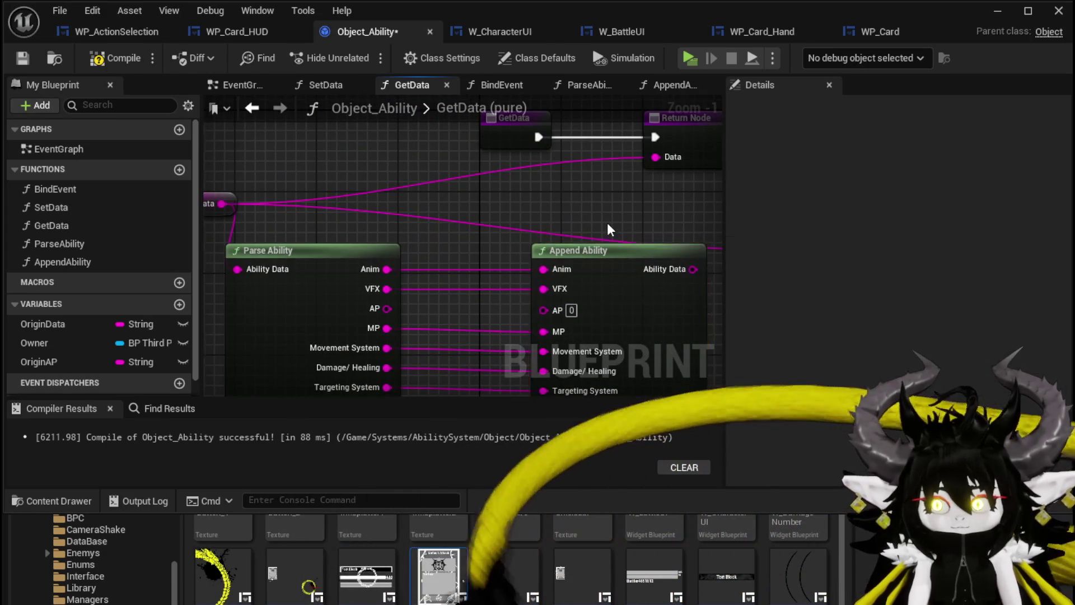
left_click_drag(607, 222, 475, 244)
left_click_drag(559, 290, 522, 178)
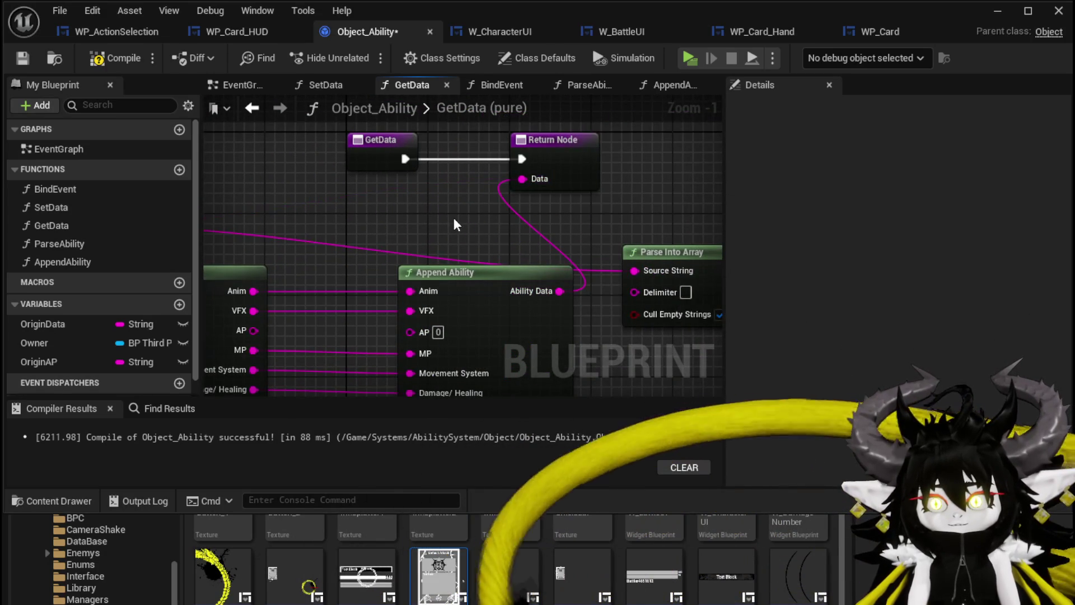
scroll(454, 217, "down", 1)
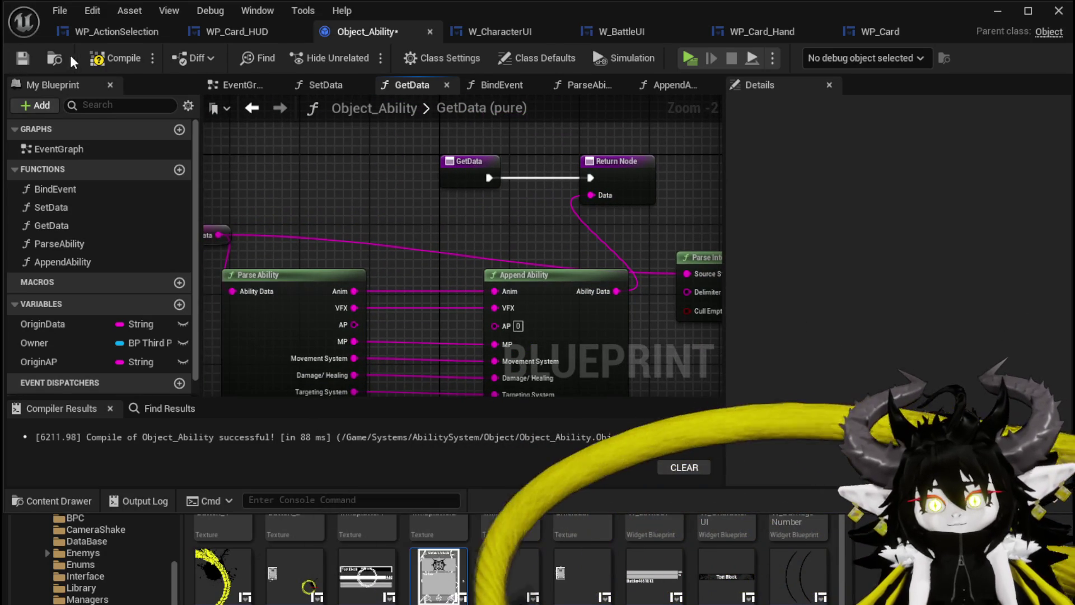
left_click(84, 58)
left_click(32, 59)
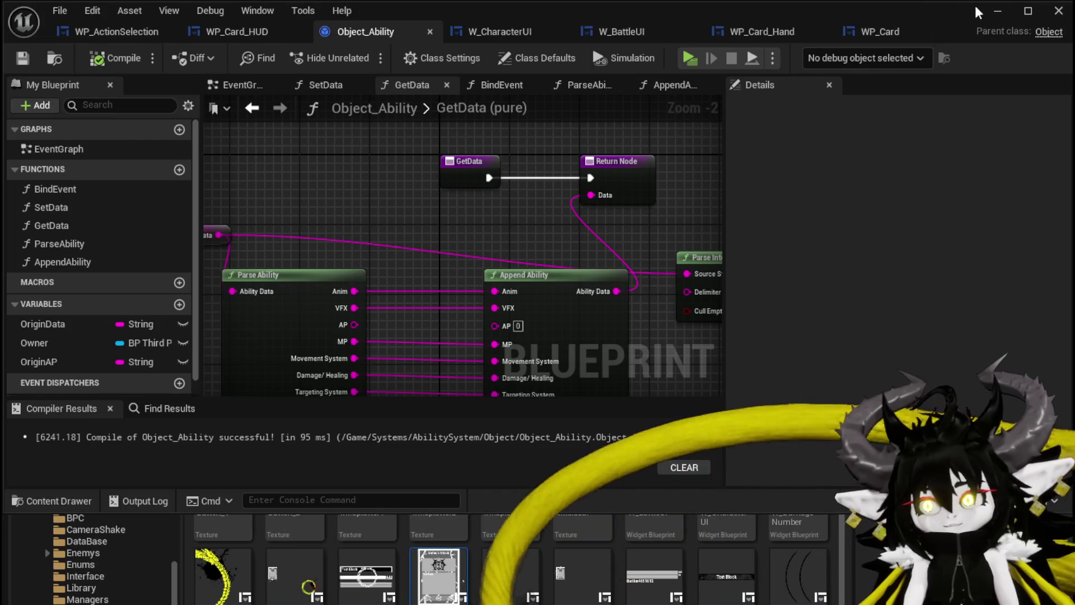
left_click(997, 11)
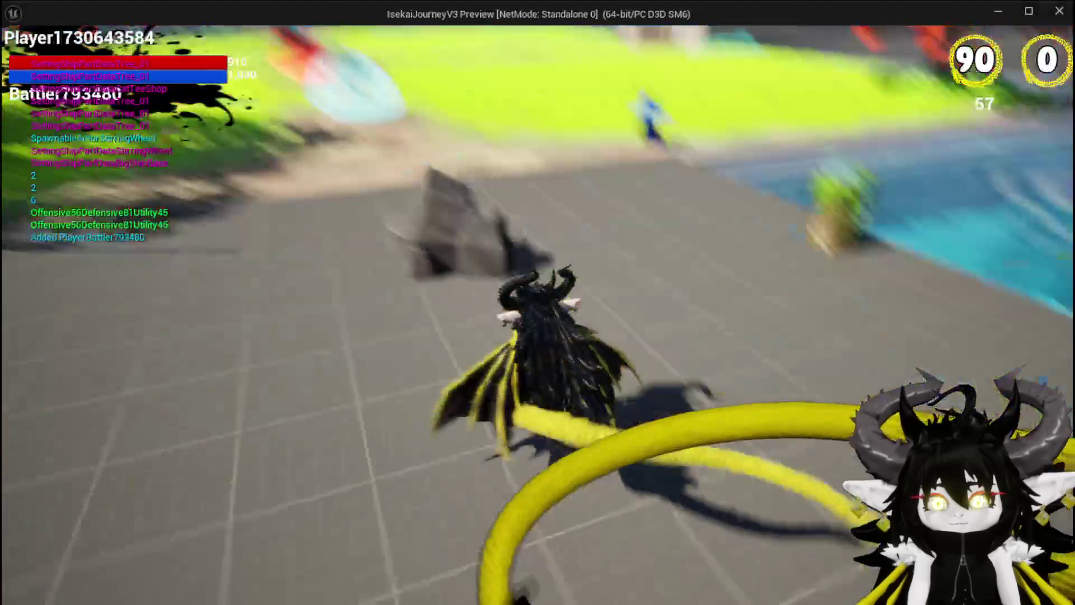
- Walk into the blue slime and cast Single Wind DMG, switching between Slime_Water targets
key("w")
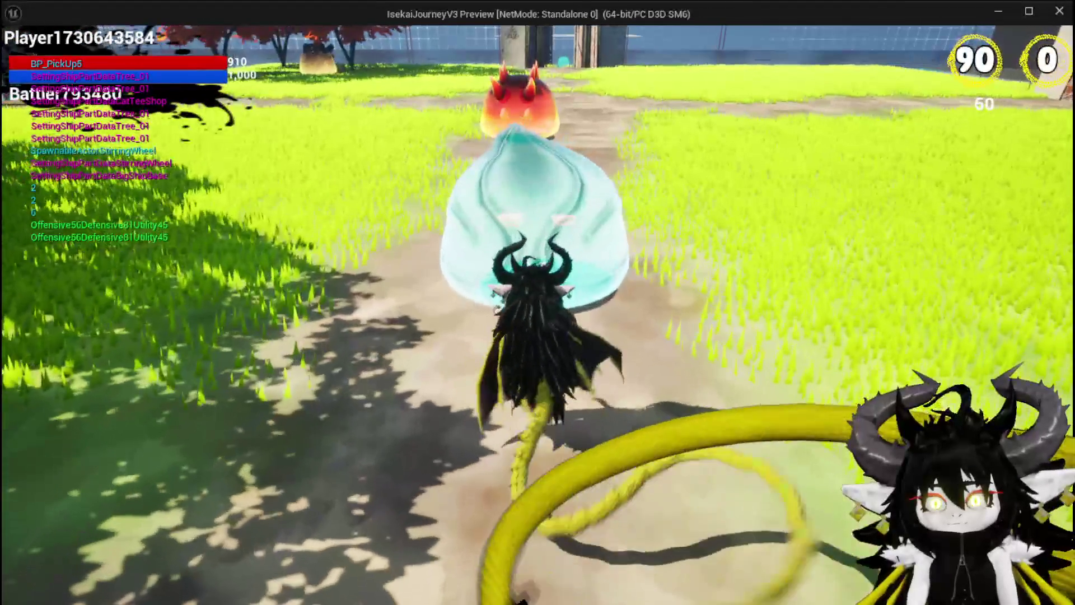
key("w")
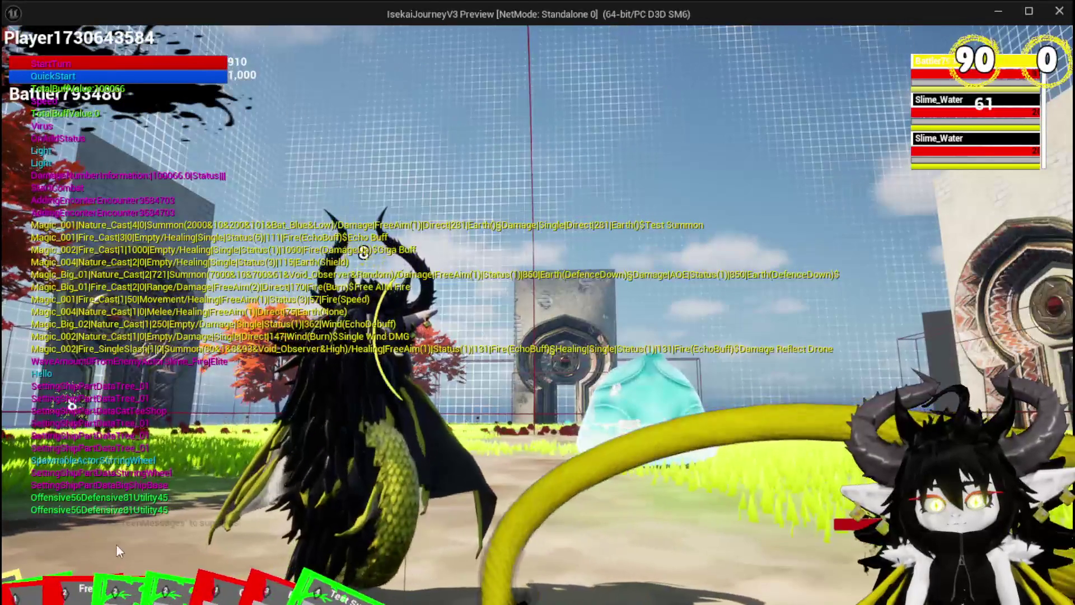
left_click(170, 500)
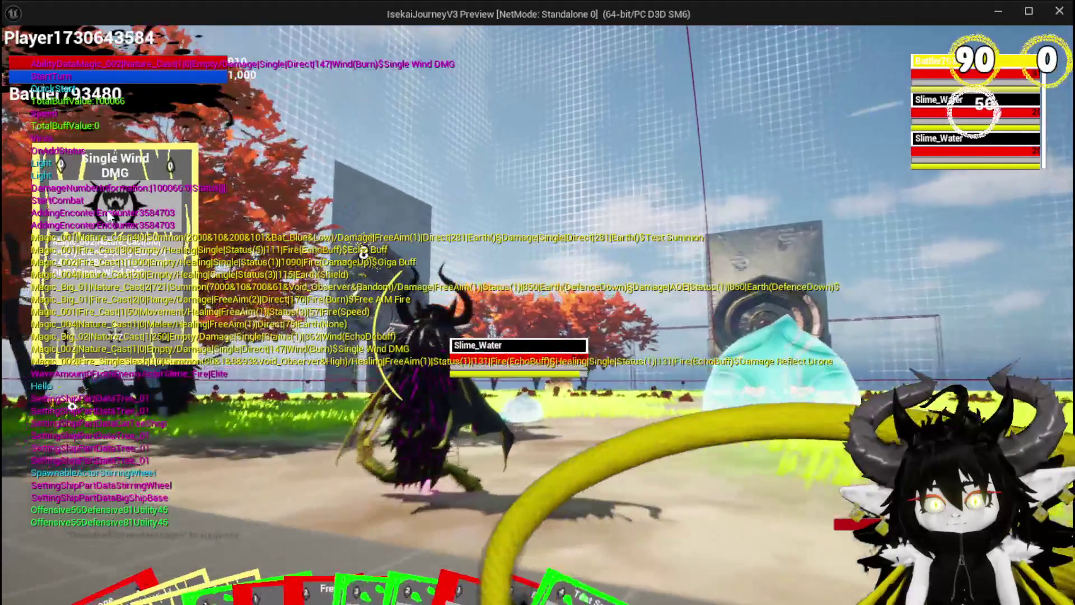
key("e")
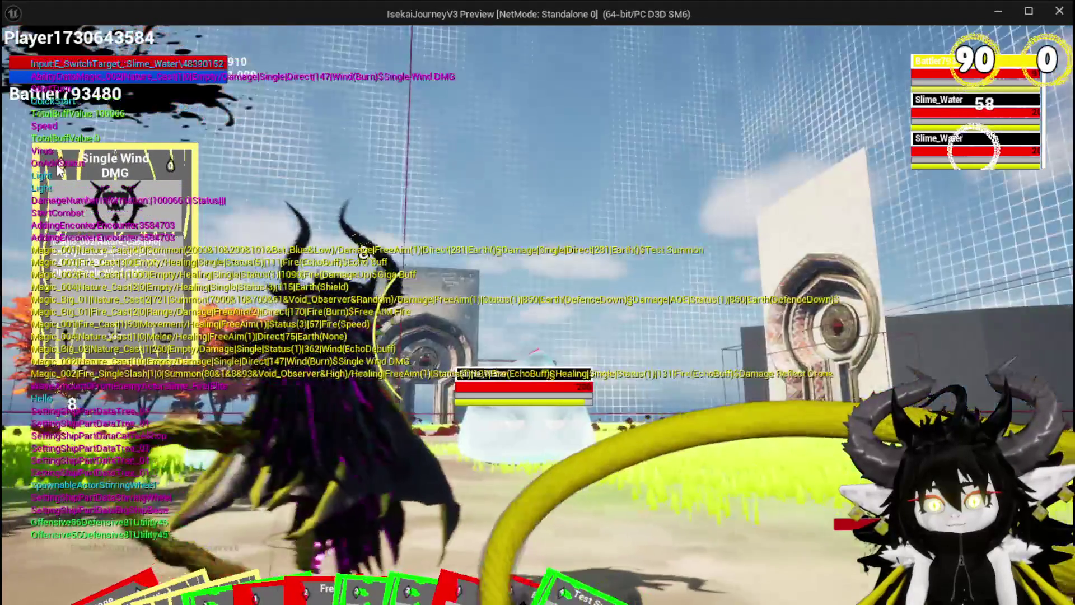
left_click(60, 170)
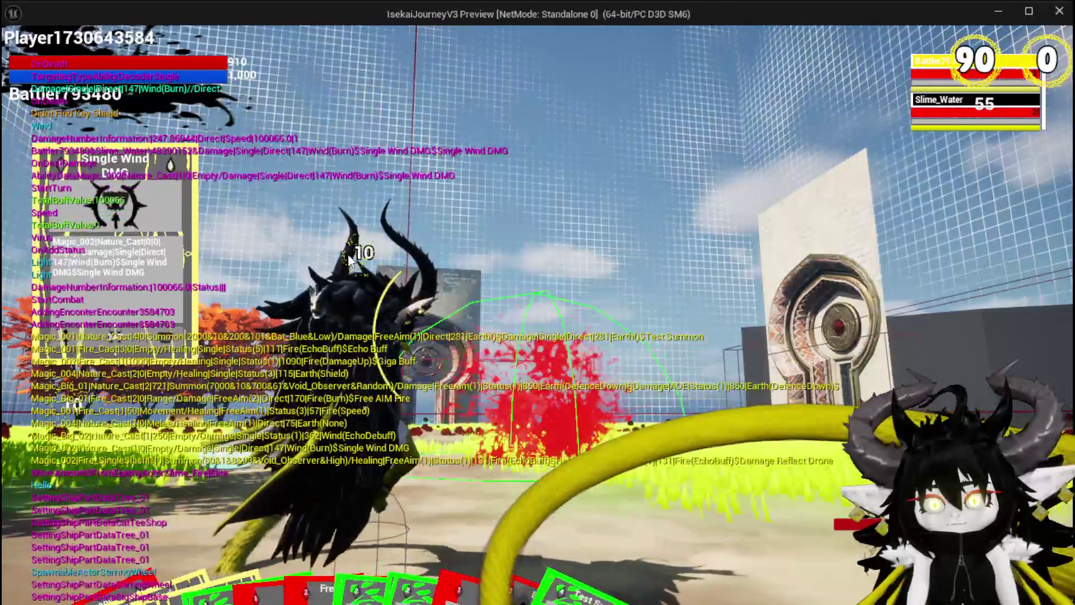
key("e")
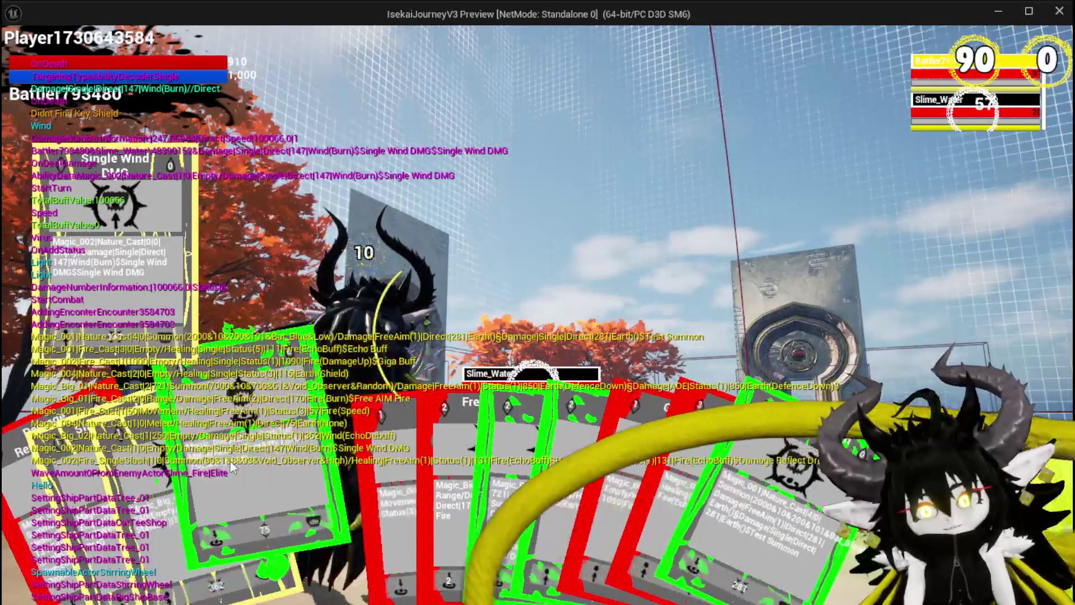
- Cast a Magic_004 card, then stop the preview and save all modified packages
left_click(564, 381)
left_click(565, 381)
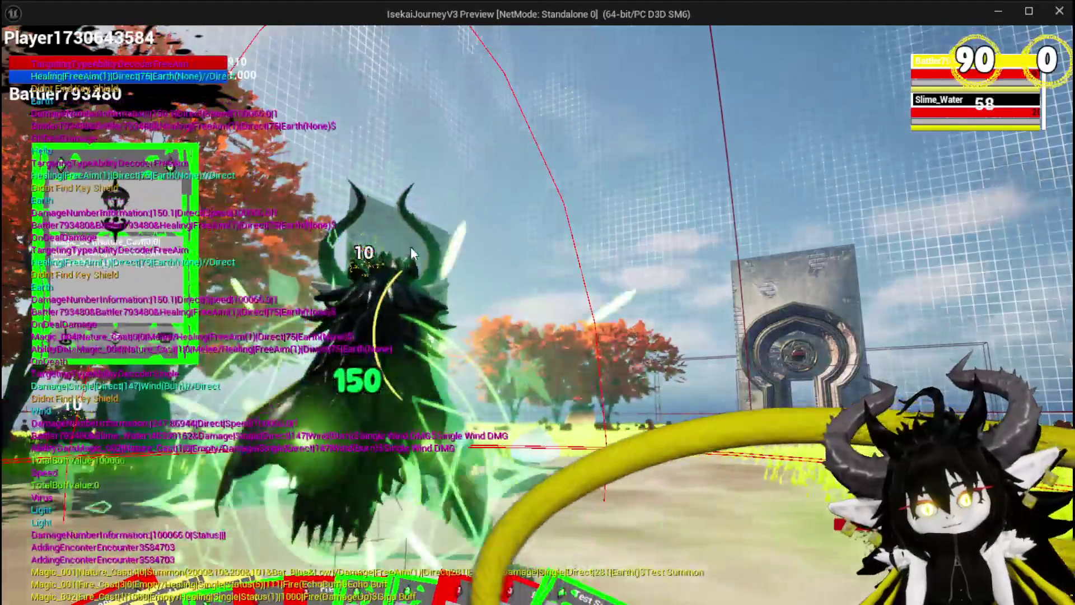
key("Escape")
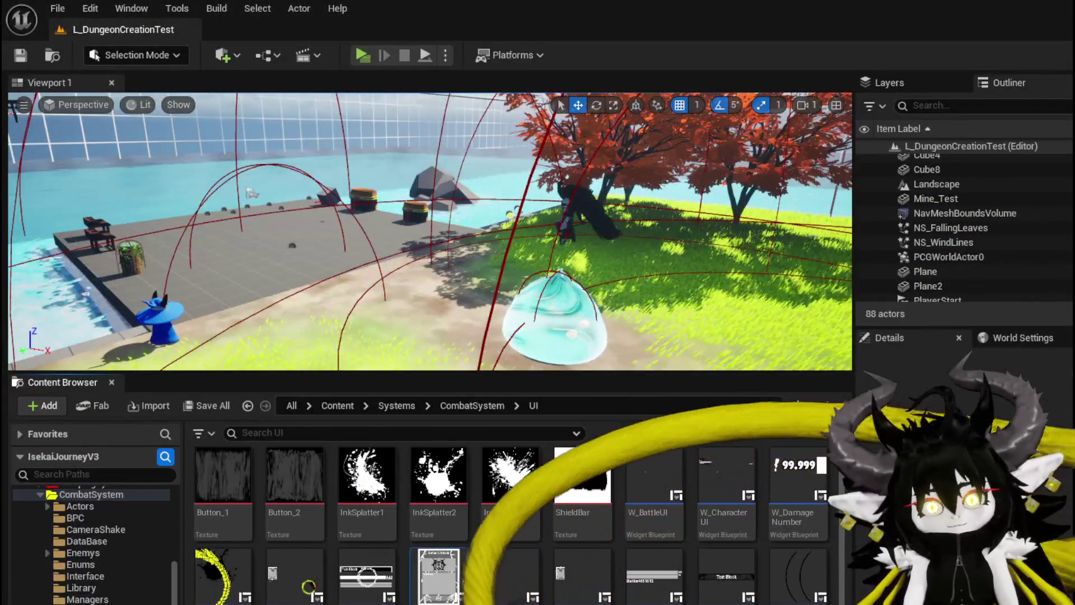
key("ctrl+s")
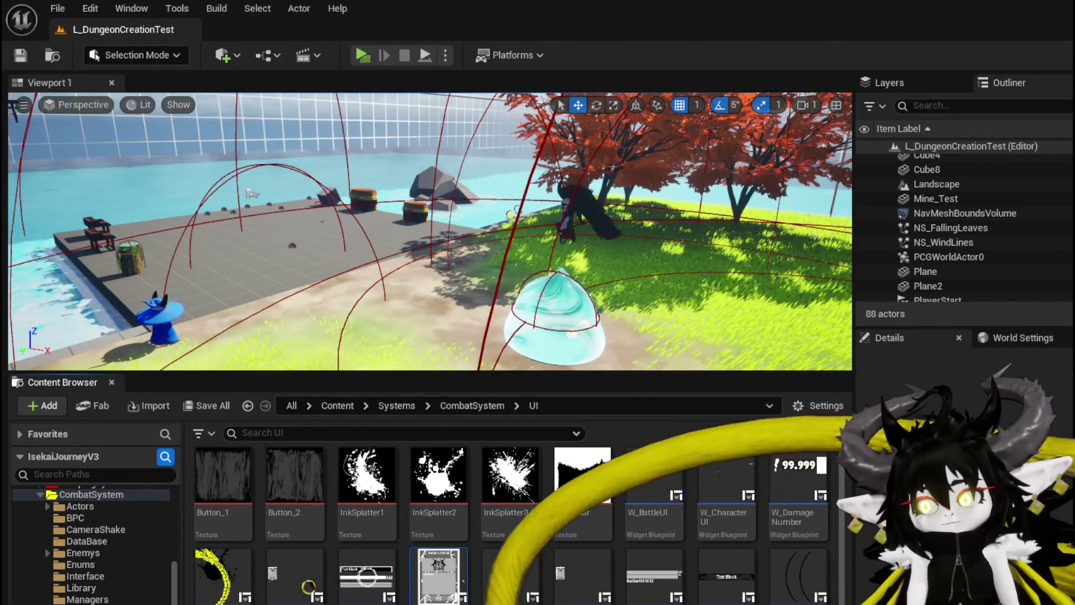
key("alt+Tab")
left_click_drag(521, 308, 468, 201)
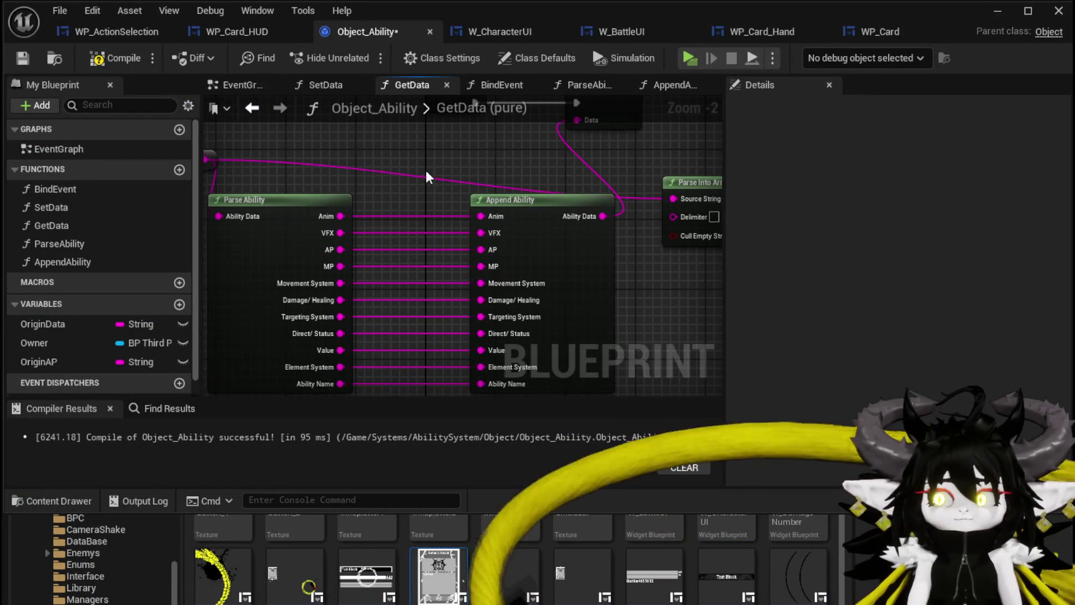
- Compile, move the GetData entry node further left, and save Object_Ability
left_click(120, 55)
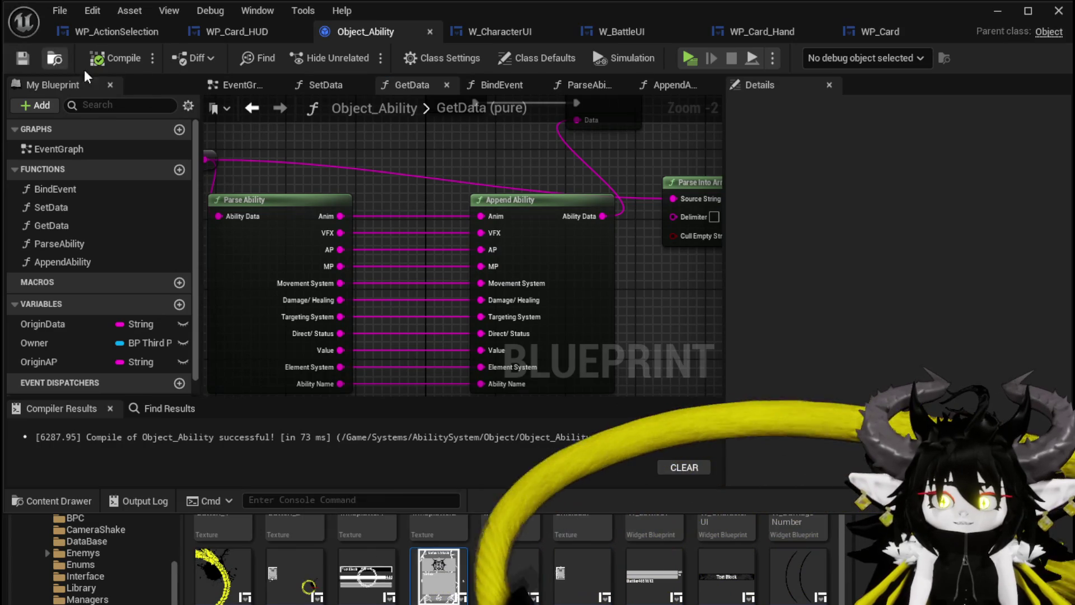
scroll(507, 191, "down", 2)
left_click_drag(503, 195, 492, 230)
left_click_drag(461, 177, 281, 177)
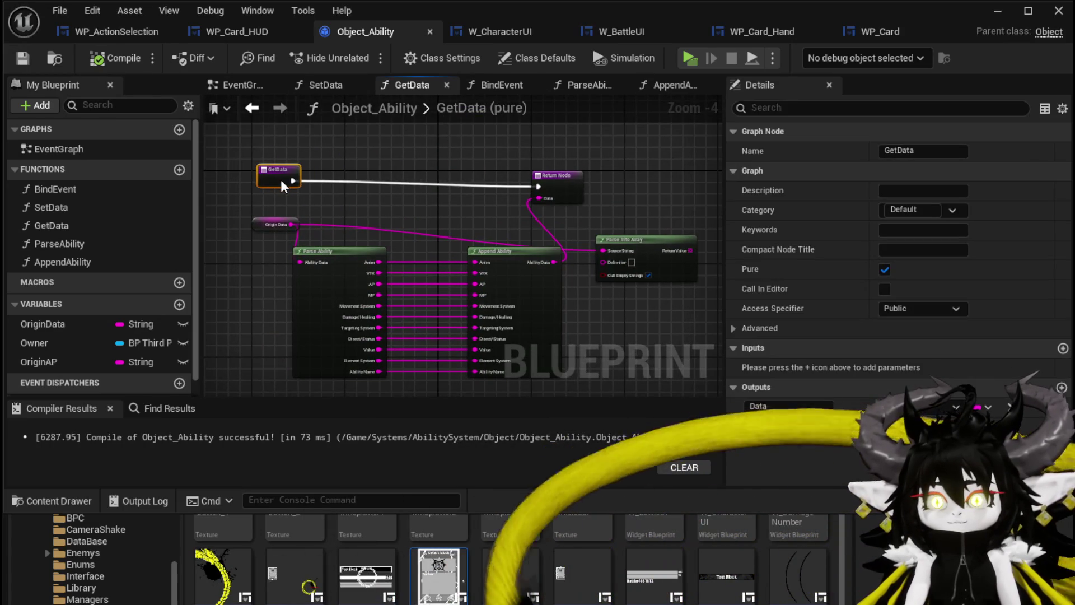
left_click(329, 159)
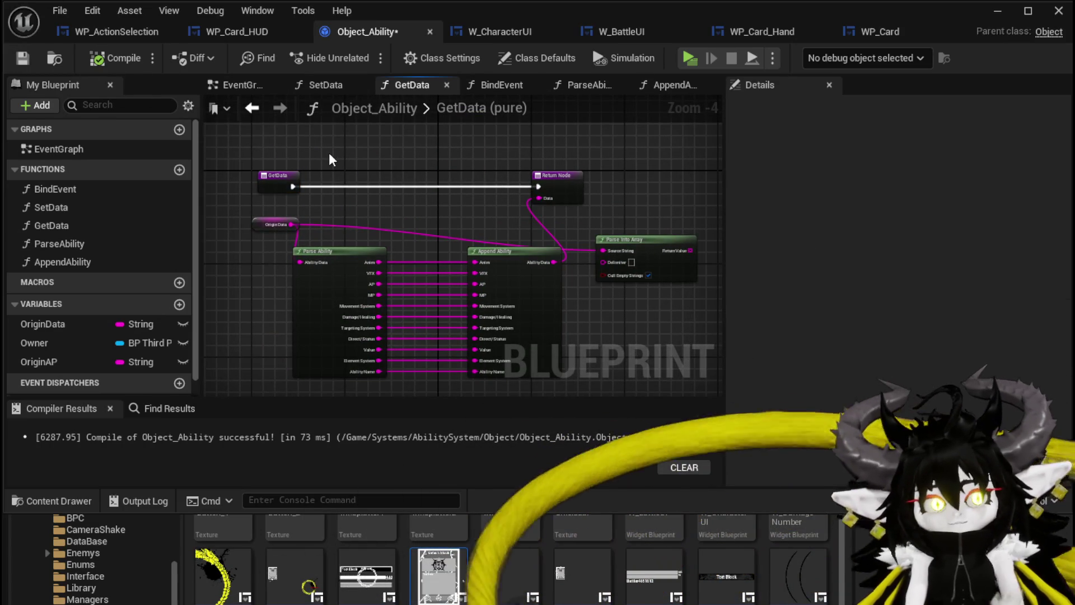
key("ctrl+s")
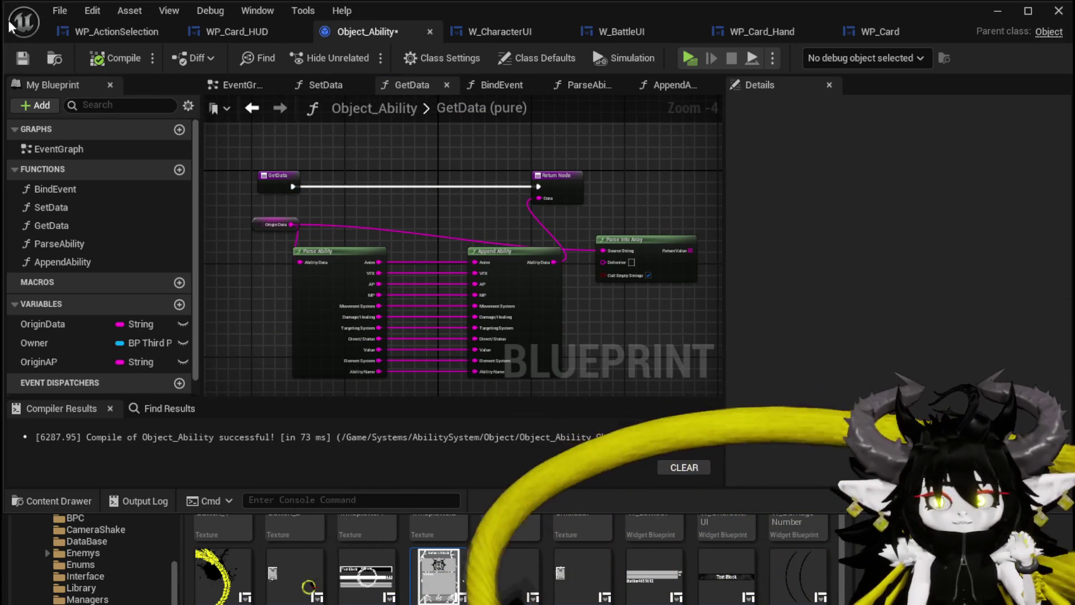
- Delete the Parse Into Array node and the OriginAP variable, then recompile
left_click_drag(635, 234, 646, 211)
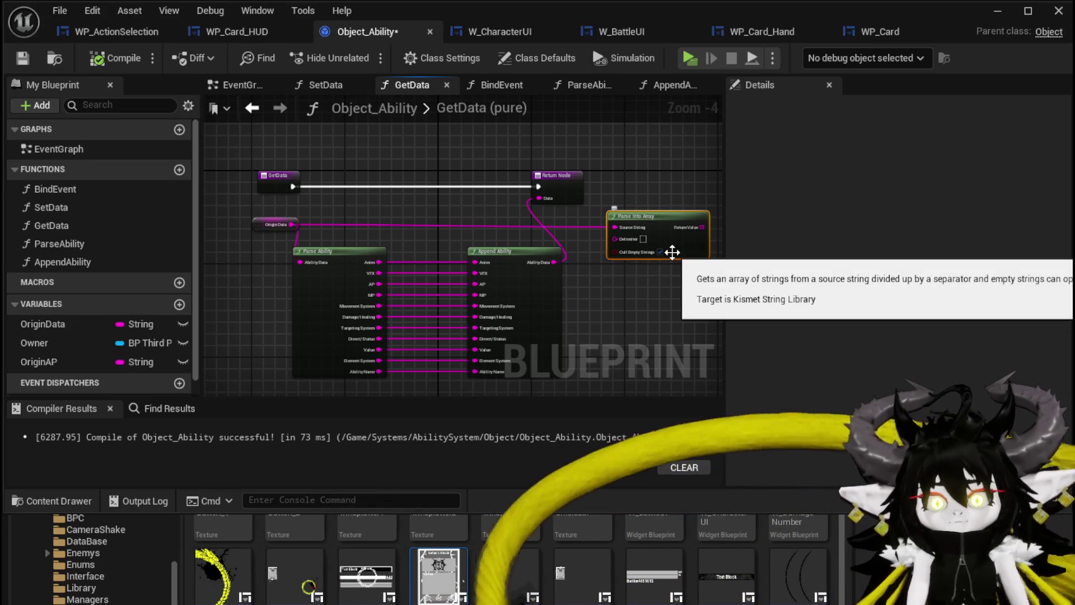
key("Delete")
left_click(34, 361)
key("Delete")
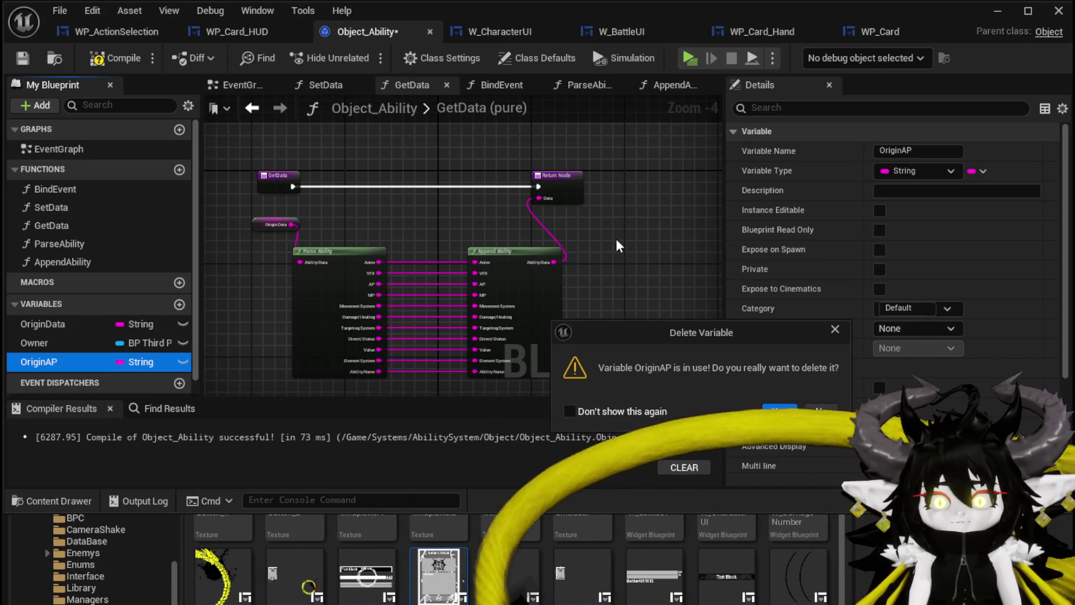
left_click(778, 412)
left_click(109, 58)
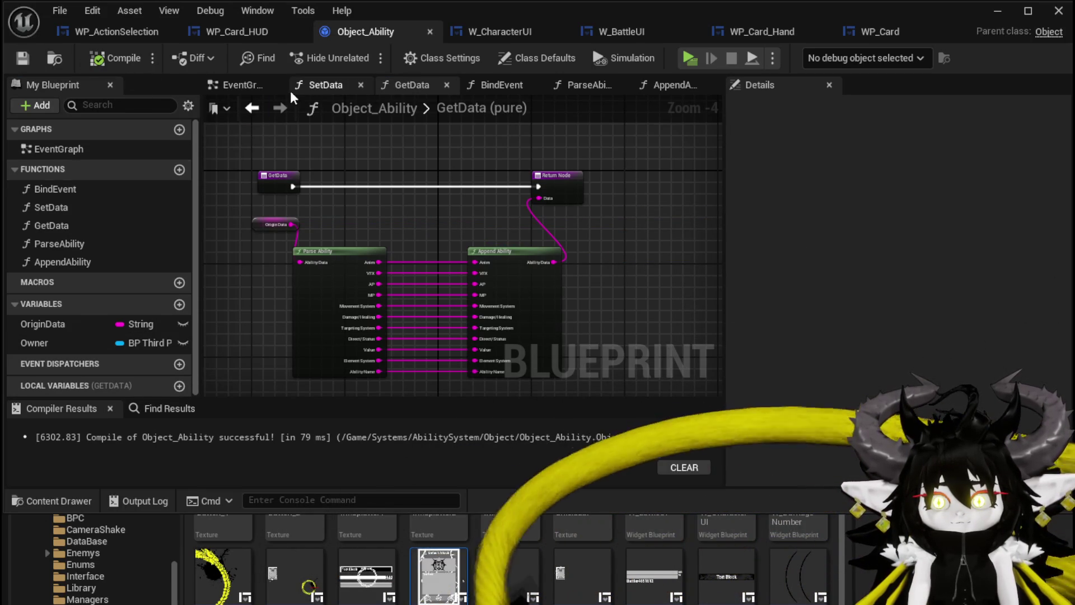
- In SetData, wire SET's execution output into Print String and recompile
left_click(325, 85)
scroll(479, 304, "up", 1)
mouse_move(231, 228)
left_mouse_down()
mouse_move(696, 229)
mouse_move(630, 219)
mouse_move(283, 230)
left_mouse_up()
left_click(440, 215)
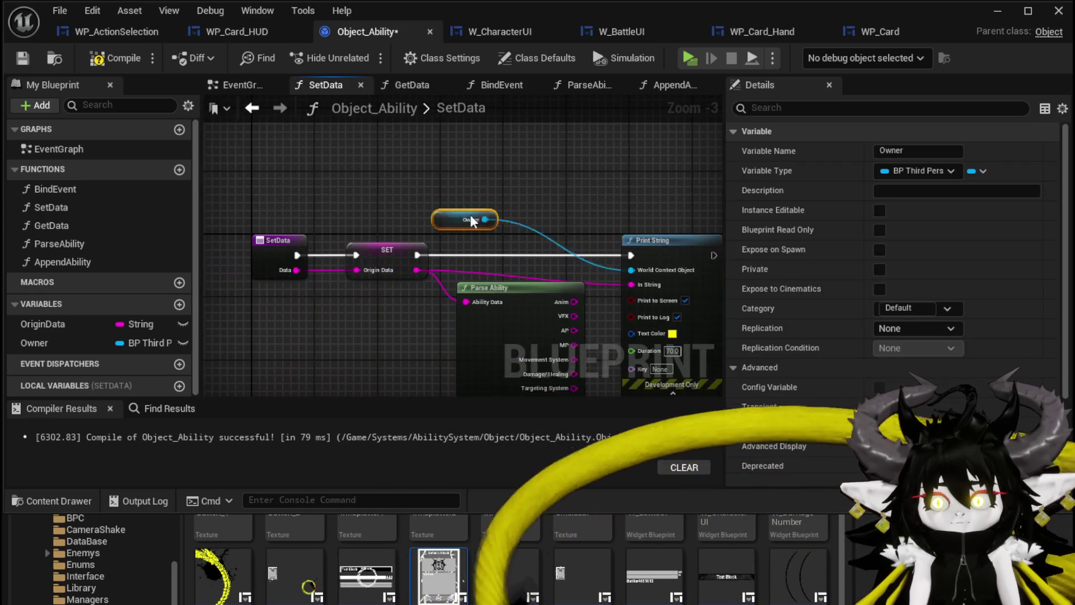
left_click(115, 57)
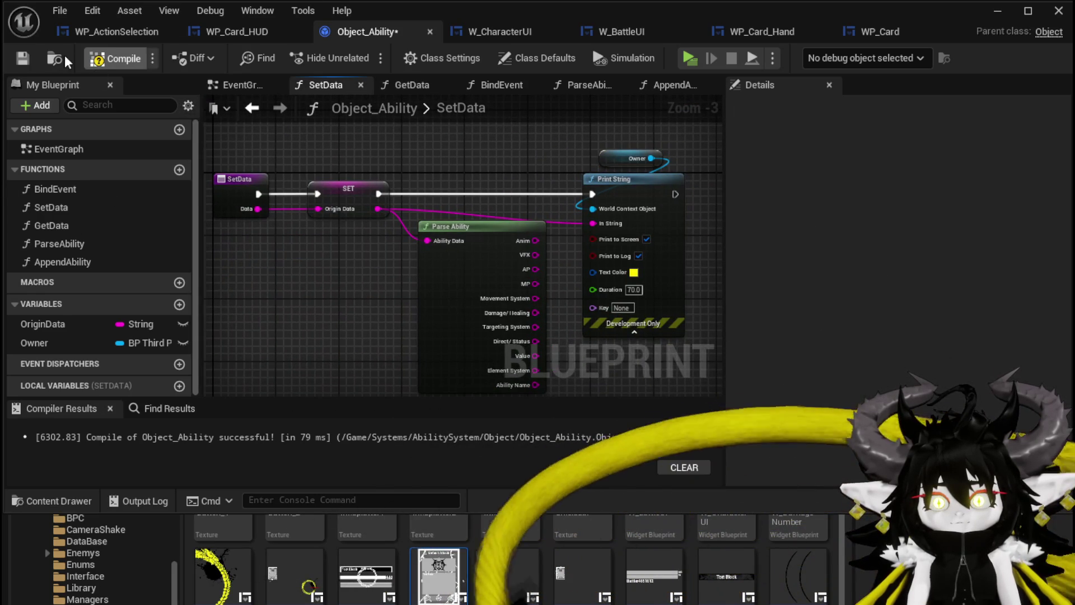
left_click(998, 10)
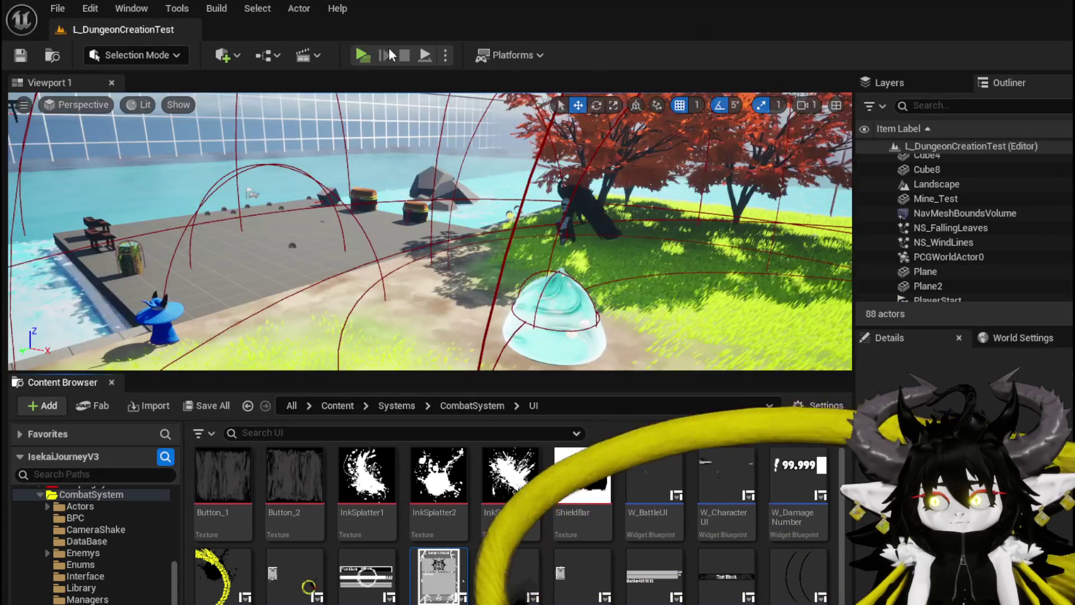
- Play-test a slime battle, cast the Magic_004 Nature card, then leave the preview
left_click(362, 55)
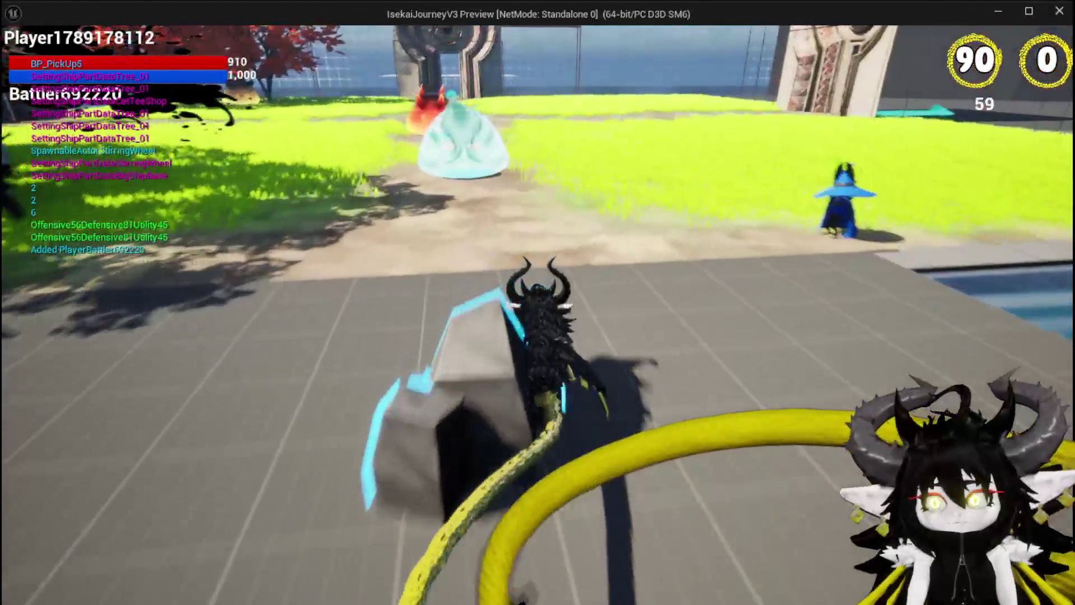
key("w")
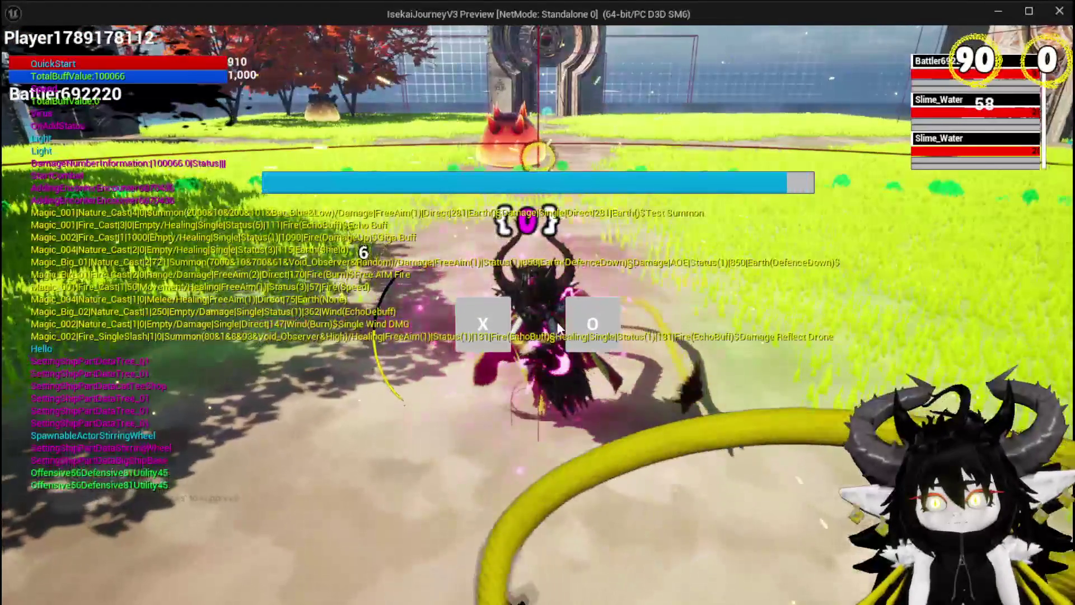
left_click(488, 321)
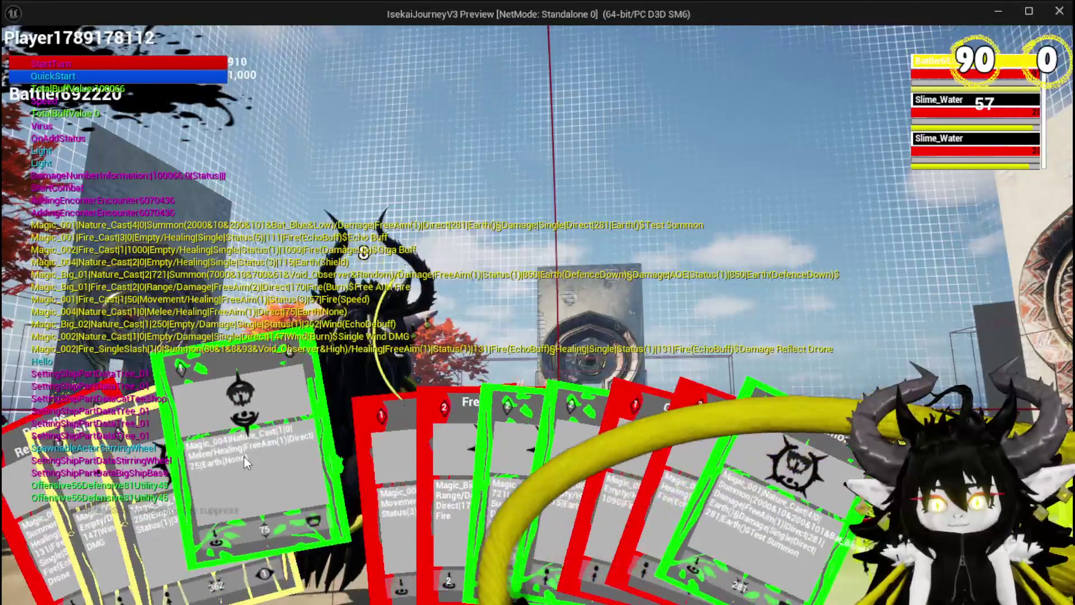
left_click(243, 456)
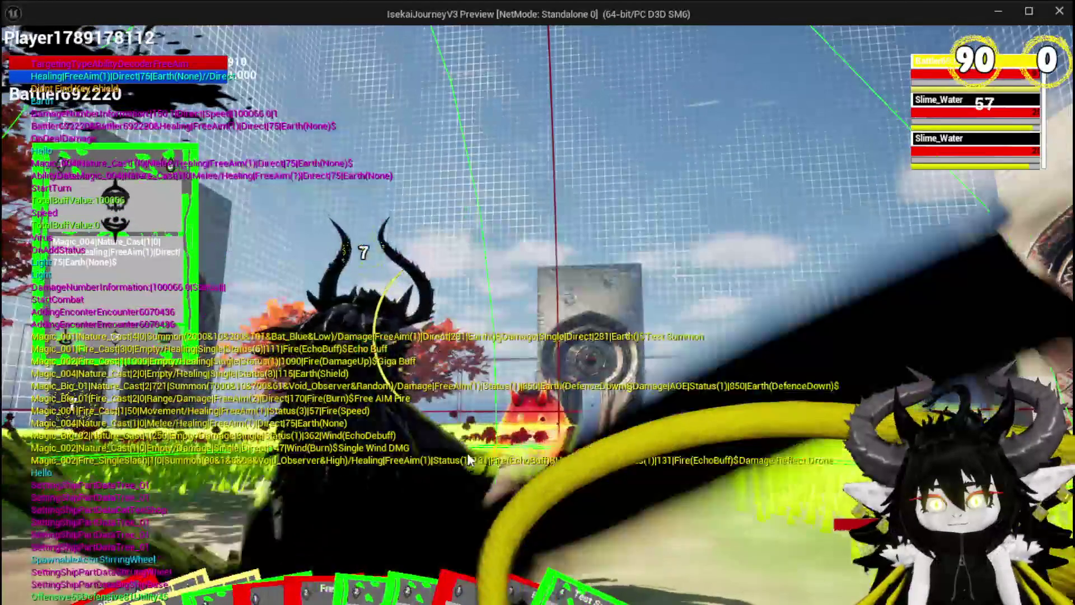
key("Escape")
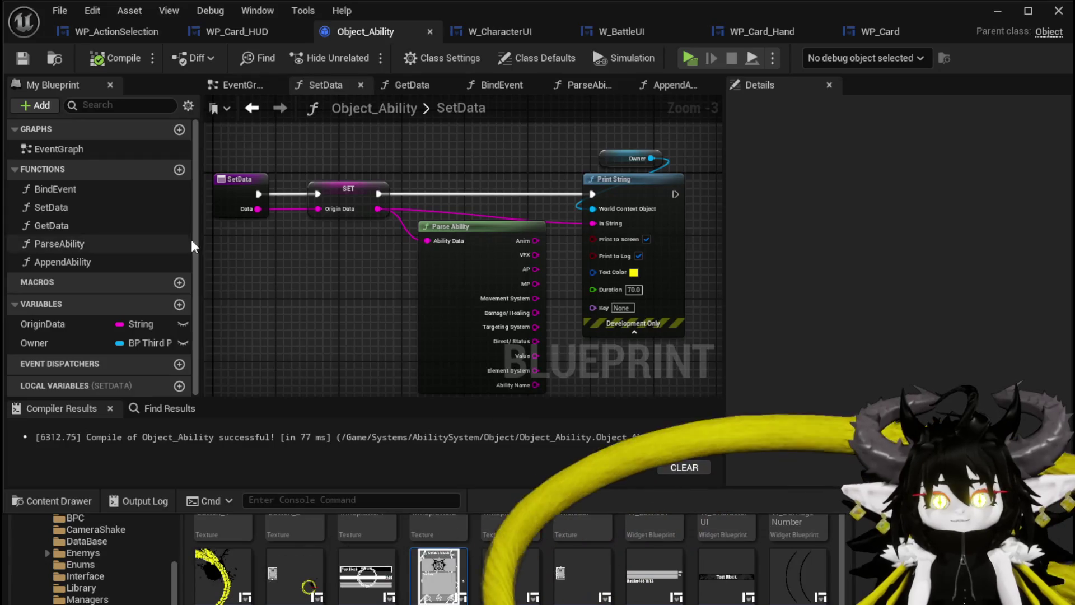
- Add functions named Empower and Ephemeral to Object_Ability and compile
left_click(178, 169)
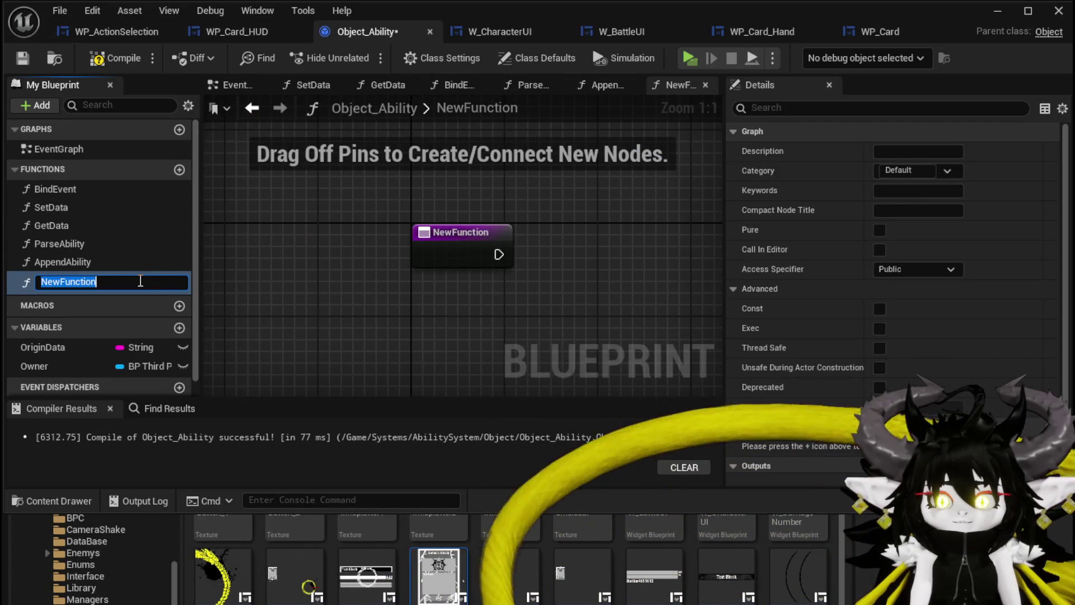
left_click(120, 283)
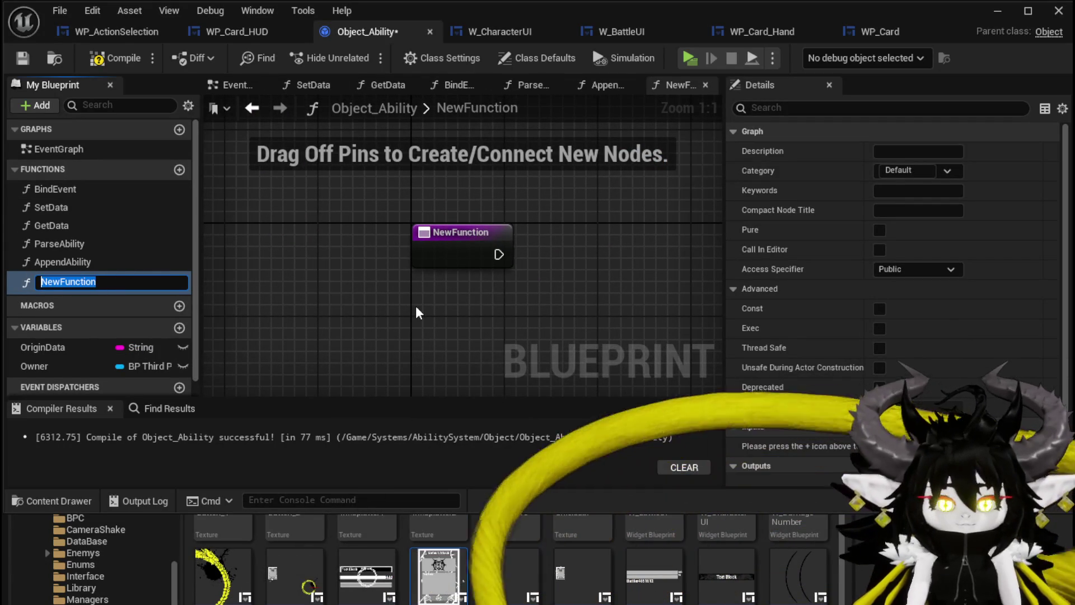
type("Empower")
key("Return")
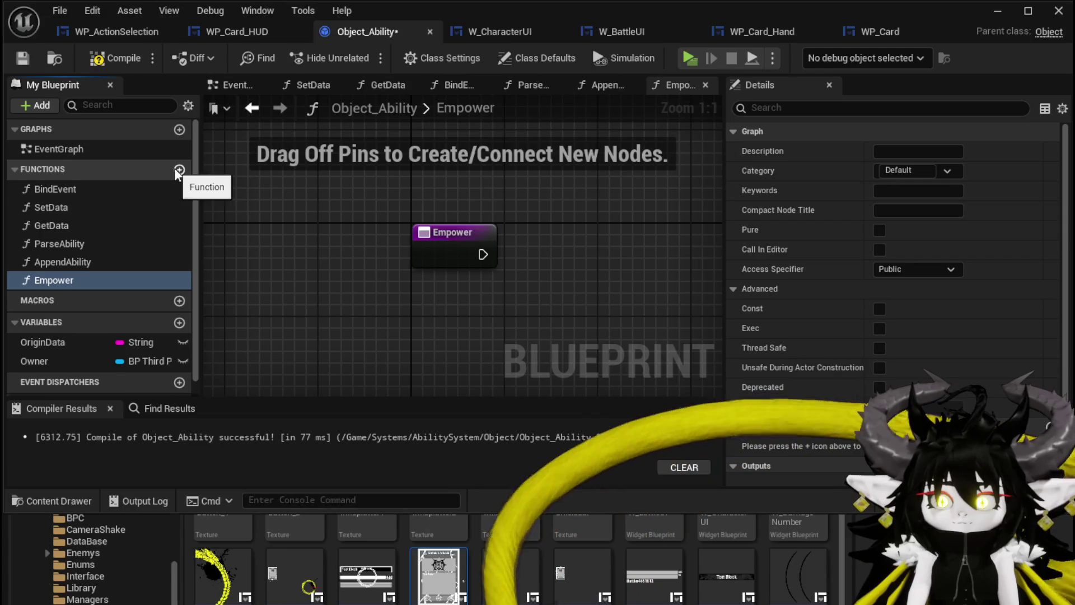
left_click(179, 170)
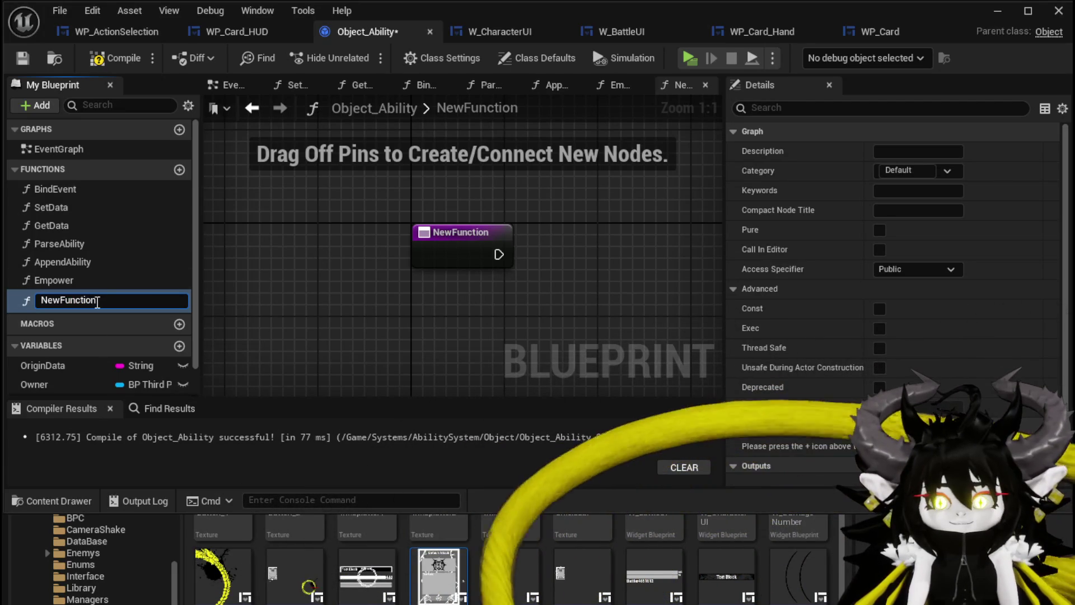
double_click(98, 301)
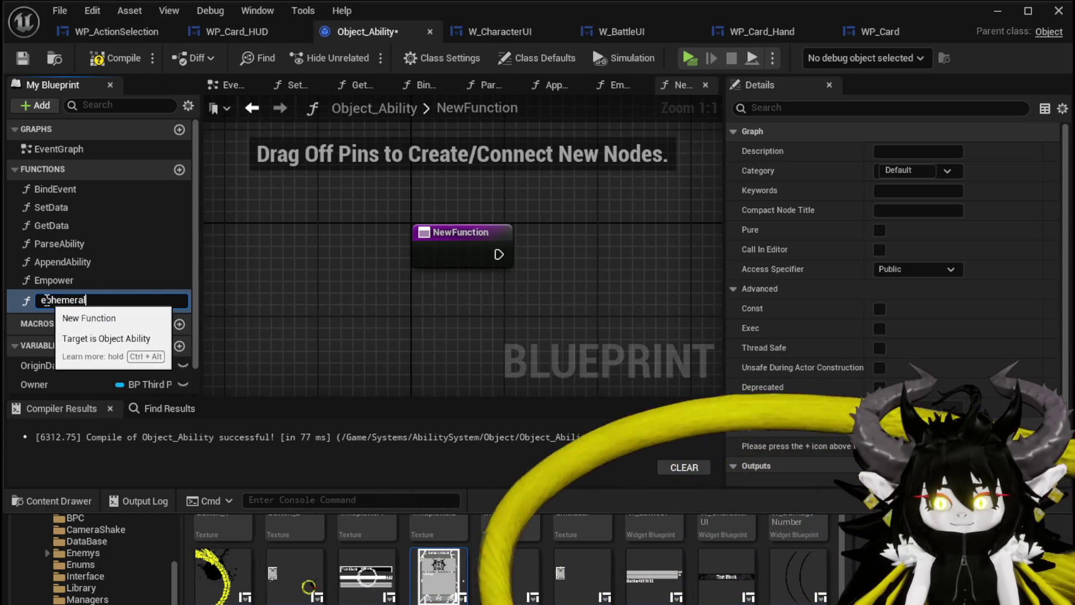
key("Return")
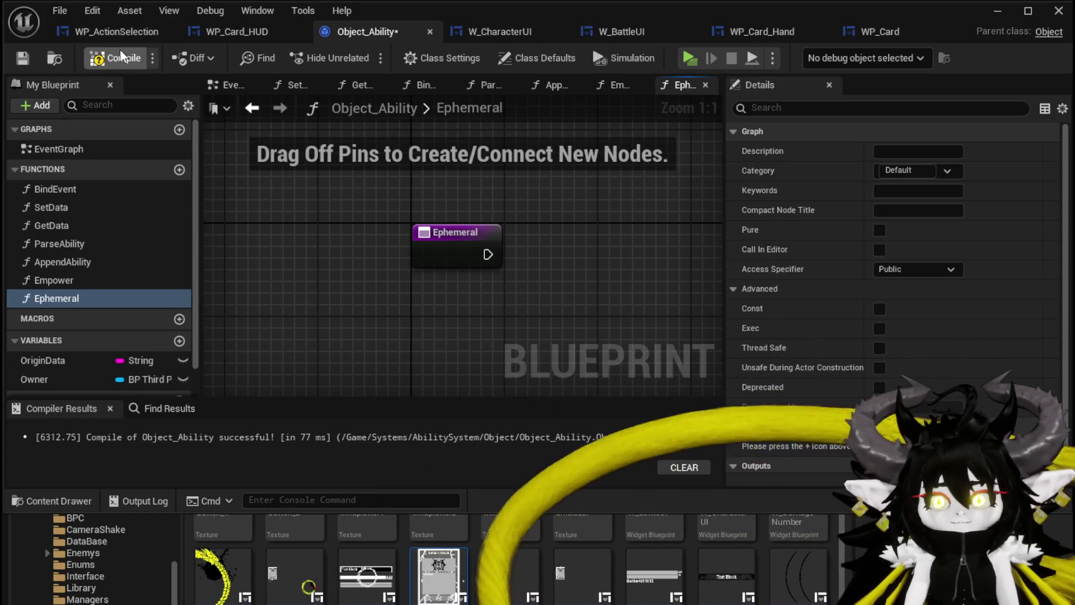
left_click(118, 53)
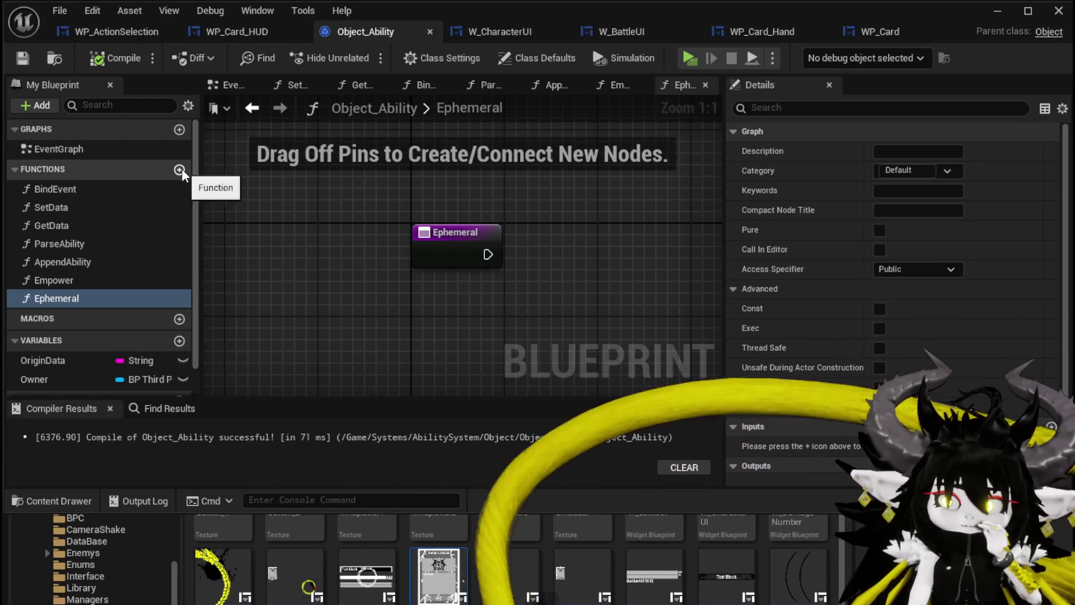
- Add functions named Cascade and AbilityUpdateBus, selecting AbilityUpdateBus's entry node
left_click(179, 169)
type("Cas")
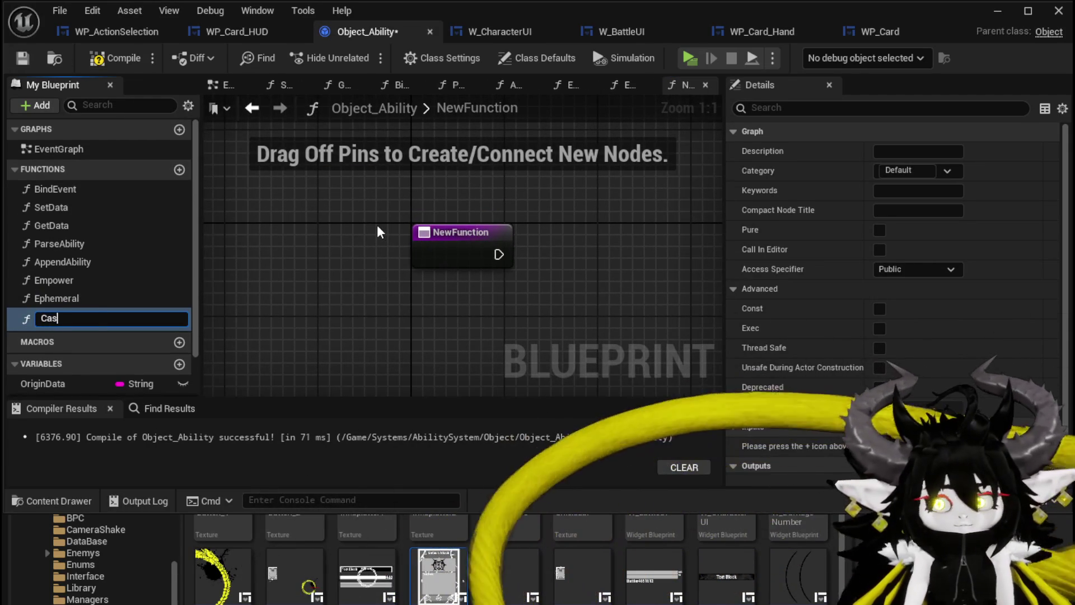
type("cade")
key("Return")
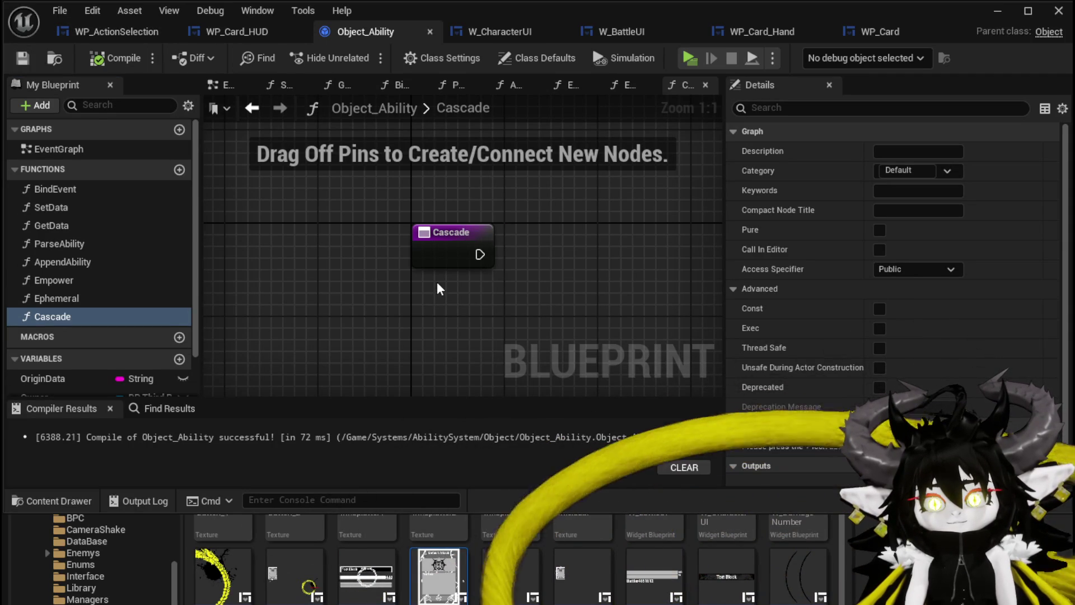
left_click(179, 170)
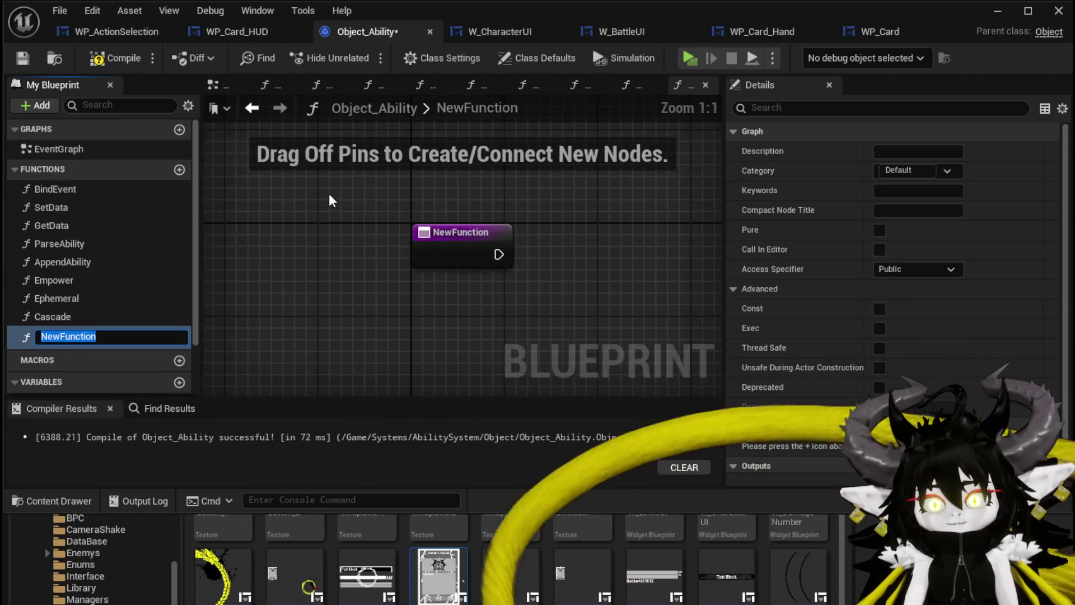
type("Ab")
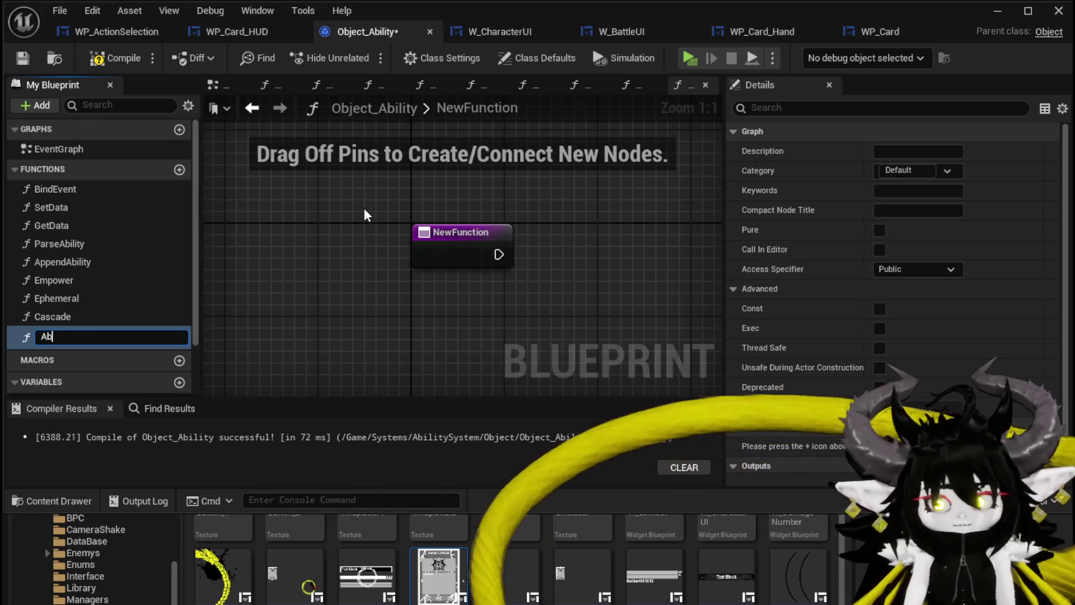
type("ilityU")
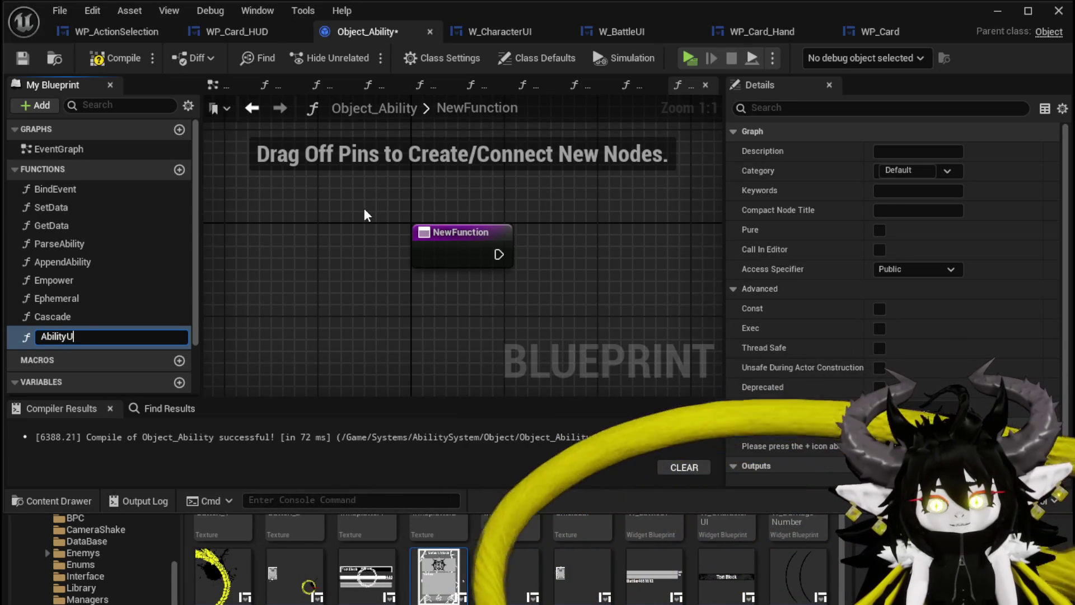
type("pdate")
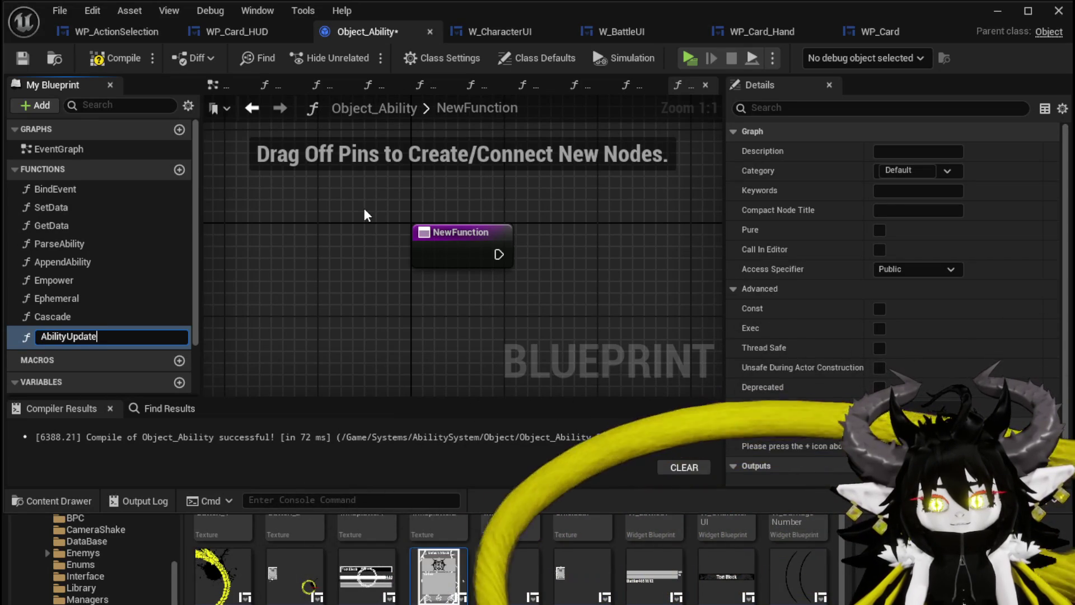
type("Bus")
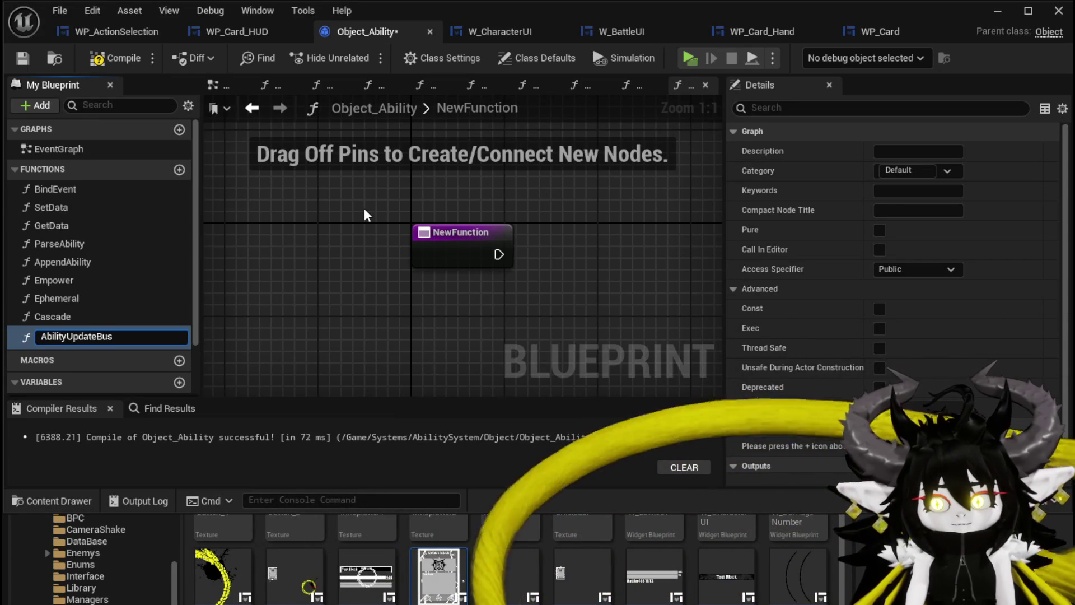
key("Return")
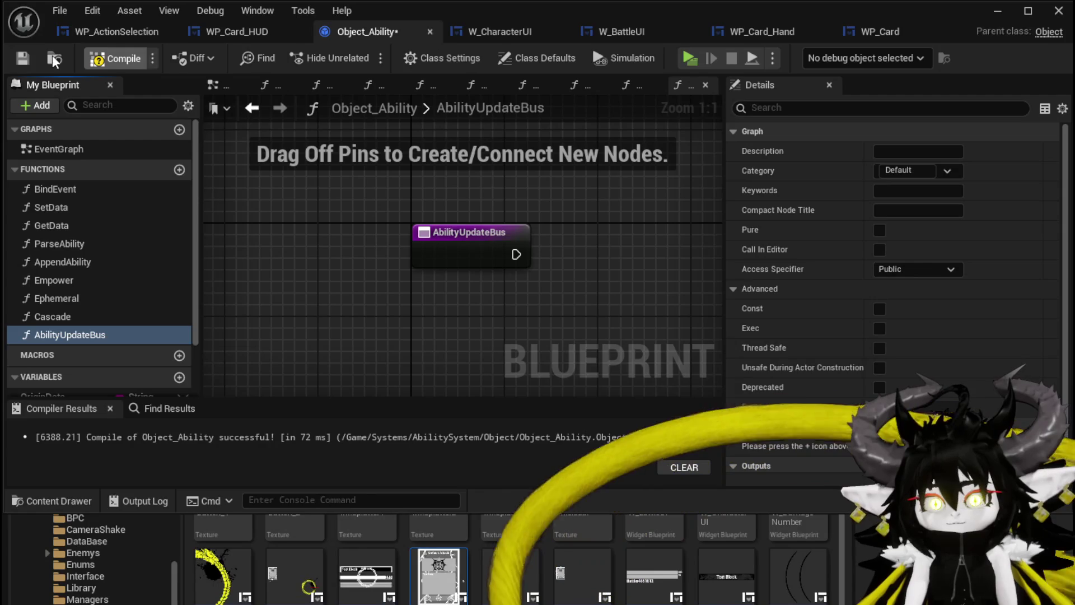
left_click(470, 243)
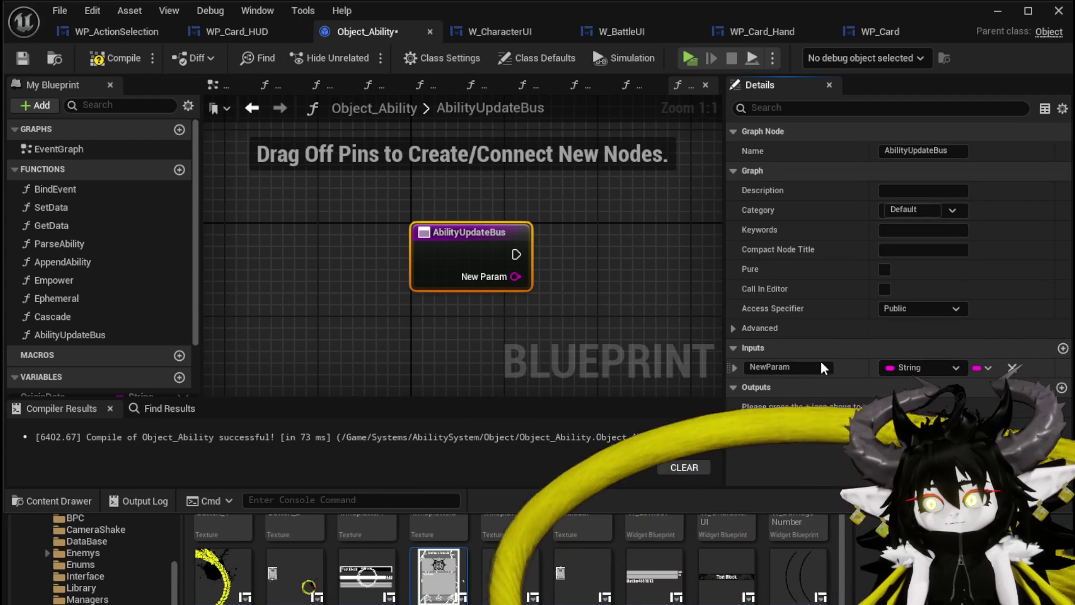
- Name the input Data, feed it into a Switch on String node, then compile and save
type("Data")
left_click(555, 292)
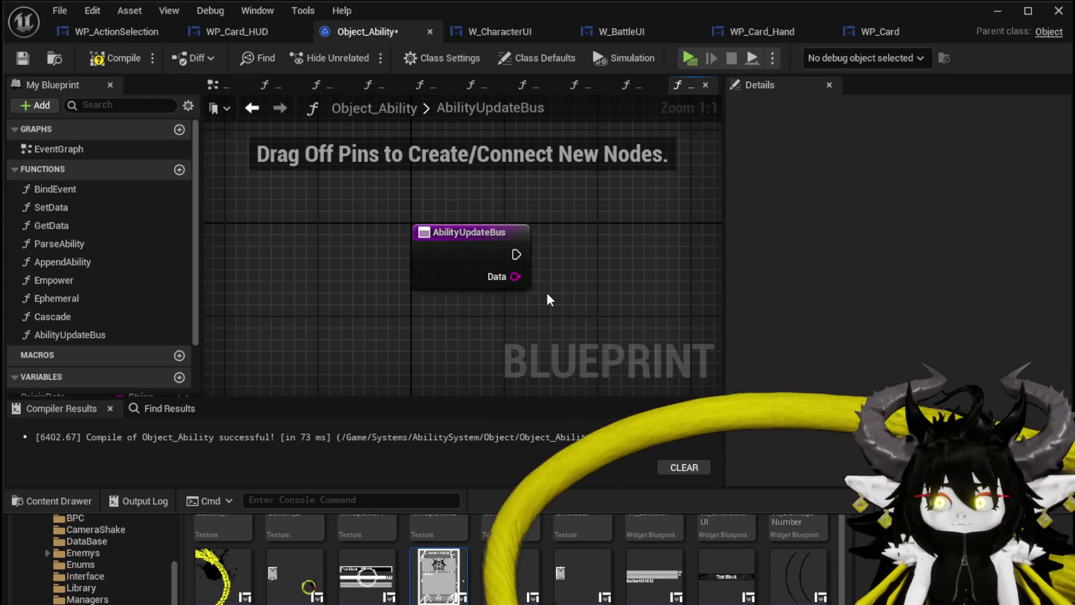
left_click_drag(344, 290, 415, 297)
type("Sw")
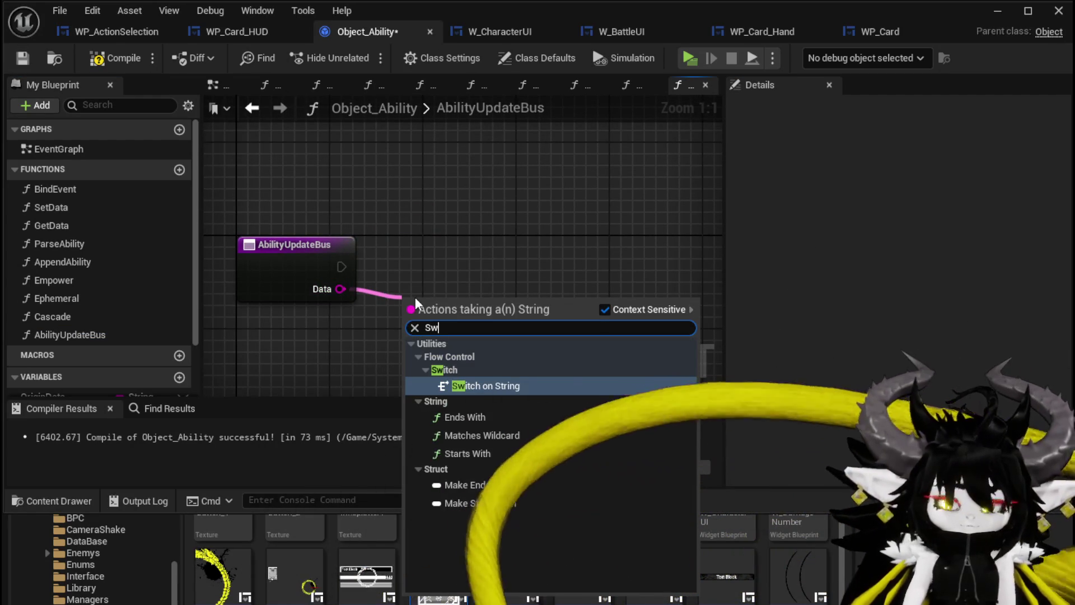
key("Return")
left_click_drag(469, 275, 457, 233)
left_click(106, 65)
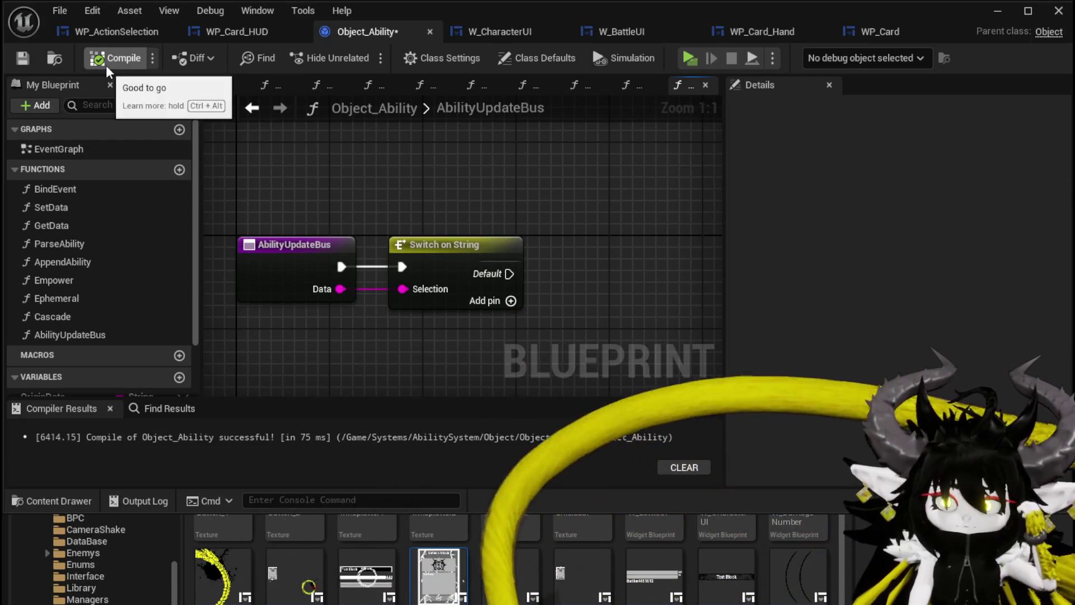
left_click(24, 63)
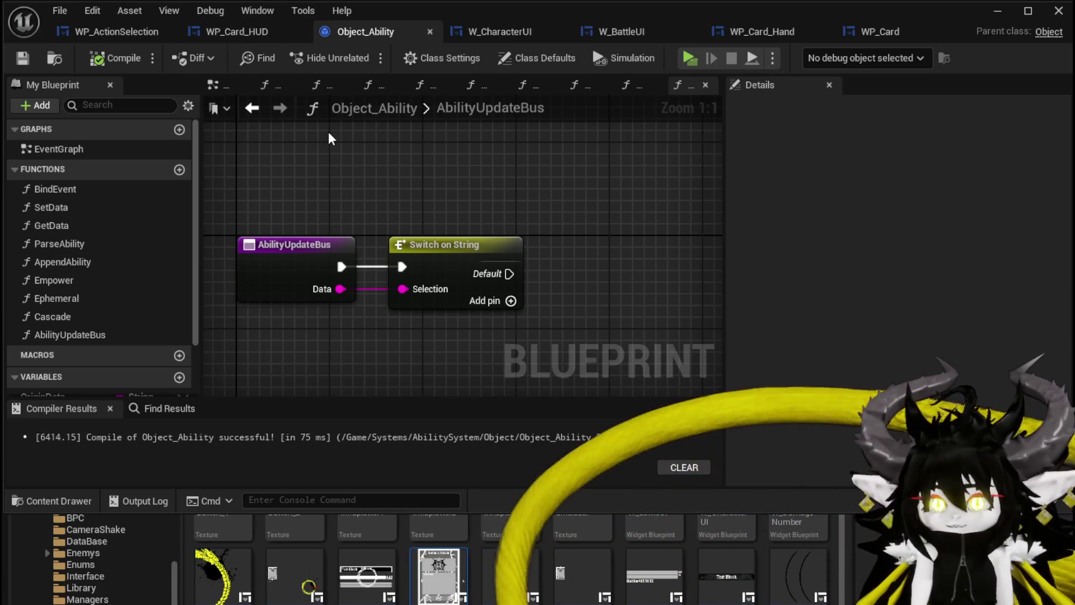
- Place Empower, Ephemeral and Cascade call nodes in the AbilityUpdateBus graph and save
left_click(23, 57)
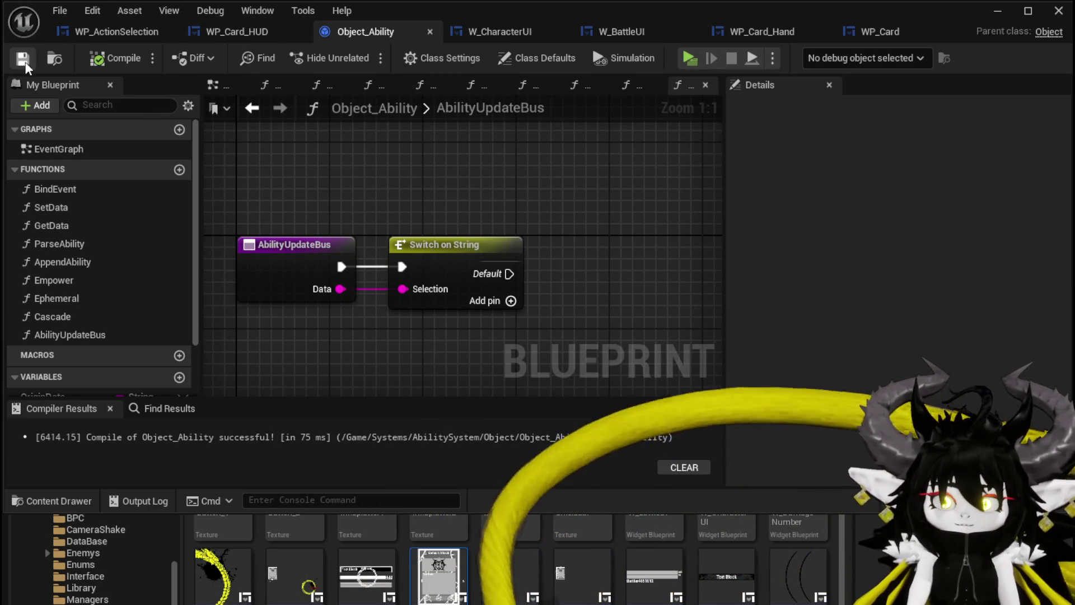
mouse_move(300, 175)
left_mouse_down()
mouse_move(296, 154)
mouse_move(368, 187)
mouse_move(401, 173)
left_mouse_up()
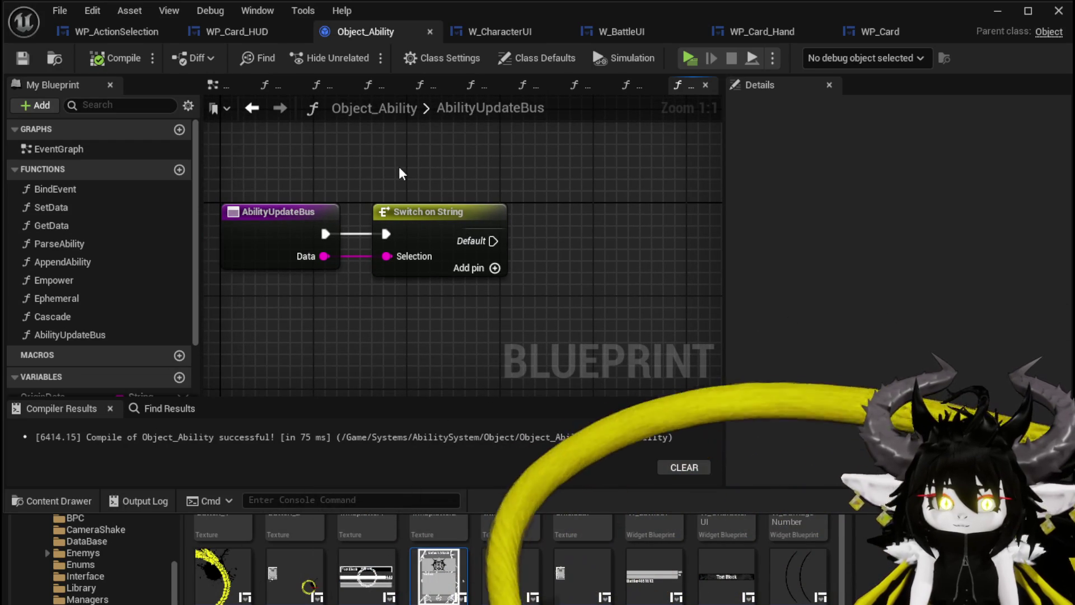
left_click_drag(271, 163, 321, 153)
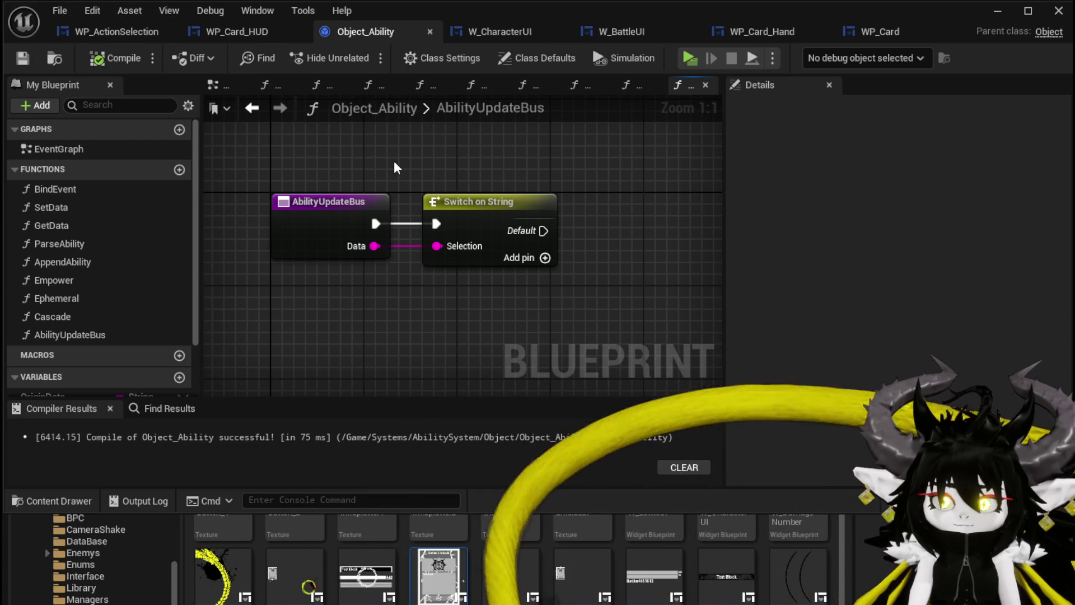
mouse_move(54, 280)
left_mouse_down()
mouse_move(235, 275)
mouse_move(308, 300)
left_mouse_up()
left_click_drag(84, 298, 613, 283)
mouse_move(41, 322)
left_mouse_down()
mouse_move(448, 286)
mouse_move(549, 299)
left_mouse_up()
left_click(492, 271)
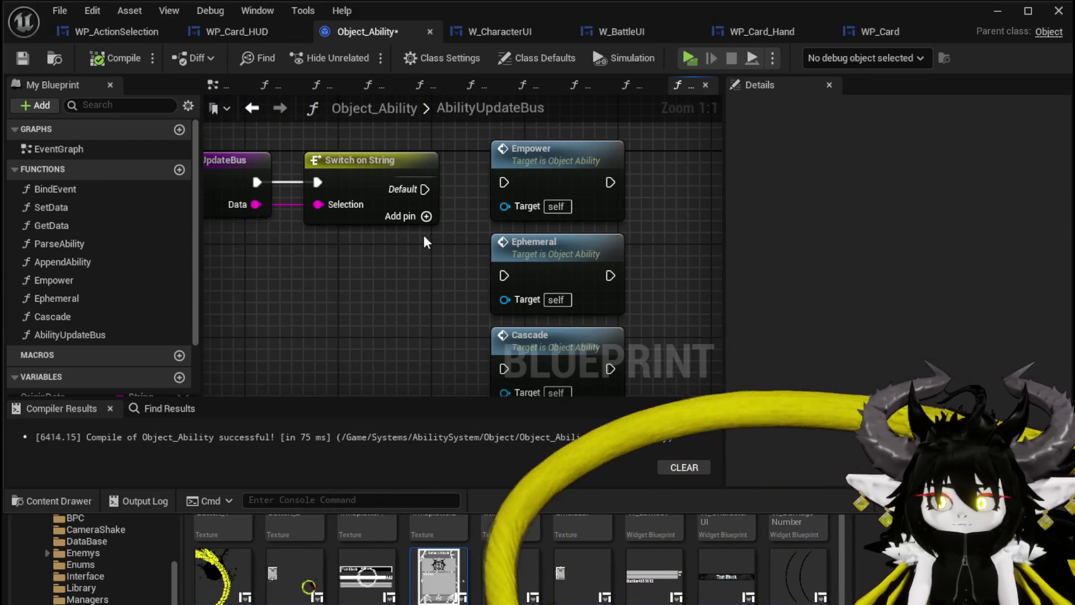
key("ctrl+s")
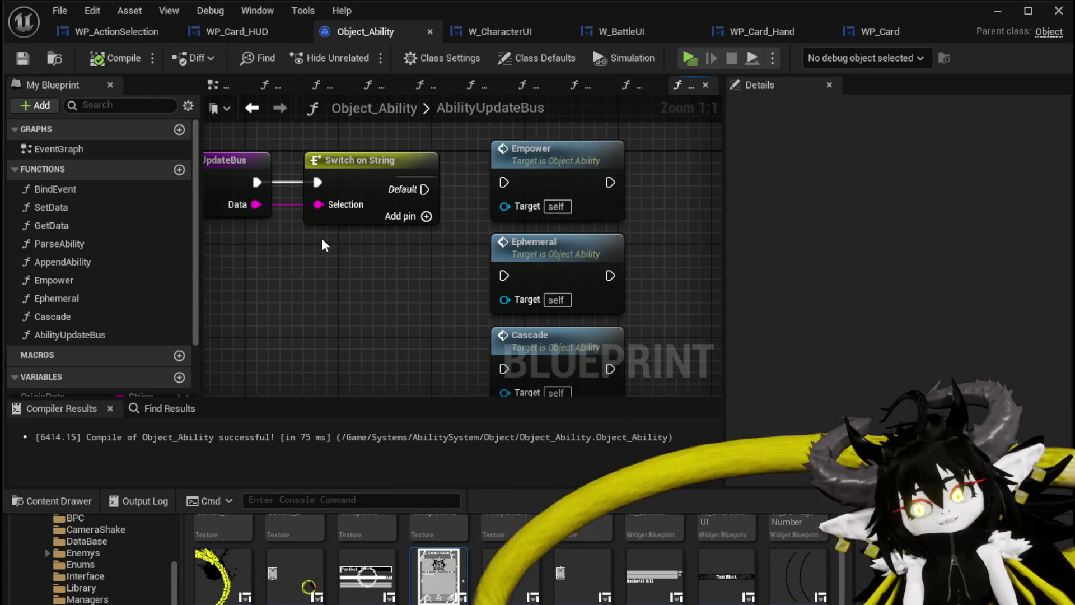
scroll(396, 230, "down", 1)
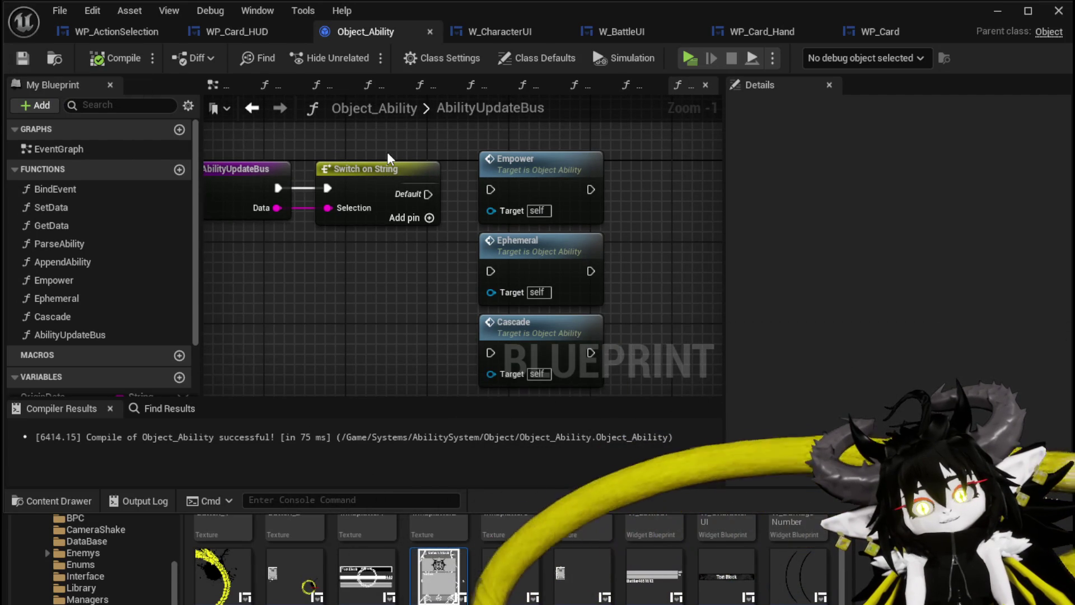
double_click(51, 208)
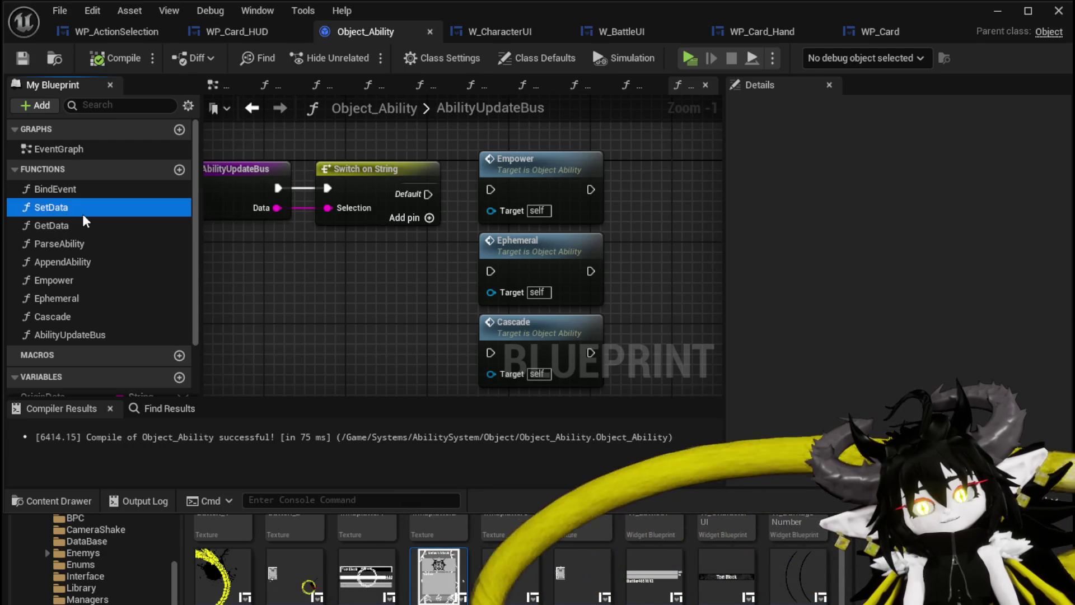
- Move the Parse Ability node, add a comment titled UpdateData, and narrow it
mouse_move(354, 212)
left_mouse_down()
mouse_move(323, 197)
mouse_move(208, 188)
left_mouse_up()
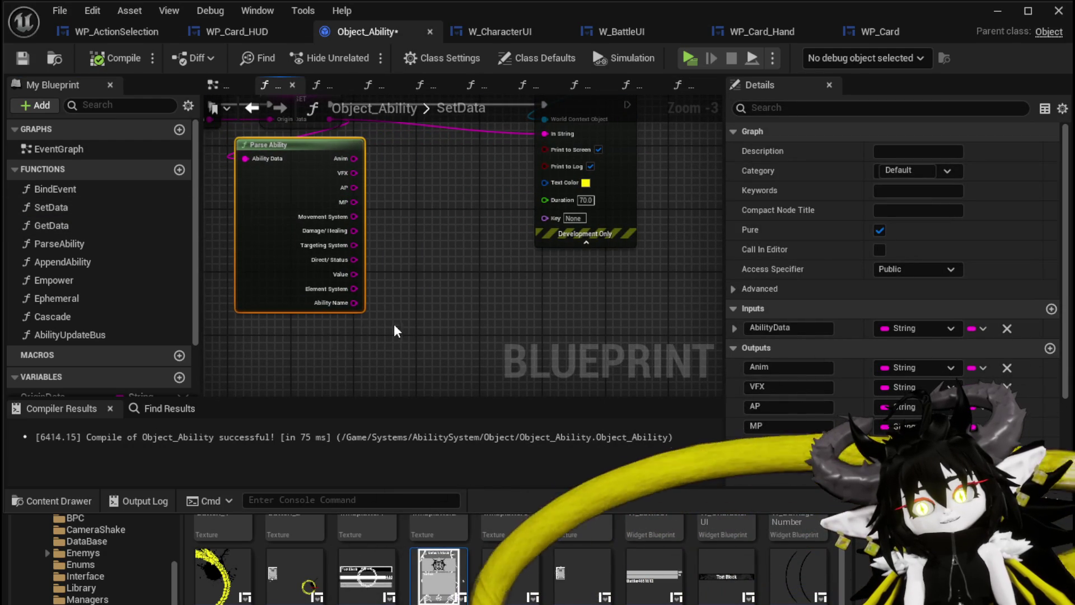
left_click_drag(328, 337, 319, 301)
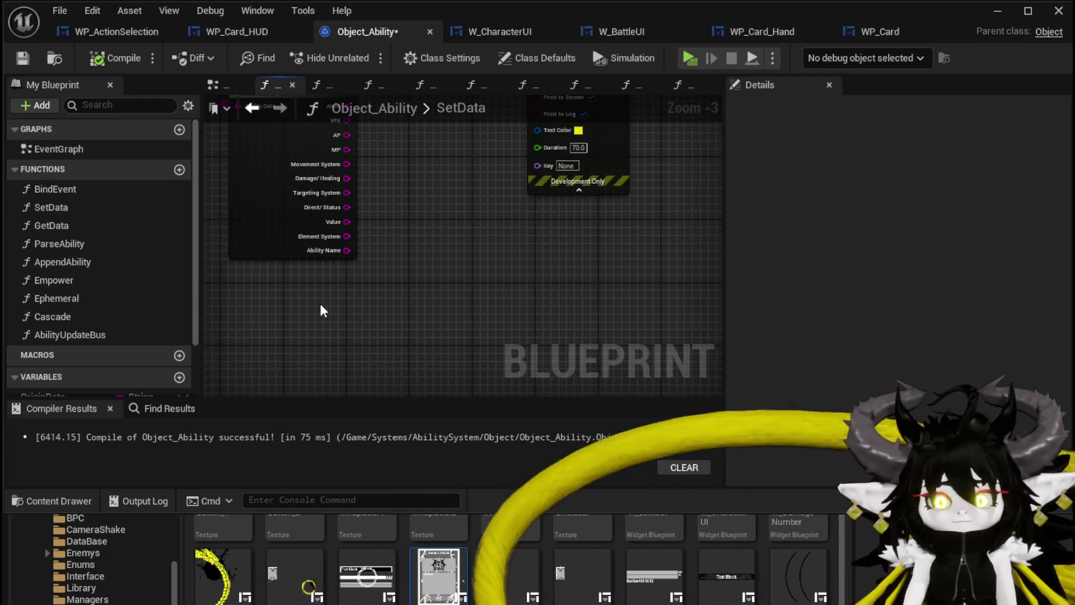
key("c")
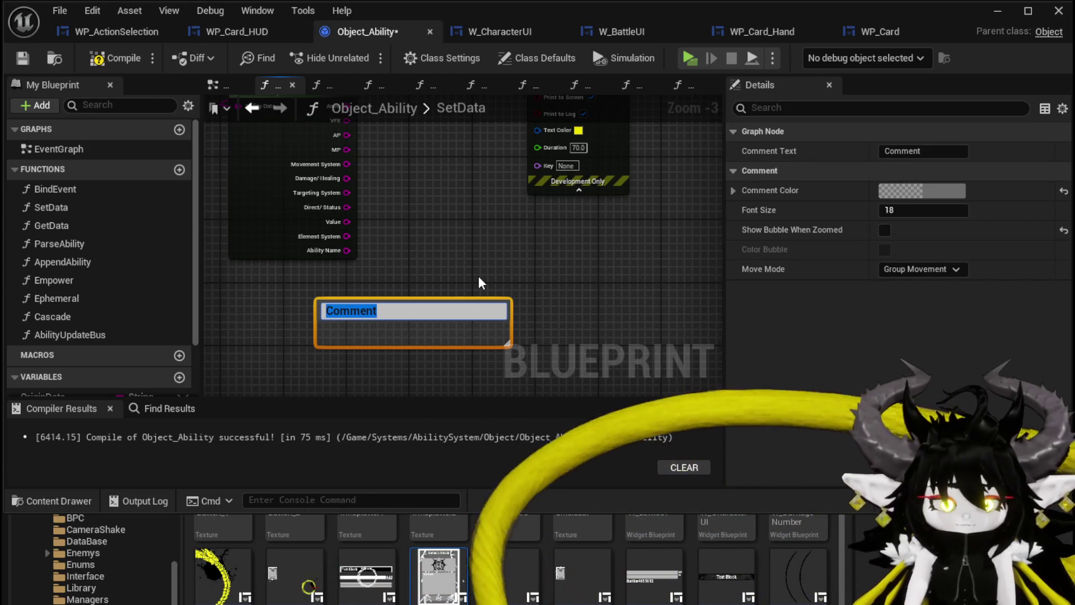
type("Update")
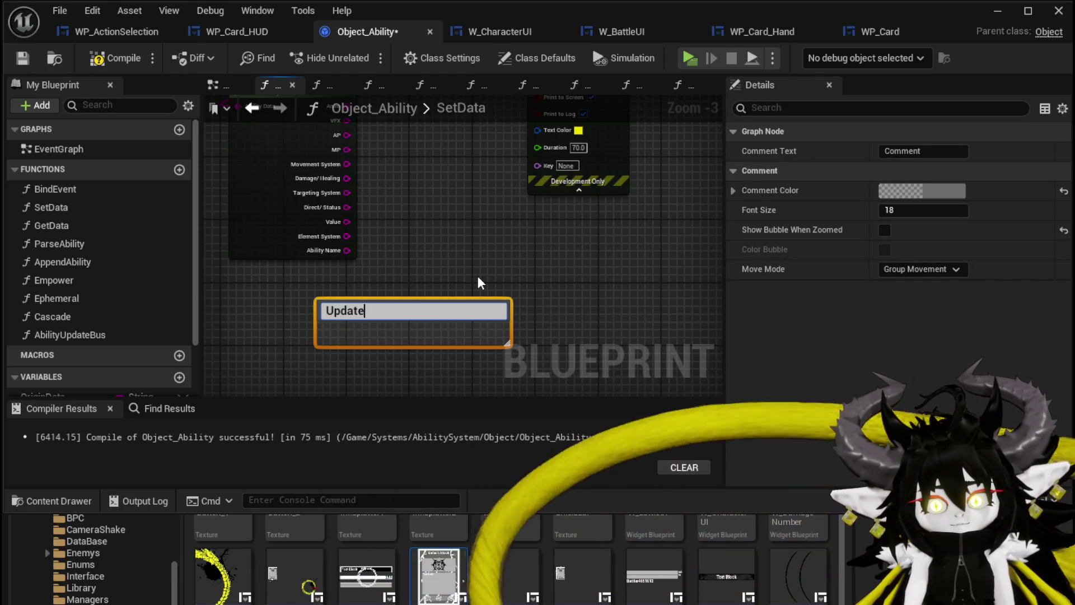
type("Data")
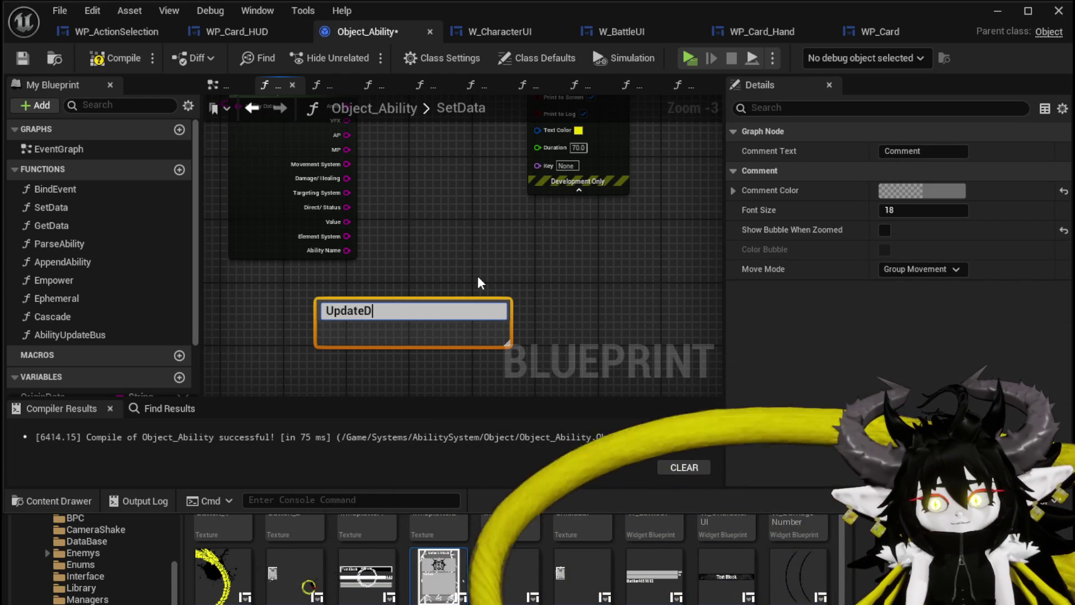
key("Return")
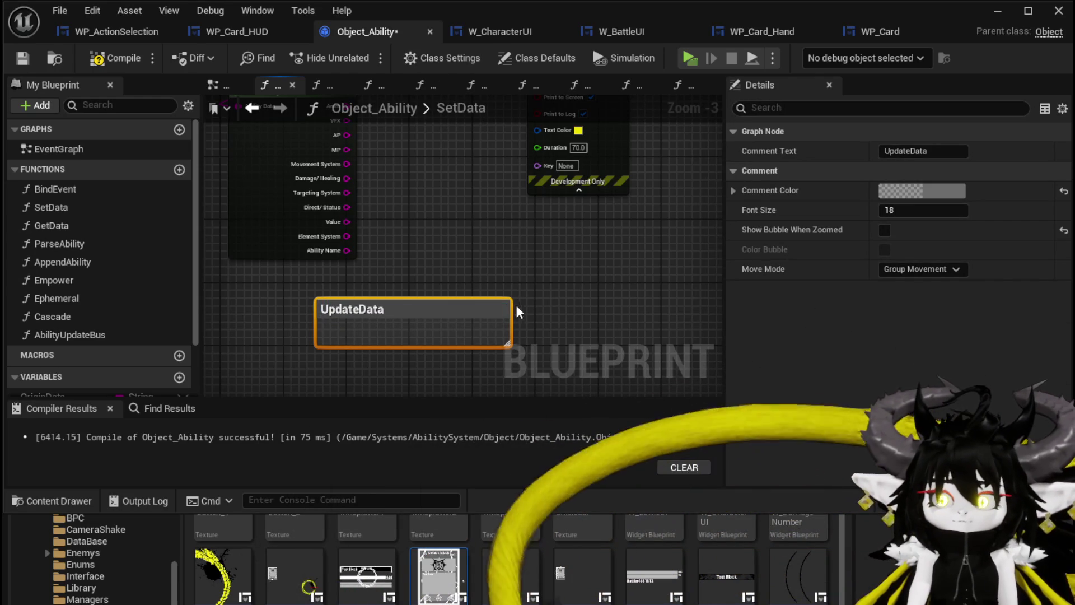
left_click_drag(414, 306, 352, 289)
left_click(439, 259)
- Compile Object_Ability and bring the Parse Ability and Print String nodes into view
left_click(107, 58)
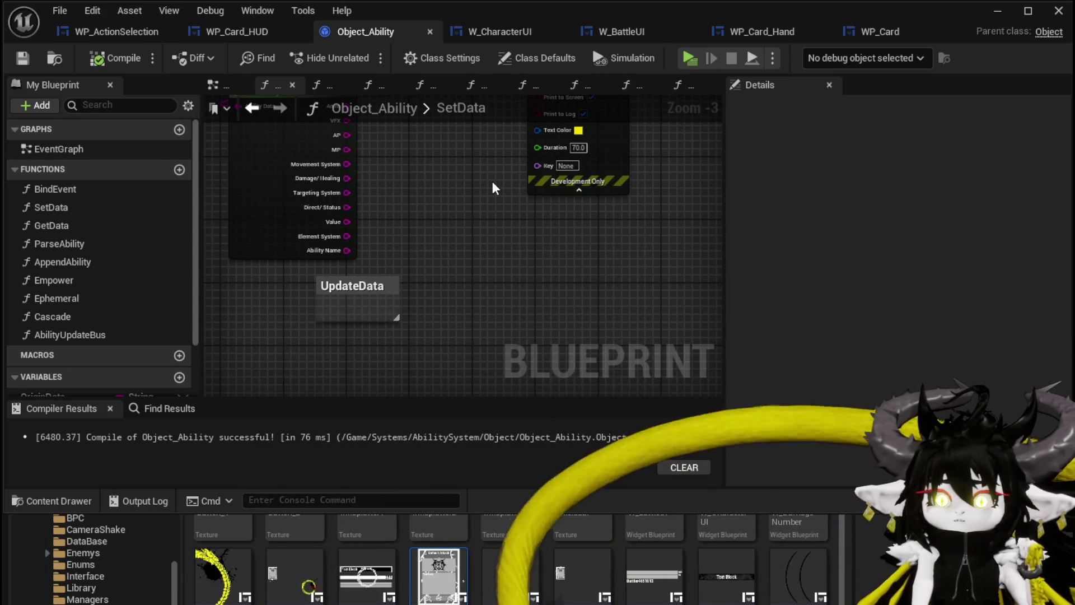
mouse_move(492, 182)
left_mouse_down()
mouse_move(501, 286)
mouse_move(504, 240)
mouse_move(513, 273)
mouse_move(498, 212)
left_mouse_up()
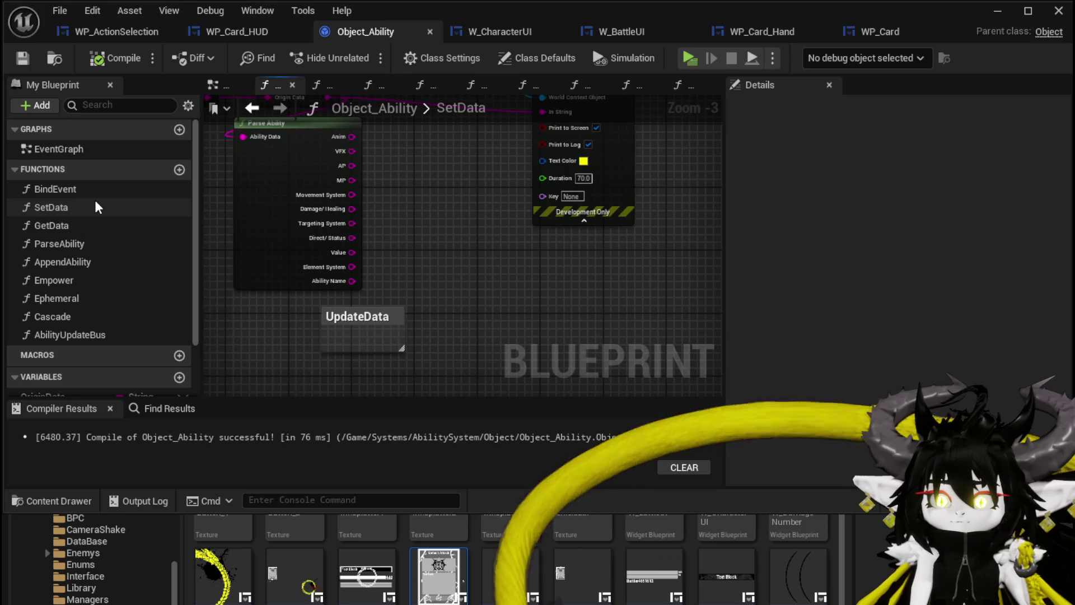
scroll(96, 203, "down", 3)
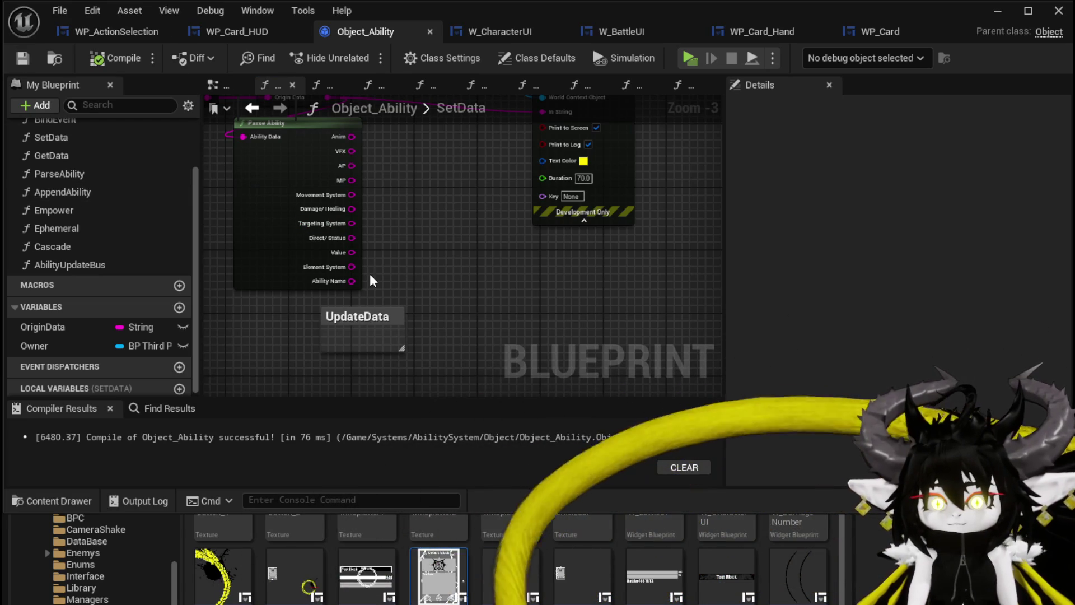
mouse_move(420, 258)
left_mouse_down()
mouse_move(429, 252)
mouse_move(441, 271)
left_mouse_up()
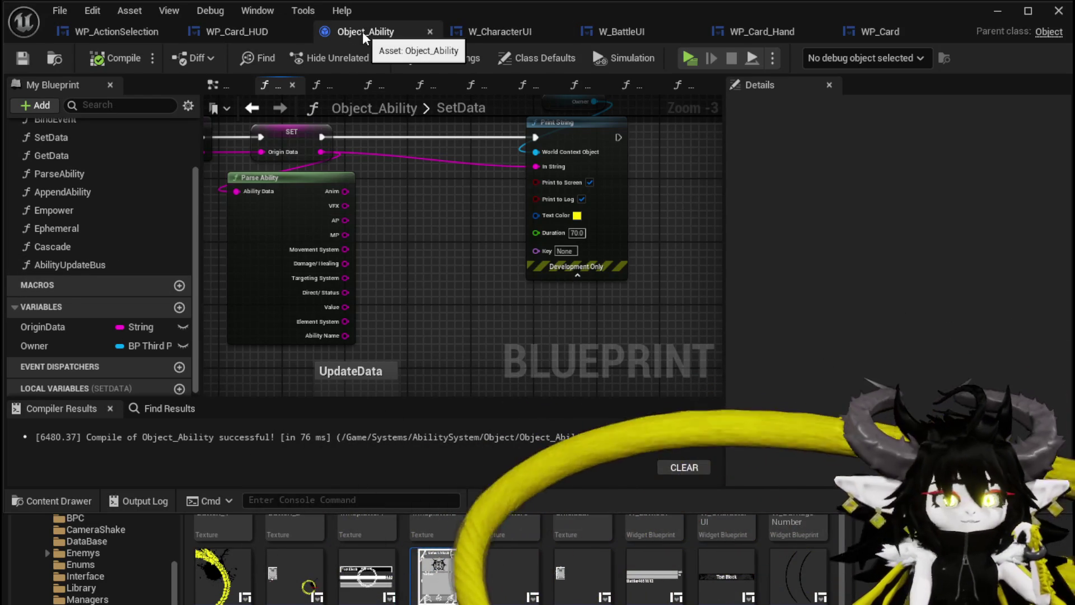
- In WP_Card_HUD, view the loop, KEYS and FIND nodes using Ability Object Map
left_click(235, 32)
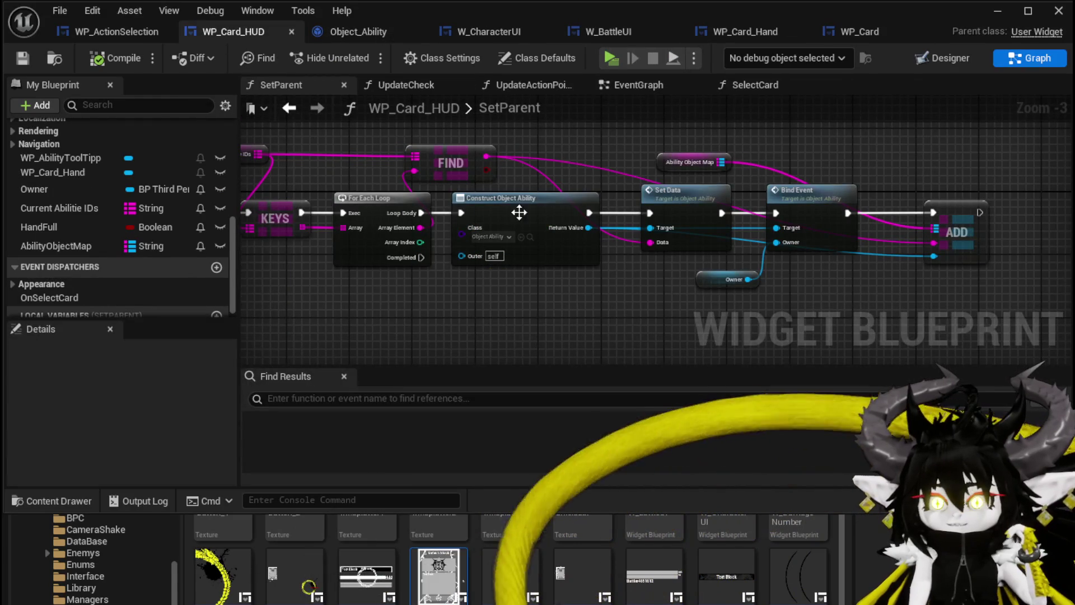
left_click(560, 162)
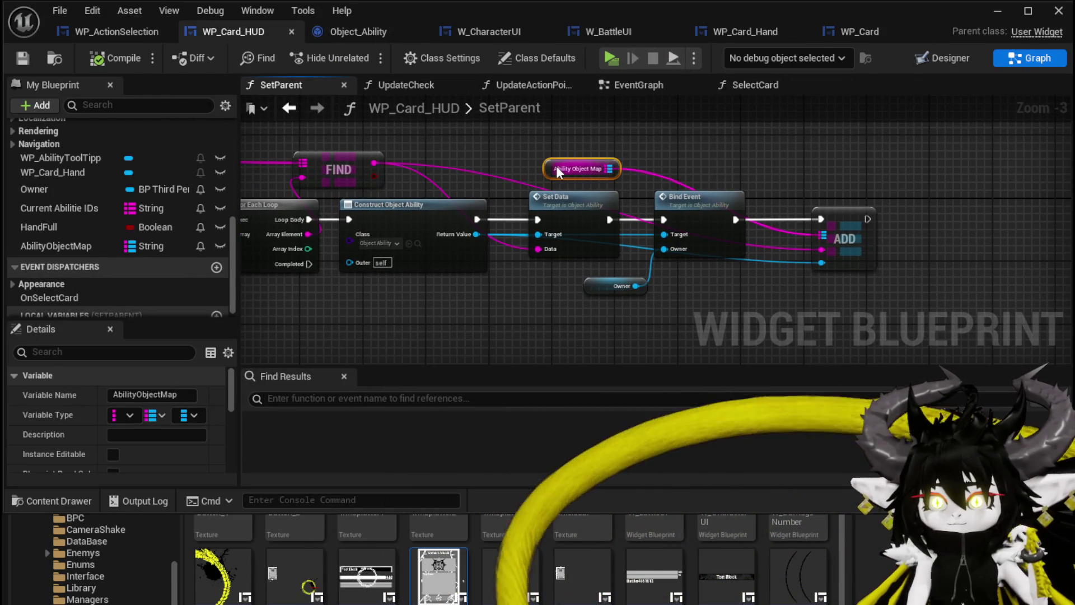
mouse_move(813, 162)
left_mouse_down()
mouse_move(1070, 178)
mouse_move(602, 186)
left_mouse_up()
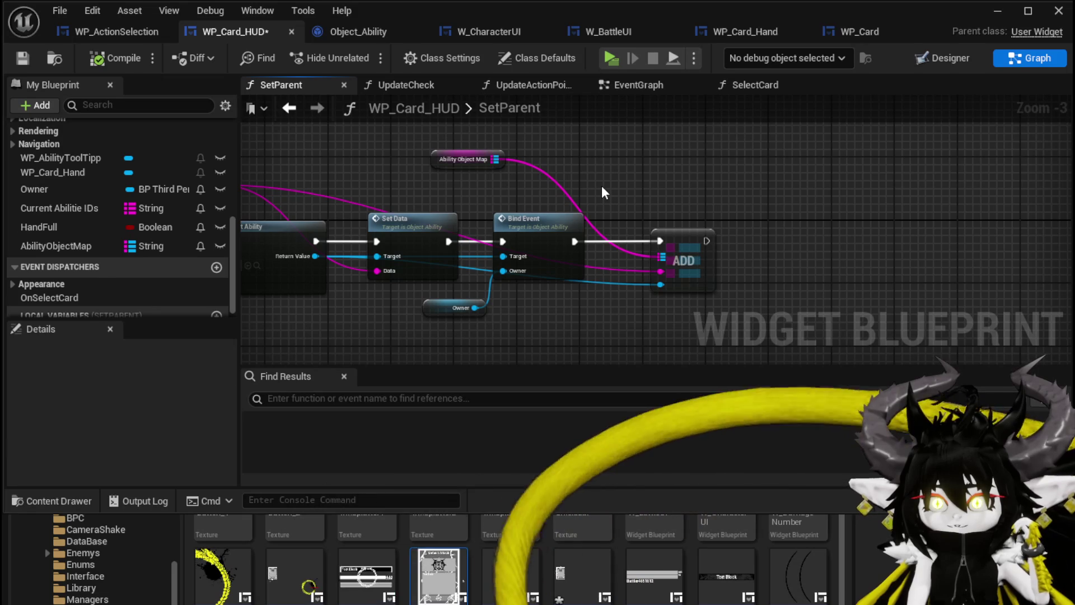
left_click_drag(602, 186, 829, 174)
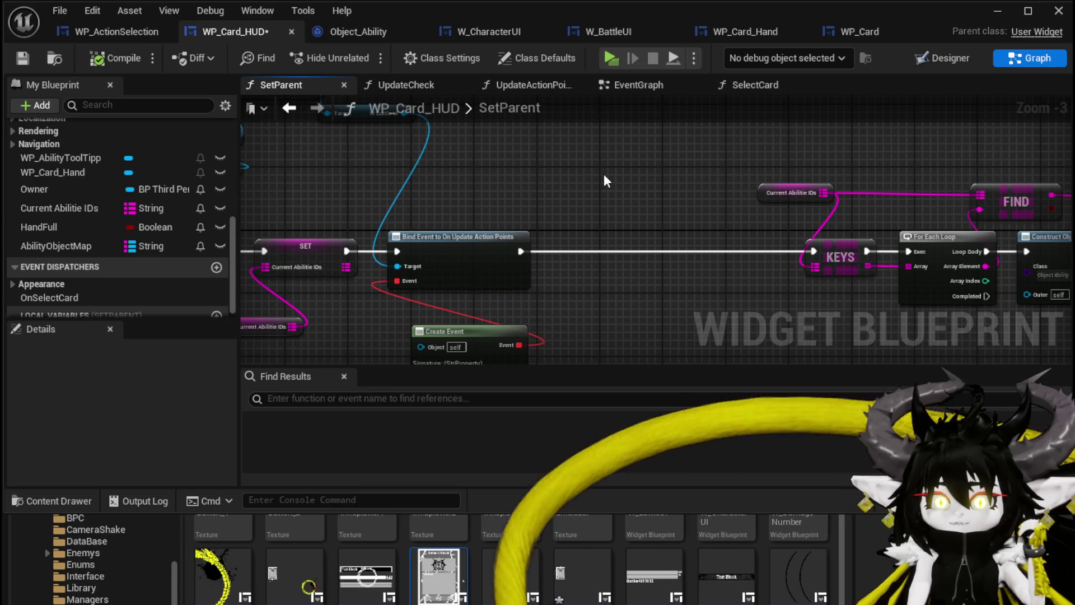
scroll(89, 160, "up", 10)
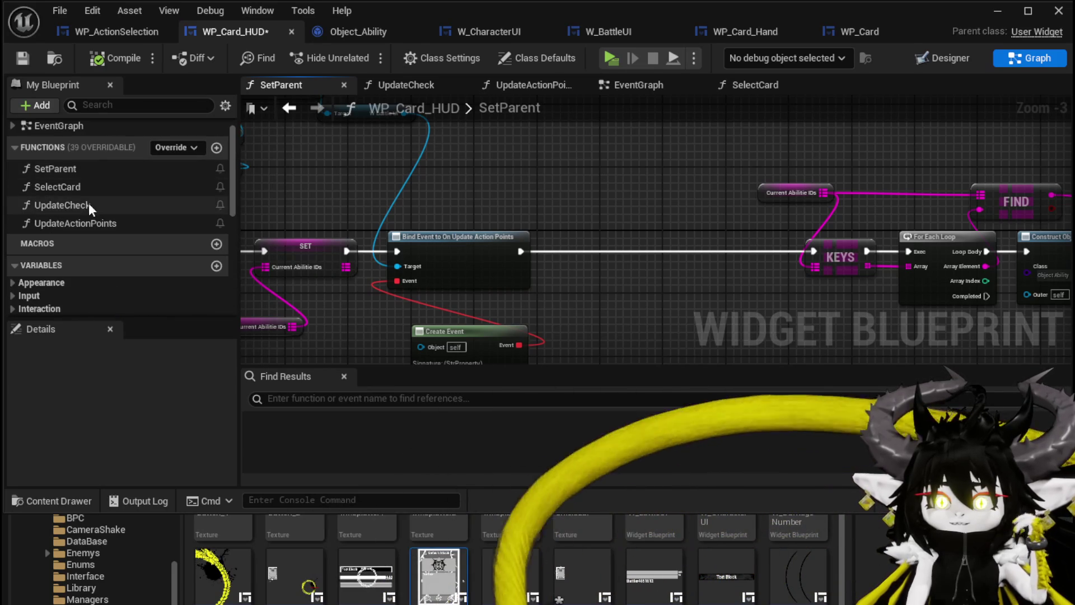
- Open the SelectCard graph and move the Ability Object Map and FIND nodes left
double_click(82, 185)
left_click_drag(574, 213, 556, 220)
left_click_drag(318, 275, 422, 270)
left_click(347, 277)
mouse_move(345, 273)
left_mouse_down()
mouse_move(322, 272)
mouse_move(517, 195)
mouse_move(415, 193)
left_mouse_up()
left_click(489, 177)
left_click_drag(327, 227, 426, 172)
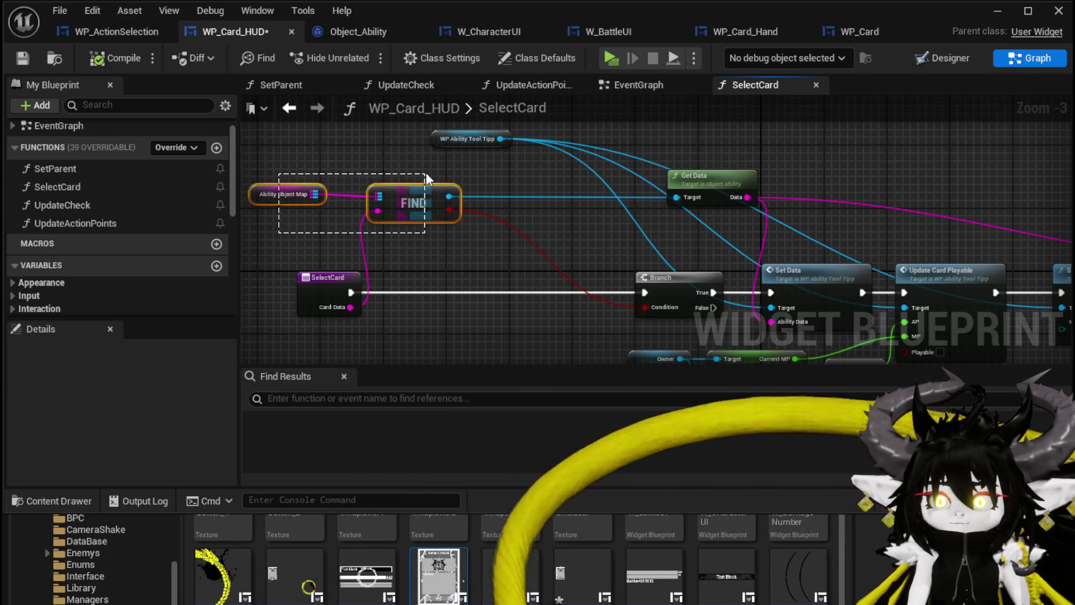
left_click(425, 172)
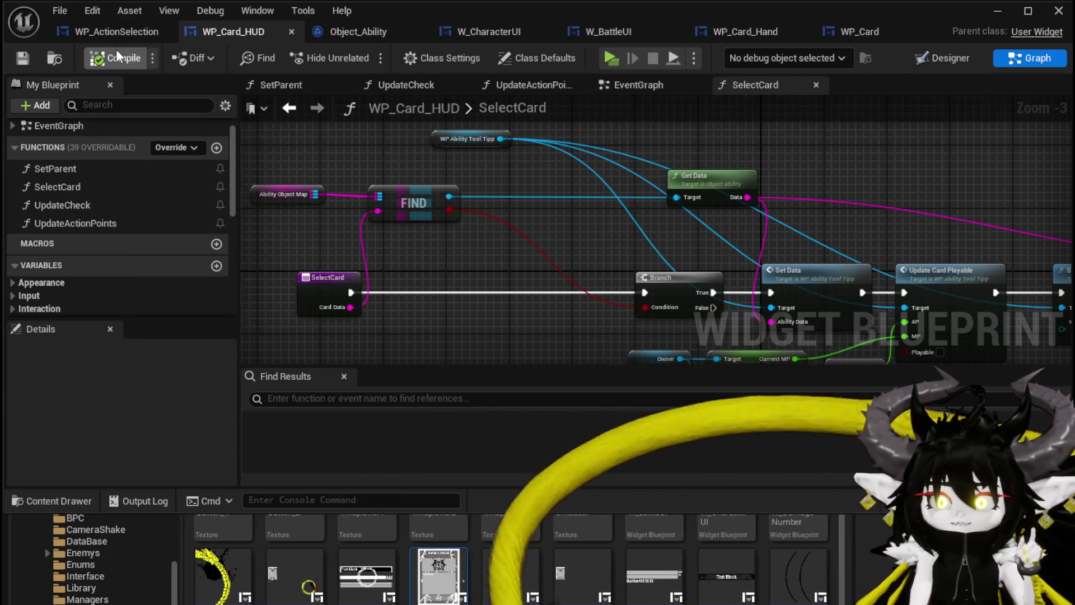
left_click(110, 33)
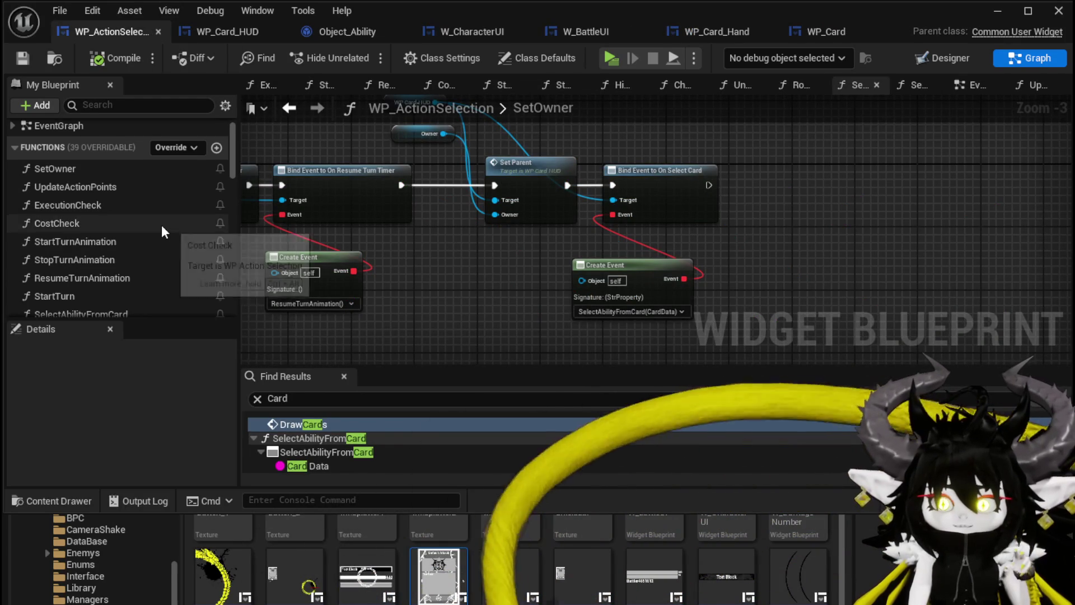
- Open WP_ActionSelection's ExecutionCheck function graph
scroll(163, 231, "down", 2)
scroll(106, 170, "up", 1)
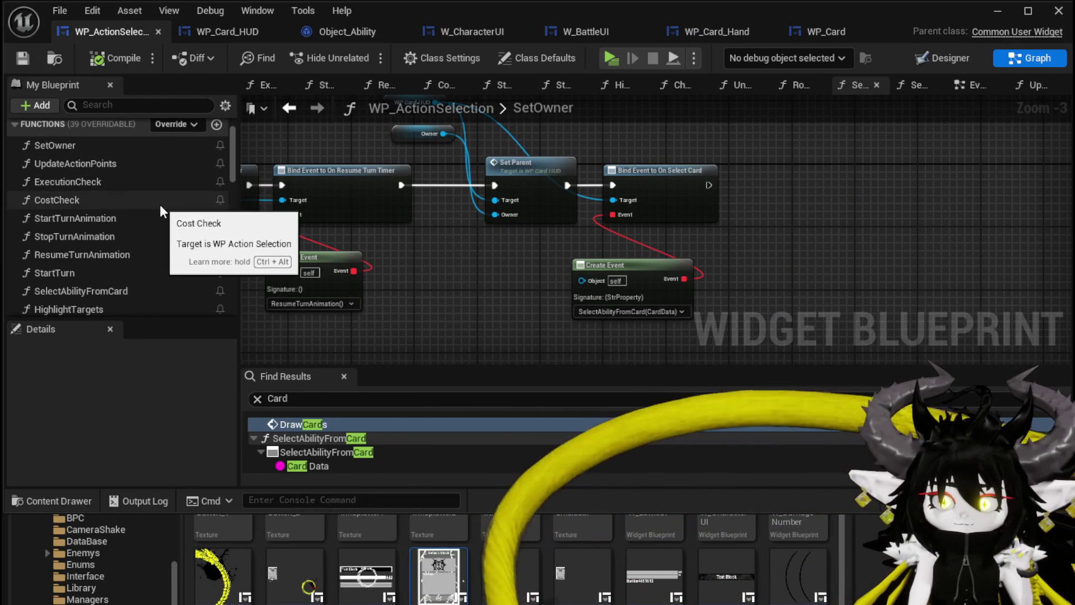
scroll(160, 204, "down", 1)
scroll(157, 201, "up", 1)
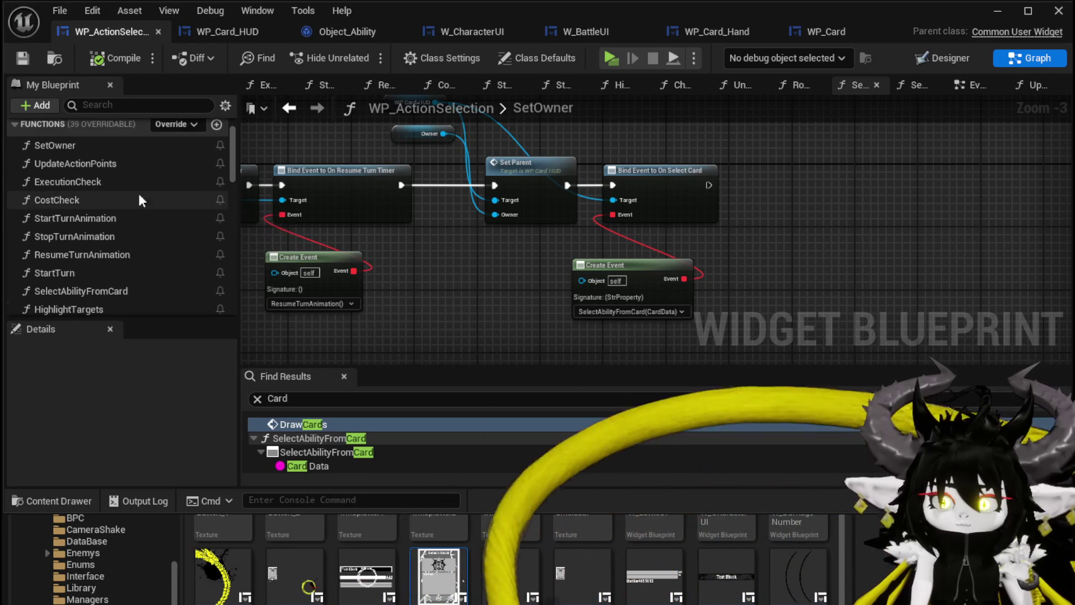
double_click(105, 180)
mouse_move(936, 250)
left_mouse_down()
mouse_move(884, 180)
mouse_move(880, 232)
left_mouse_up()
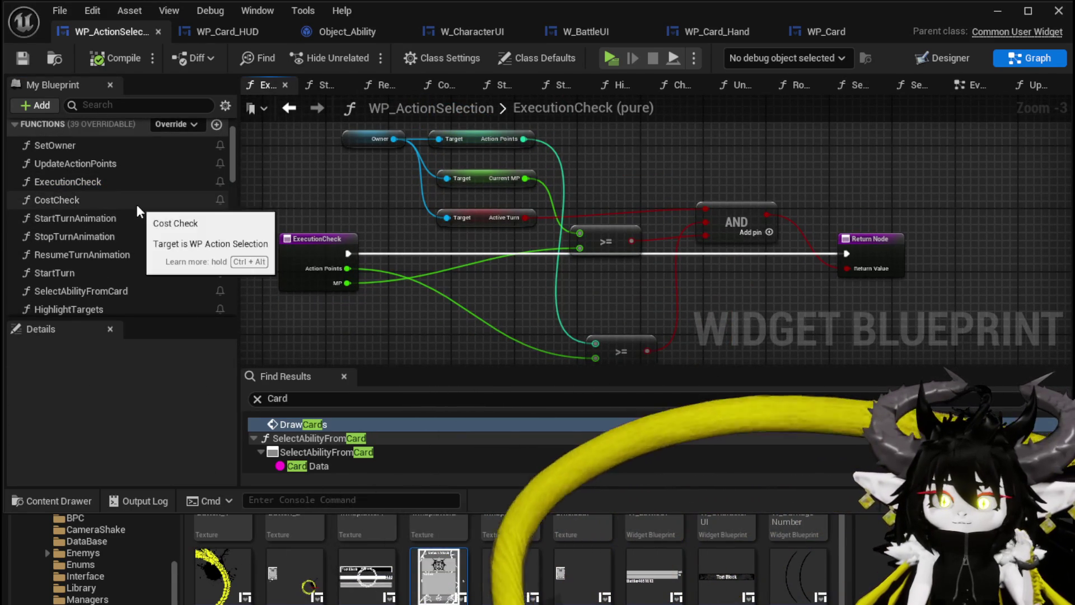
scroll(138, 207, "down", 1)
scroll(138, 212, "down", 3)
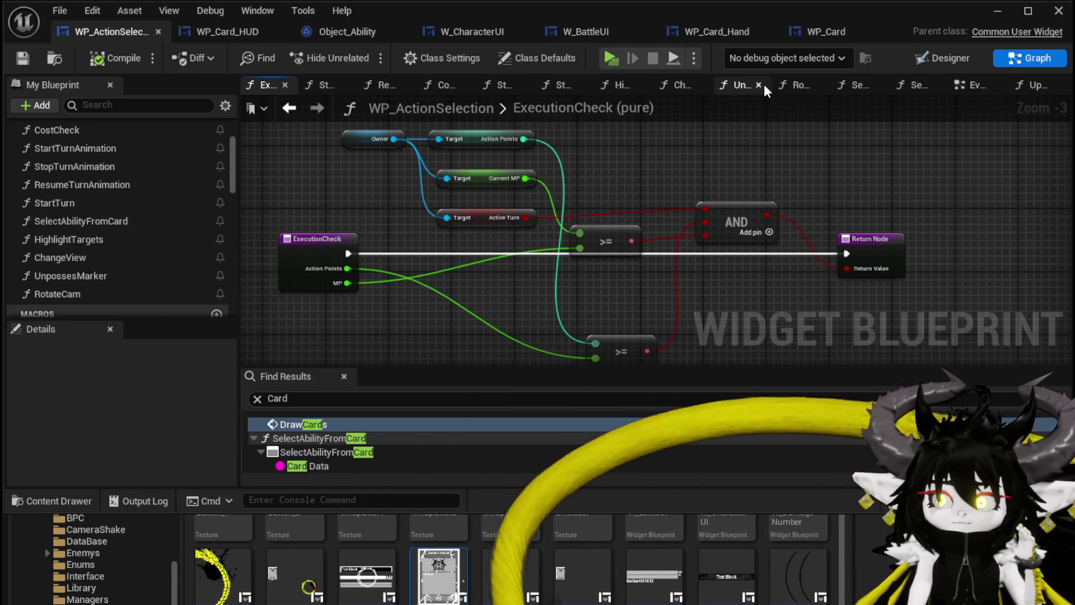
- Switch to the EventGraph and centre on the Server Free Aim Execution nodes
left_click(962, 89)
scroll(420, 219, "up", 5)
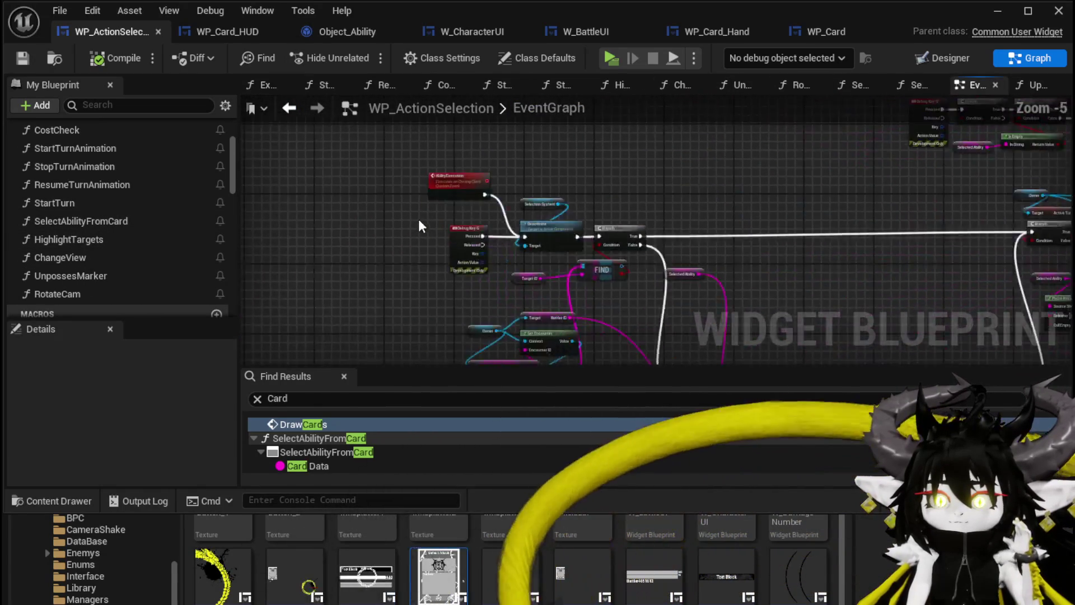
mouse_move(420, 220)
left_mouse_down()
mouse_move(386, 258)
mouse_move(381, 246)
mouse_move(418, 160)
left_mouse_up()
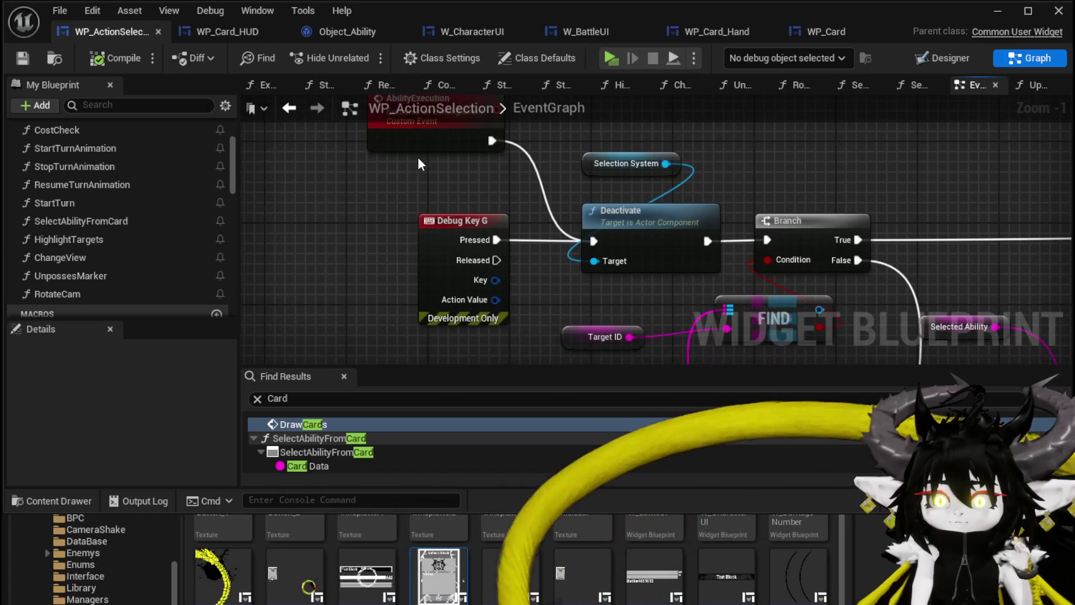
scroll(794, 171, "down", 3)
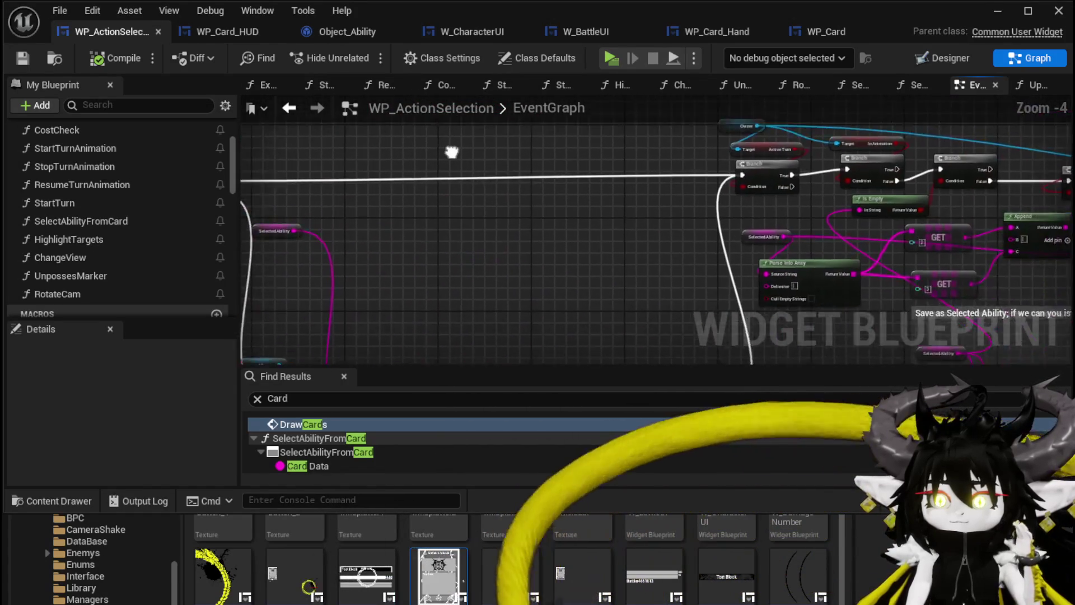
mouse_move(492, 334)
left_mouse_down()
mouse_move(549, 151)
mouse_move(648, 151)
mouse_move(526, 180)
left_mouse_up()
mouse_move(1020, 173)
left_mouse_down()
mouse_move(715, 245)
mouse_move(717, 174)
mouse_move(731, 146)
mouse_move(906, 155)
mouse_move(667, 164)
mouse_move(563, 212)
left_mouse_up()
scroll(715, 245, "up", 2)
scroll(734, 146, "down", 1)
- Add a comment titled TriggerUpdateCardBus, then compile and save WP_ActionSelection
key("c")
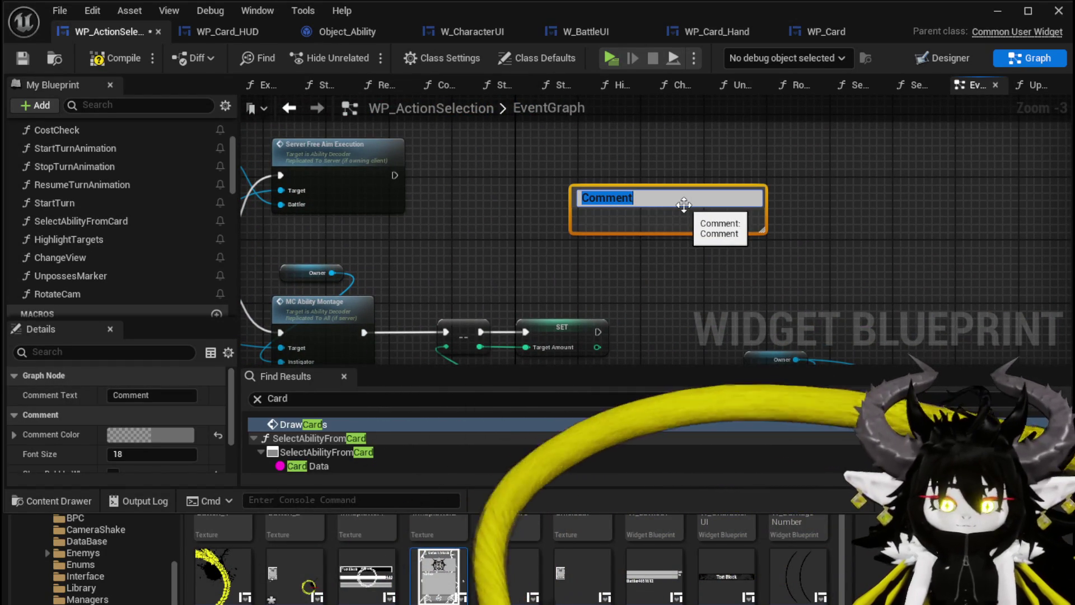
type("TriggerU")
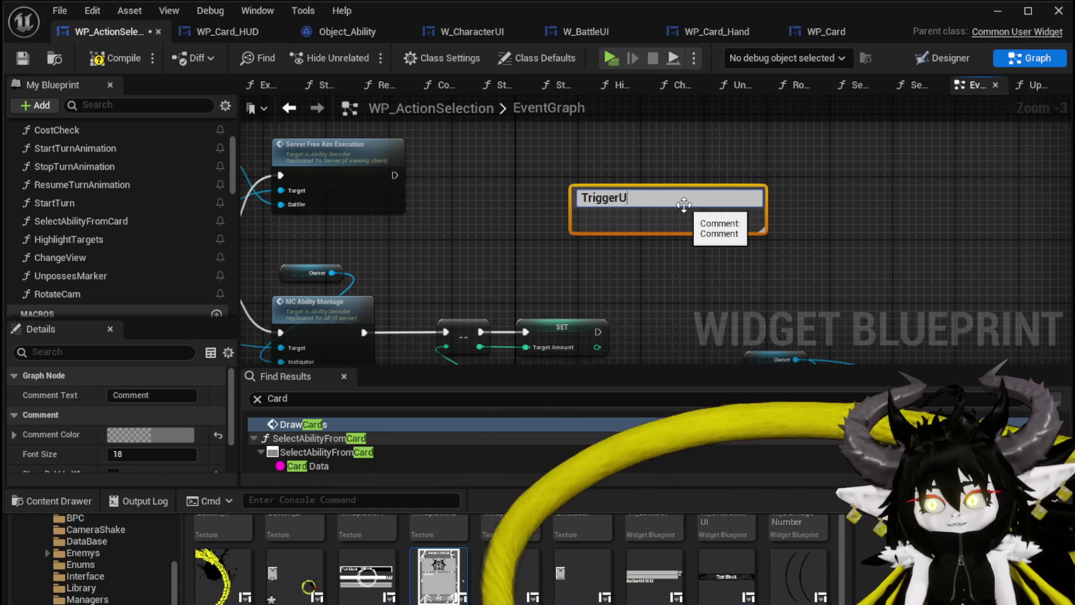
type("pdateCardRus")
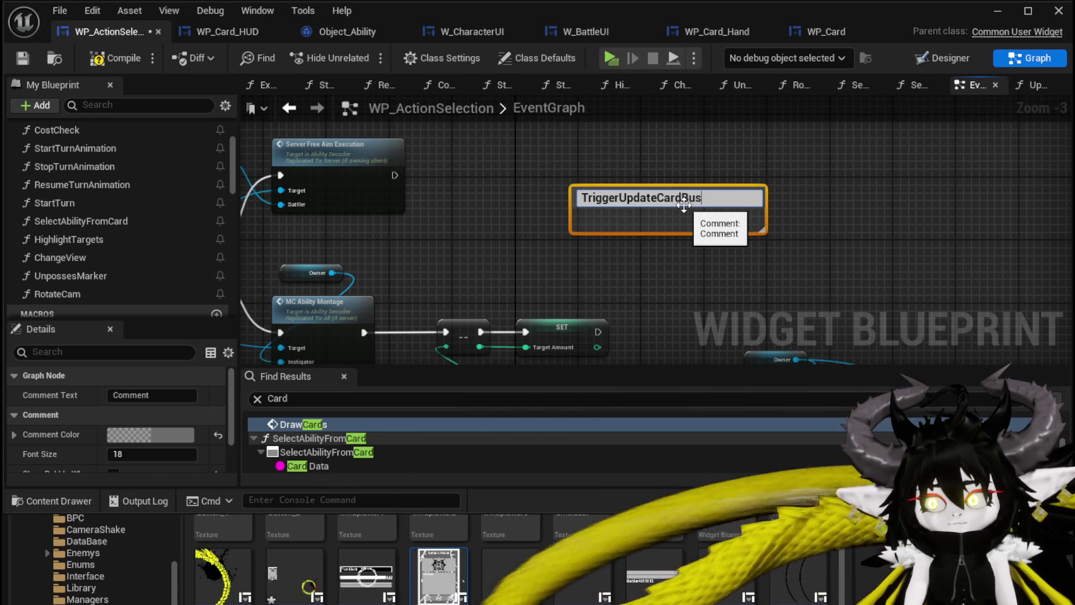
key("Return")
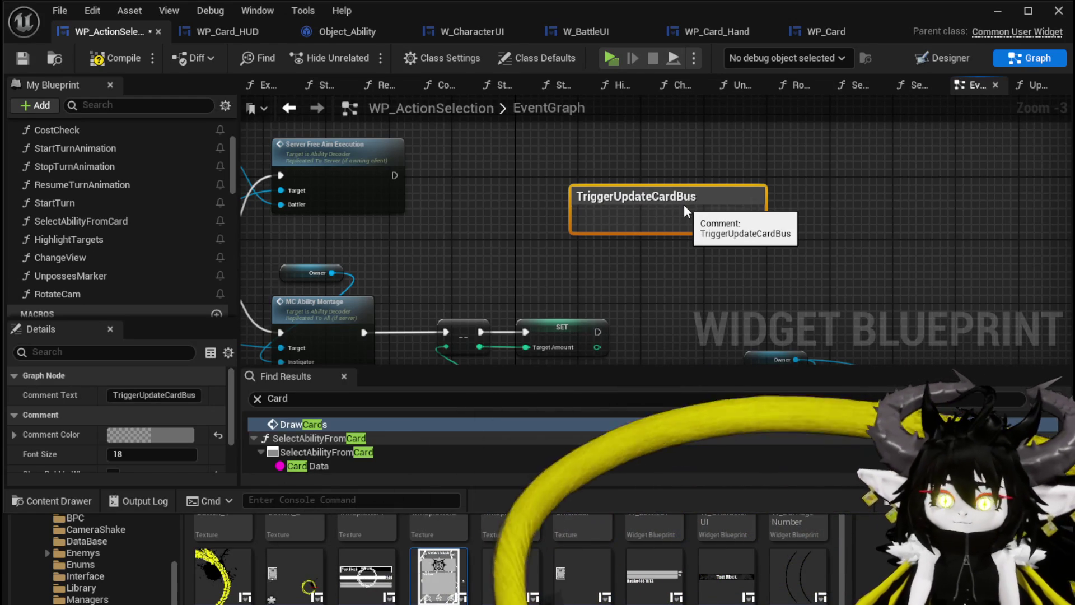
left_click(549, 143)
left_click(96, 56)
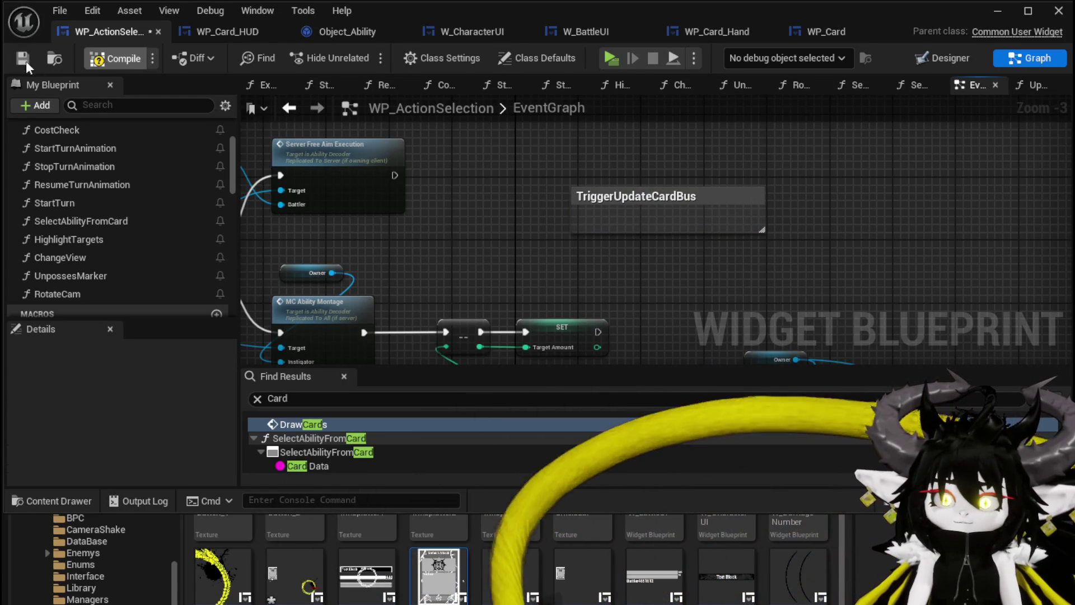
key("ctrl+s")
- Place a WP_Card_HUD variable getter beside the comment and save the blueprint
scroll(140, 236, "down", 3)
scroll(139, 229, "down", 5)
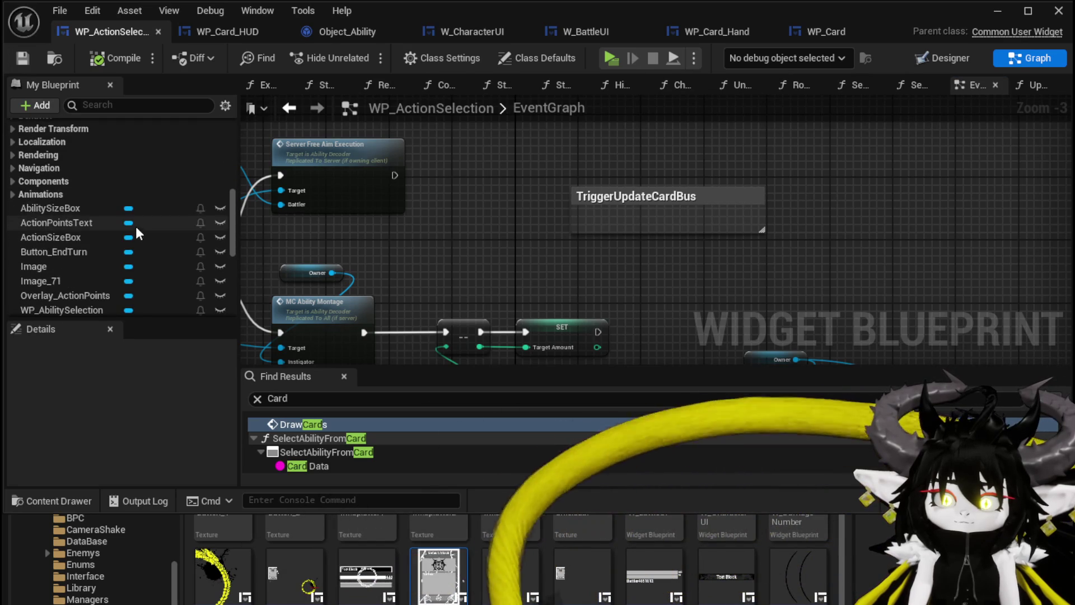
scroll(113, 237, "down", 1)
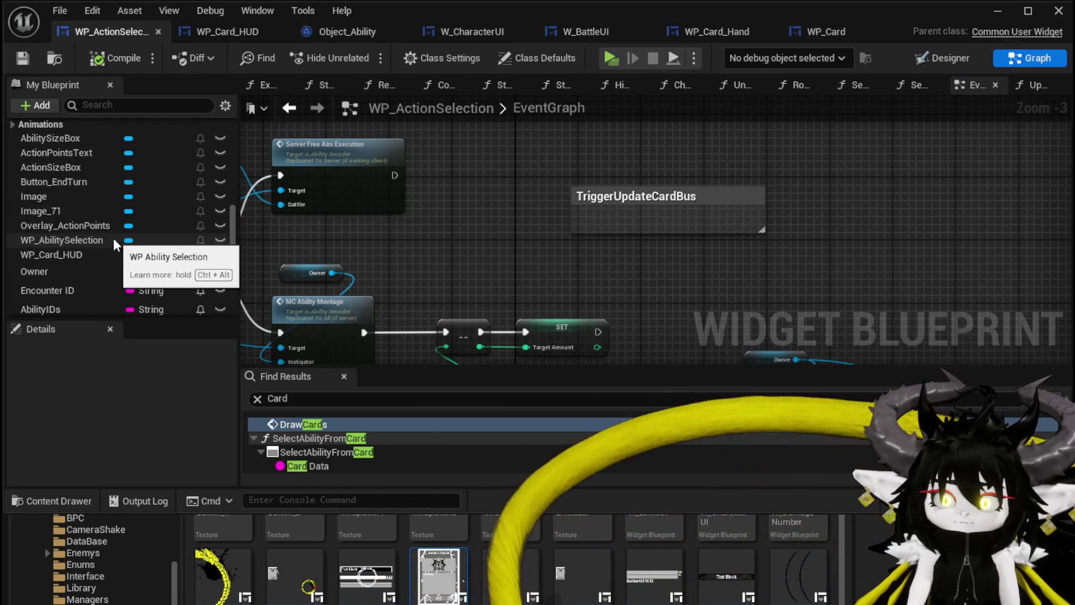
mouse_move(48, 253)
left_mouse_down()
mouse_move(481, 153)
mouse_move(511, 166)
left_mouse_up()
left_click(512, 166)
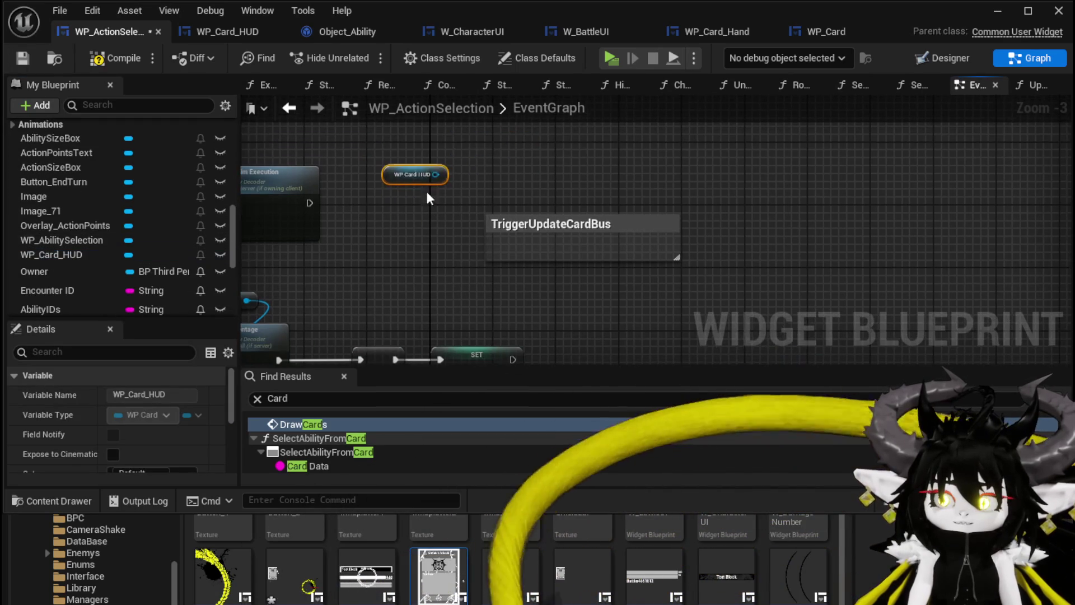
scroll(465, 155, "up", 3)
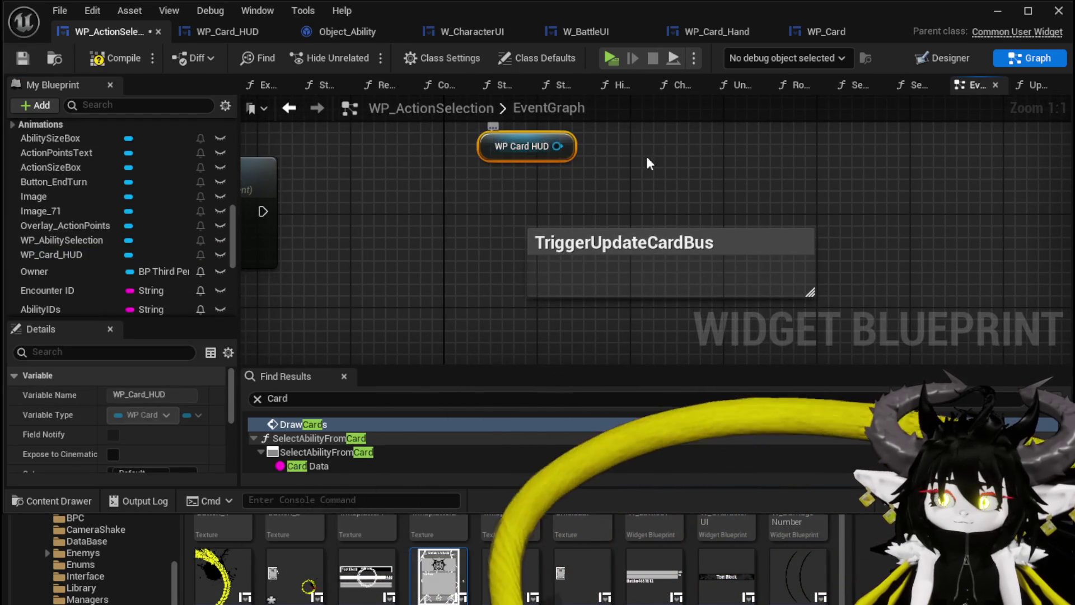
scroll(566, 159, "down", 2)
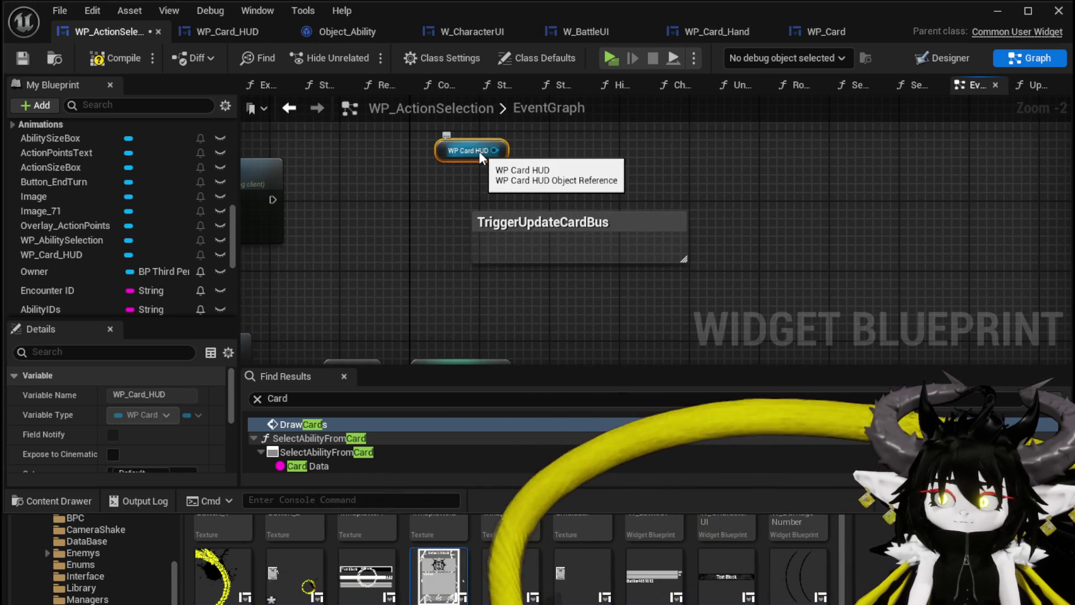
left_click(547, 152)
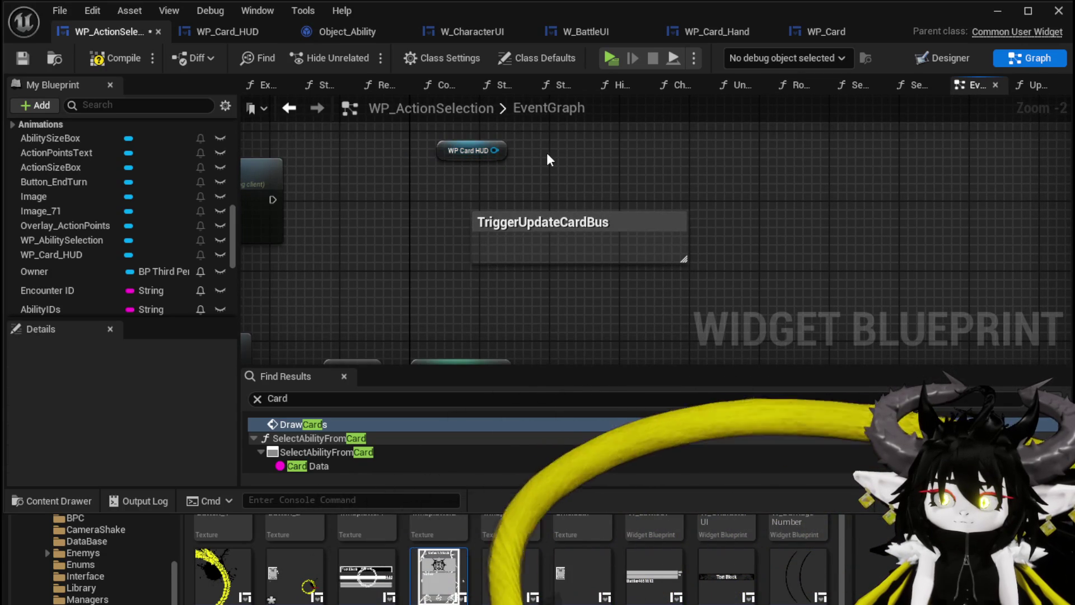
left_click(26, 56)
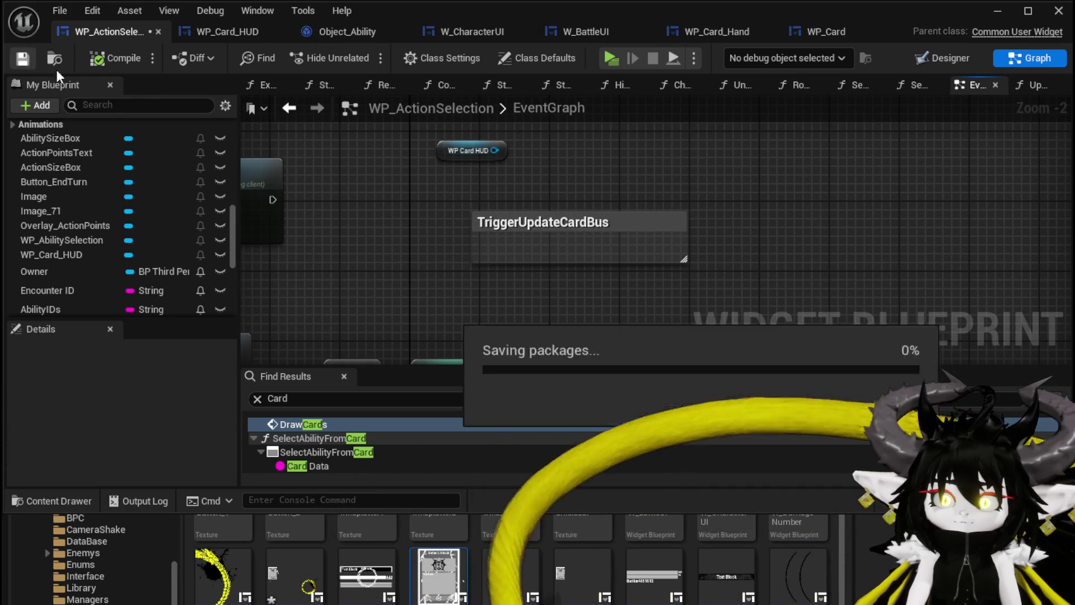
- Add an Ability Object Map getter from WP Card HUD, placed beneath it
left_click_drag(490, 151, 570, 173)
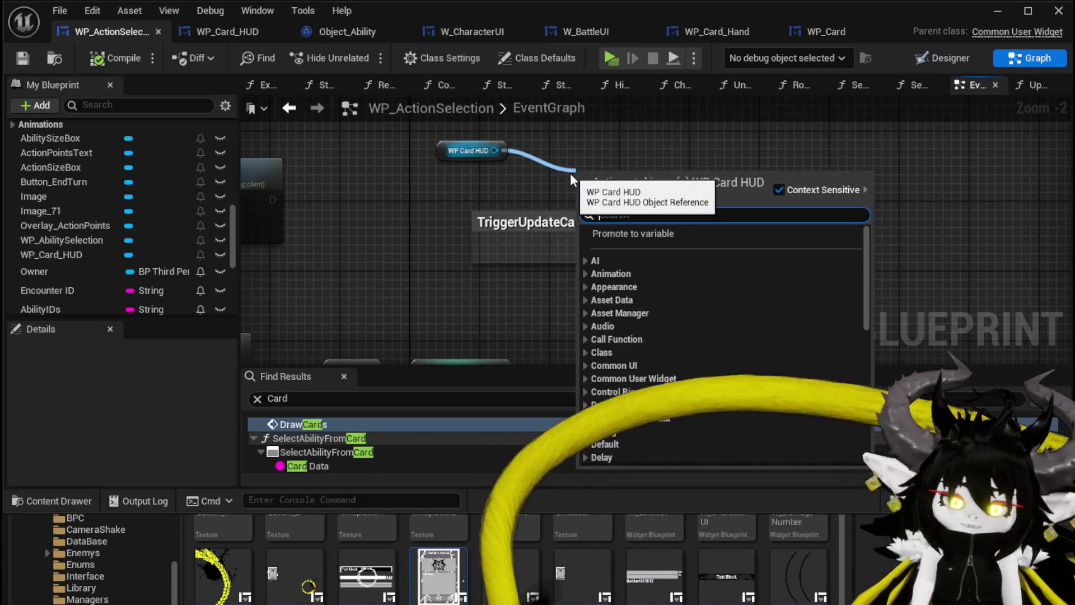
type("Object")
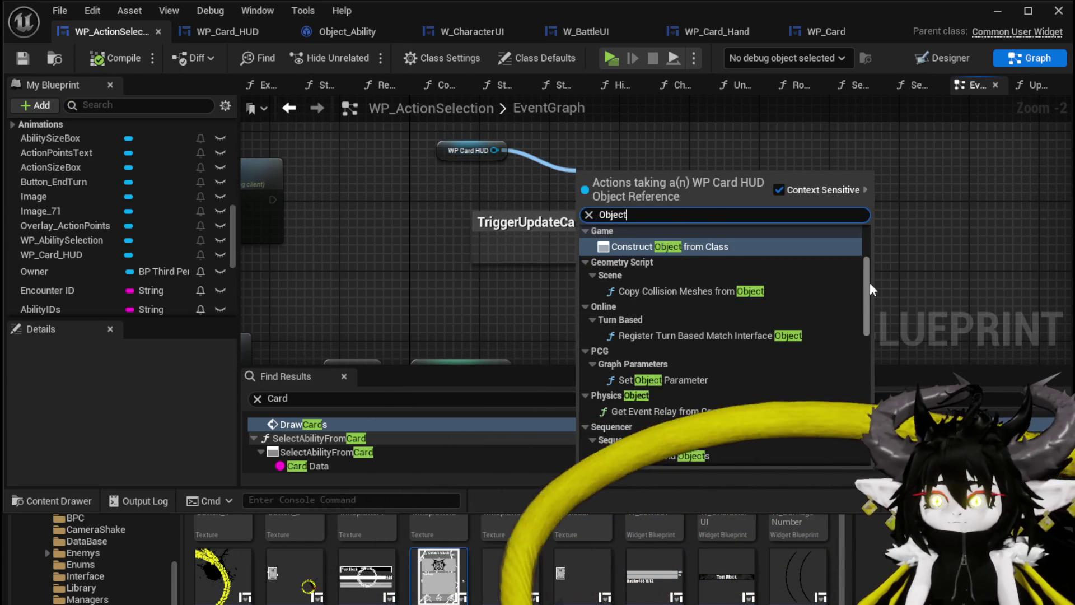
left_click_drag(869, 282, 865, 417)
left_click(720, 409)
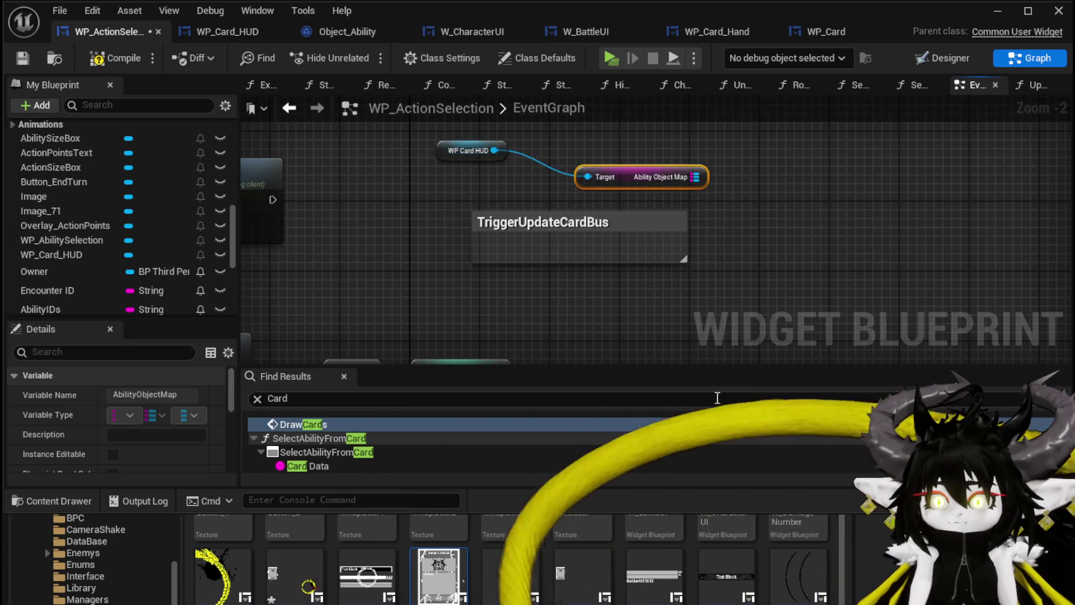
left_click_drag(610, 180, 484, 190)
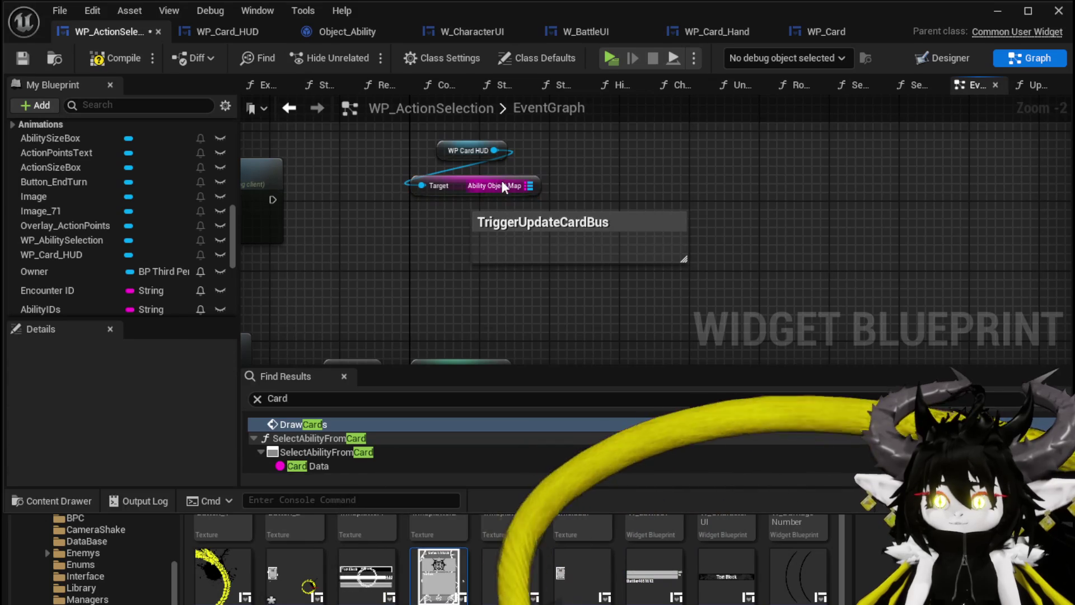
mouse_move(449, 149)
left_mouse_down()
mouse_move(433, 150)
mouse_move(484, 178)
left_mouse_up()
left_click(539, 148)
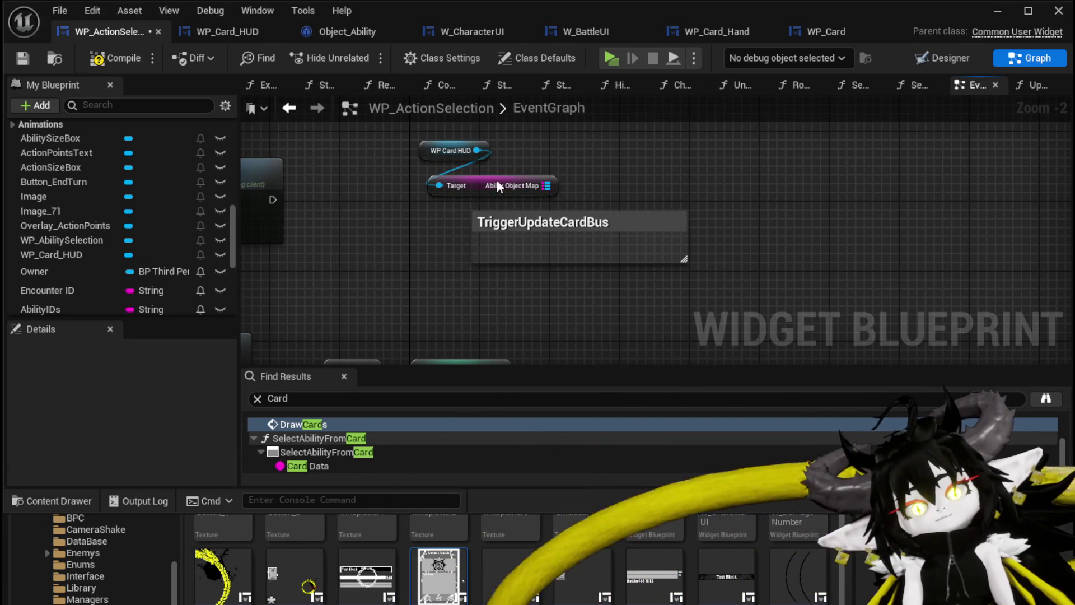
left_click_drag(486, 196, 485, 186)
left_click(596, 168)
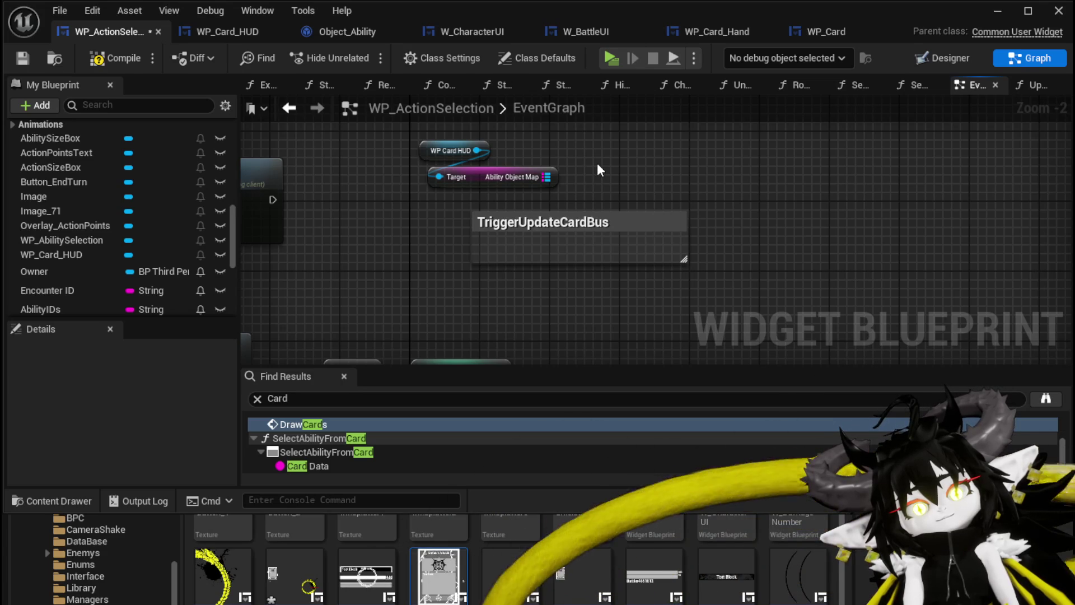
- Feed Ability Object Map into a FIND node and arrange the getters above it
left_click_drag(547, 177, 624, 179)
type("find")
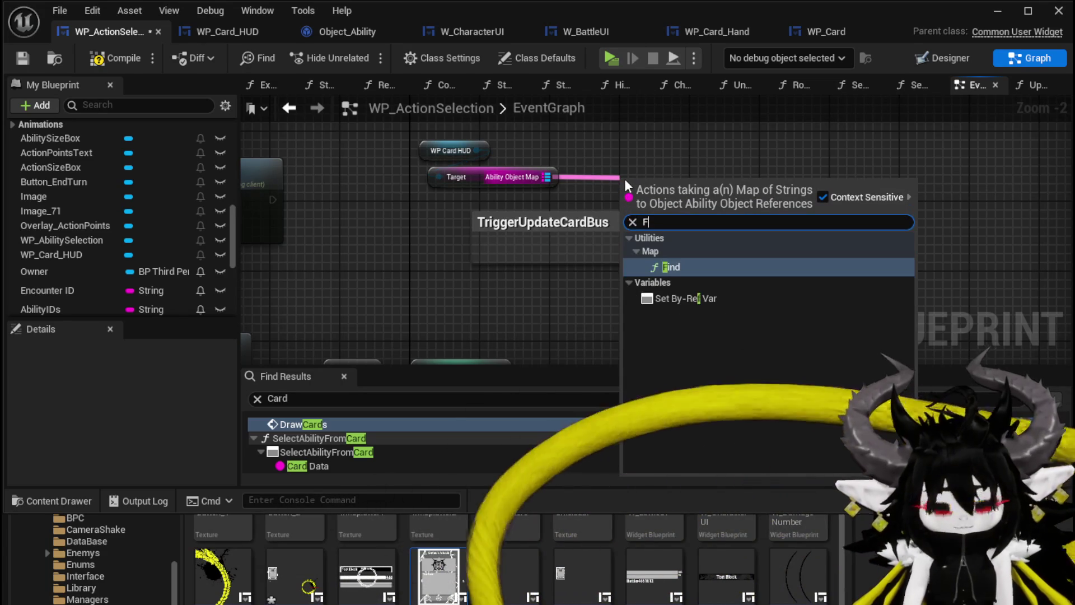
key("Escape")
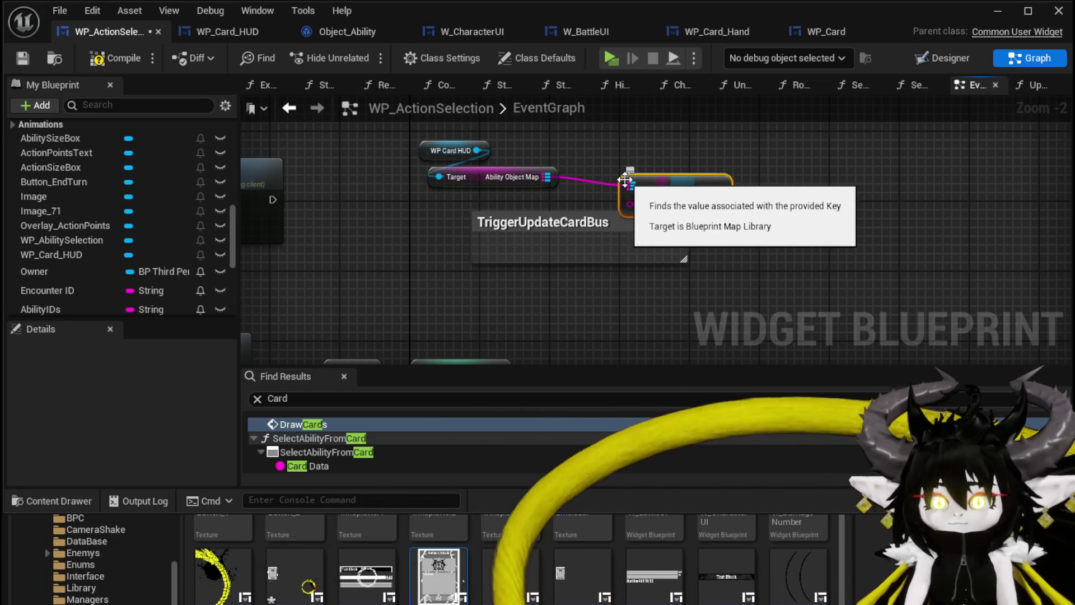
left_click_drag(653, 178, 635, 178)
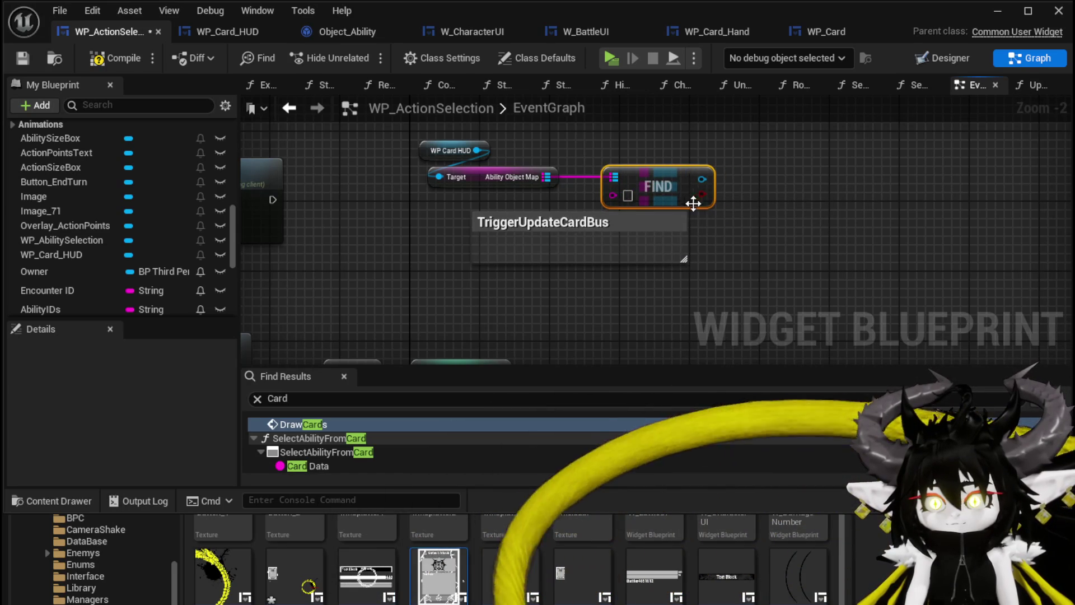
mouse_move(454, 189)
left_mouse_down()
mouse_move(467, 147)
mouse_move(482, 151)
left_mouse_up()
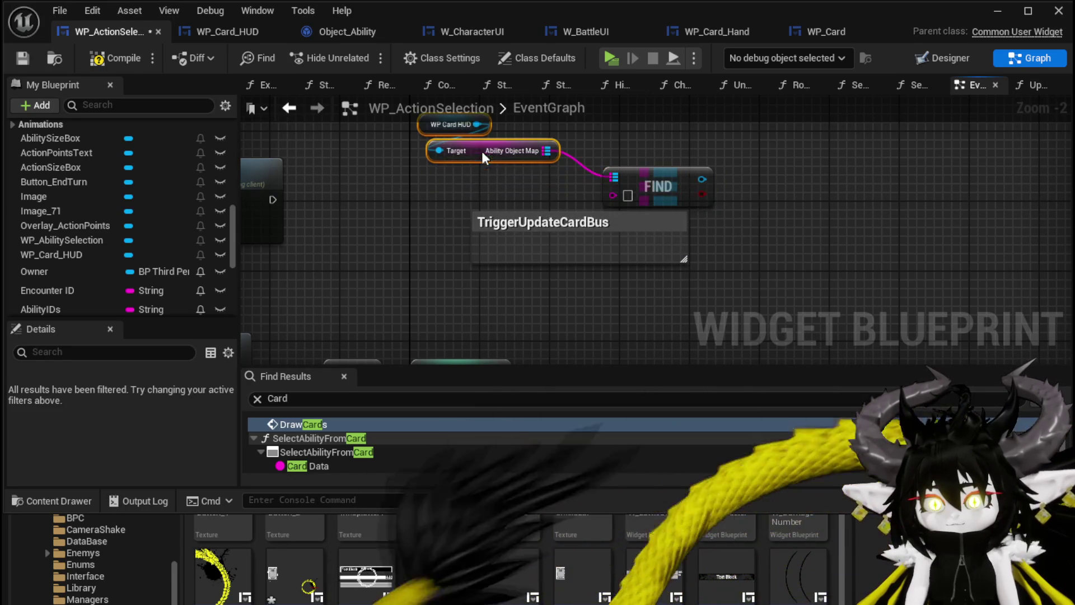
left_click(653, 160)
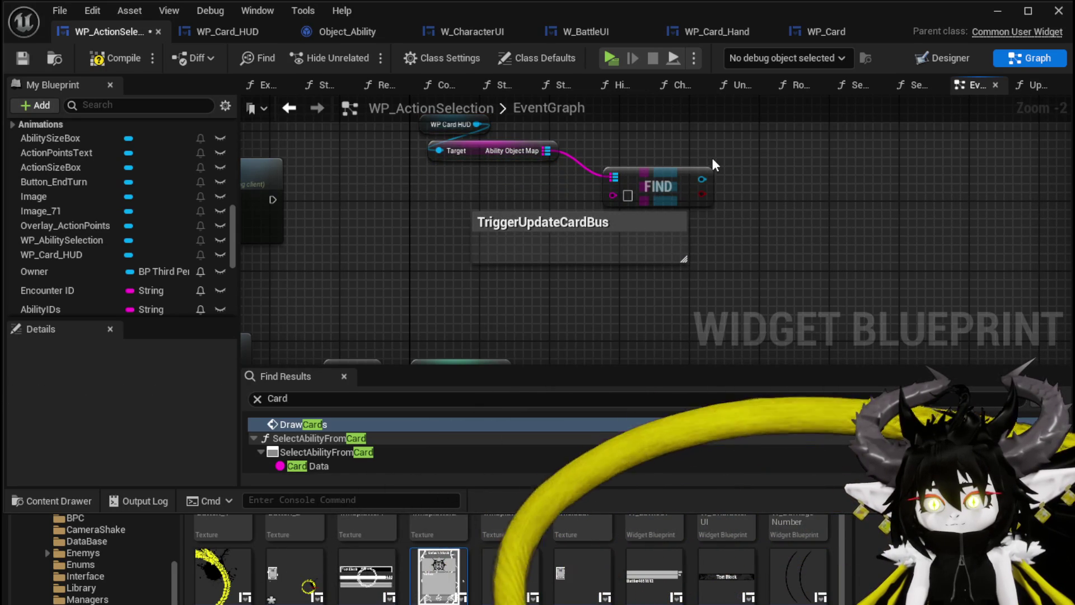
left_click_drag(668, 159, 519, 257)
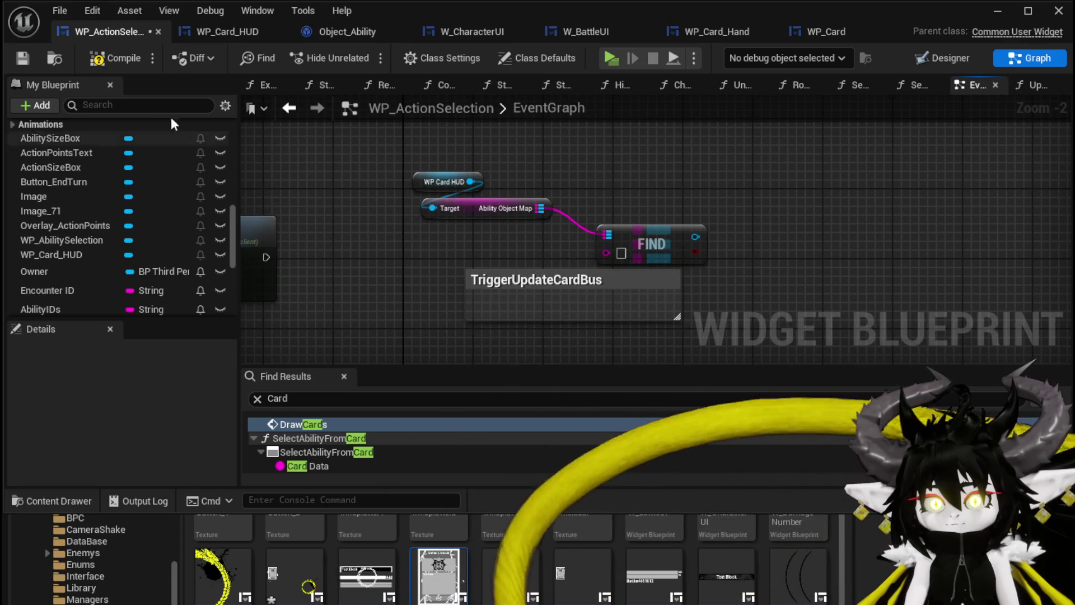
- Compile and save WP_ActionSelection and the modified assets
left_click(115, 60)
left_click(26, 59)
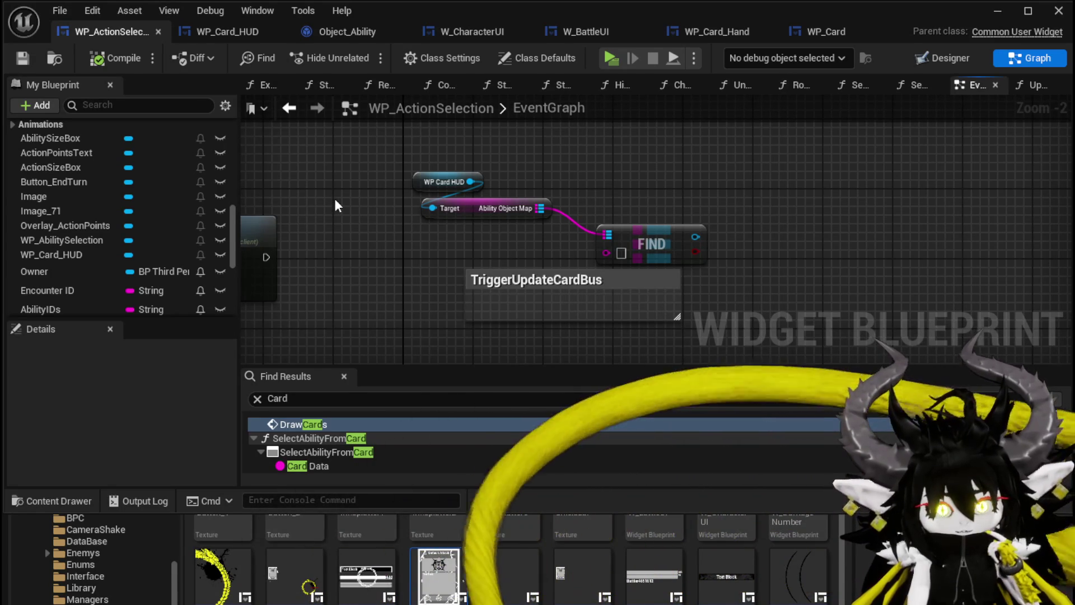
key("ctrl+s")
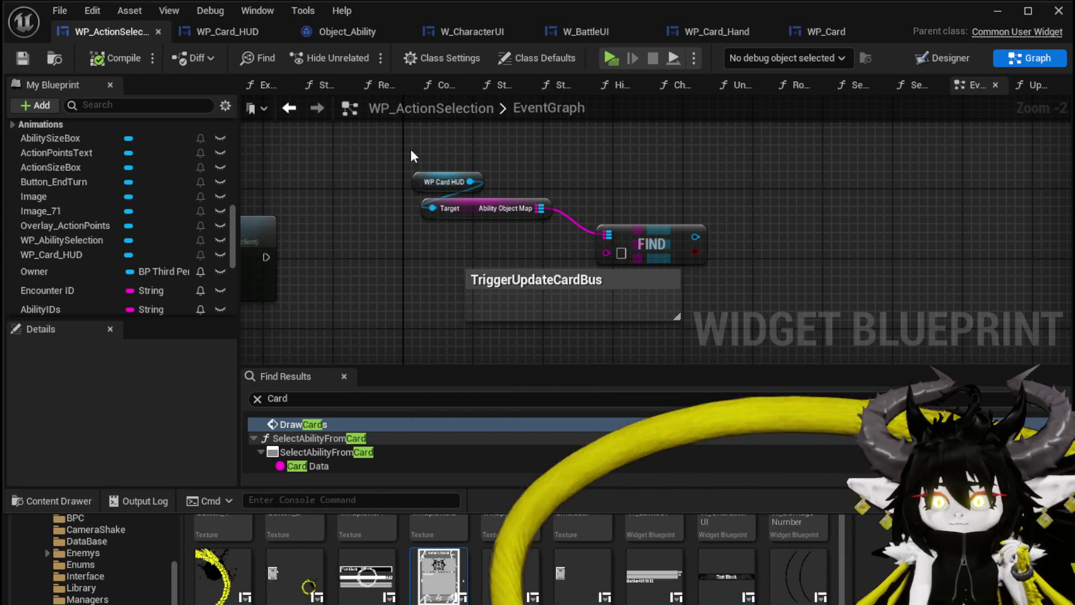
left_click(236, 29)
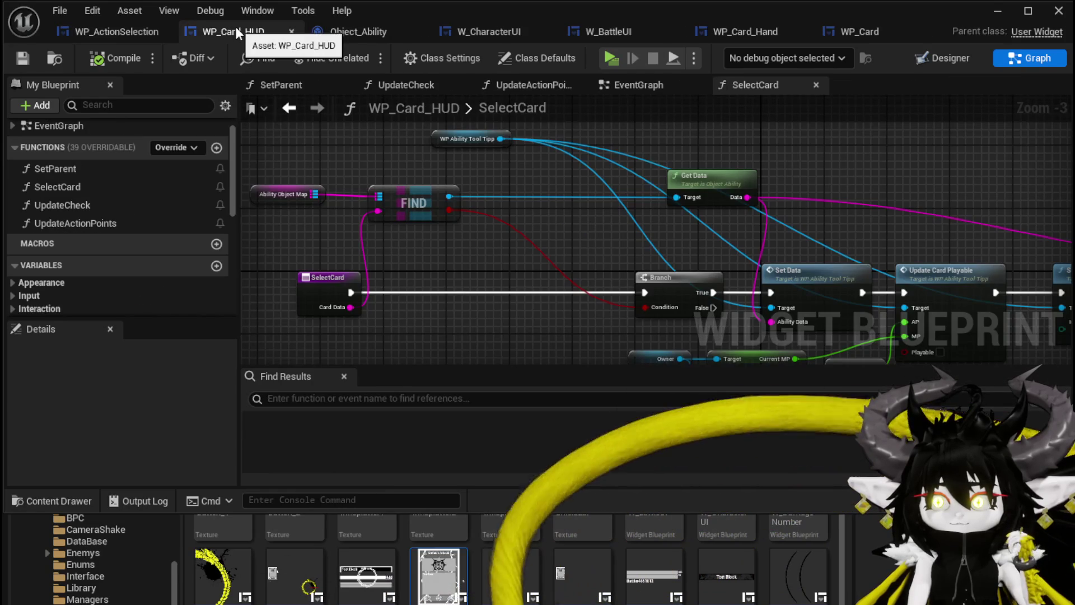
- Switch to WP_Card_HUD's EventGraph showing the loop that adds cards from the ability map
scroll(156, 190, "down", 5)
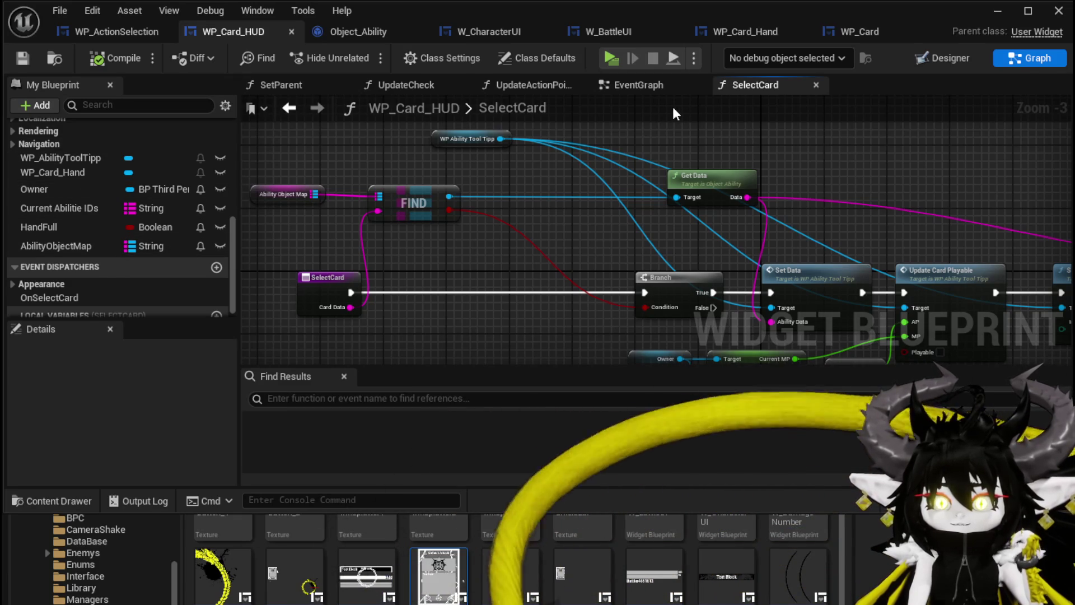
right_click(718, 127)
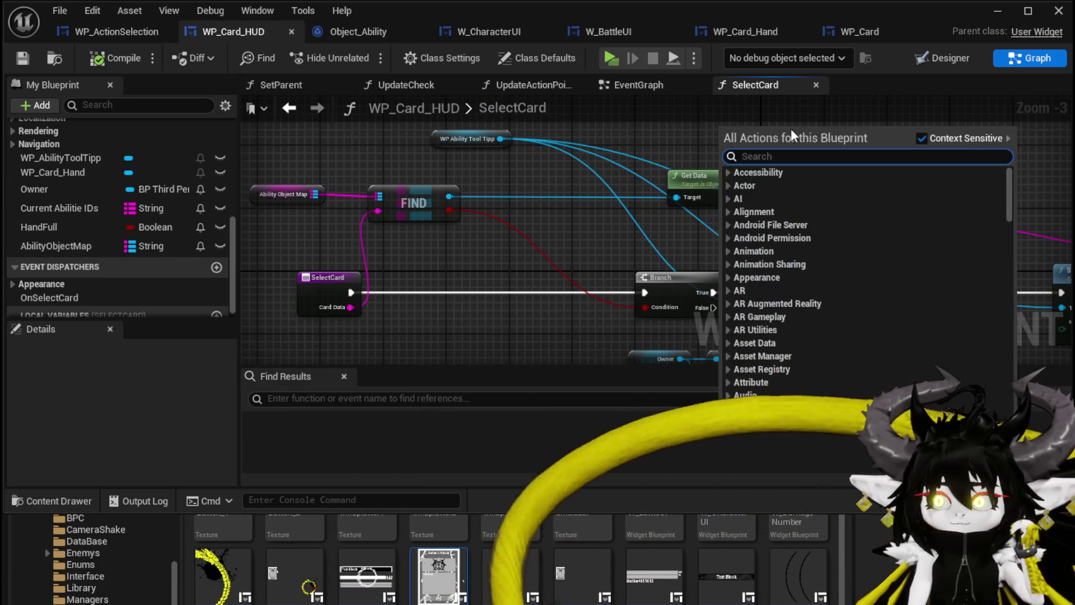
left_click(809, 127)
scroll(684, 130, "down", 3)
scroll(718, 147, "up", 3)
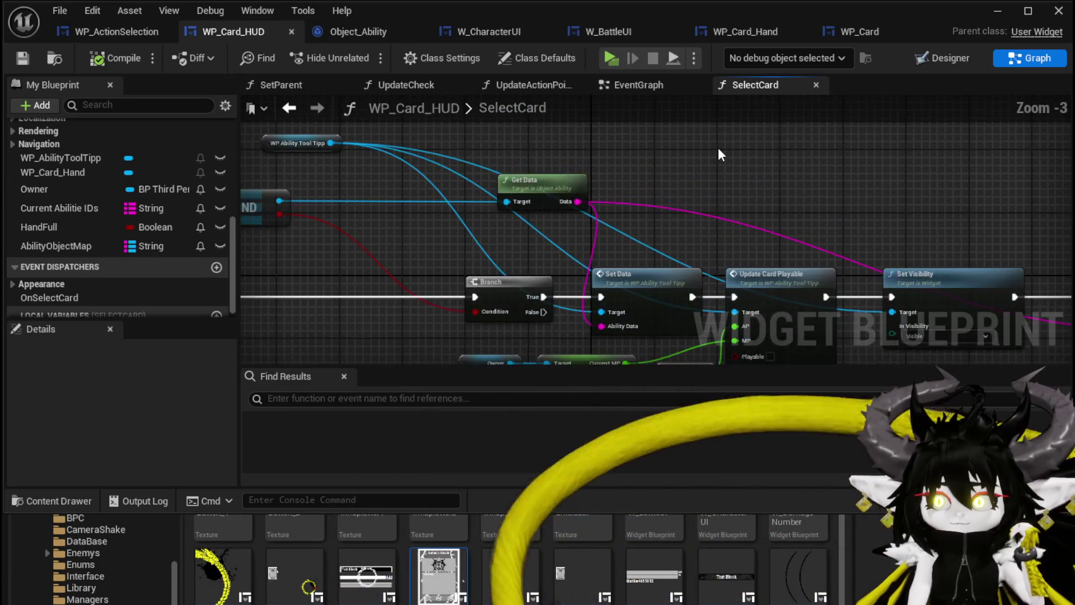
left_click(637, 84)
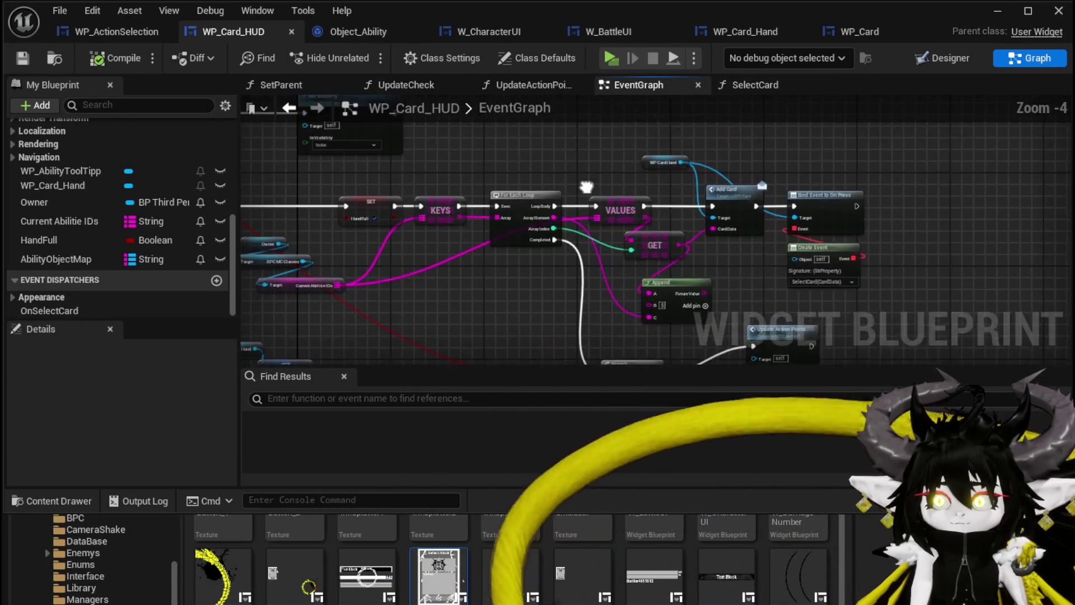
- Pan to the Branch and Update Action Points nodes, moving Update Action Points down-right
scroll(642, 169, "up", 2)
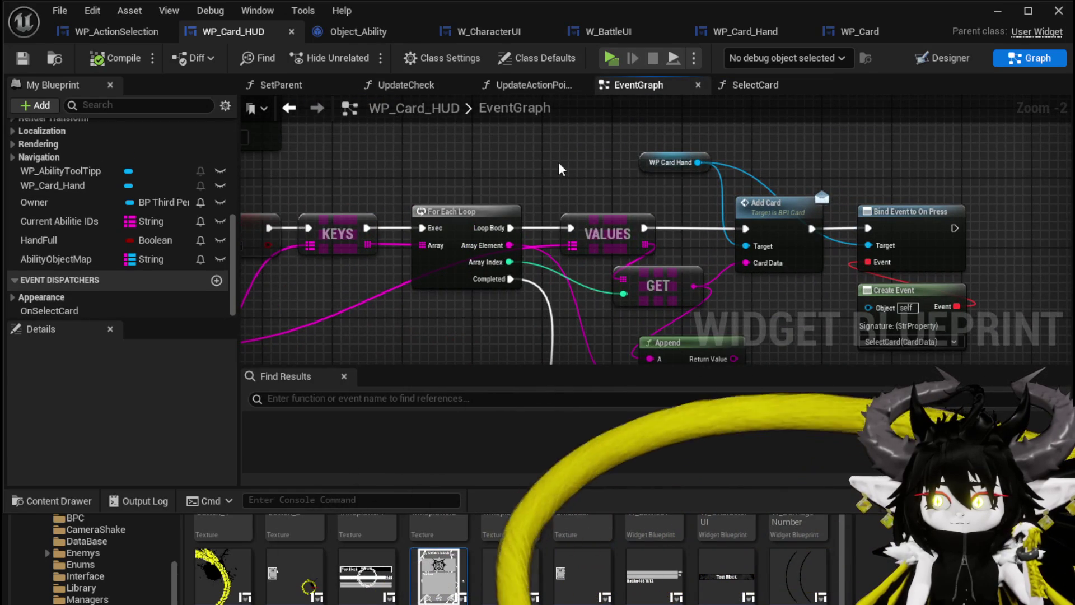
left_click_drag(741, 203, 488, 176)
scroll(774, 151, "down", 2)
left_click_drag(773, 151, 749, 127)
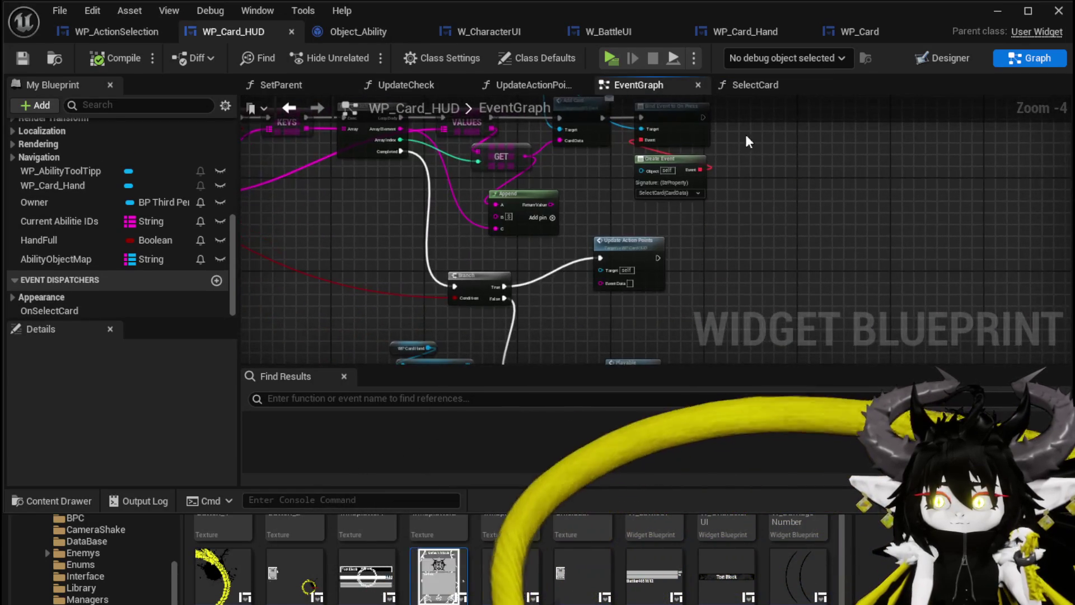
scroll(764, 212, "up", 1)
left_click_drag(595, 267, 619, 298)
left_click_drag(684, 292, 721, 172)
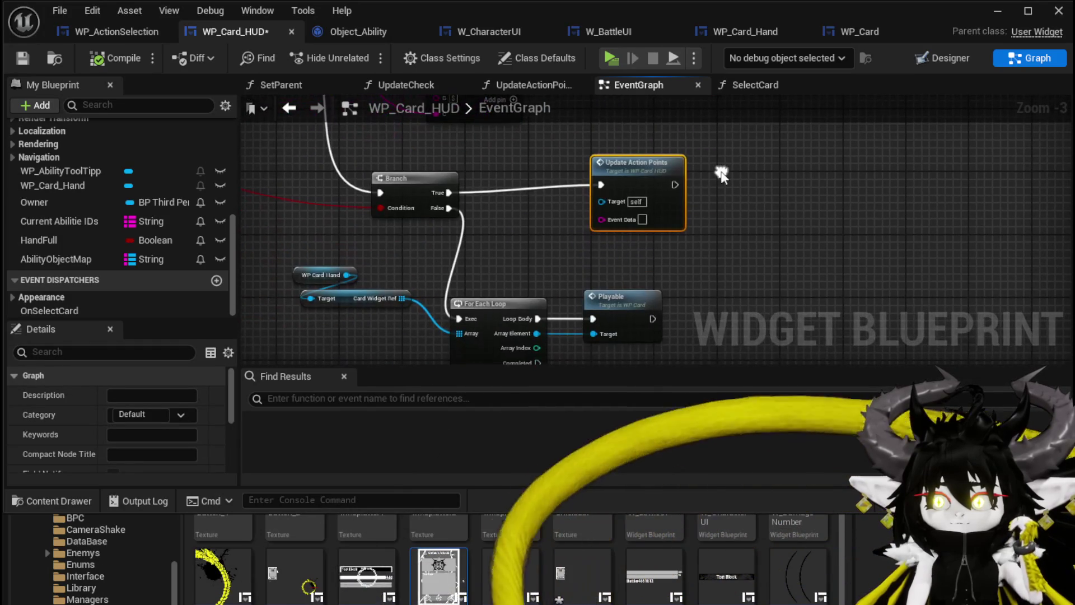
left_click_drag(512, 169, 539, 173)
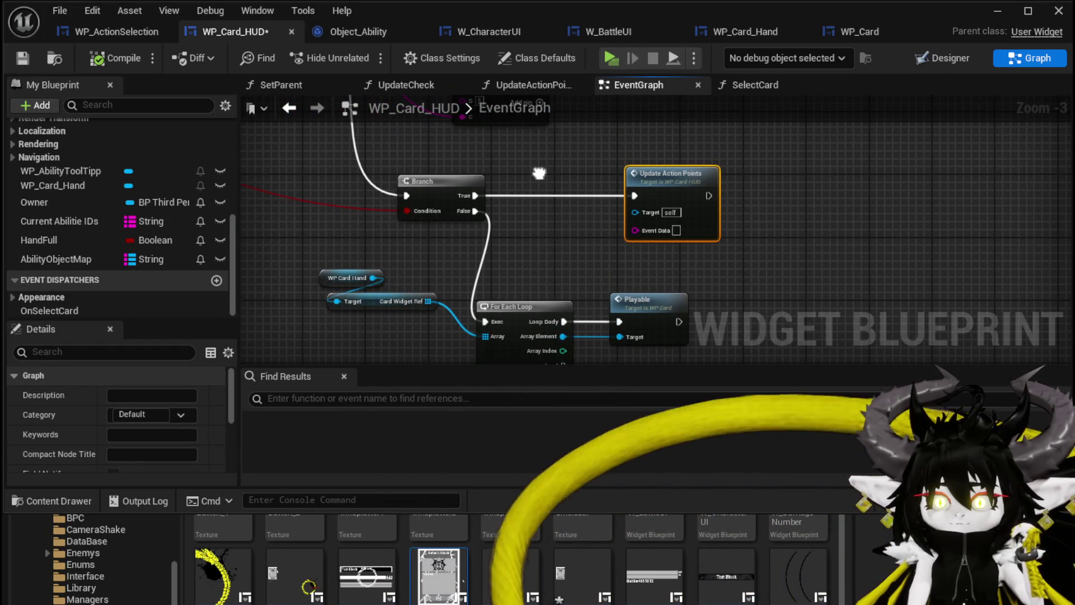
left_click_drag(539, 173, 544, 166)
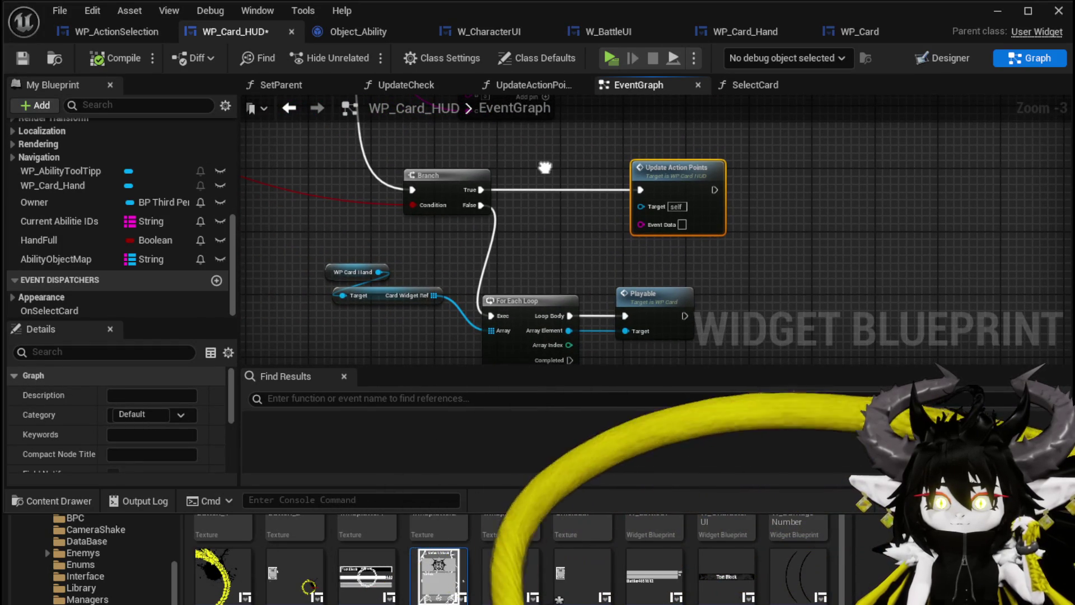
- Select the Card Widget Ref getter and inspect the WP_Card_Hand variable's properties
left_click(436, 292)
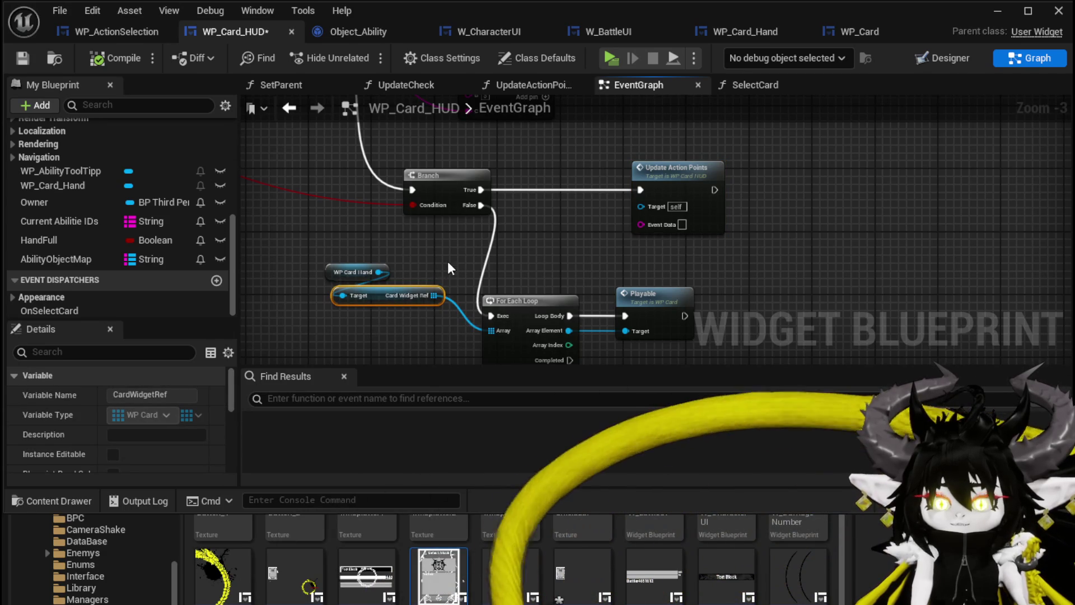
left_click_drag(418, 250, 441, 222)
scroll(140, 232, "up", 3)
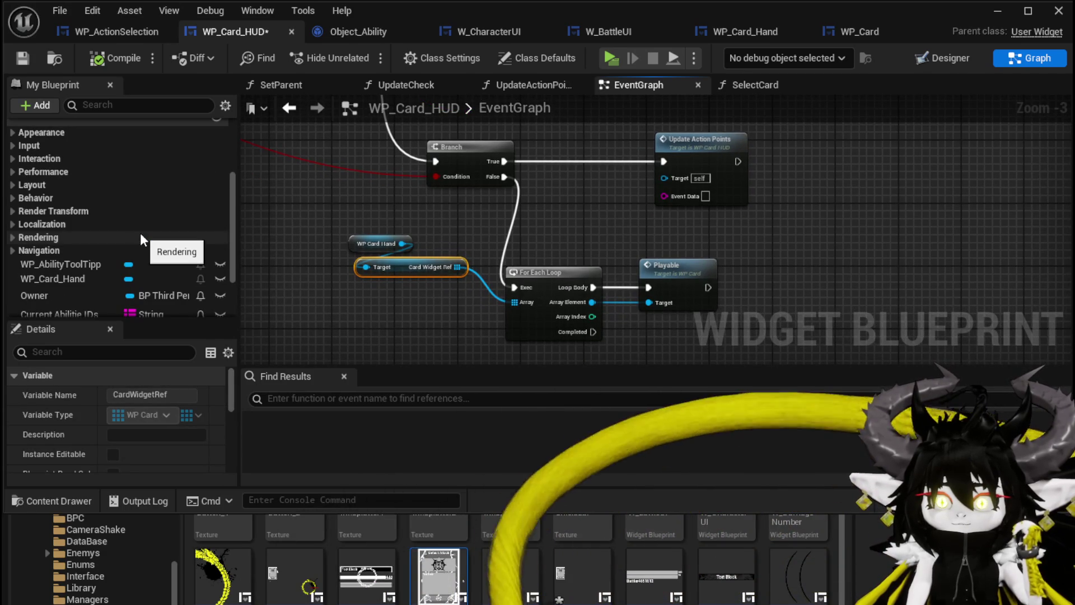
scroll(140, 233, "down", 4)
scroll(78, 253, "up", 3)
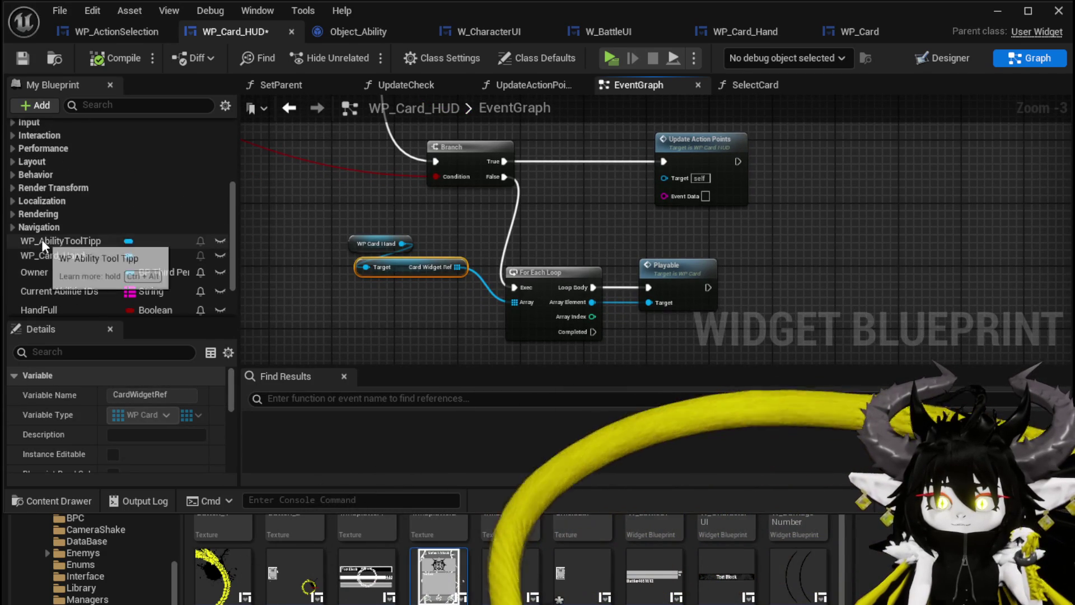
scroll(42, 241, "up", 2)
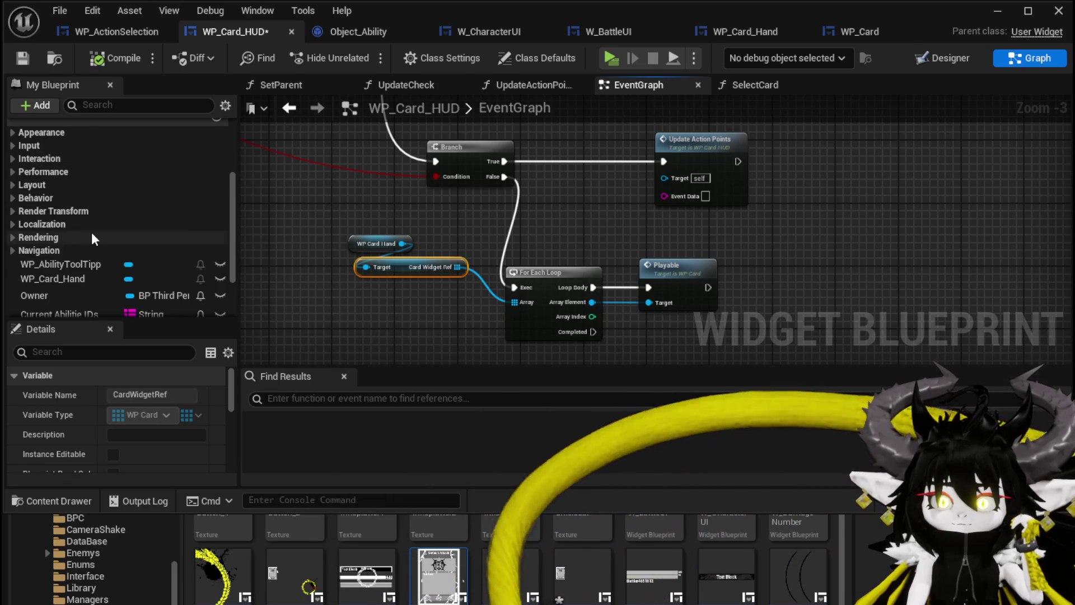
scroll(92, 230, "up", 5)
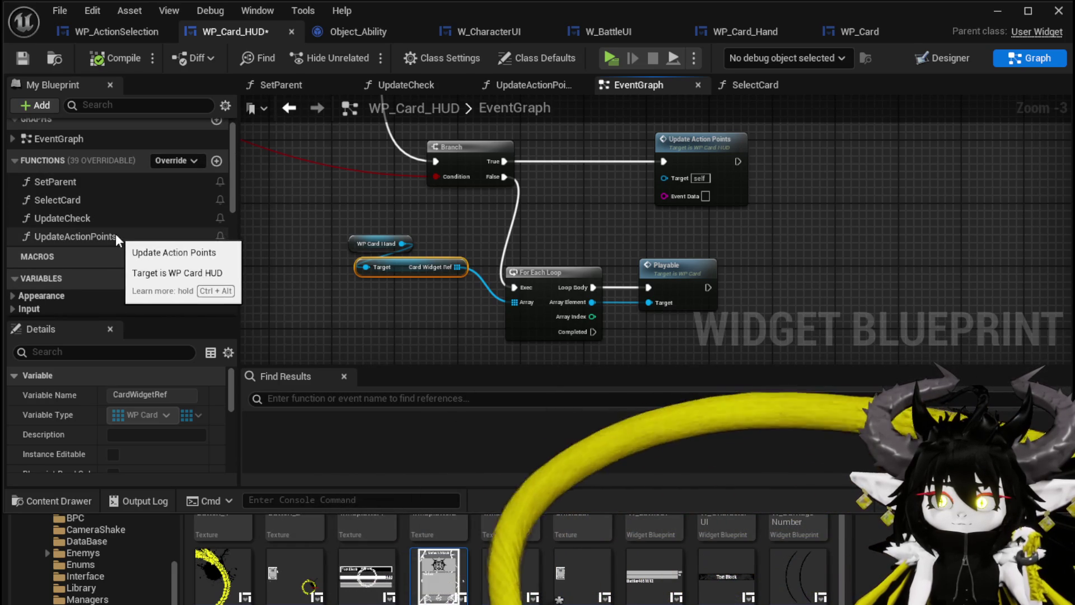
left_click_drag(403, 267, 403, 268)
scroll(87, 213, "down", 5)
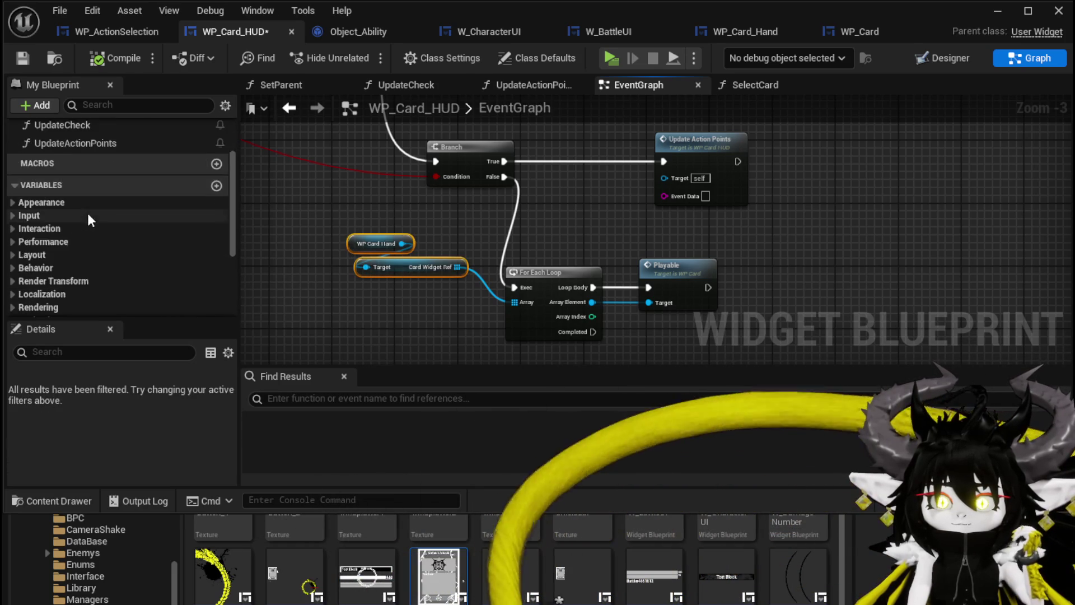
left_click(45, 278)
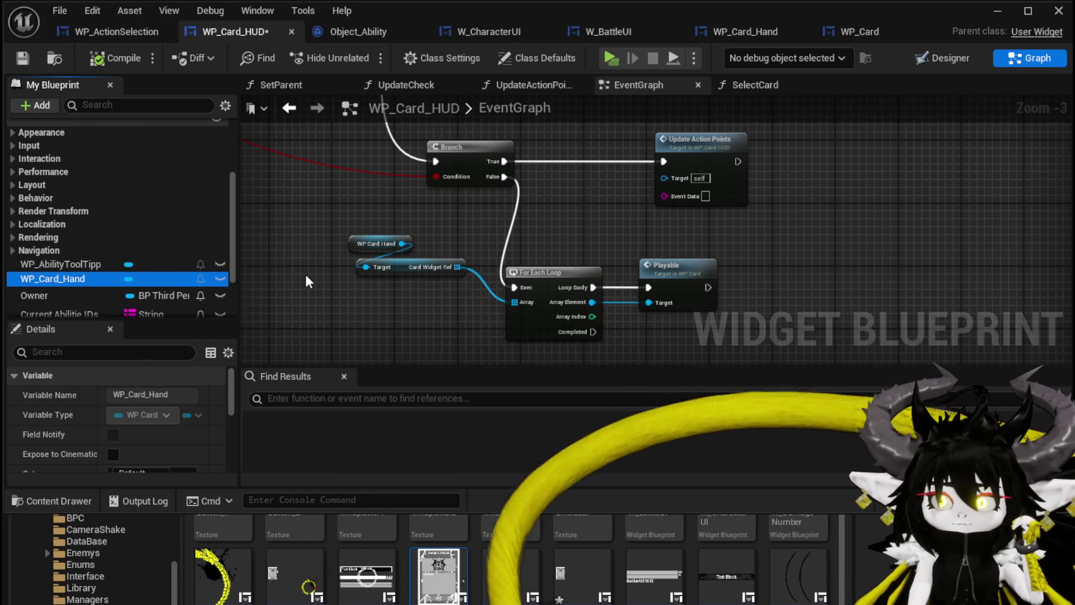
left_click(102, 32)
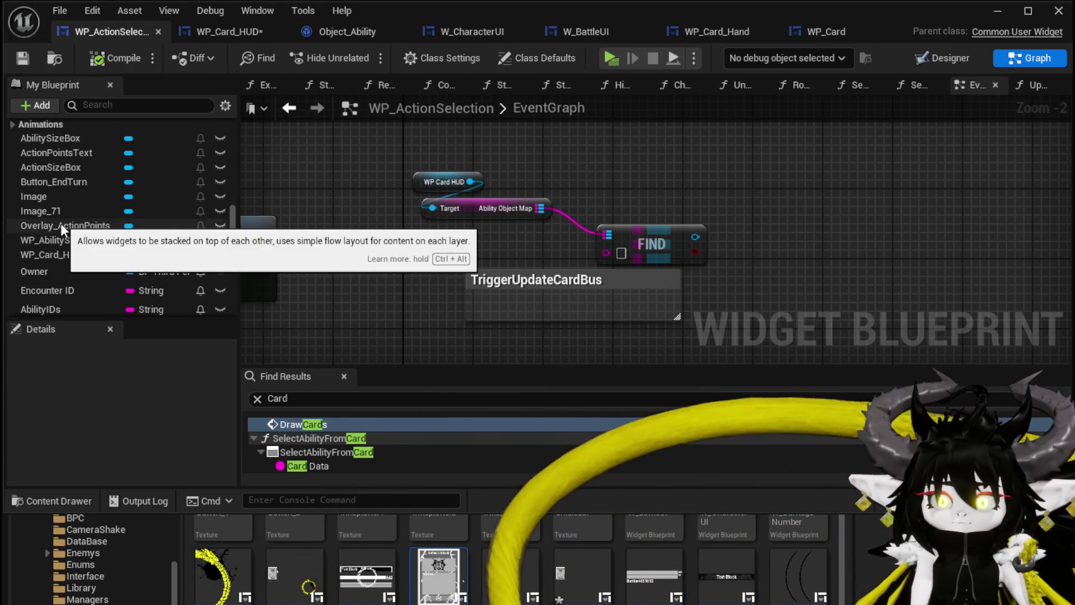
- Add a WP Card HUD getter and get its WP Card Hand
mouse_move(57, 257)
left_mouse_down()
mouse_move(553, 194)
mouse_move(548, 153)
left_mouse_up()
left_click(583, 183)
left_click_drag(479, 191, 541, 216)
key("Escape")
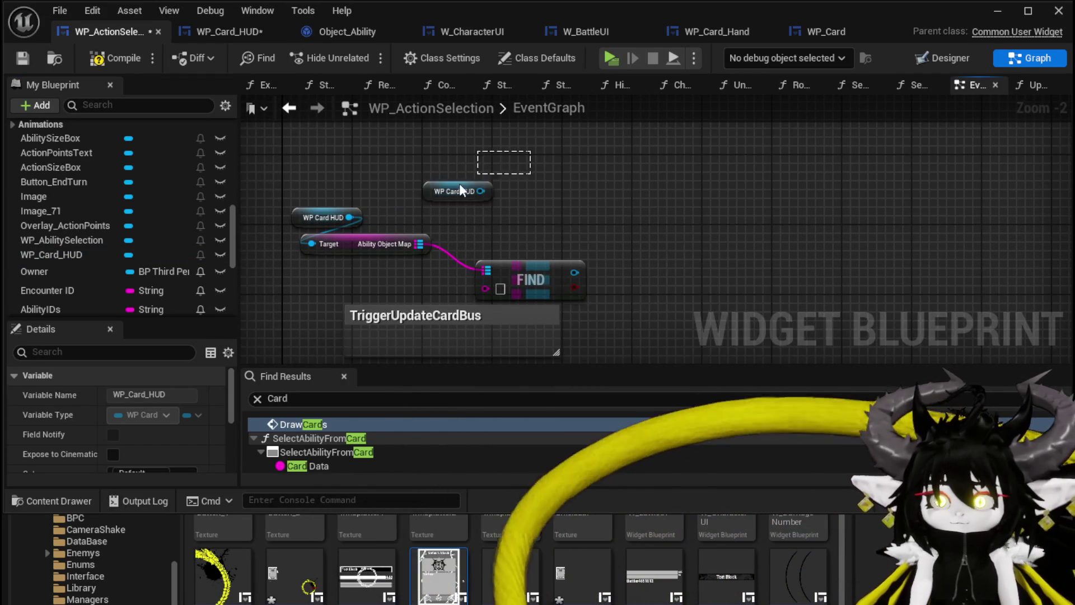
key("Delete")
left_click_drag(390, 214, 458, 208)
type("card")
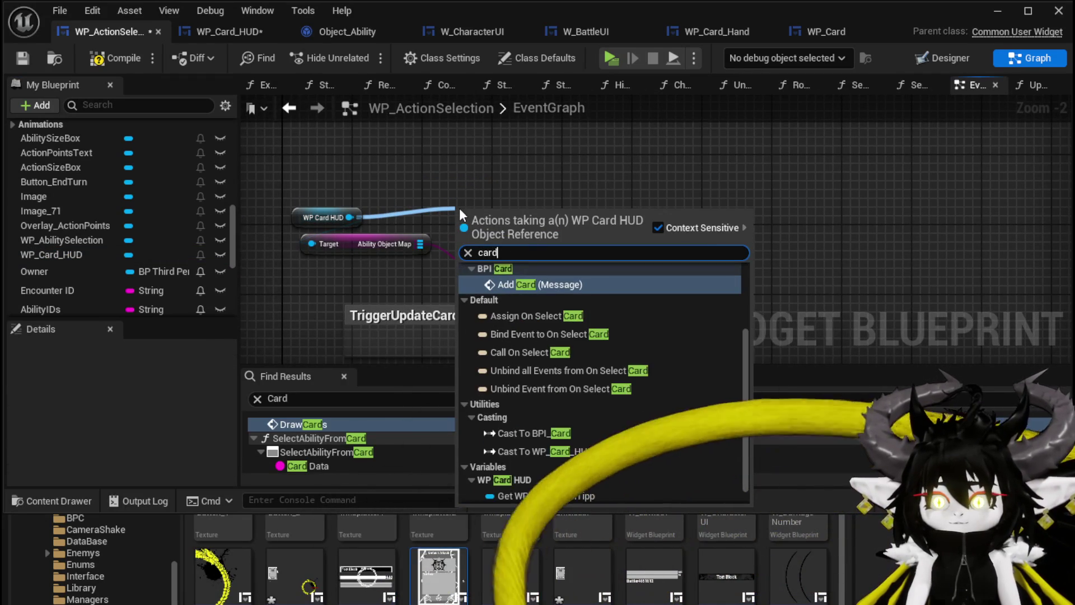
scroll(653, 427, "down", 2)
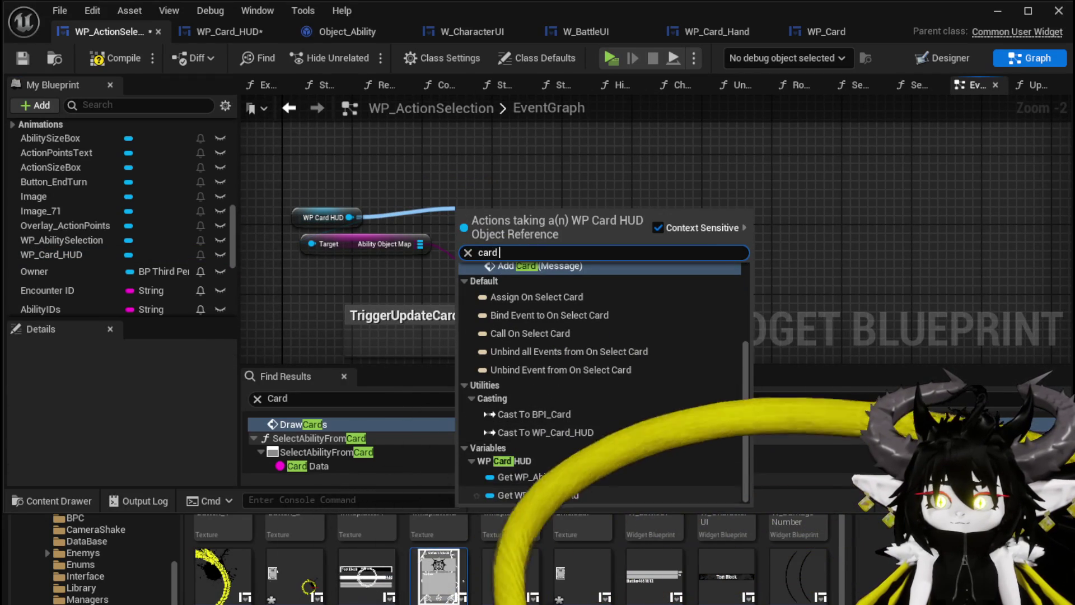
left_click(542, 494)
- Get WP Card Hand's Card Widget Ref array and loop over it with For Each Loop
mouse_move(551, 220)
left_mouse_down()
mouse_move(473, 176)
mouse_move(597, 217)
left_mouse_up()
type("card")
scroll(697, 357, "down", 5)
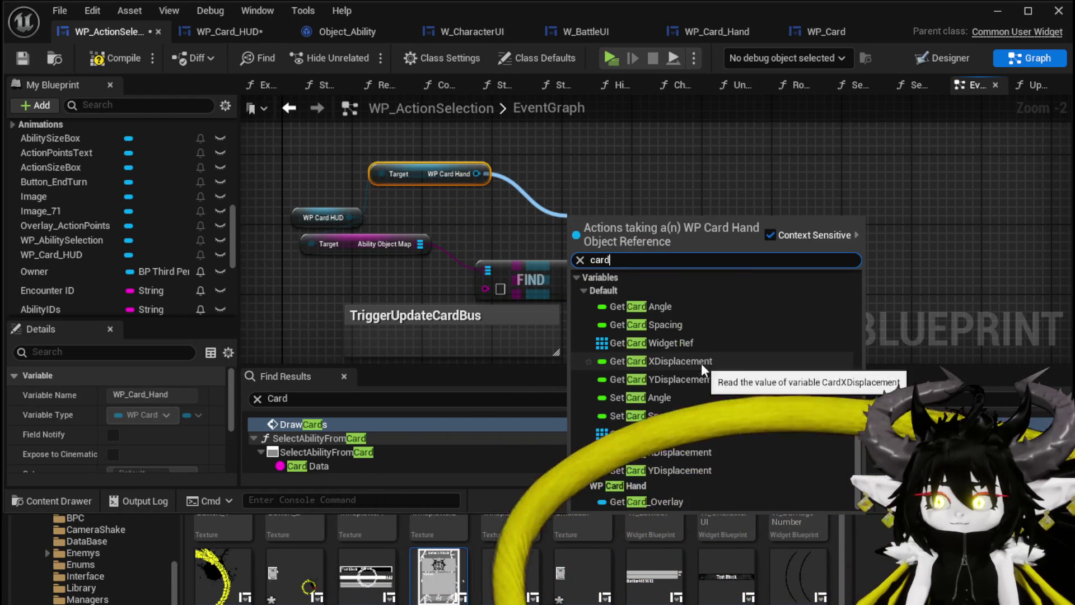
left_click(649, 341)
mouse_move(614, 220)
left_mouse_down()
mouse_move(506, 220)
mouse_move(626, 216)
left_mouse_up()
type("Loop")
left_click(700, 303)
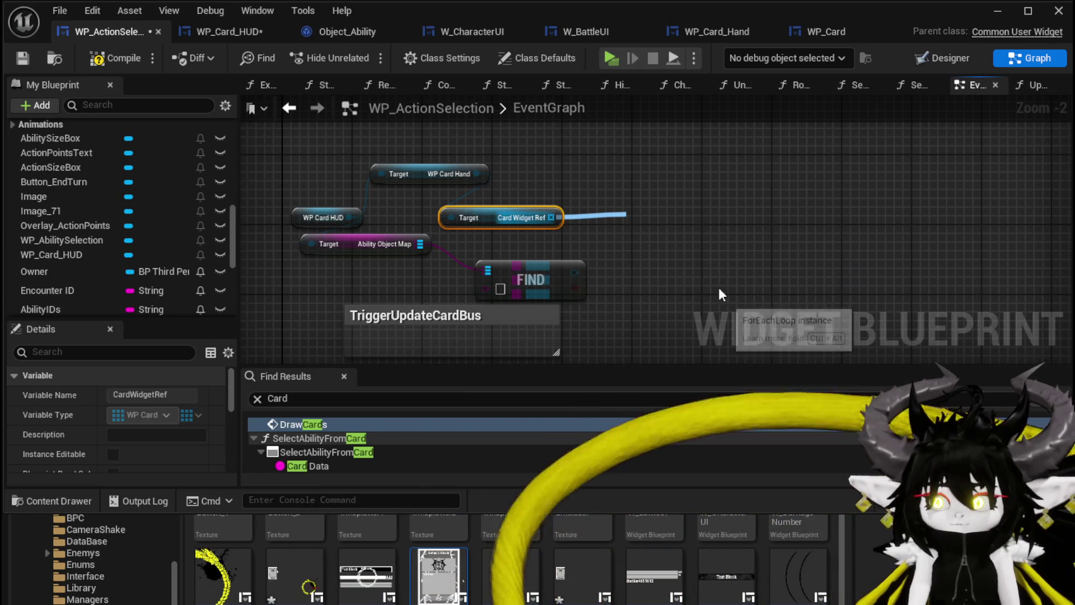
mouse_move(662, 217)
left_mouse_down()
mouse_move(610, 184)
mouse_move(619, 193)
left_mouse_up()
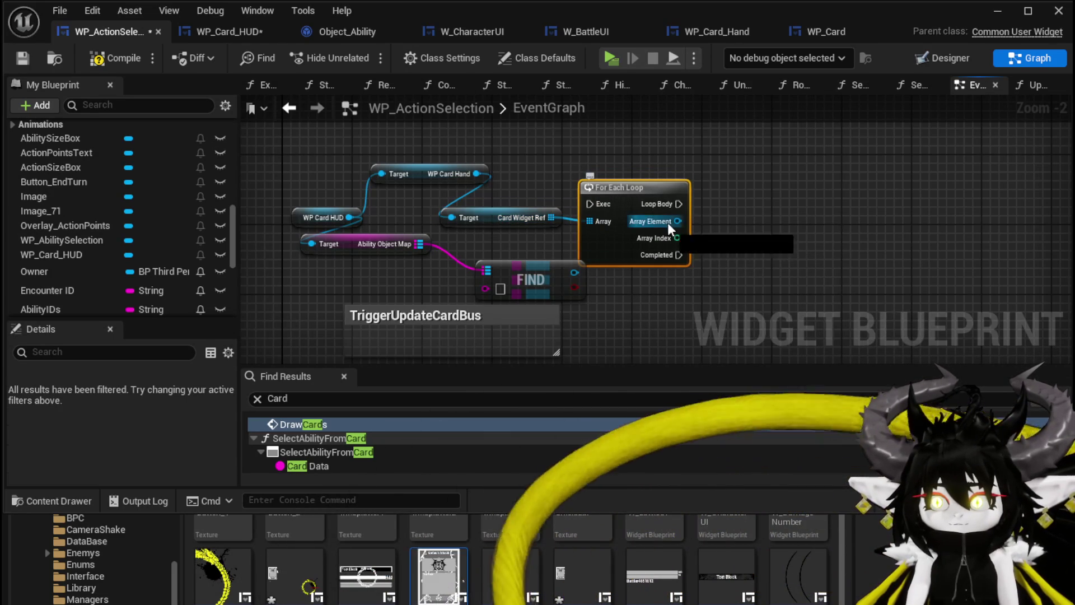
- Read Ability Data from each loop Array Element
left_click_drag(678, 221, 776, 223)
type("data")
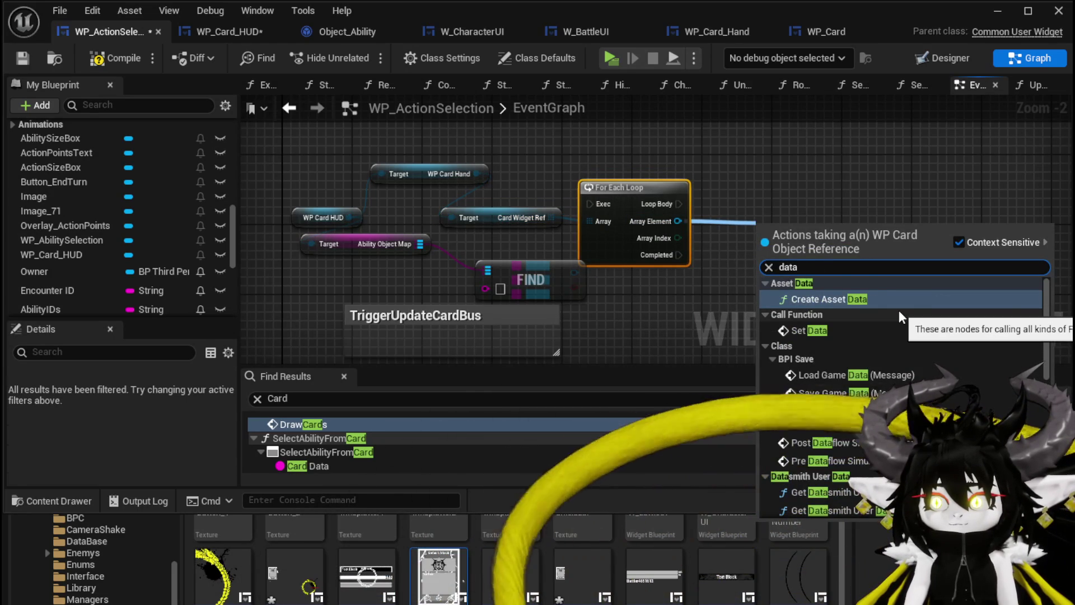
scroll(899, 310, "down", 15)
scroll(899, 311, "down", 5)
left_click(840, 338)
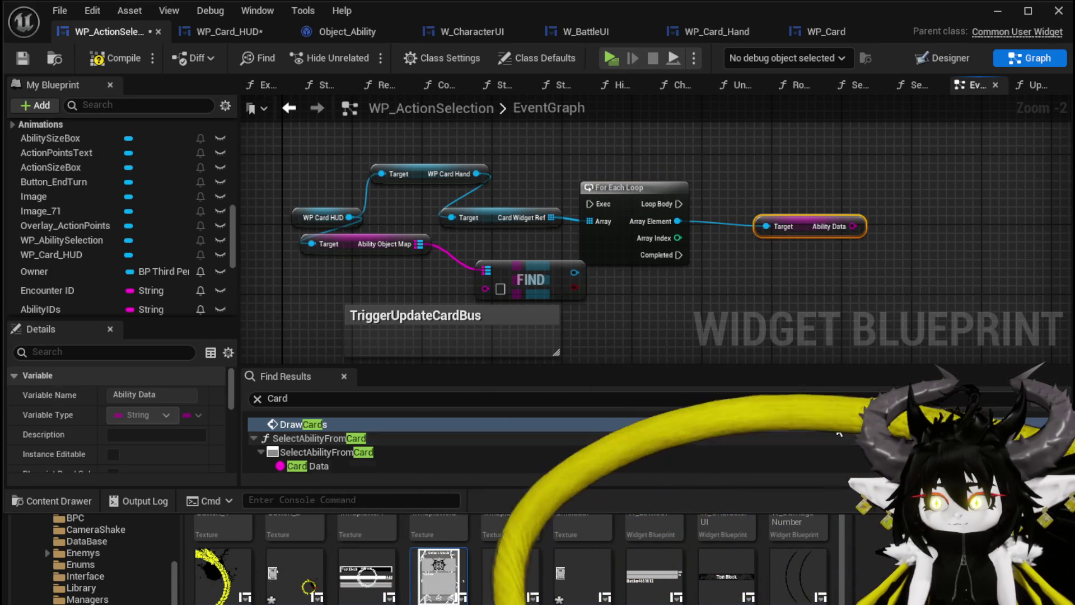
mouse_move(810, 224)
left_mouse_down()
mouse_move(685, 148)
mouse_move(626, 159)
left_mouse_up()
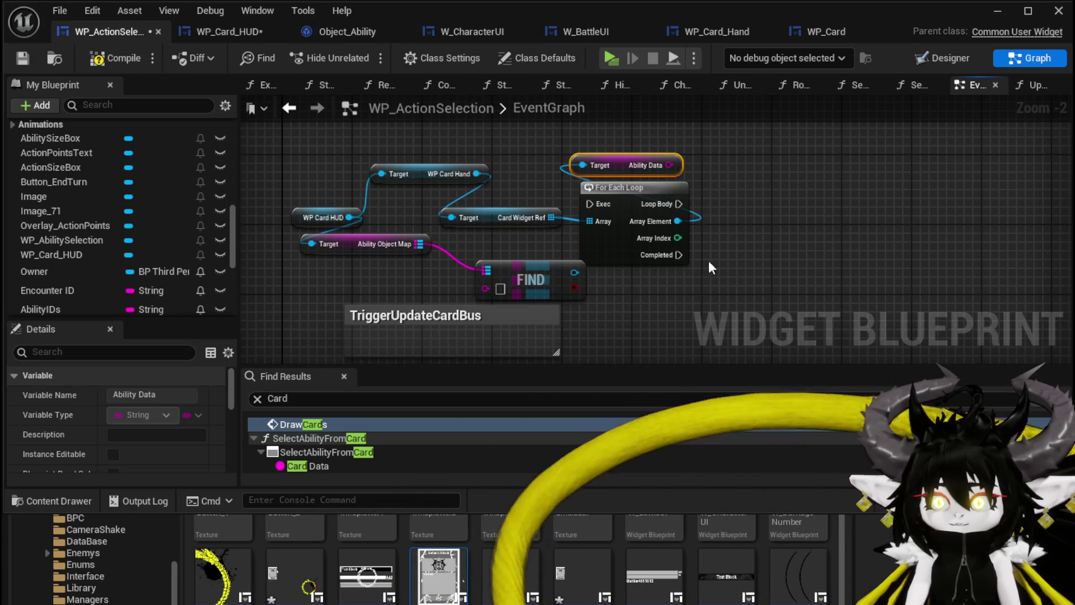
- Get Origin Data from the FIND output and place it near the loop
left_click_drag(575, 273, 619, 295)
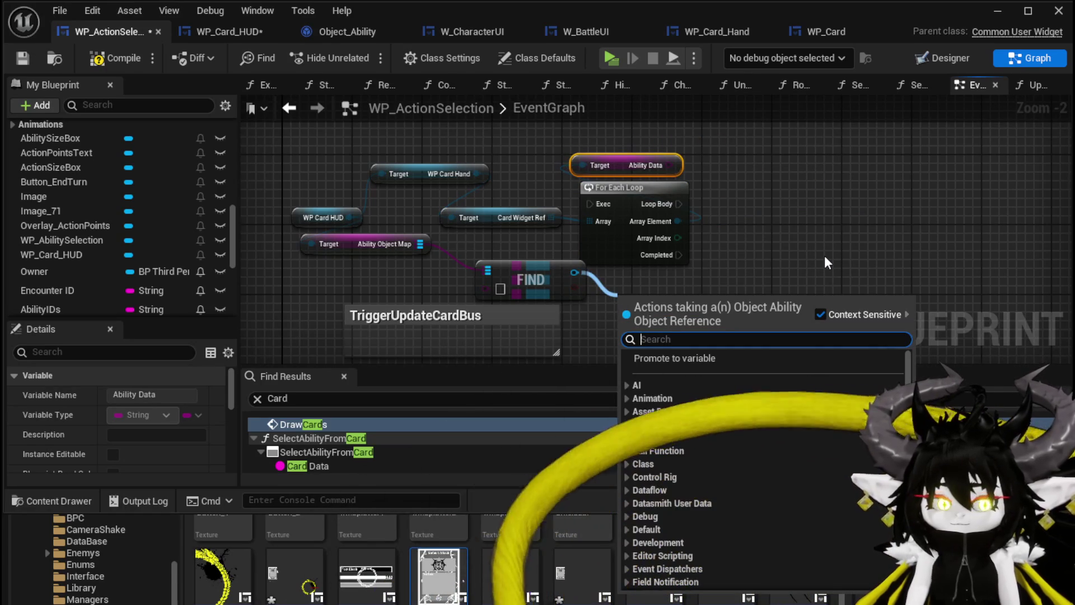
type("get Origin")
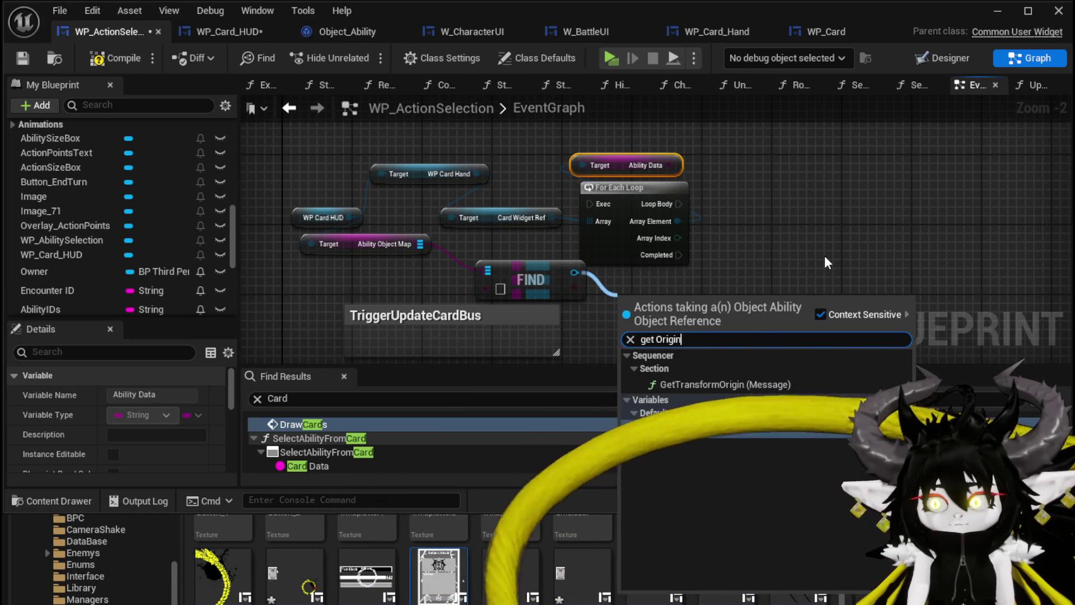
left_click(694, 428)
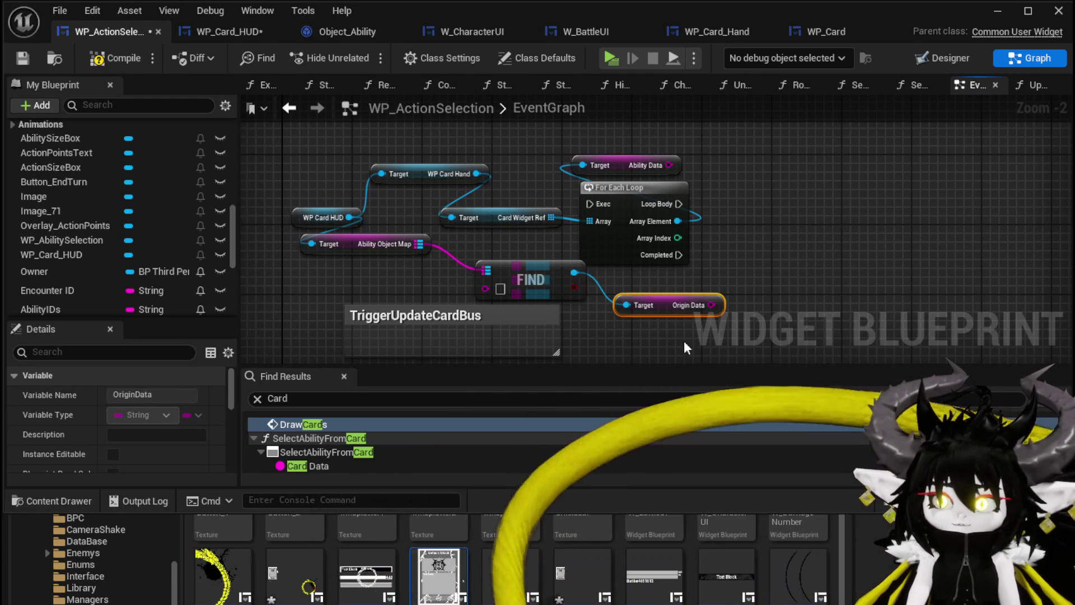
left_click_drag(672, 311, 667, 138)
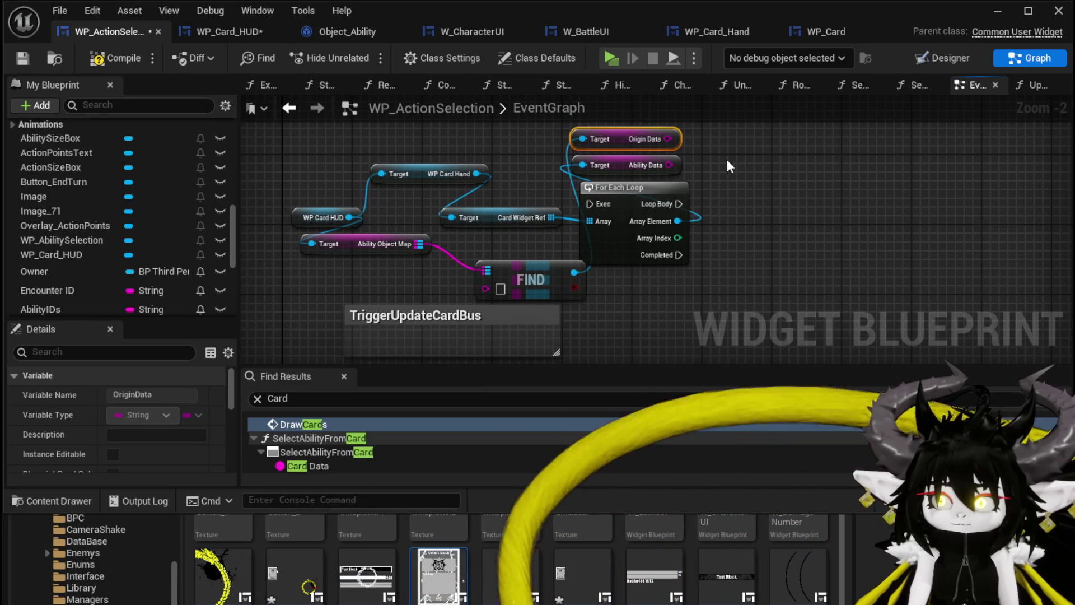
left_click_drag(566, 194, 660, 193)
- Compare Ability Data with an Equal (==) node and drive a new Branch from it
type("==")
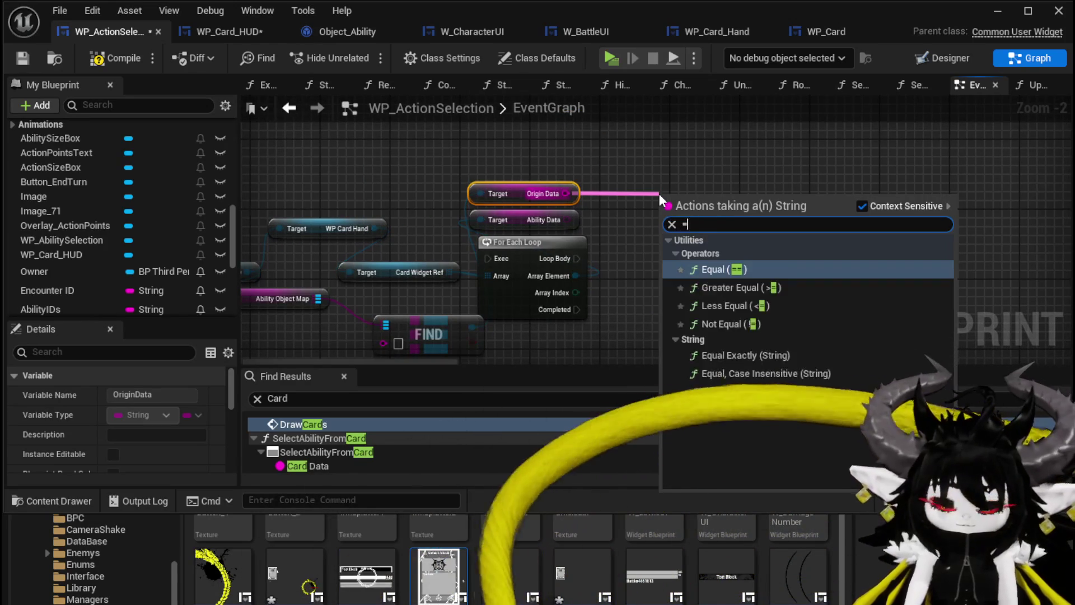
key("Return")
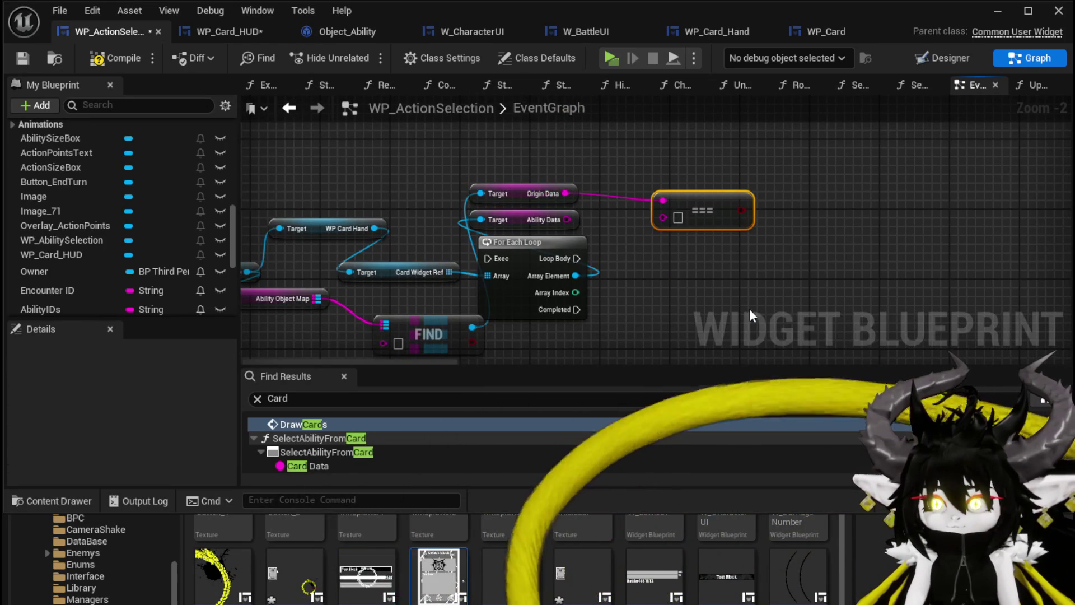
left_click_drag(567, 220, 663, 217)
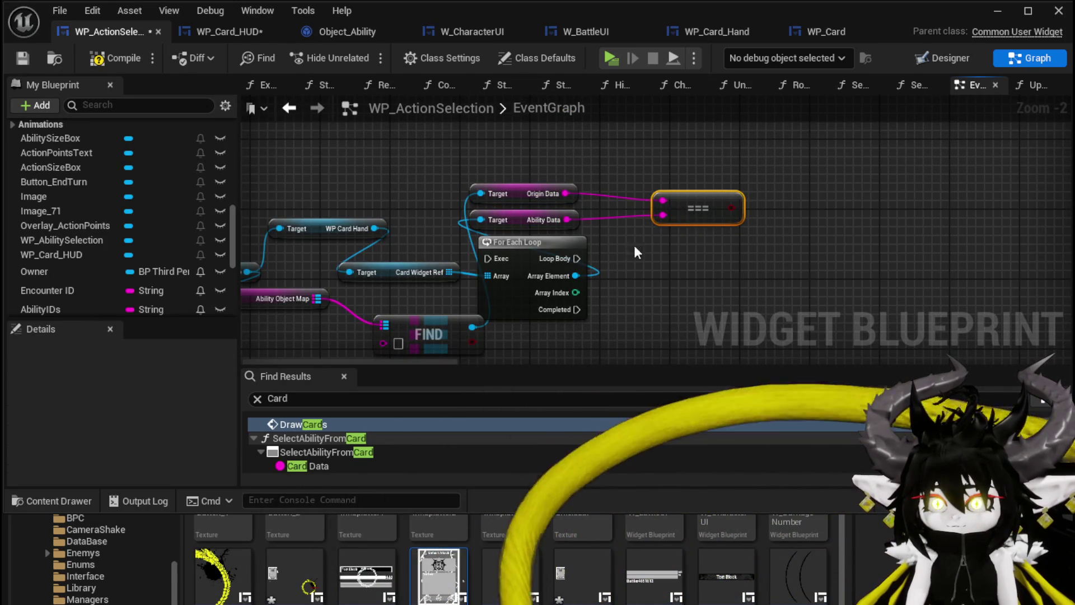
left_click_drag(731, 207, 780, 208)
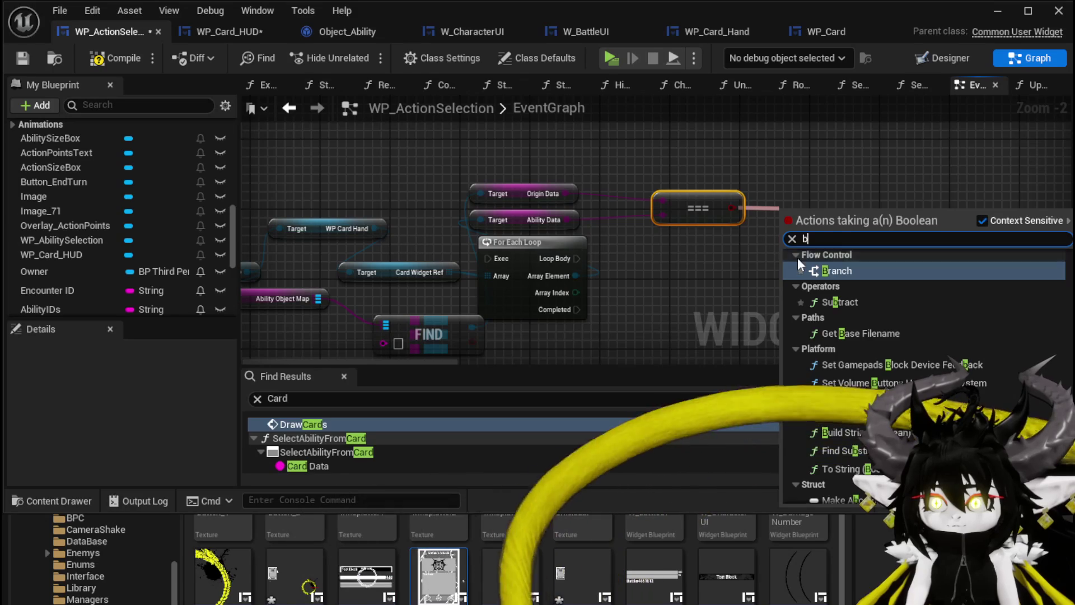
key("Return")
- Add Remove from Parent for the array element on the Branch's True path
left_click_drag(575, 275, 667, 294)
type("Re")
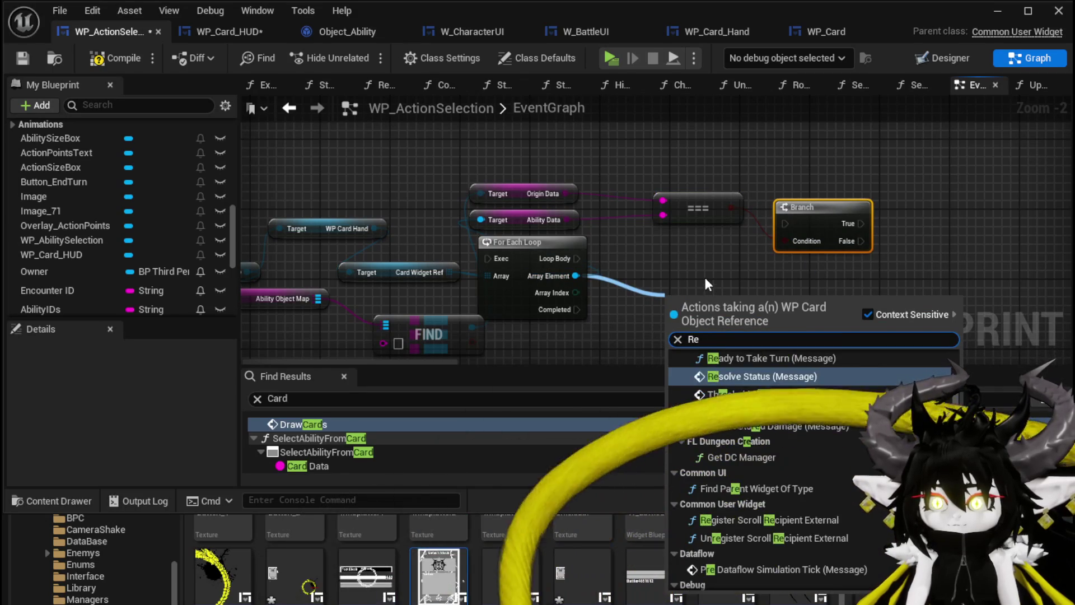
type("move")
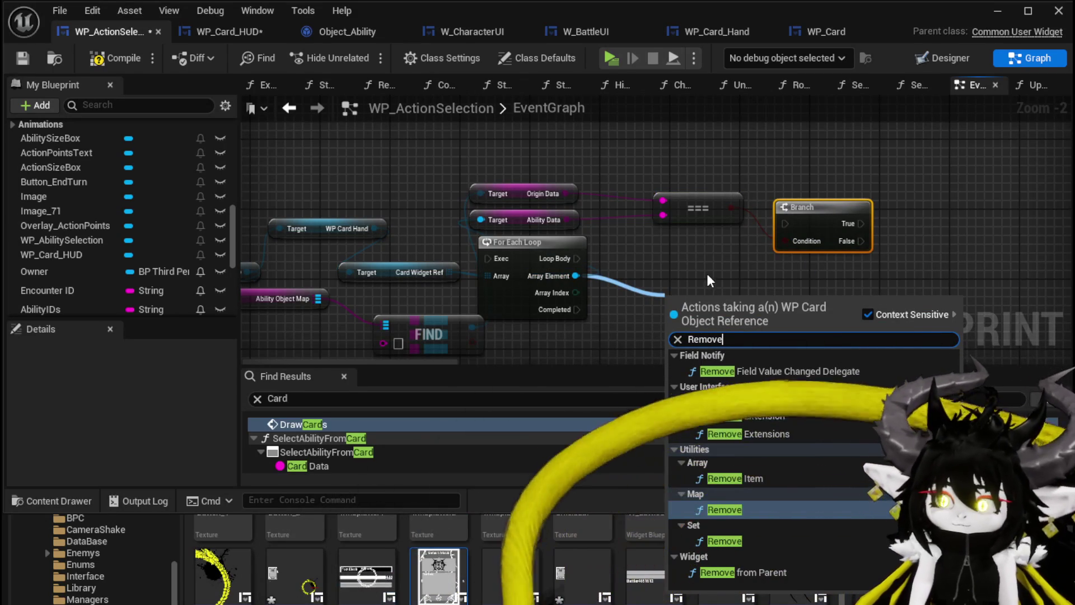
left_click(757, 576)
mouse_move(705, 350)
left_mouse_down()
mouse_move(921, 220)
mouse_move(965, 209)
left_mouse_up()
left_click_drag(861, 223, 916, 224)
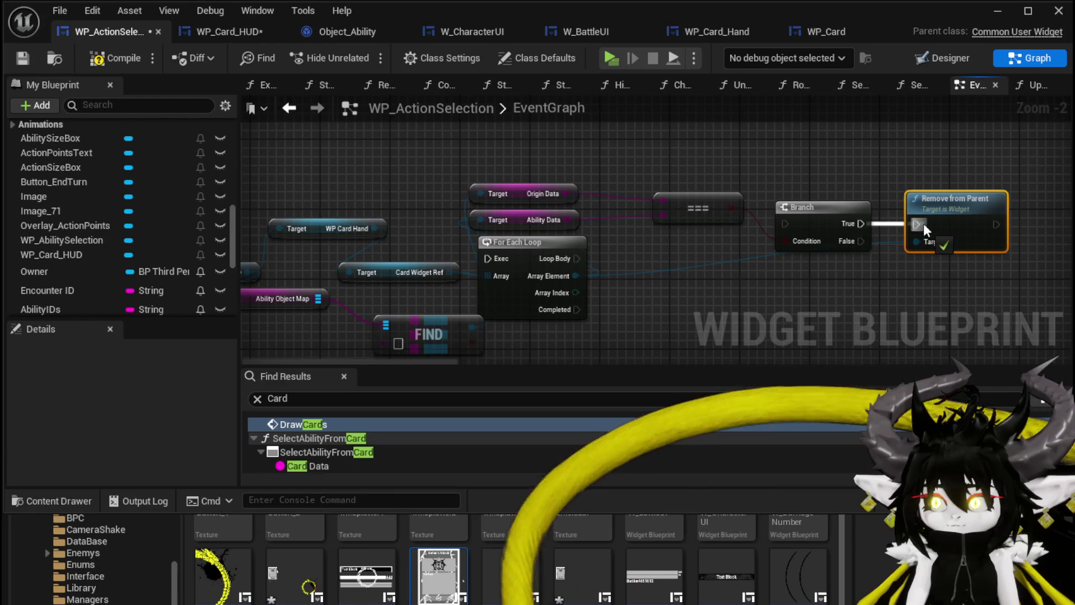
left_click_drag(698, 208, 866, 174)
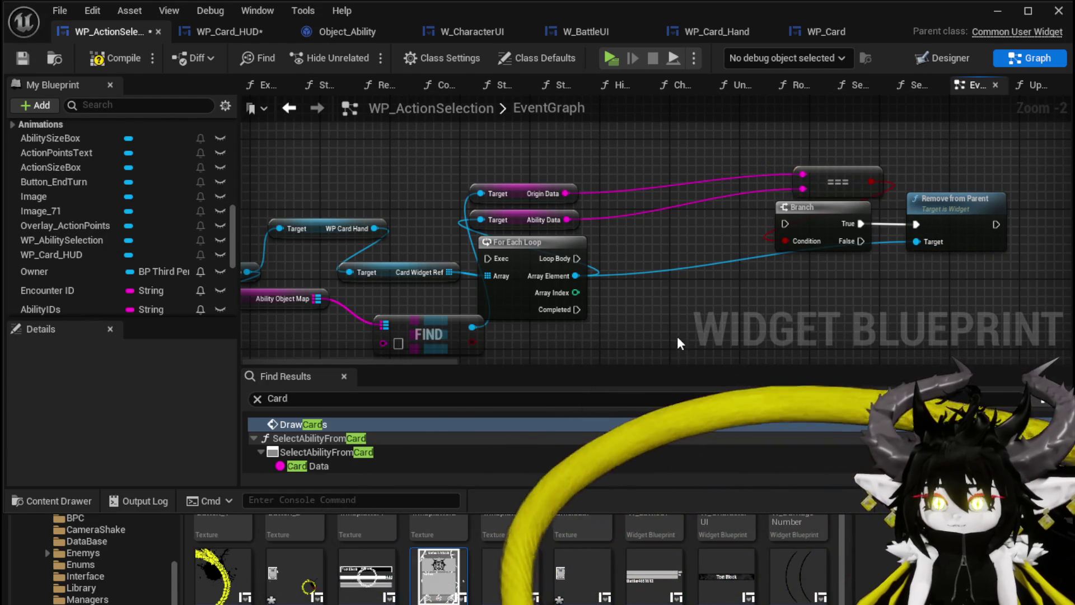
- Try adding a getter from the FIND result, cancel it, and compile the blueprint
left_click_drag(435, 295, 546, 306)
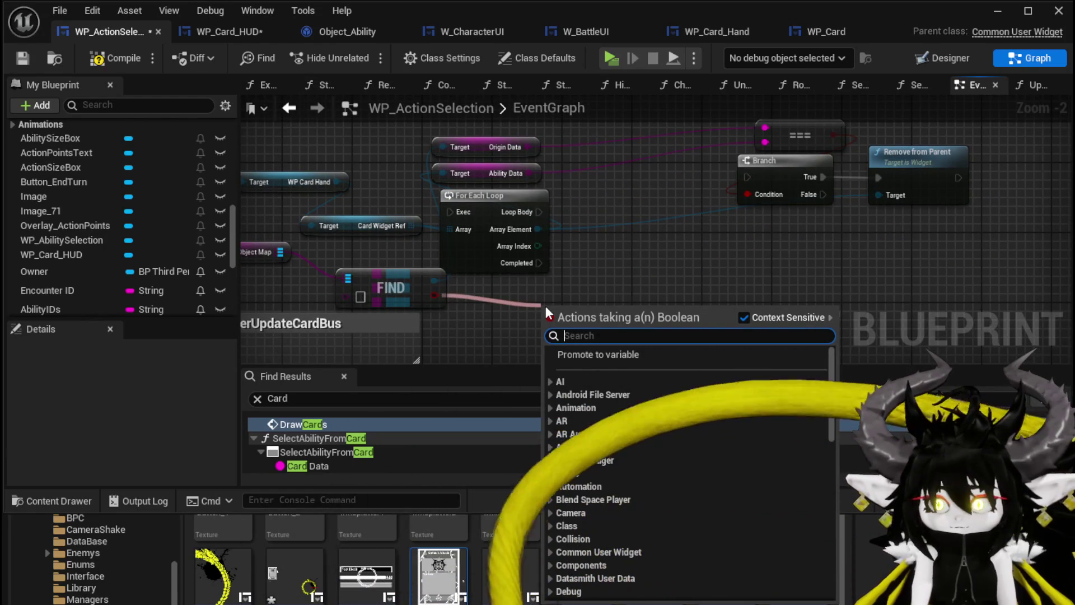
left_click_drag(434, 280, 500, 291)
type("get A")
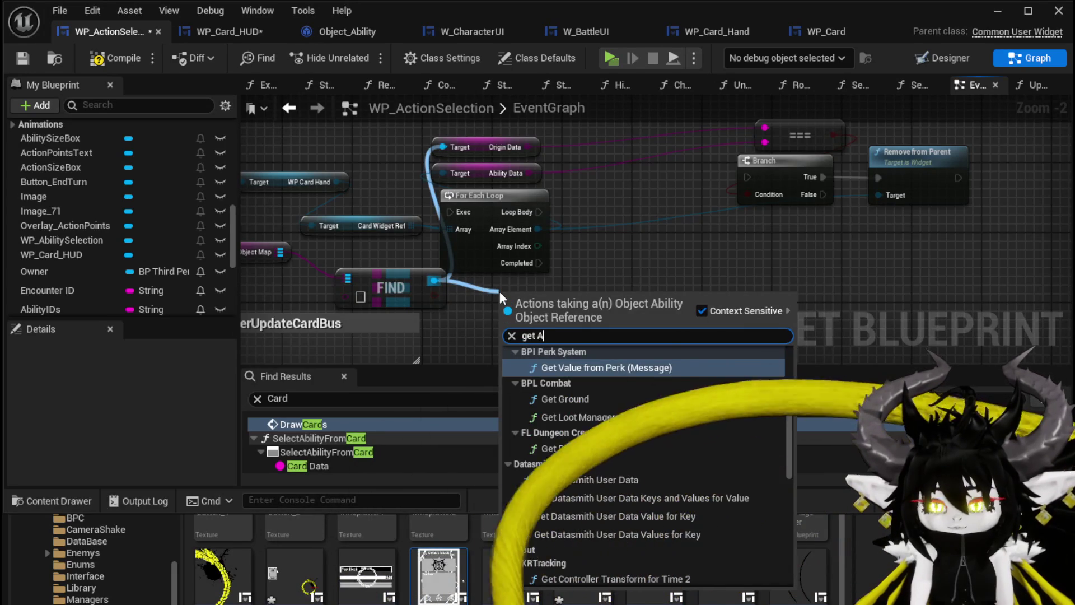
type("i")
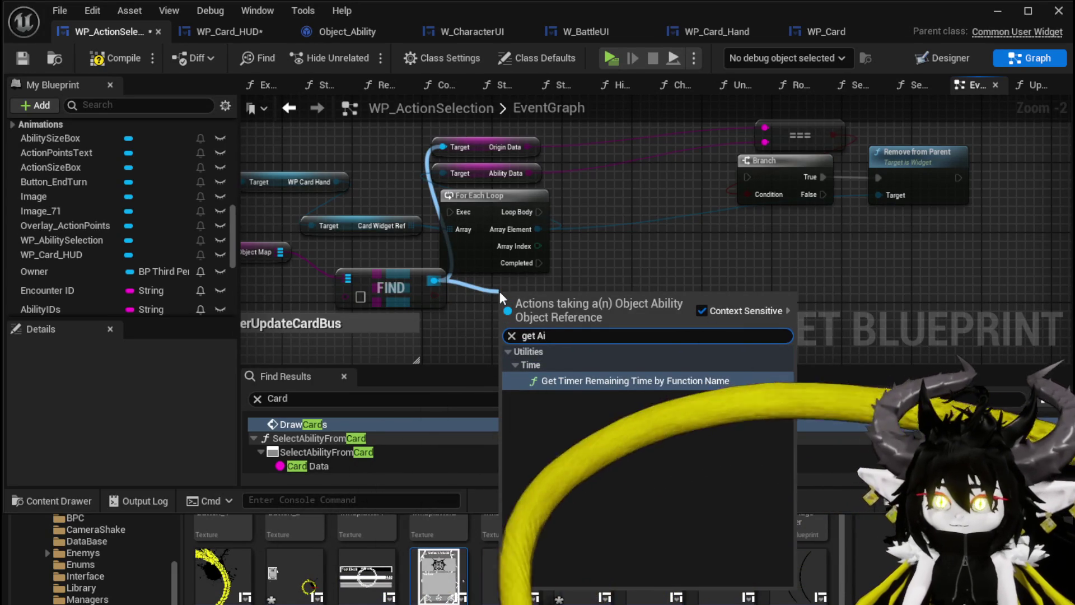
key("Escape")
left_click(115, 58)
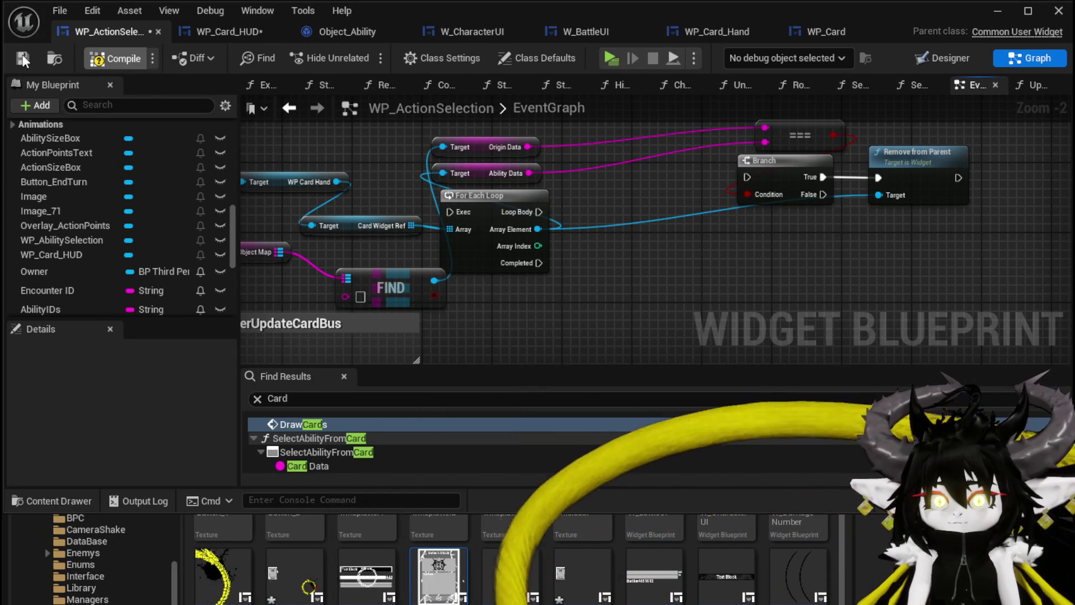
- Move the two getter nodes up-right to tidy the TriggerUpdateCardBus graph
left_click_drag(505, 303, 606, 312)
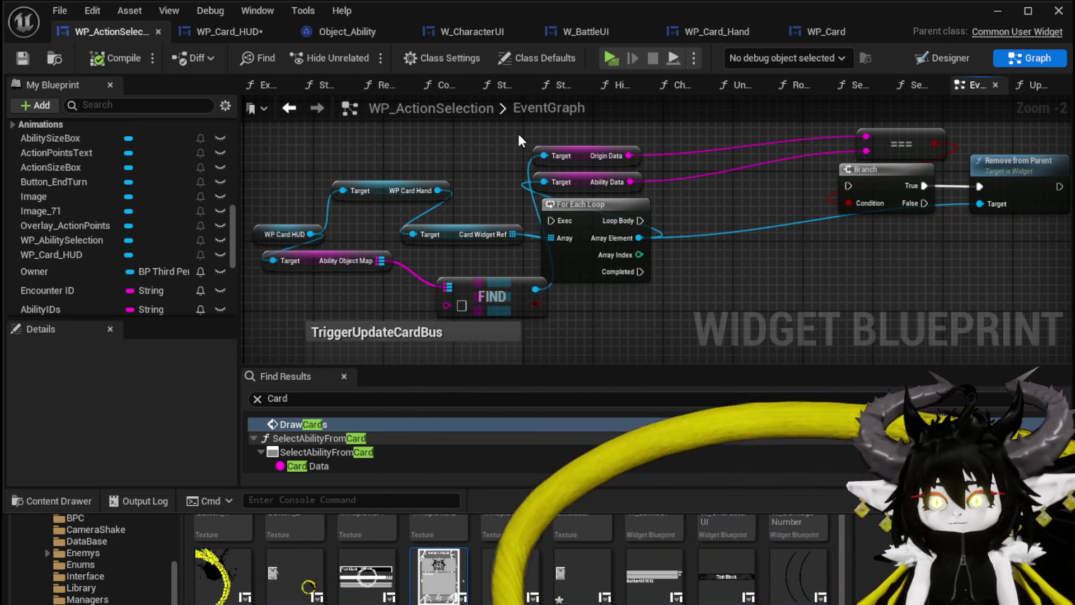
left_click_drag(583, 185, 695, 158)
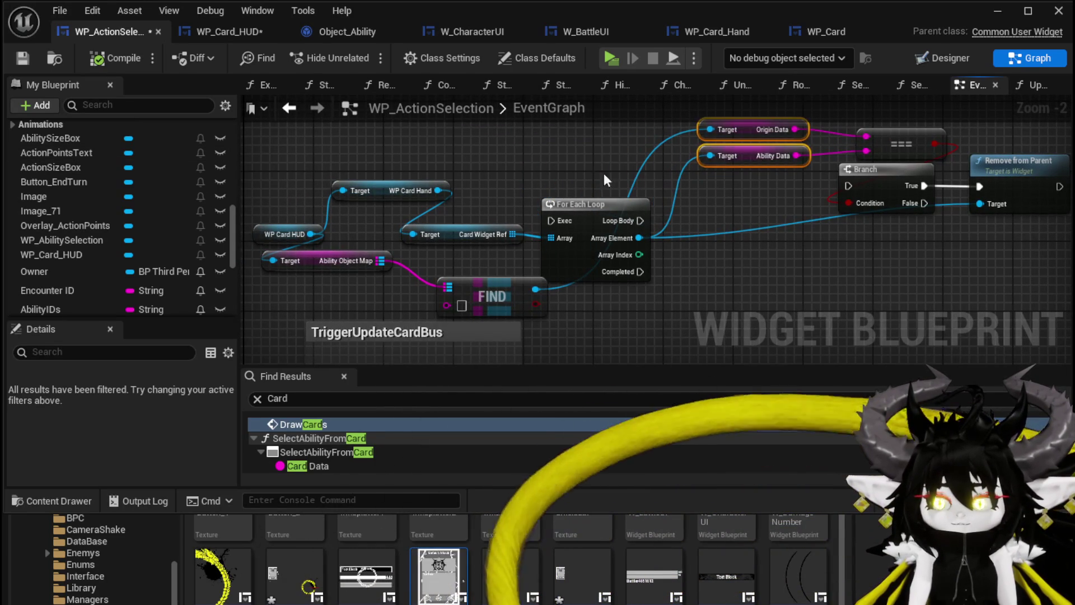
left_click(600, 173)
left_click_drag(600, 173, 550, 212)
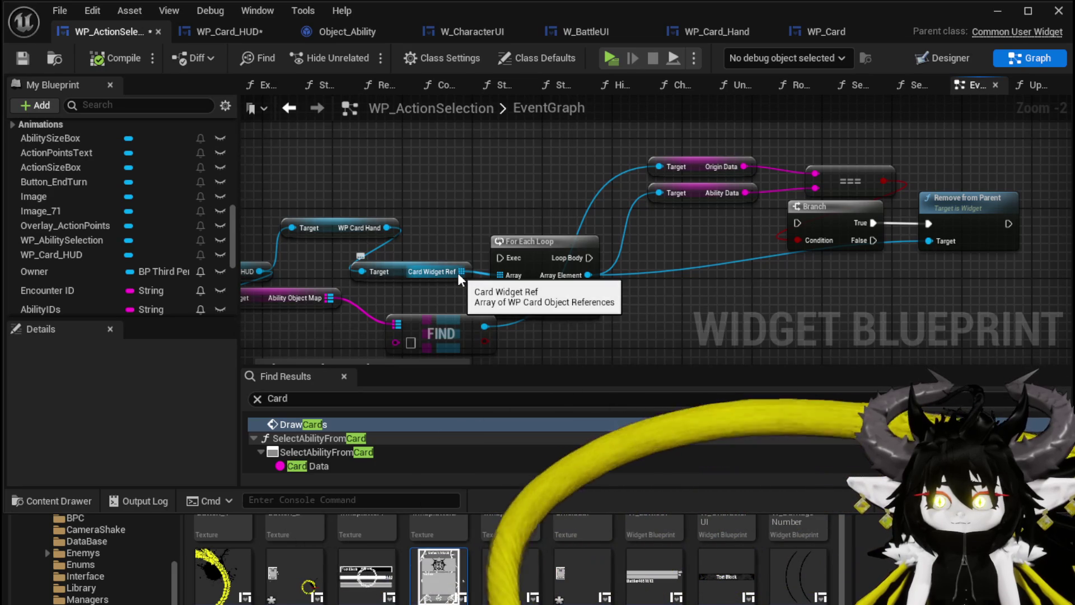
- Search Card Widget Ref's available actions for 'Fi' to find Find Item
left_click_drag(458, 273, 495, 190)
type("Fidn")
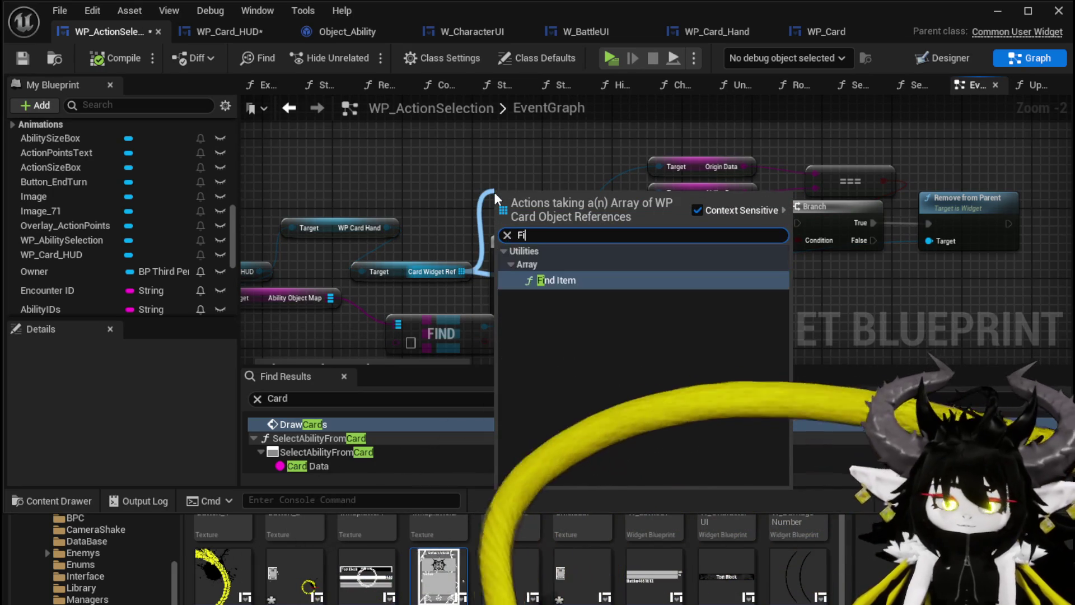
key("BackSpace")
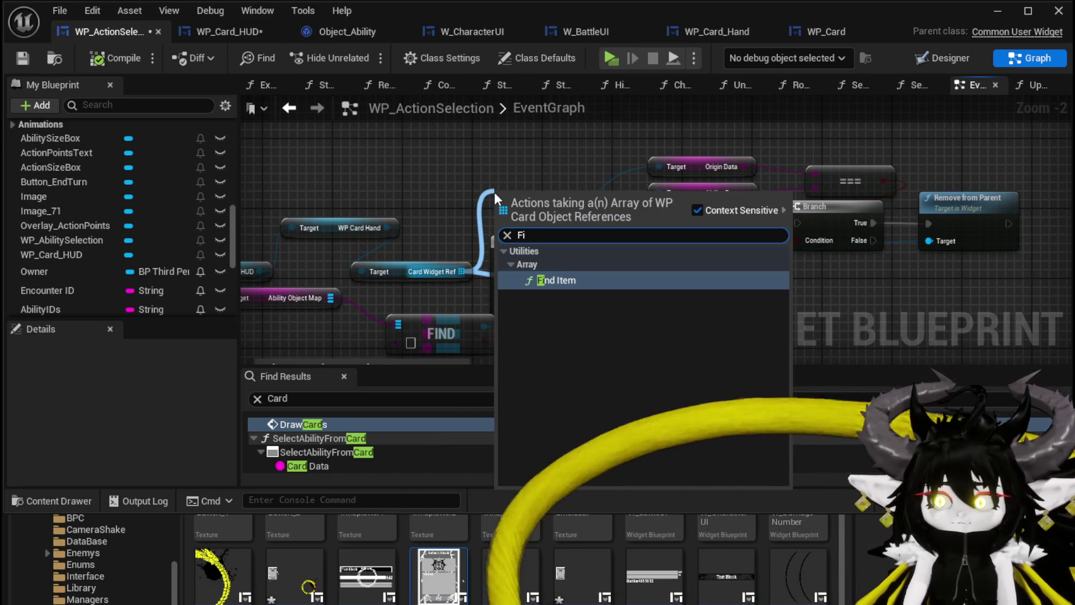
- Place a Selected Ability getter beside FIND and feed it into FIND's key
key("Return")
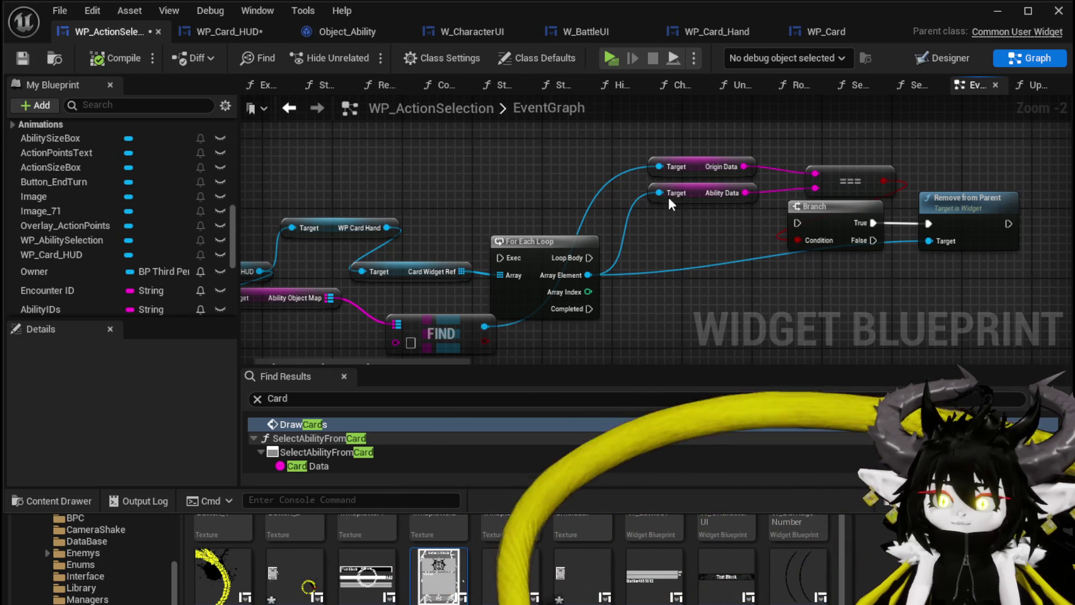
scroll(385, 221, "down", 3)
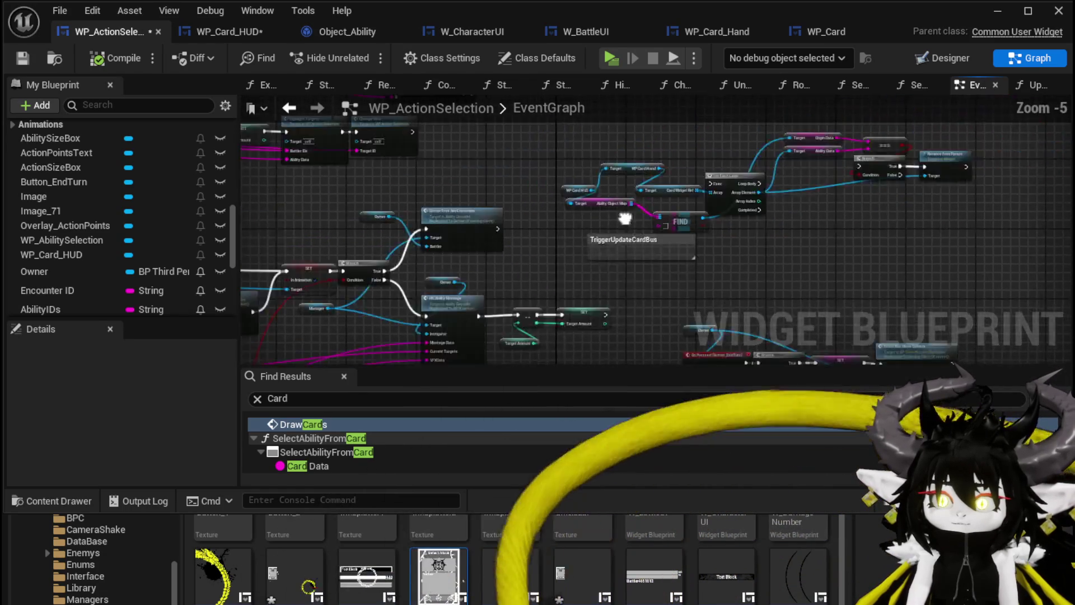
scroll(621, 254, "up", 3)
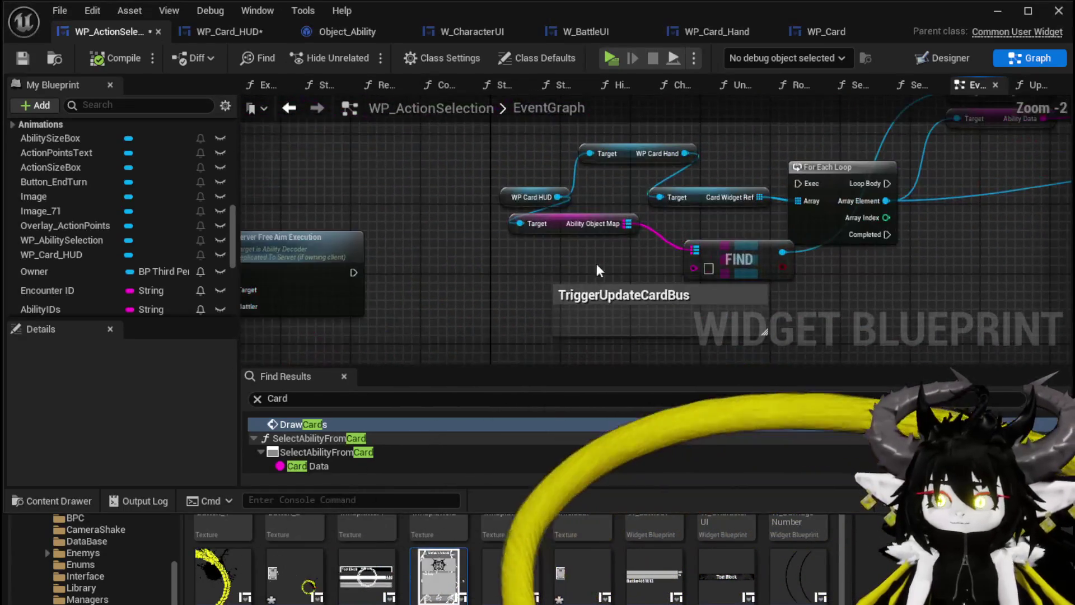
scroll(159, 264, "down", 3)
mouse_move(79, 253)
left_mouse_down()
mouse_move(592, 212)
mouse_move(542, 237)
mouse_move(728, 221)
mouse_move(566, 146)
mouse_move(477, 168)
mouse_move(423, 207)
left_mouse_up()
left_click(623, 238)
scroll(542, 236, "down", 1)
- Wire the execution into the For Each Loop and its Loop Body into the Branch
left_click_drag(334, 203, 744, 126)
mouse_move(503, 334)
left_mouse_down()
mouse_move(694, 98)
mouse_move(695, 259)
left_mouse_up()
left_click_drag(628, 213, 439, 171)
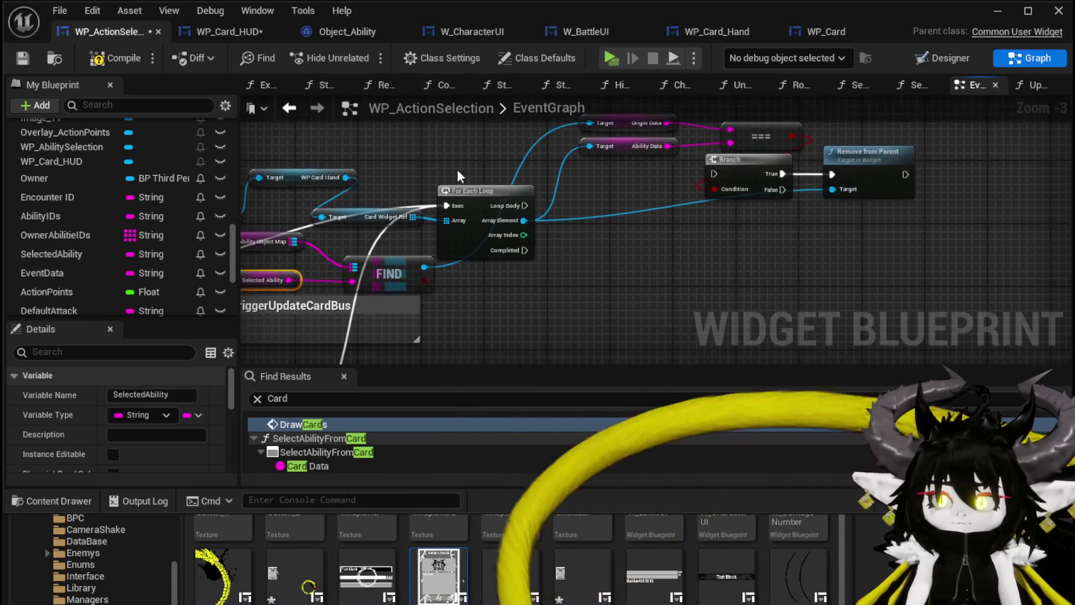
left_click_drag(626, 226, 600, 273)
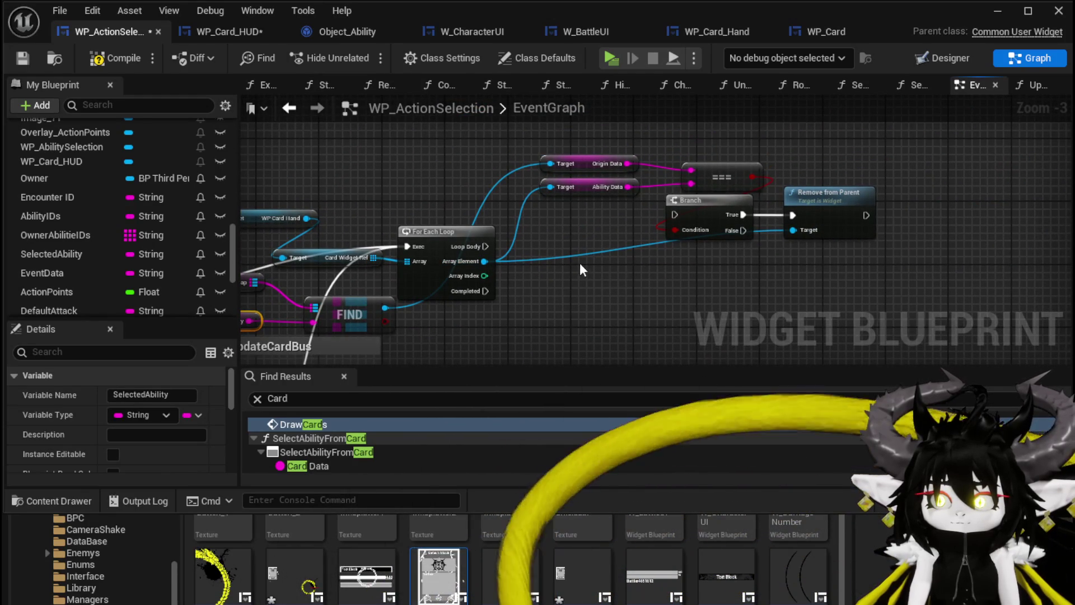
left_click_drag(868, 147, 868, 147)
mouse_move(730, 199)
left_mouse_down()
mouse_move(761, 231)
mouse_move(705, 246)
left_mouse_up()
left_click(538, 235)
left_click_drag(705, 246, 713, 251)
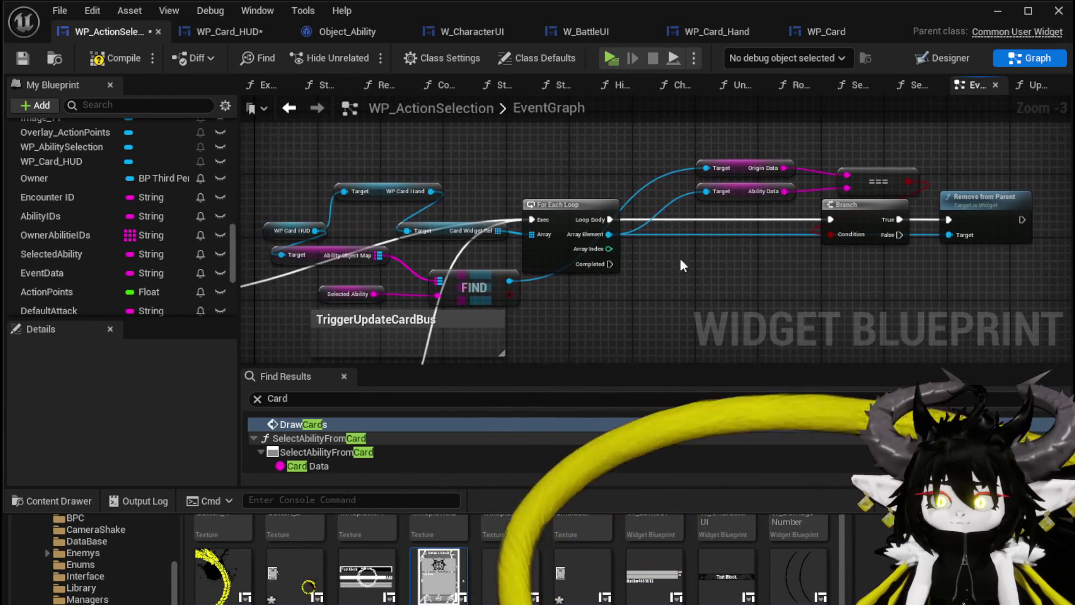
- Move the FIND and Selected Ability getter nodes above the loop
mouse_move(279, 166)
left_mouse_down()
mouse_move(476, 297)
mouse_move(555, 160)
mouse_move(562, 168)
left_mouse_up()
left_click_drag(712, 132, 616, 189)
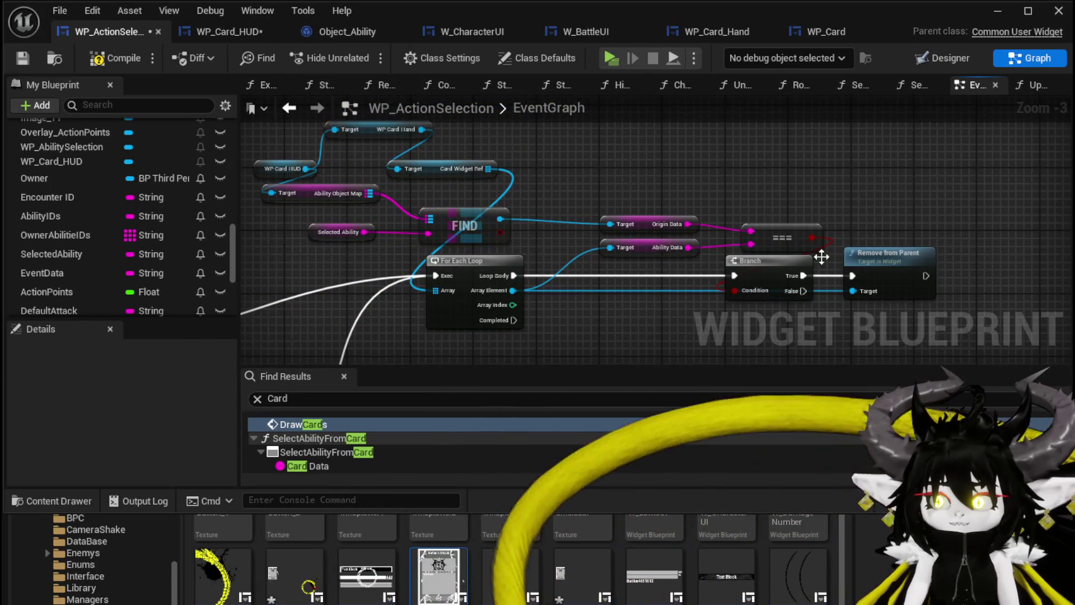
left_click_drag(746, 230, 794, 234)
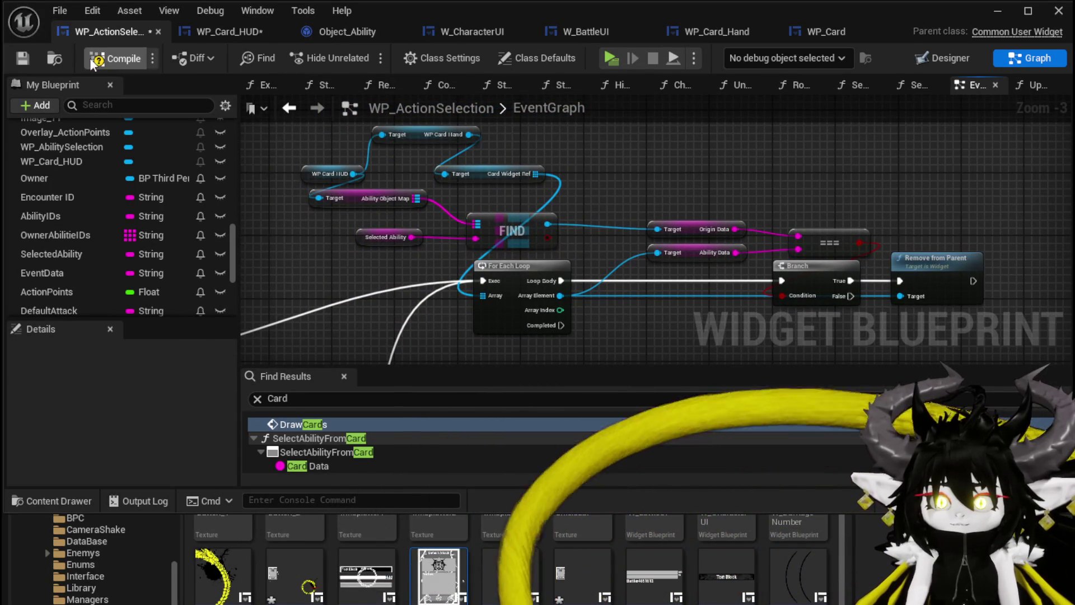
- Compile and save the widget blueprint, then launch a play test
left_click(26, 58)
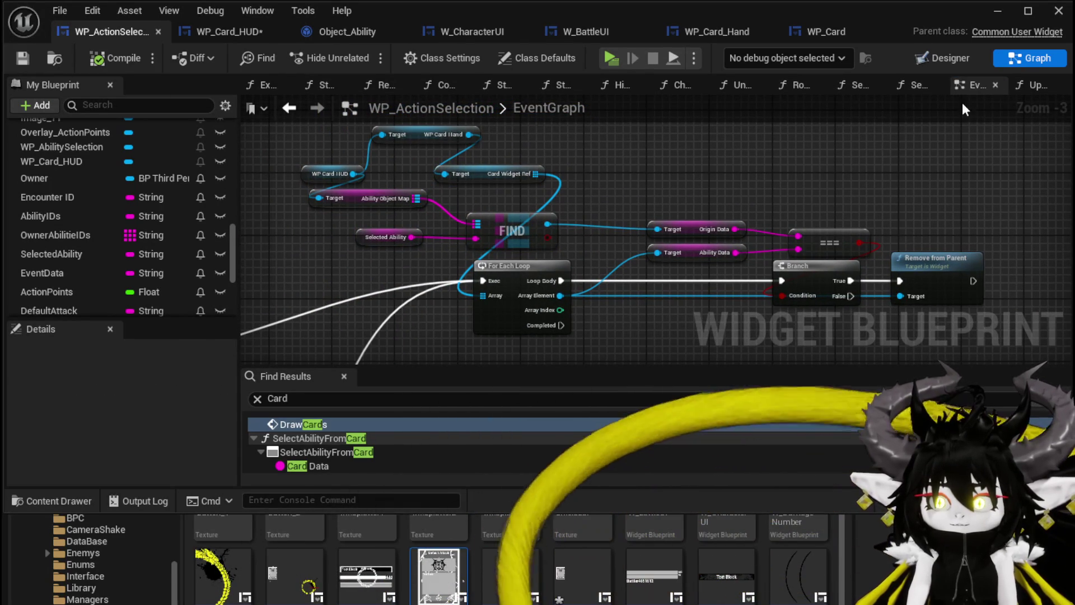
left_click(996, 12)
key("alt+p")
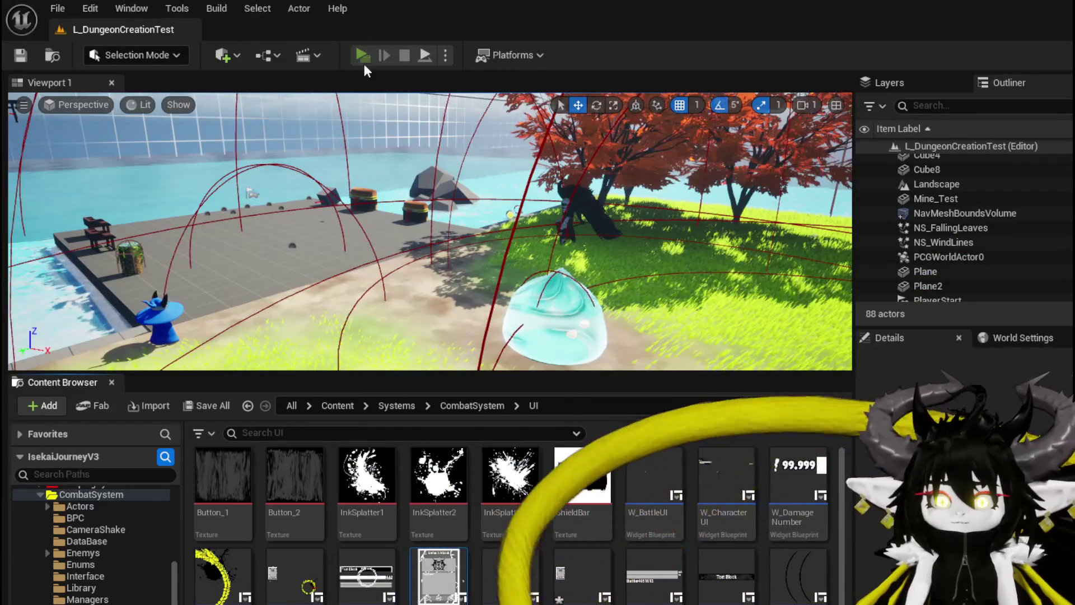
- Run to the slime, cast Single Wind DMG on Slime_Water, then stop playing
left_click(379, 284)
key("w")
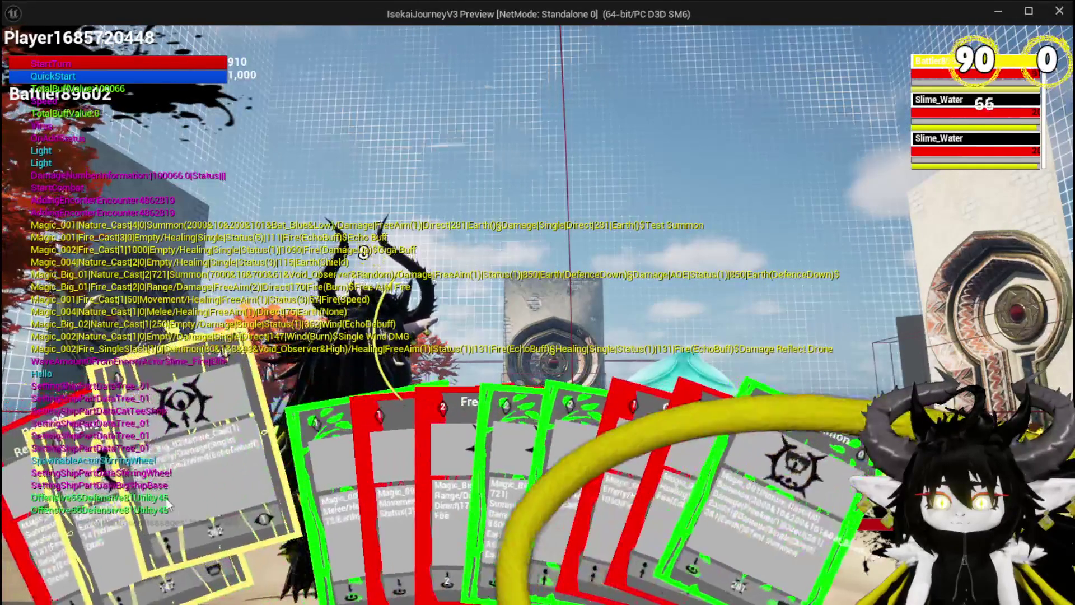
left_click(83, 486)
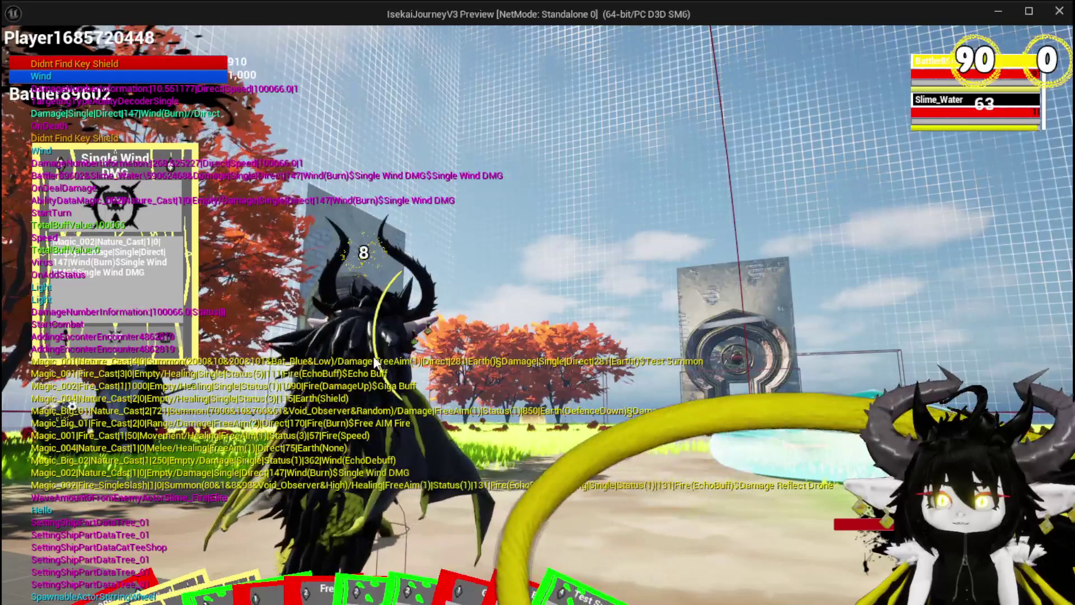
mouse_move(96, 598)
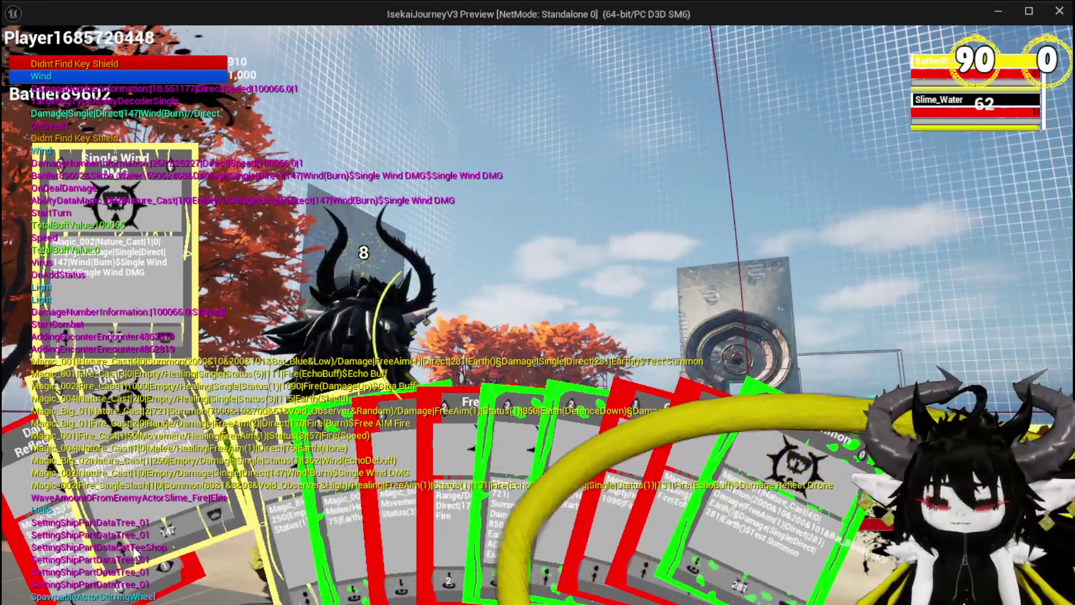
key("e")
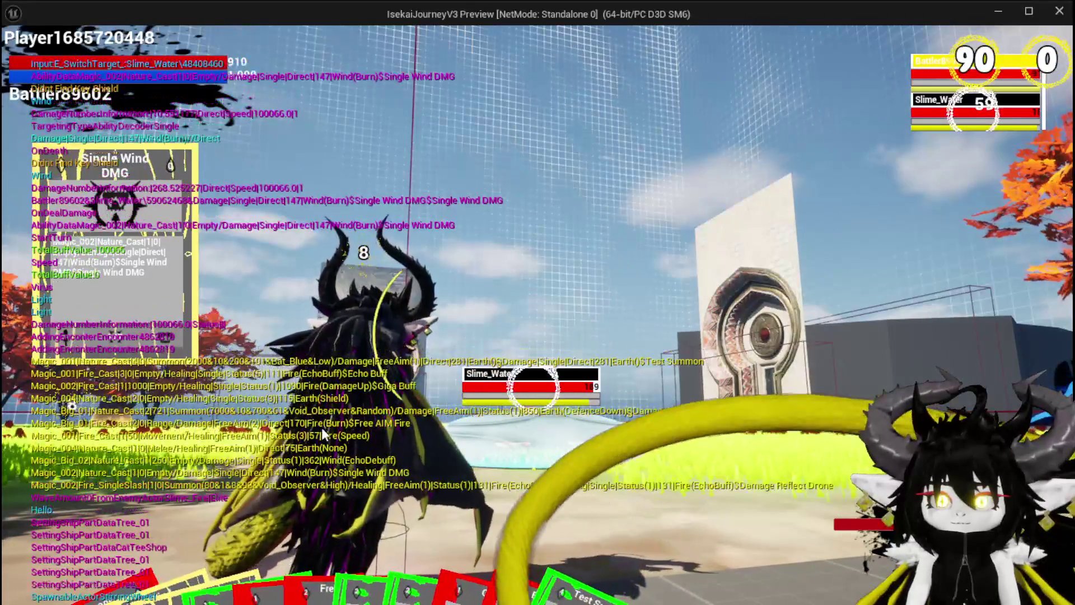
left_click(321, 428)
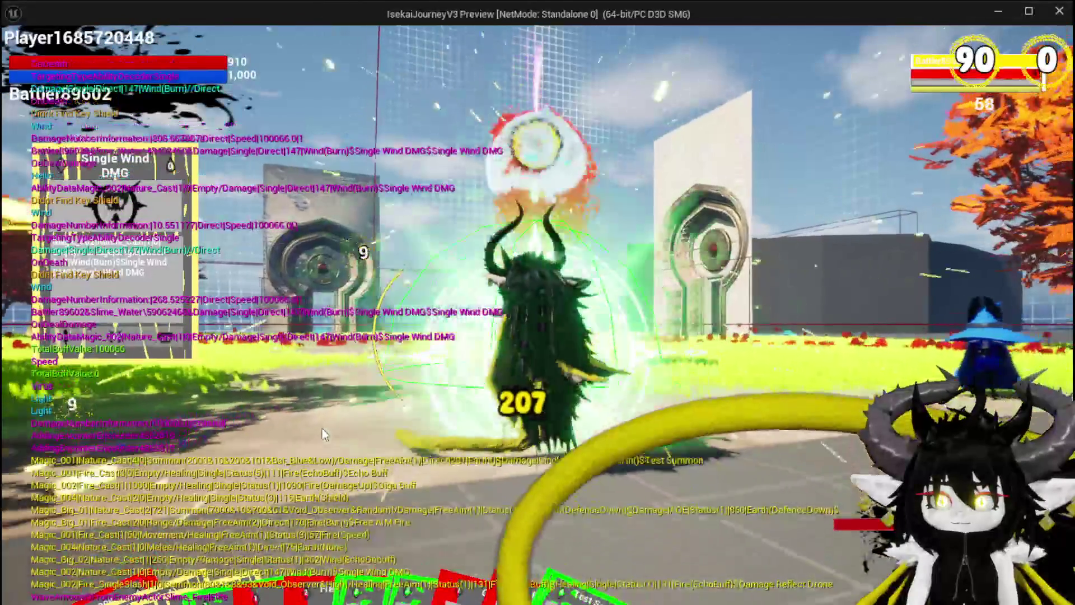
key("Escape")
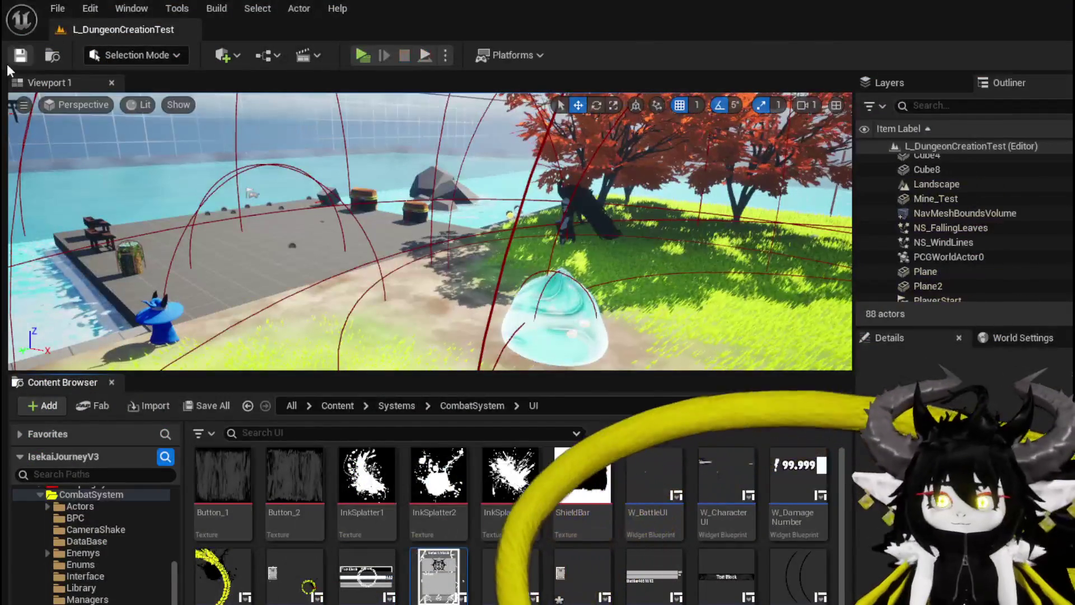
- Save WP_Card_HUD and return to the WP_ActionSelection event graph
left_click(20, 57)
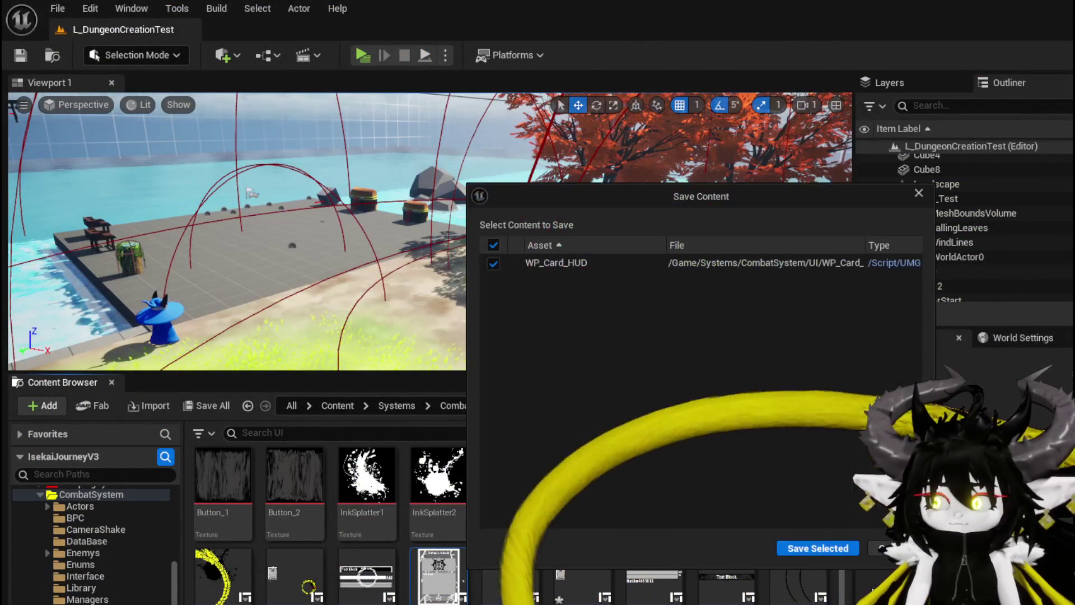
left_click(838, 562)
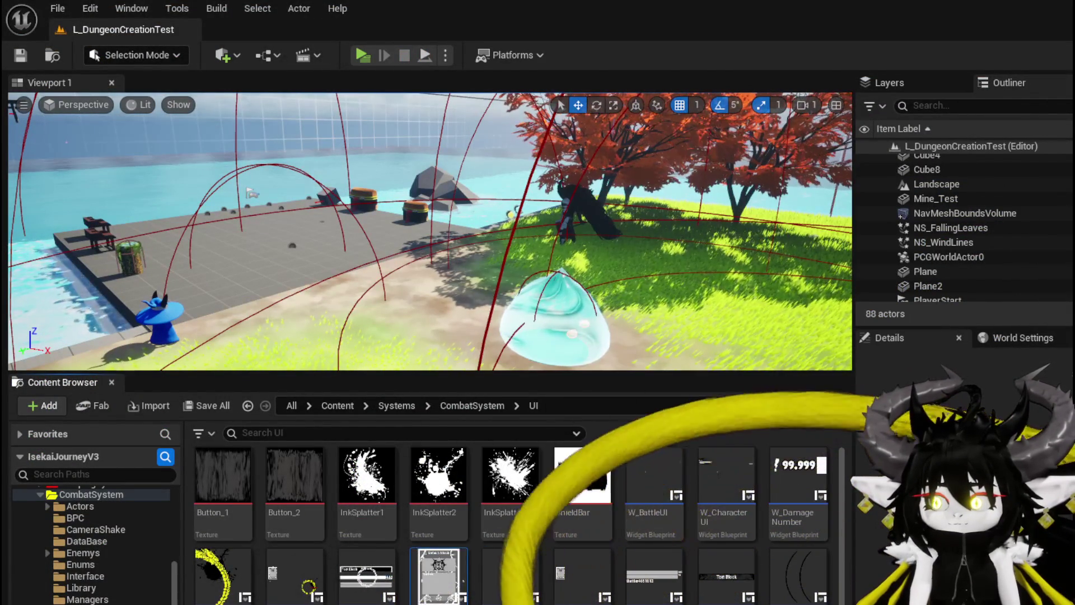
key("alt+Tab")
mouse_move(599, 328)
left_mouse_down()
mouse_move(509, 276)
mouse_move(509, 293)
left_mouse_up()
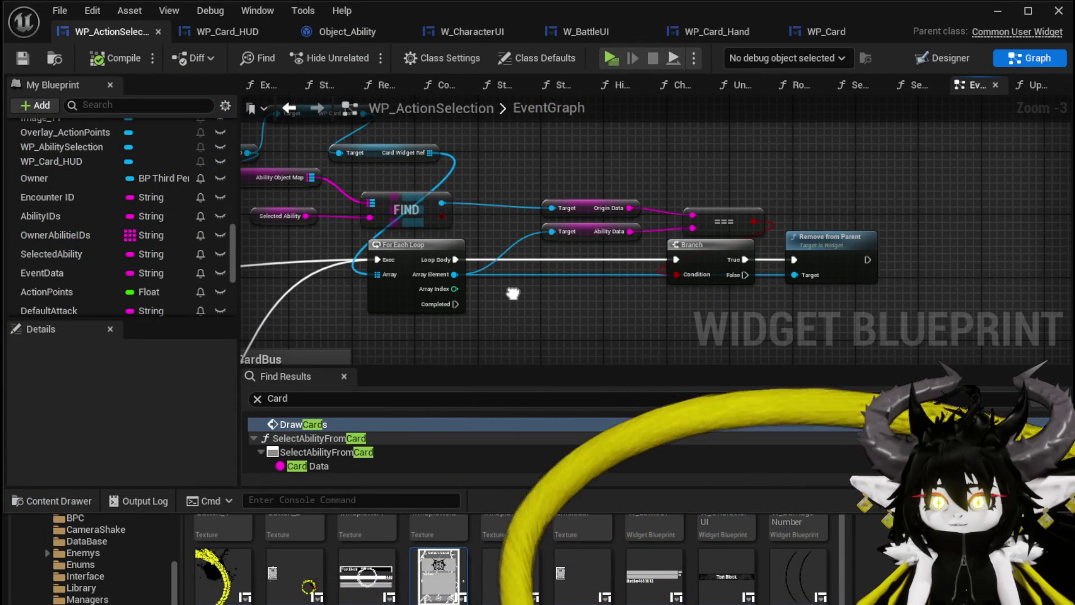
- Add a Branch on FIND's boolean, chain its True into the comparison Branch, and rearrange nodes
mouse_move(443, 217)
left_mouse_down()
mouse_move(504, 247)
mouse_move(481, 269)
mouse_move(527, 269)
mouse_move(510, 260)
left_mouse_up()
mouse_move(628, 213)
left_mouse_down()
mouse_move(728, 235)
mouse_move(675, 145)
left_mouse_up()
mouse_move(587, 273)
left_mouse_down()
mouse_move(658, 264)
mouse_move(576, 261)
mouse_move(692, 261)
left_mouse_up()
mouse_move(633, 294)
left_mouse_down()
mouse_move(825, 246)
mouse_move(954, 240)
left_mouse_up()
left_click_drag(524, 227, 552, 282)
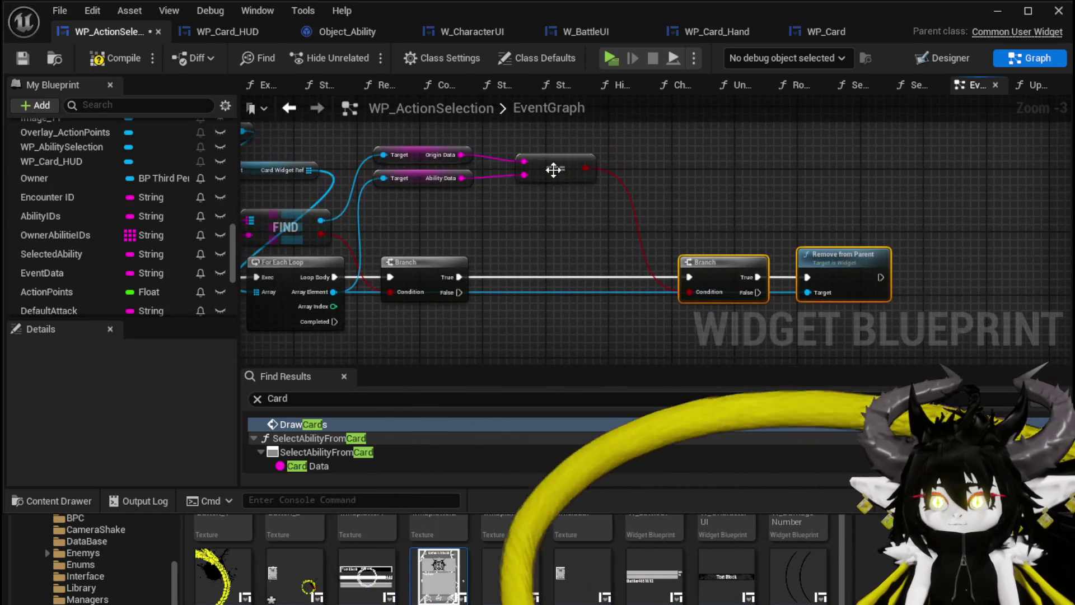
mouse_move(502, 331)
left_mouse_down()
mouse_move(506, 263)
mouse_move(515, 286)
left_mouse_up()
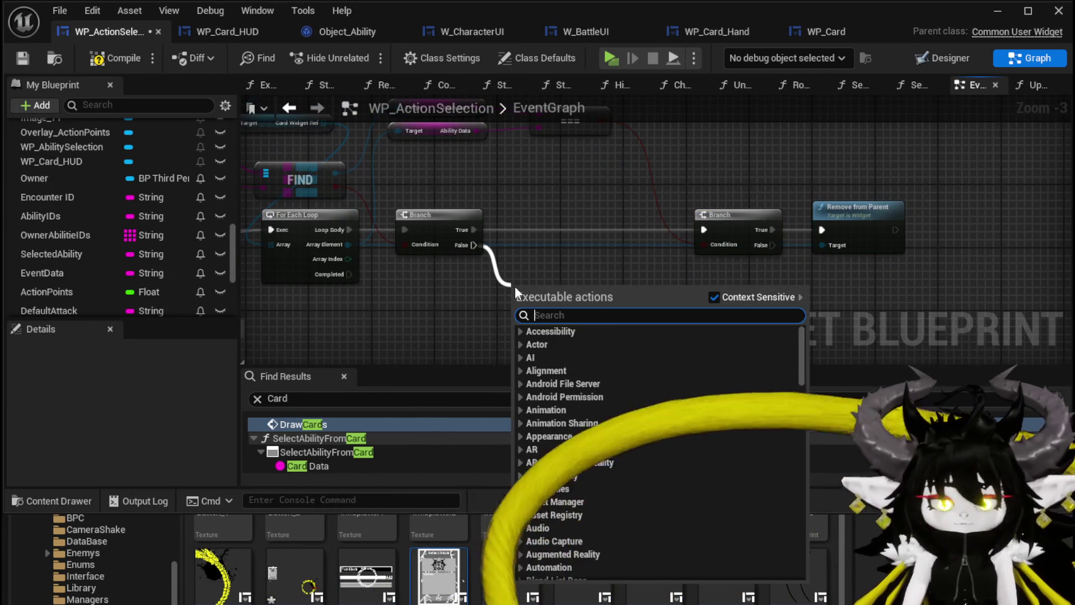
- Add a Print String reading 'Didnt find selected ability' on the first Branch's False path
type("PrintStri")
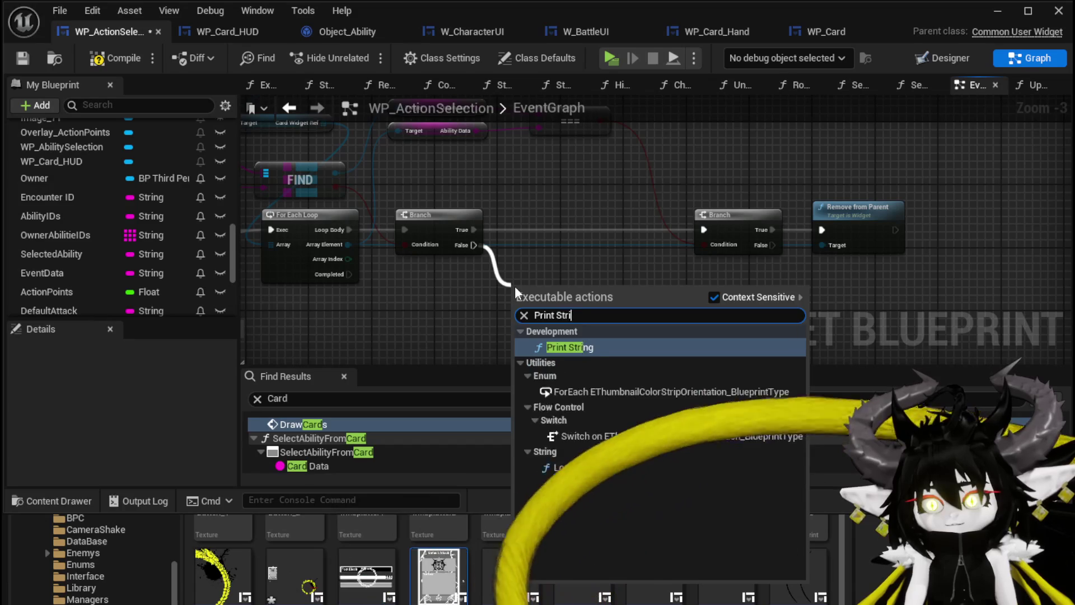
key("Return")
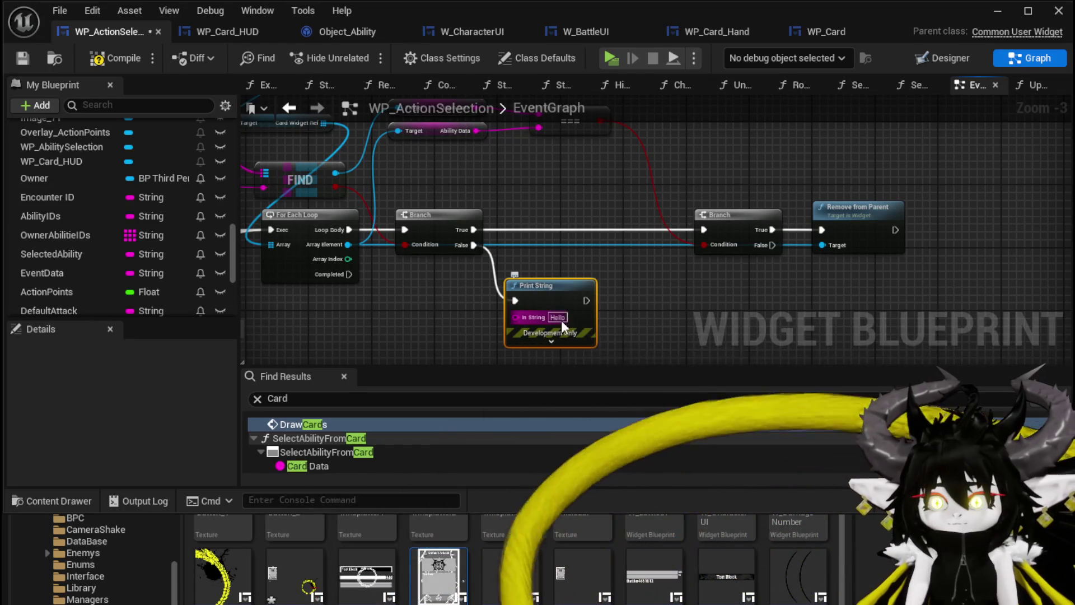
type("Didn")
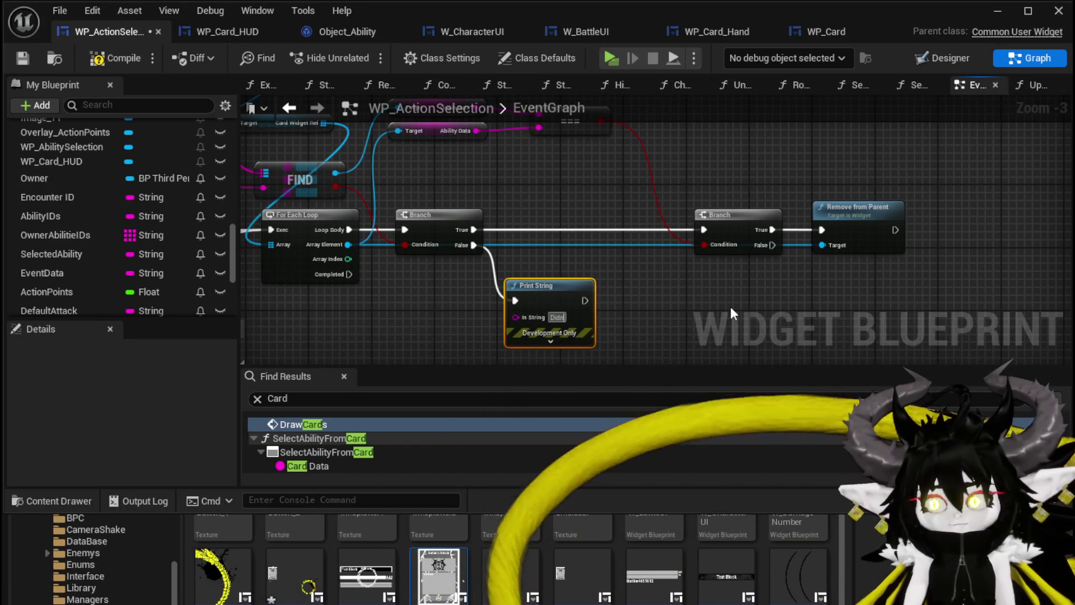
type("t find sele")
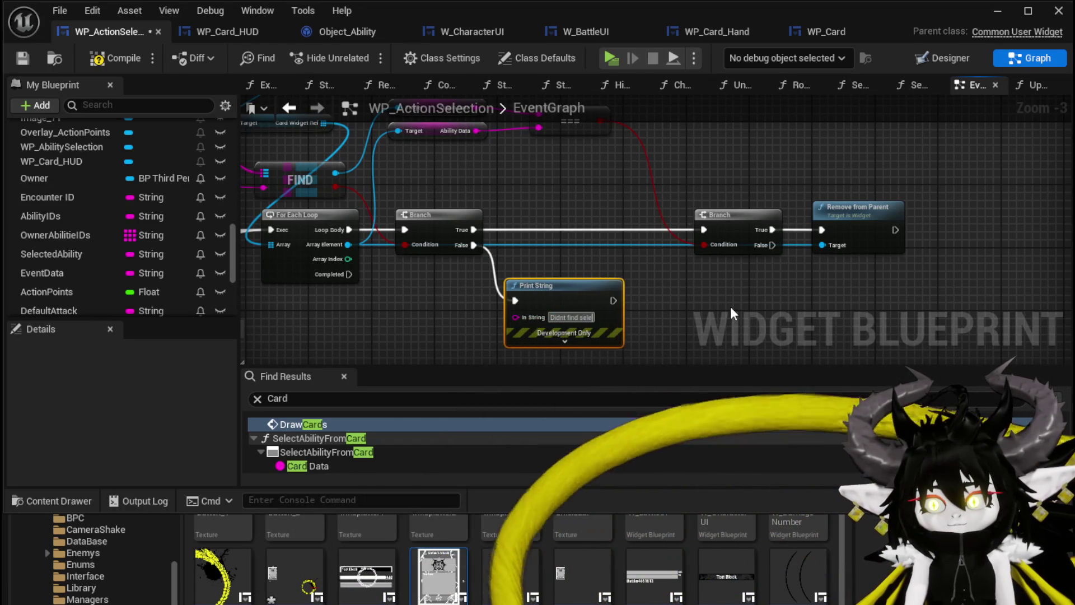
type("cted ability")
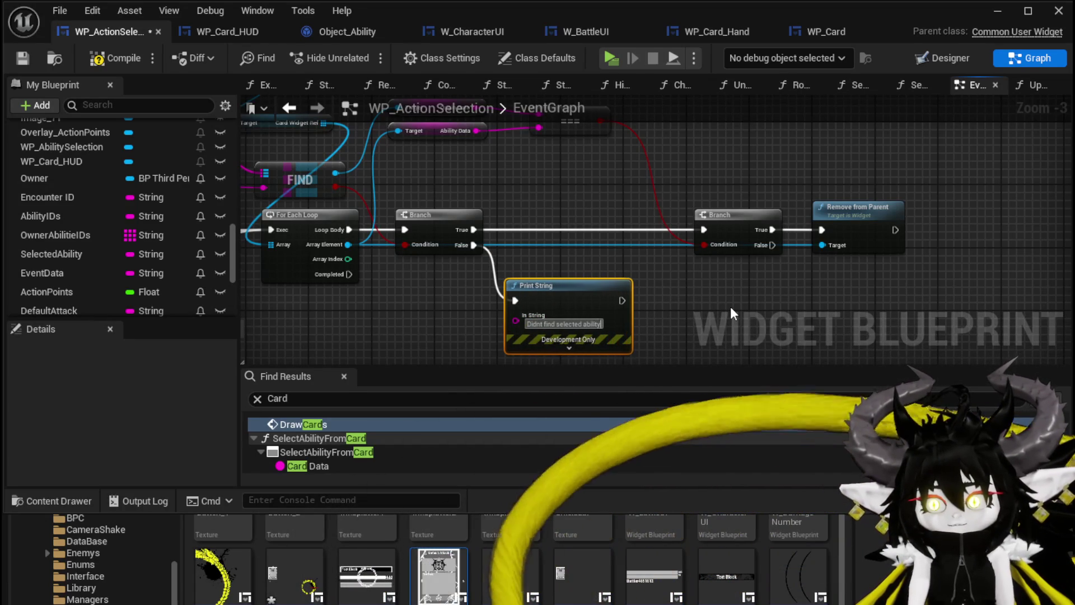
- Copy the print to the second Branch's False path, reading 'Dosent has same Data'
left_click_drag(678, 225, 561, 229)
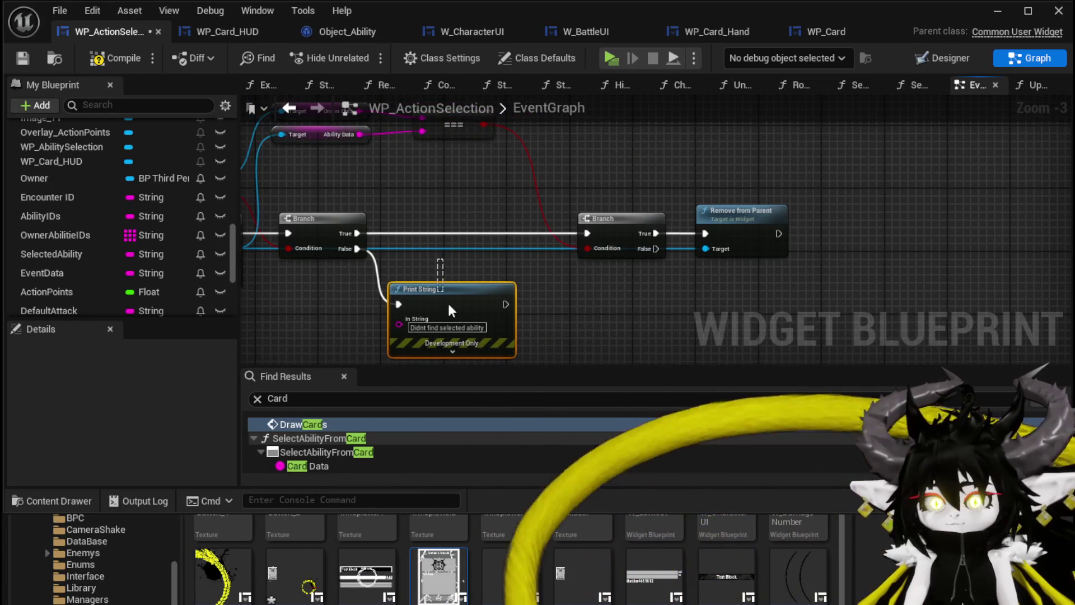
left_click(441, 290)
key("ctrl+c")
key("ctrl+v")
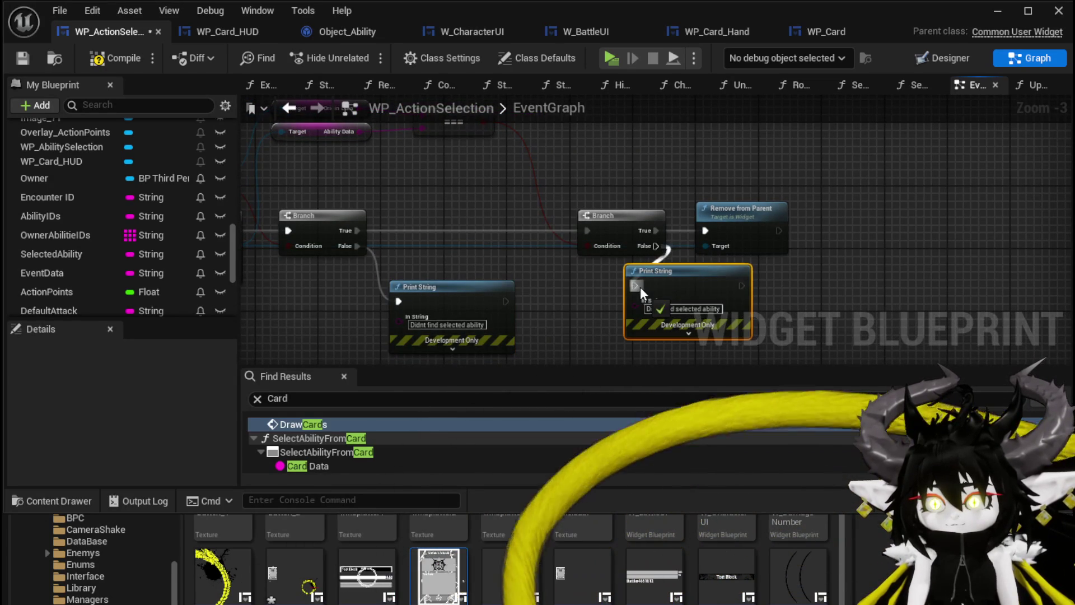
left_click_drag(636, 287, 671, 297)
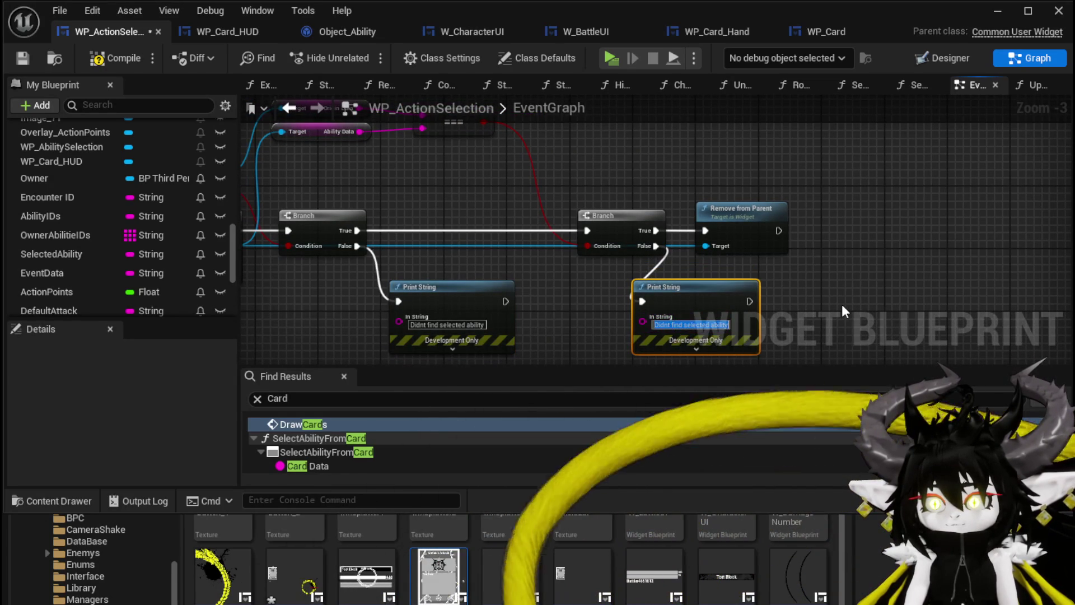
type("Dosent")
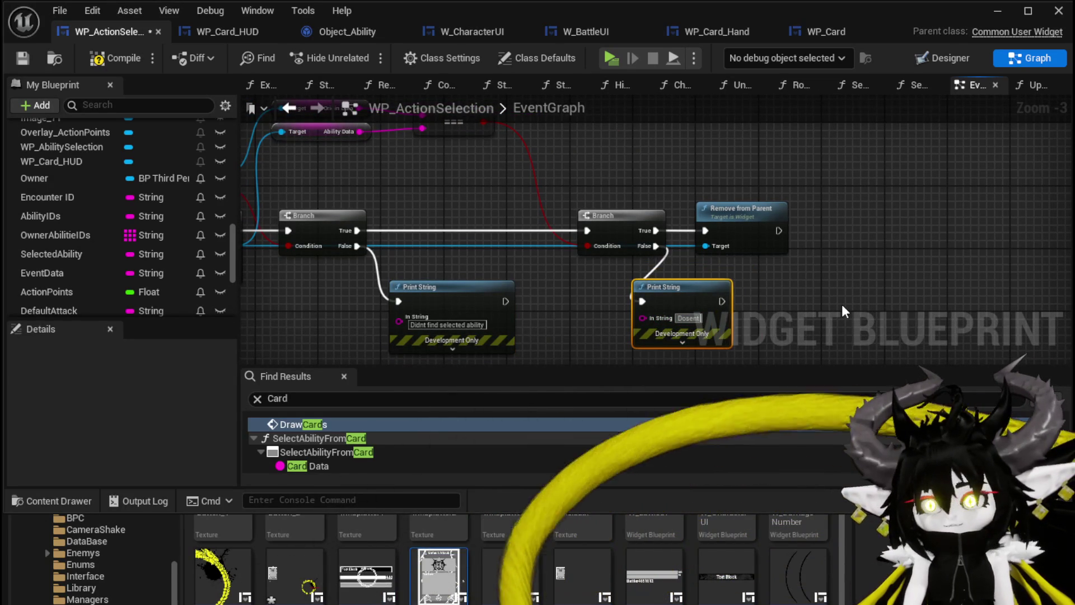
type(" has same")
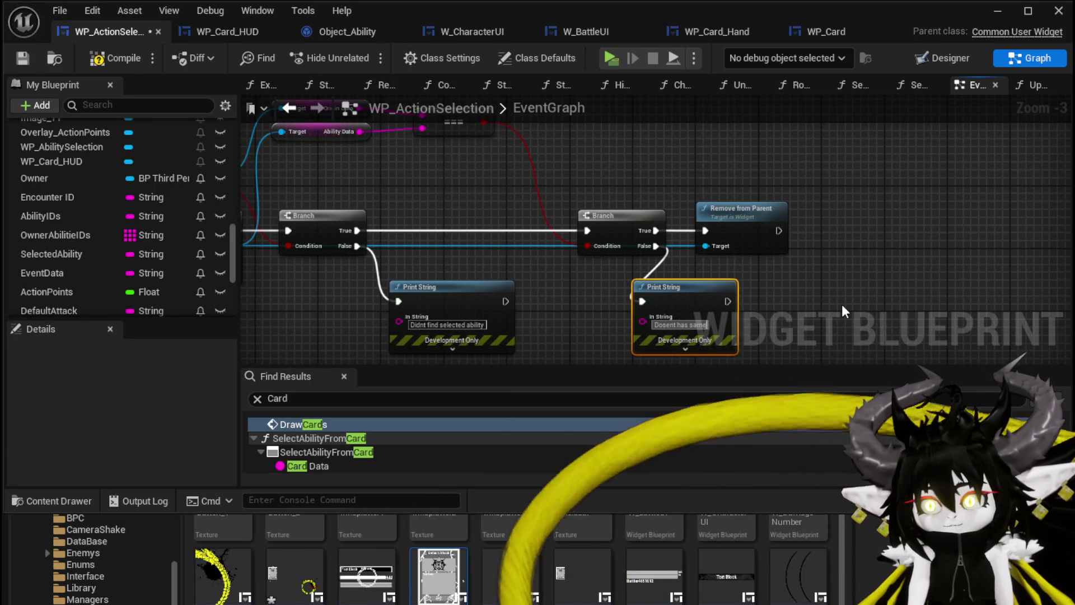
type(" Data")
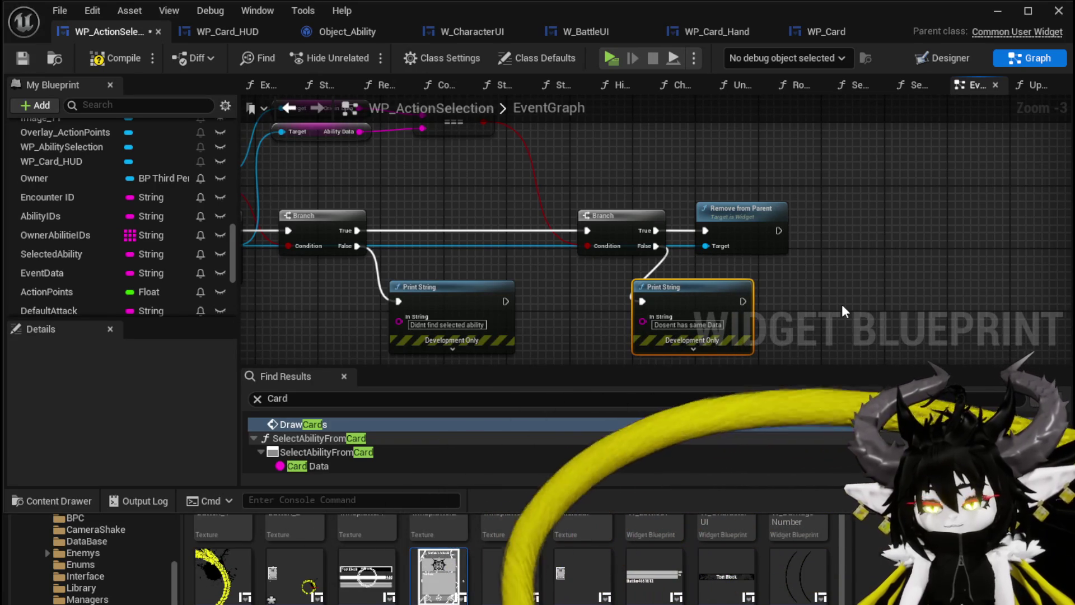
left_click(815, 290)
- Paste a print after Remove from Parent with the text 'RemoveAbility'
mouse_move(815, 290)
left_mouse_down()
mouse_move(983, 322)
mouse_move(740, 275)
mouse_move(671, 291)
left_mouse_up()
key("ctrl+v")
mouse_move(703, 215)
left_mouse_down()
mouse_move(794, 203)
mouse_move(812, 214)
left_mouse_up()
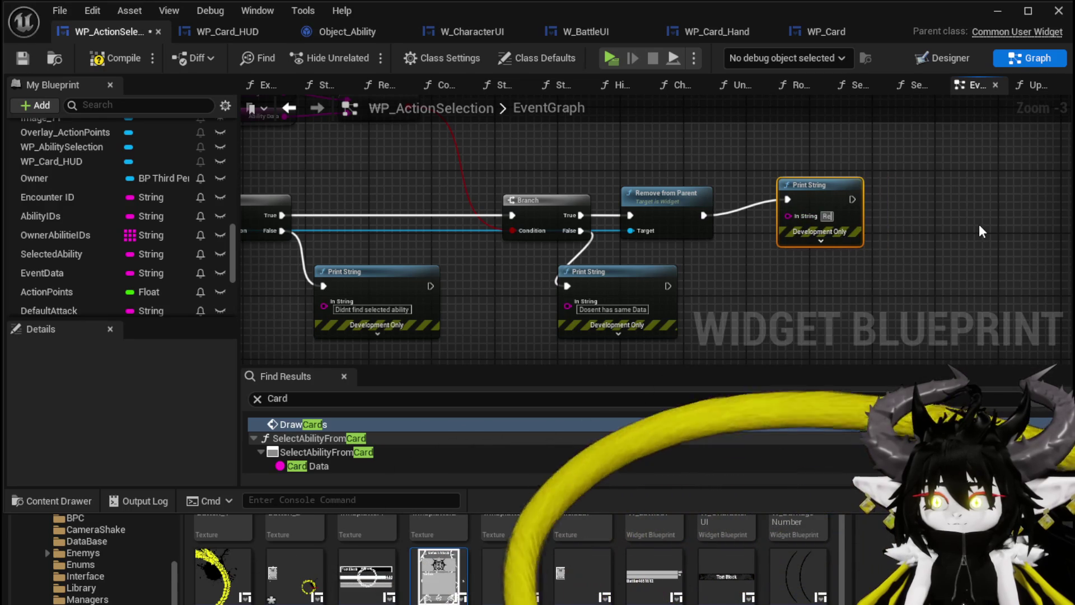
type("moveAbility")
key("Return")
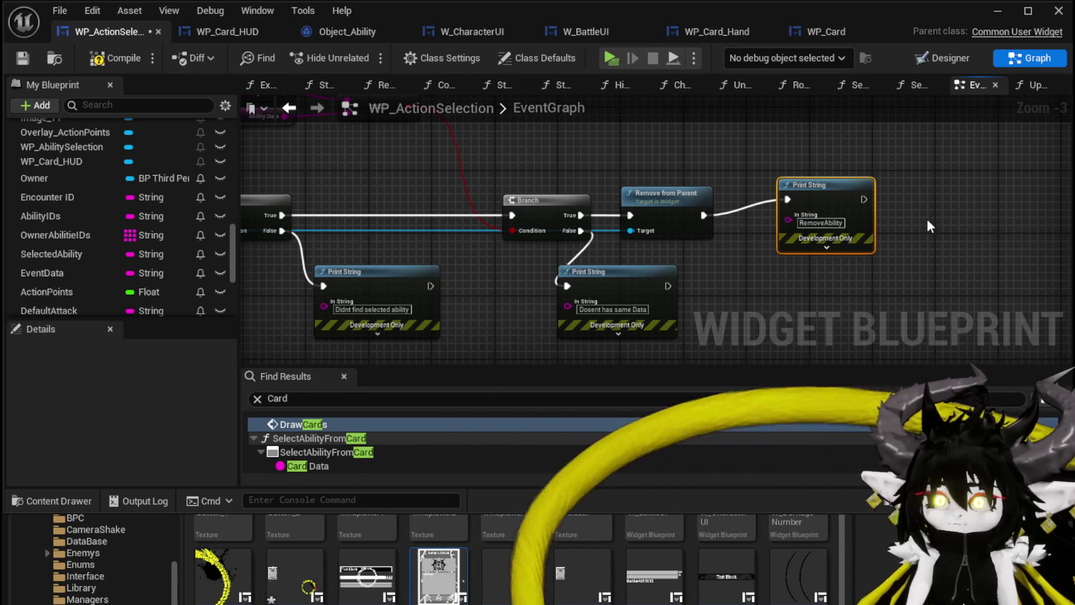
- Compile and save WP_ActionSelection, then return to the level editor
left_click(968, 220)
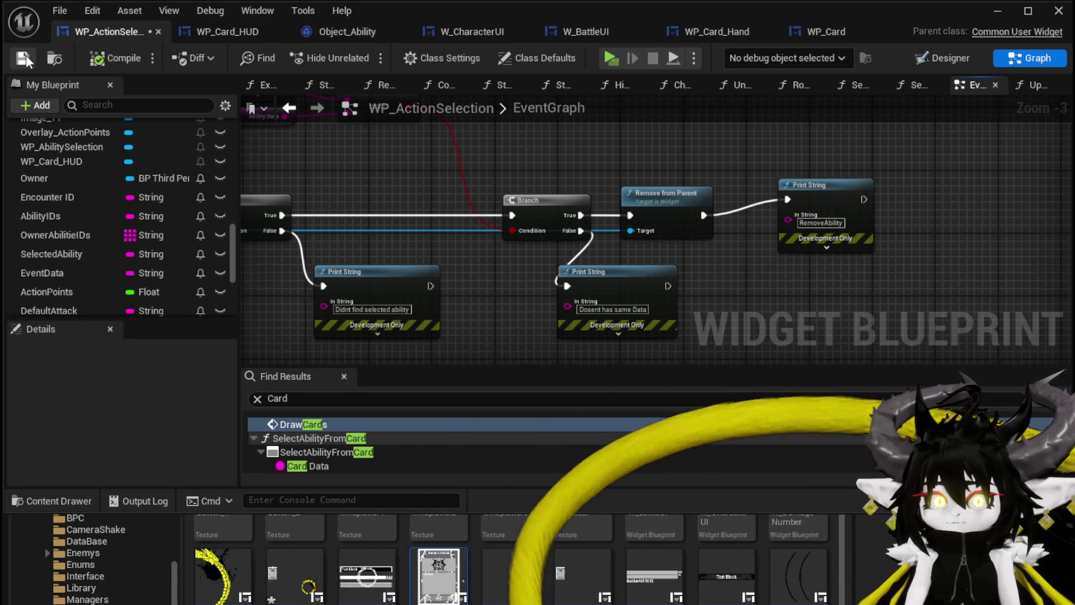
left_click(24, 58)
left_click(992, 10)
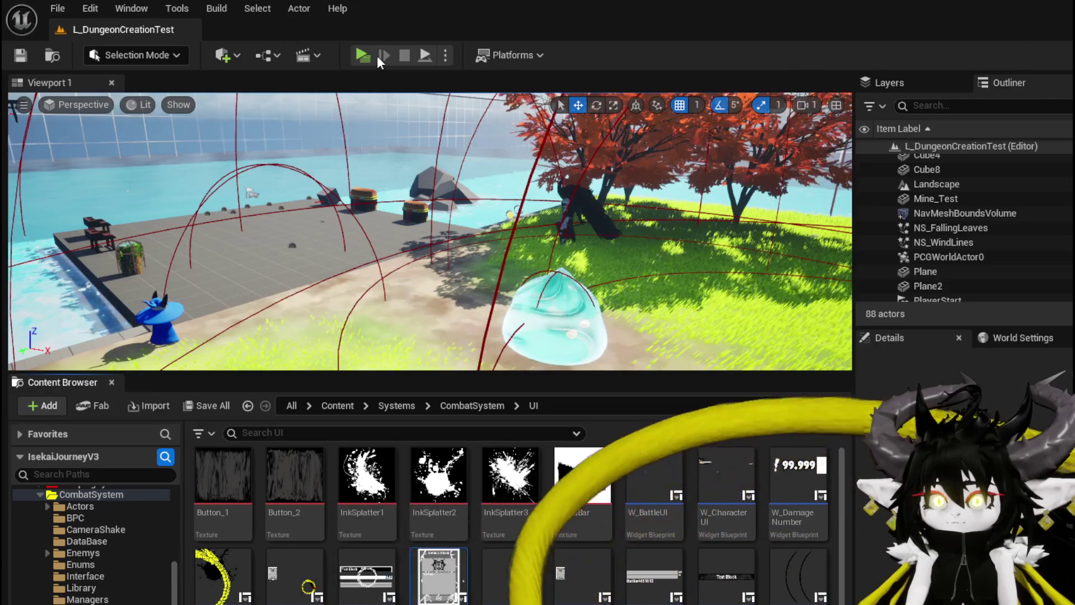
- Fight the cyan slime, cast Single Wind DMG, see 'Didnt find selected ability' repeat, stop playing
left_click(377, 56)
key("w")
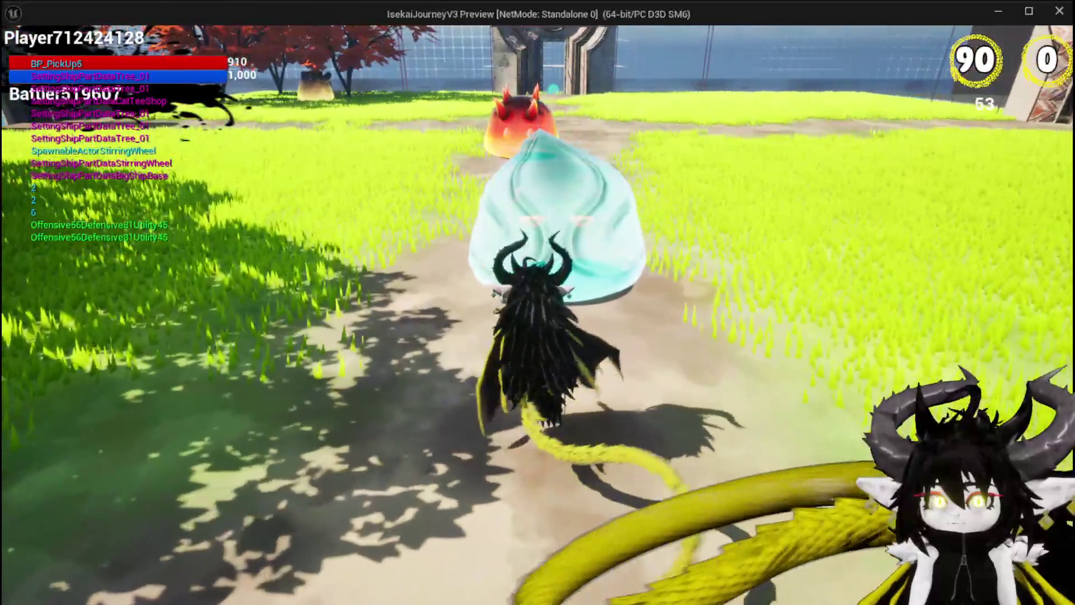
left_click(537, 302)
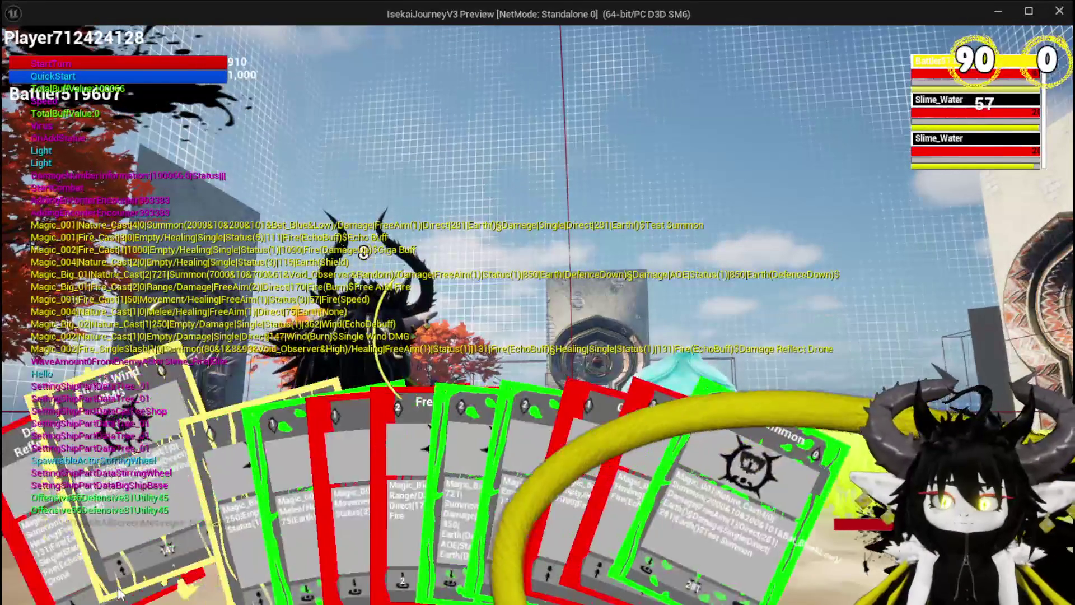
left_click(113, 546)
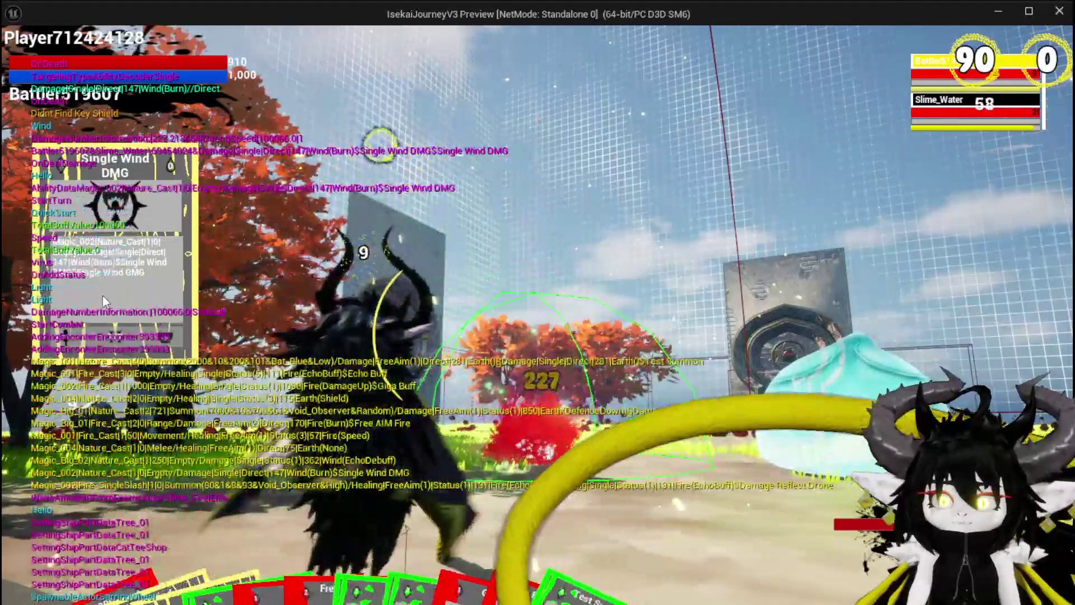
key("Escape")
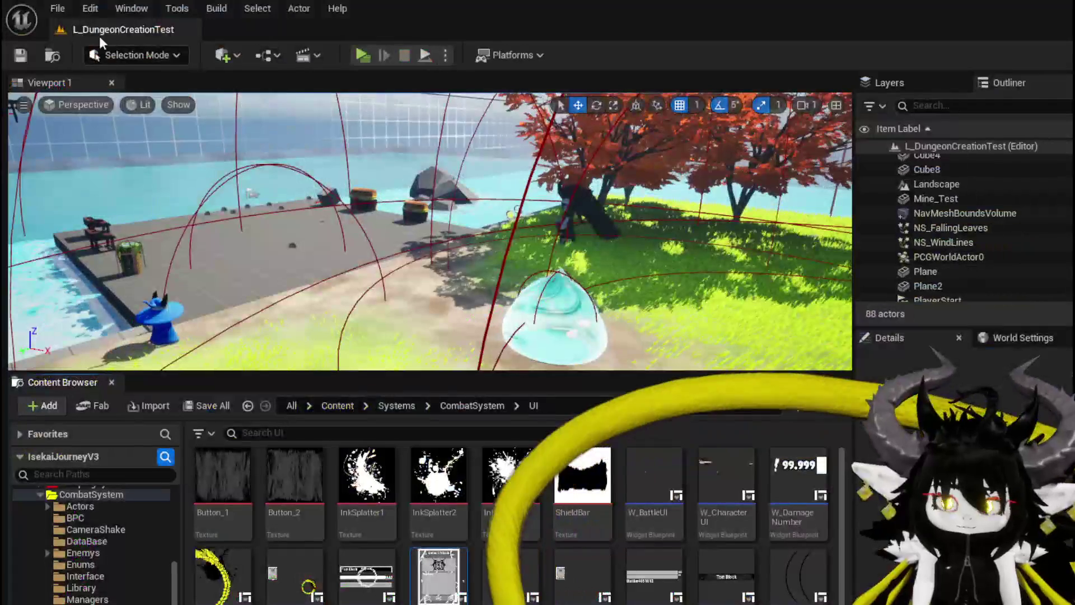
key("ctrl+s")
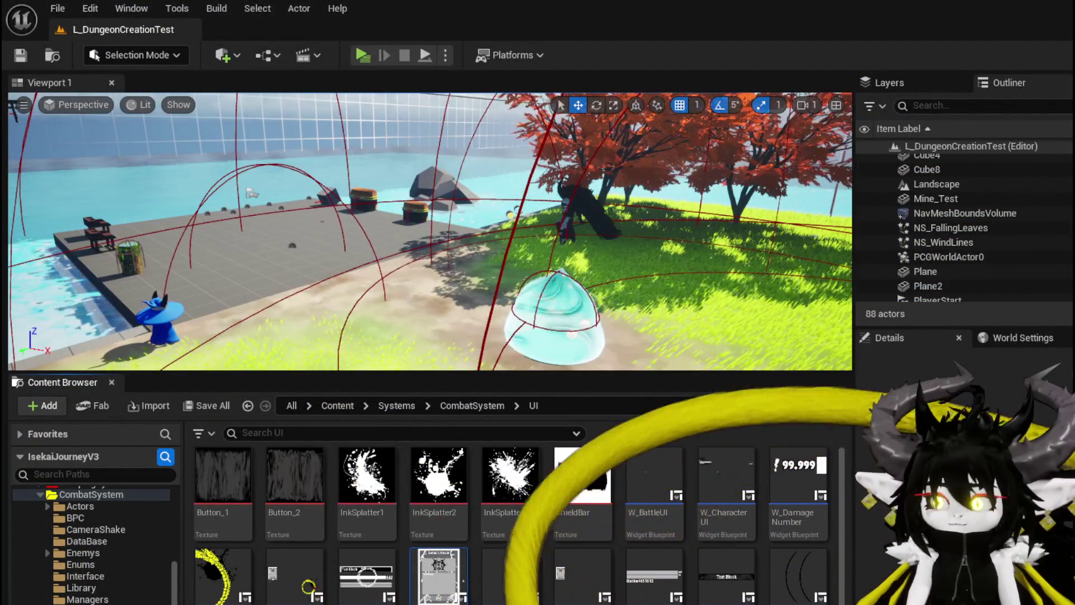
key("alt+Tab")
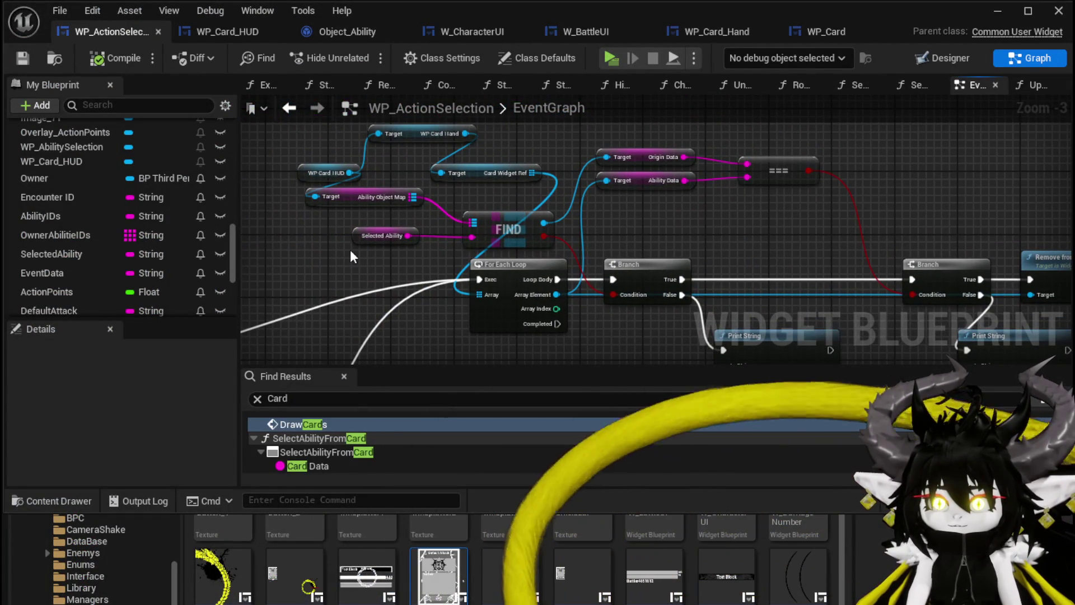
- Add an Append node with A 'Didnt find selected ability' and B '//Found:'
left_click_drag(365, 240, 293, 247)
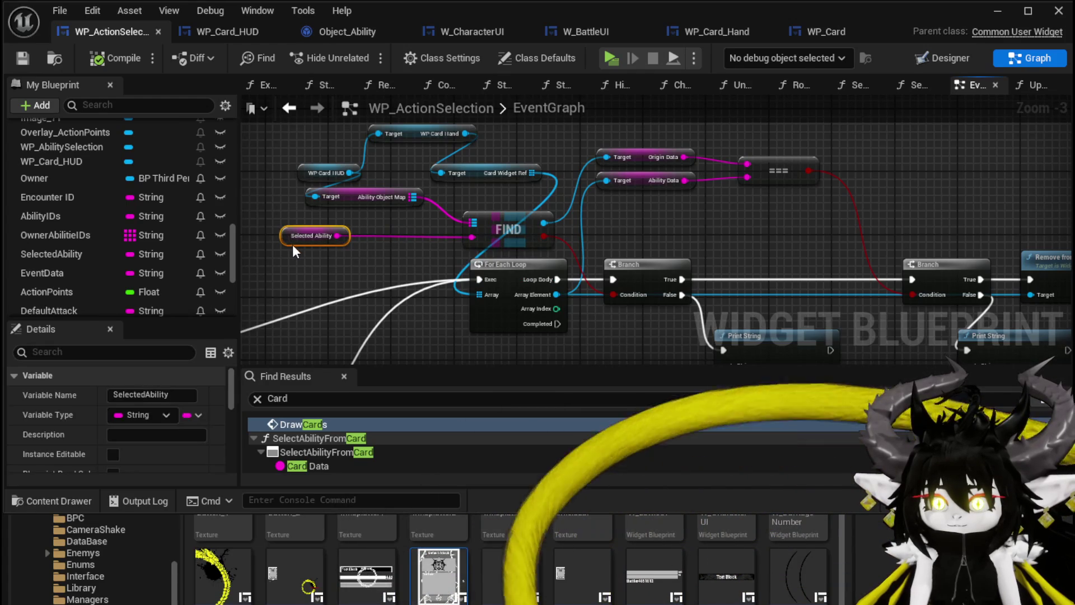
mouse_move(362, 220)
left_mouse_down()
mouse_move(353, 263)
mouse_move(488, 284)
mouse_move(658, 284)
mouse_move(522, 263)
mouse_move(609, 252)
mouse_move(460, 255)
mouse_move(459, 266)
left_mouse_up()
scroll(657, 285, "up", 2)
type("Append")
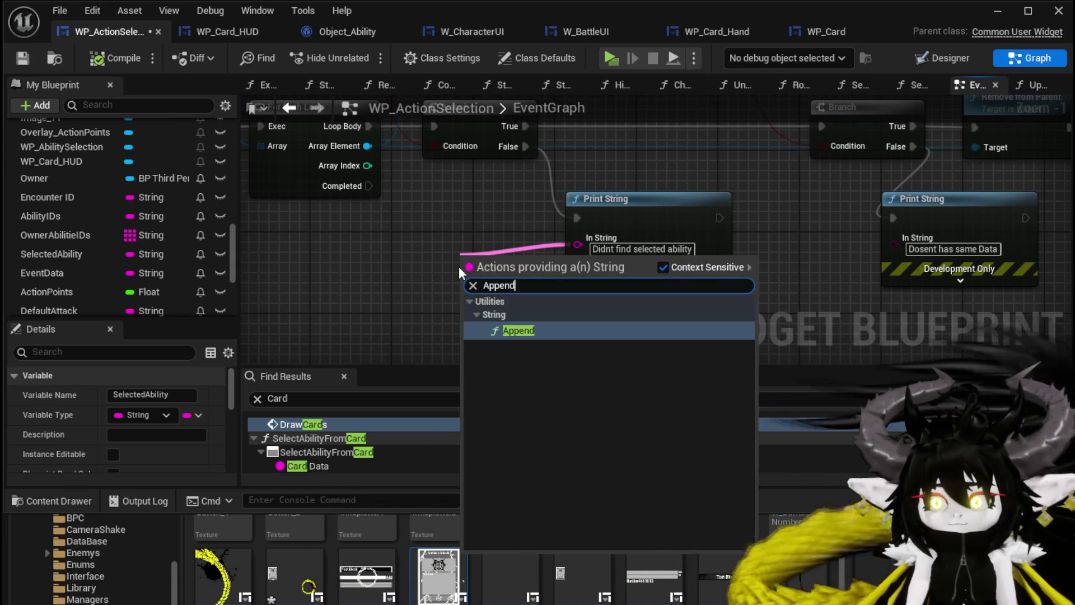
key("Return")
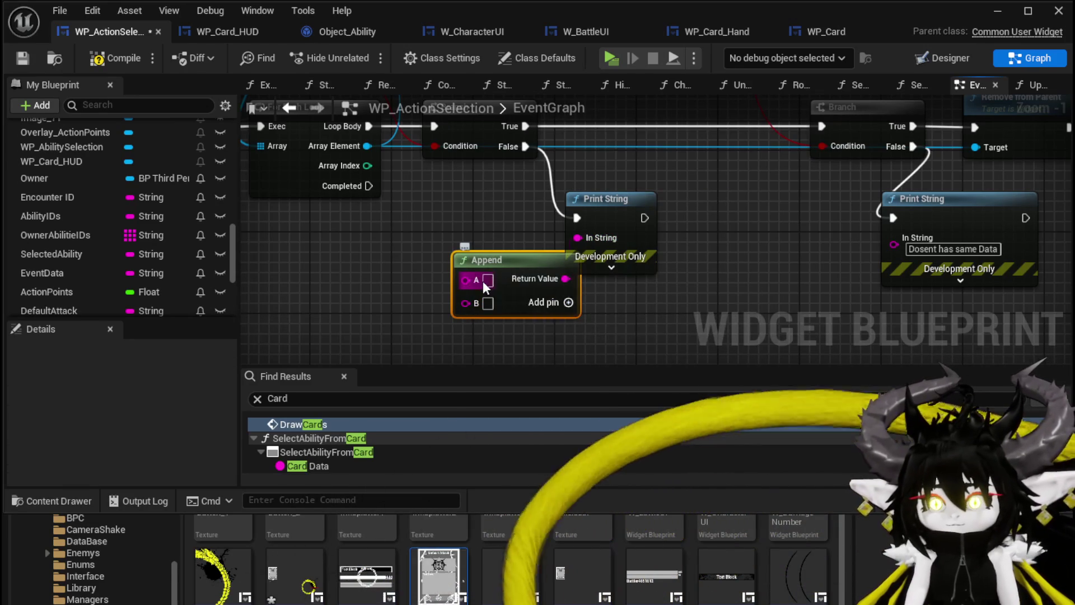
type("Didnt find selected ability")
left_click_drag(504, 257, 372, 237)
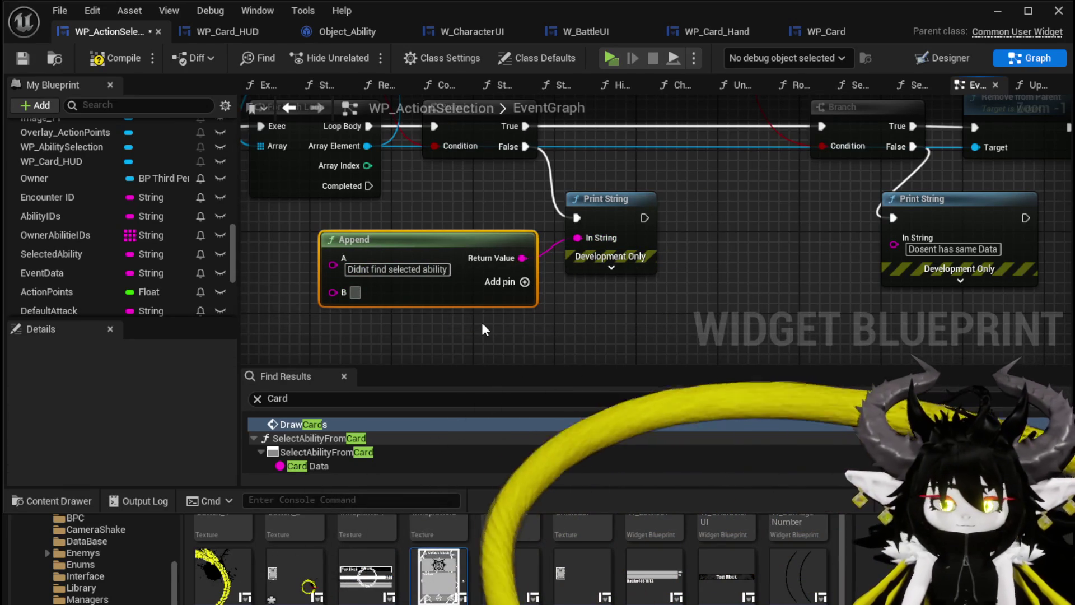
type("//Found:")
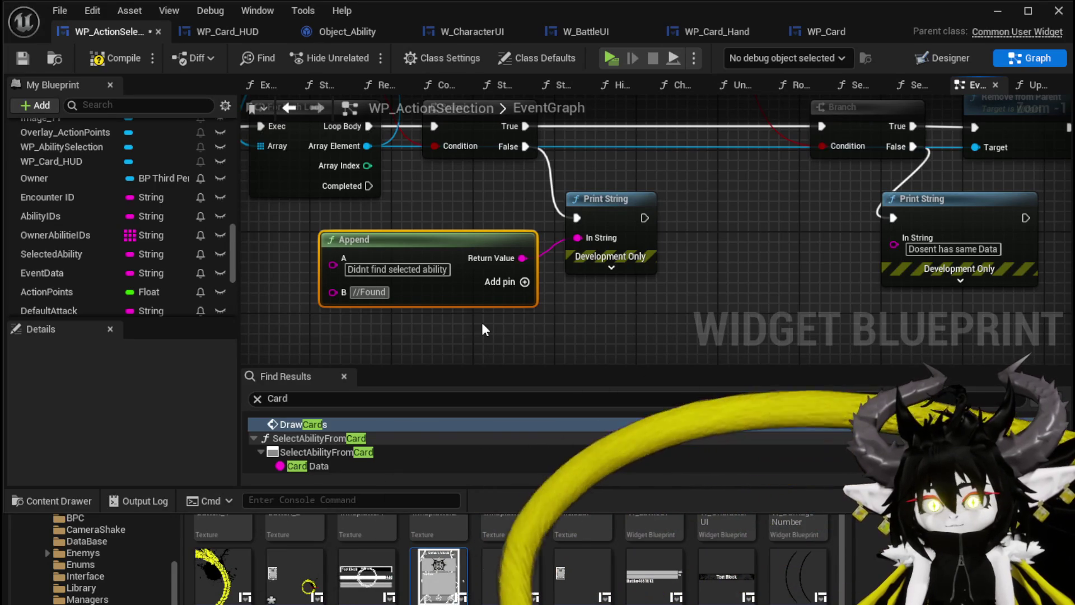
- Add a C input to Append and wire Selected Ability into it
left_click(524, 282)
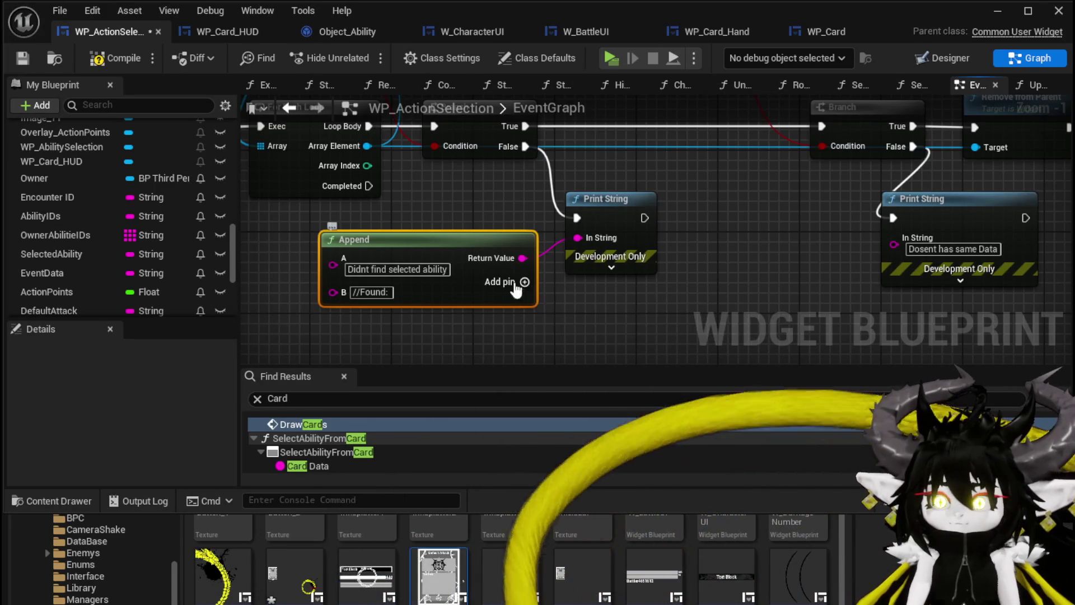
scroll(304, 249, "down", 2)
mouse_move(256, 166)
left_mouse_down()
mouse_move(399, 298)
mouse_move(475, 344)
left_mouse_up()
left_click_drag(492, 305, 492, 305)
- Set the print's text colour to yellow and duration to 70 seconds, then save
left_click(679, 262)
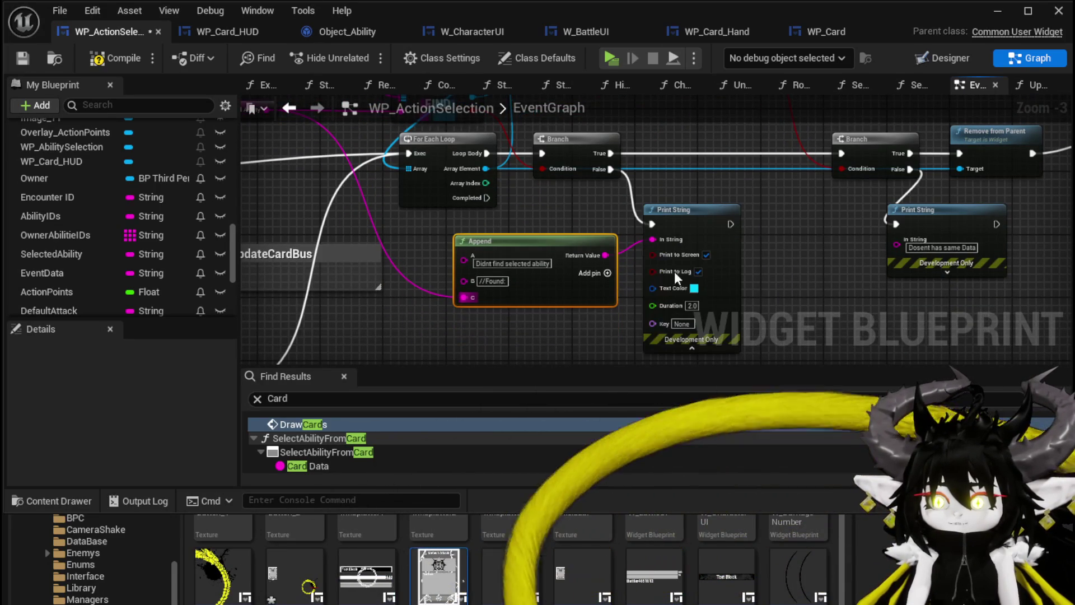
left_click(695, 288)
left_click(717, 394)
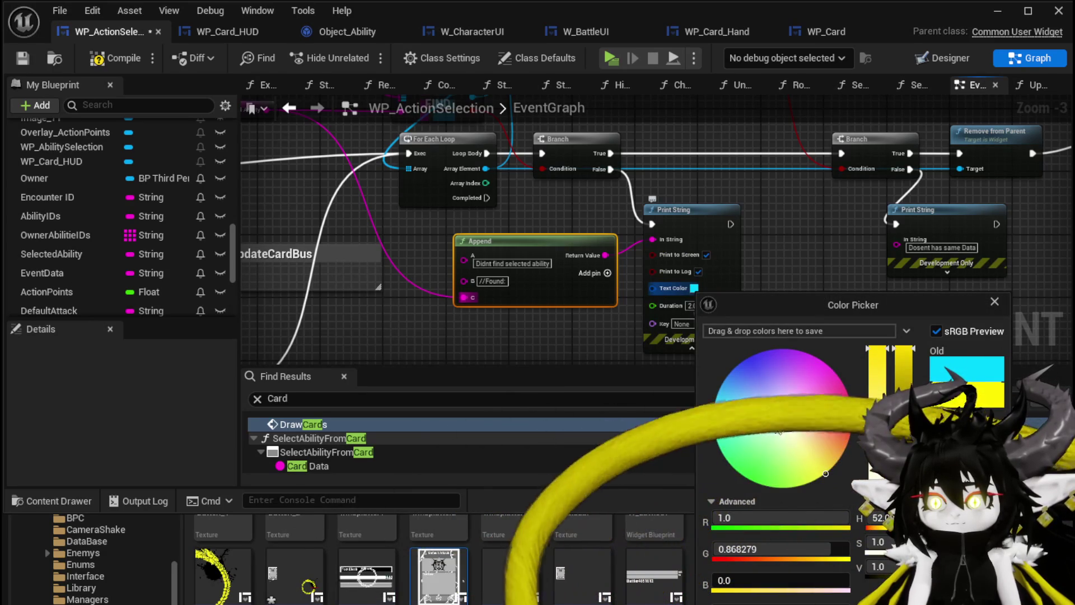
left_click(693, 310)
type("70")
key("Return")
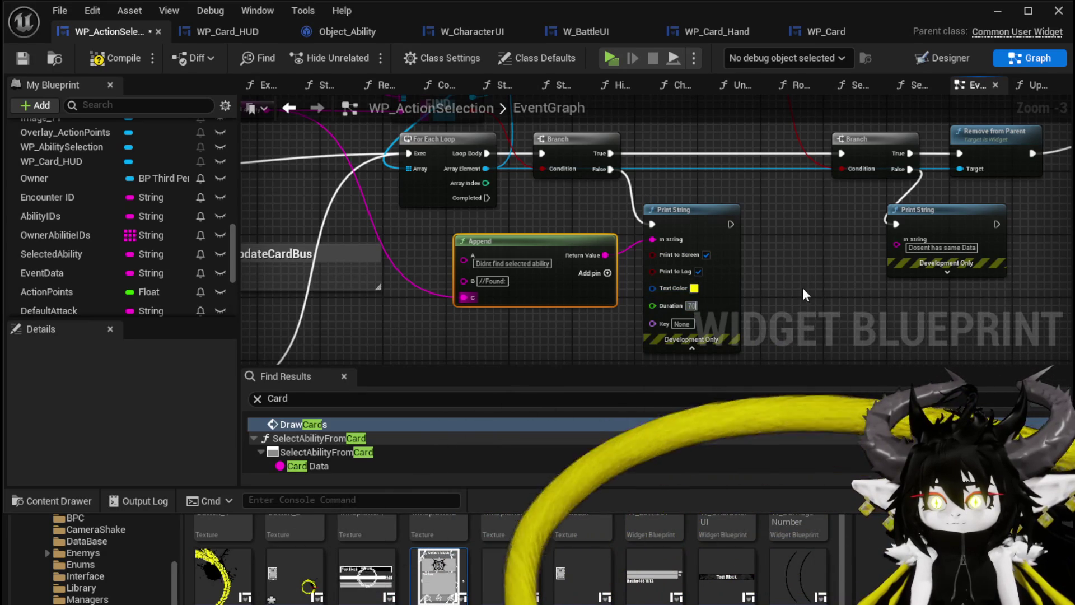
left_click(15, 57)
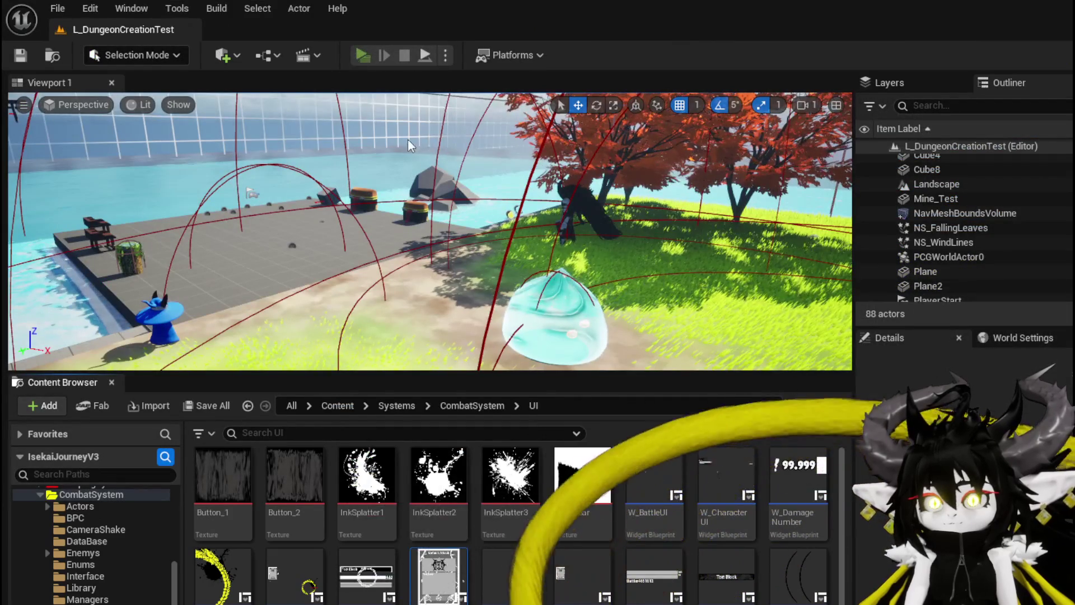
- Fight the blue slime with Single Wind DMG and read the yellow Magic_002 debug lines, then stop
key("w")
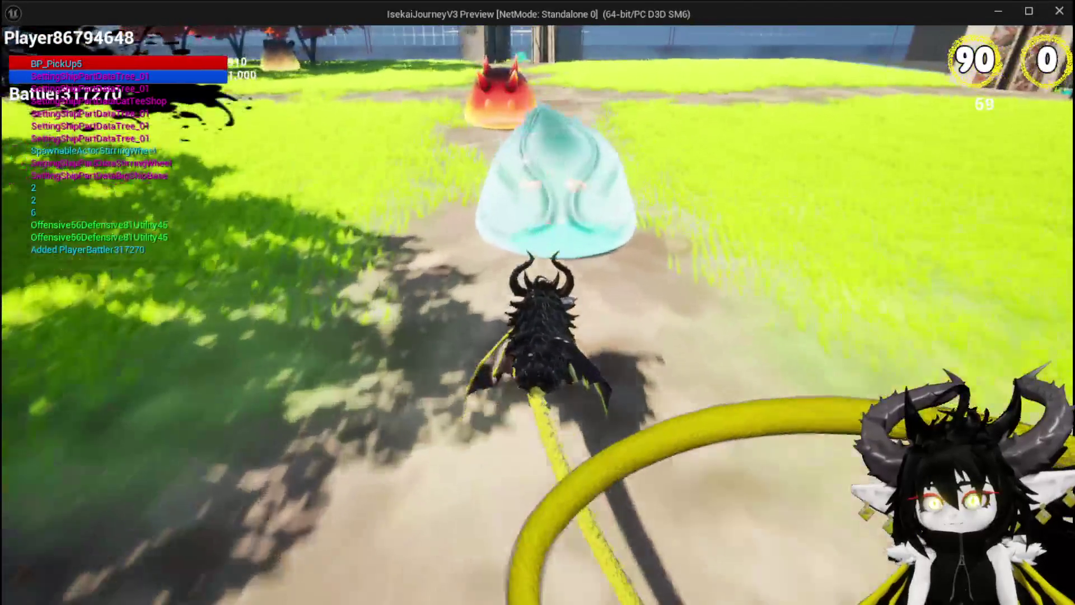
key("w")
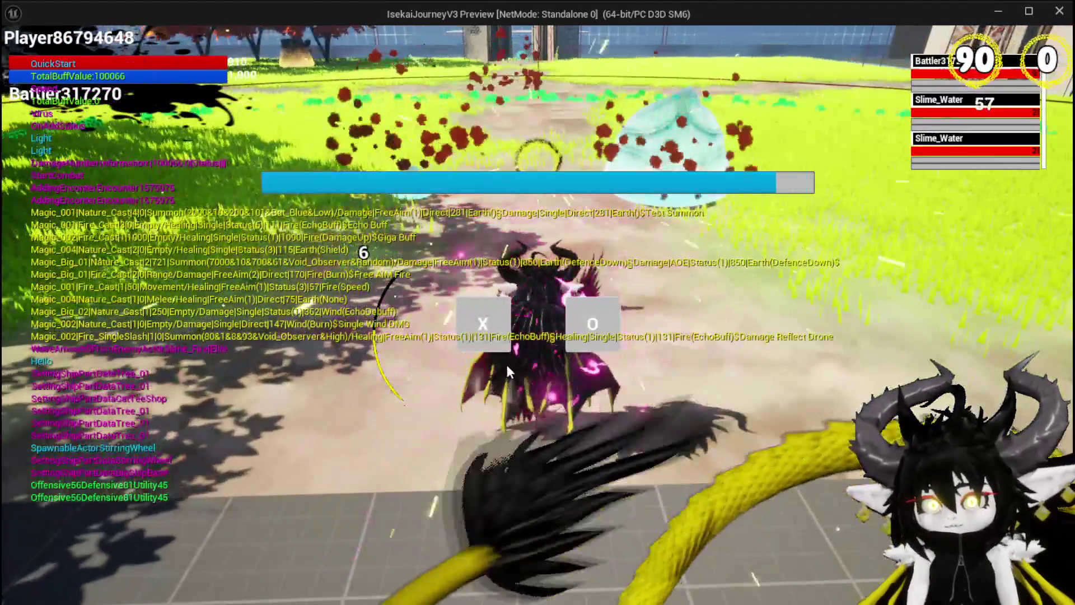
left_click(483, 338)
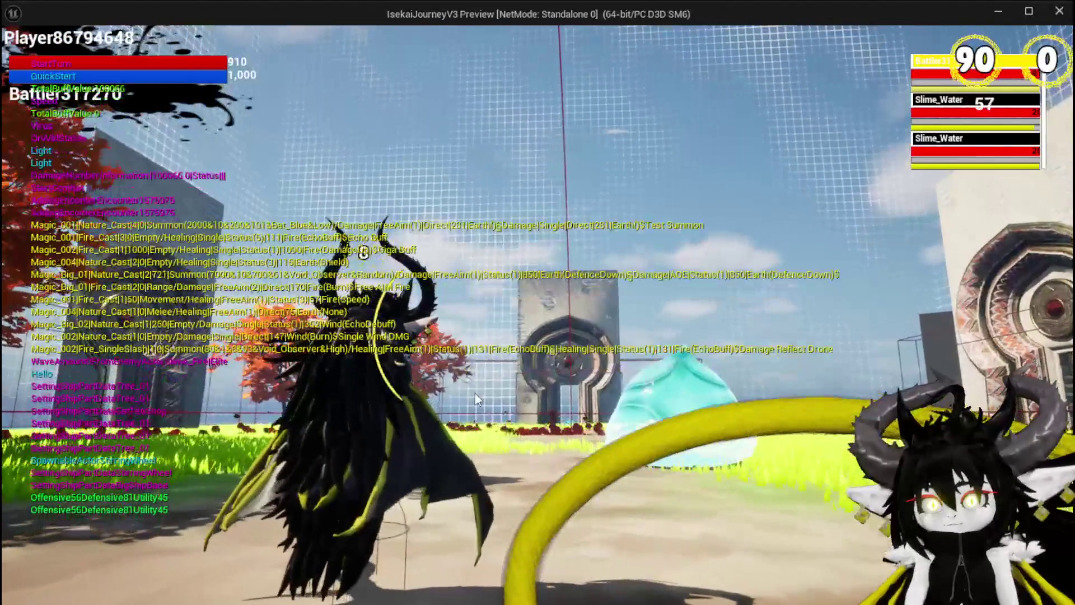
left_click(103, 509)
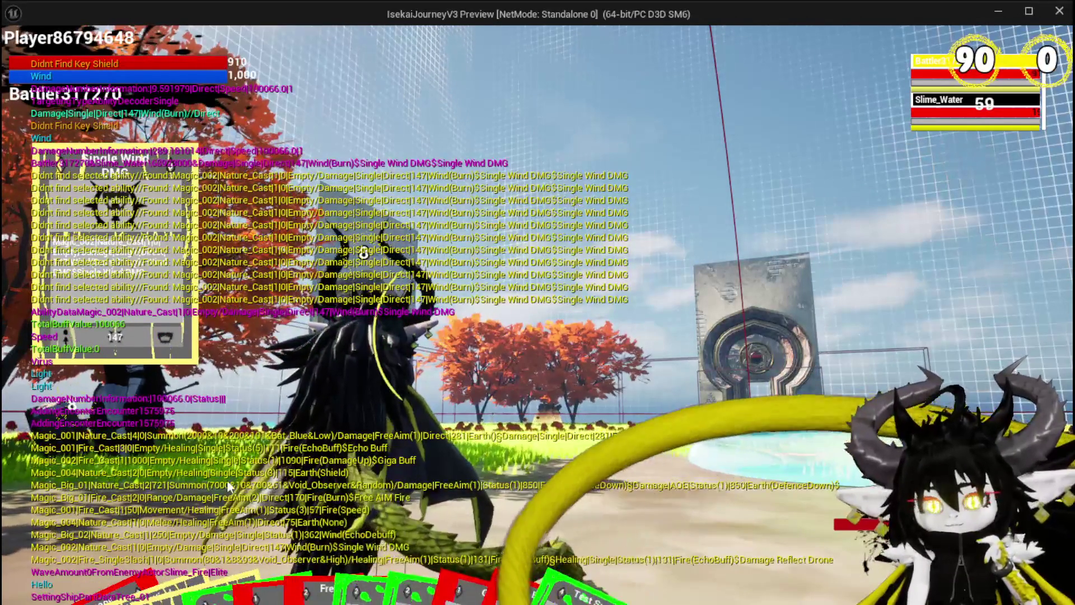
mouse_move(142, 537)
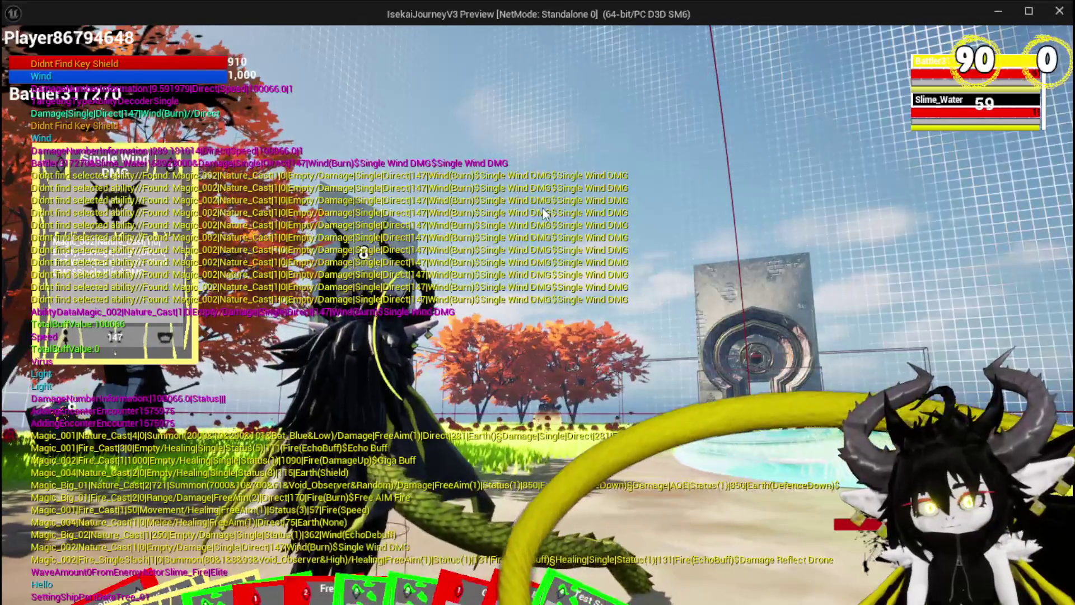
mouse_move(347, 392)
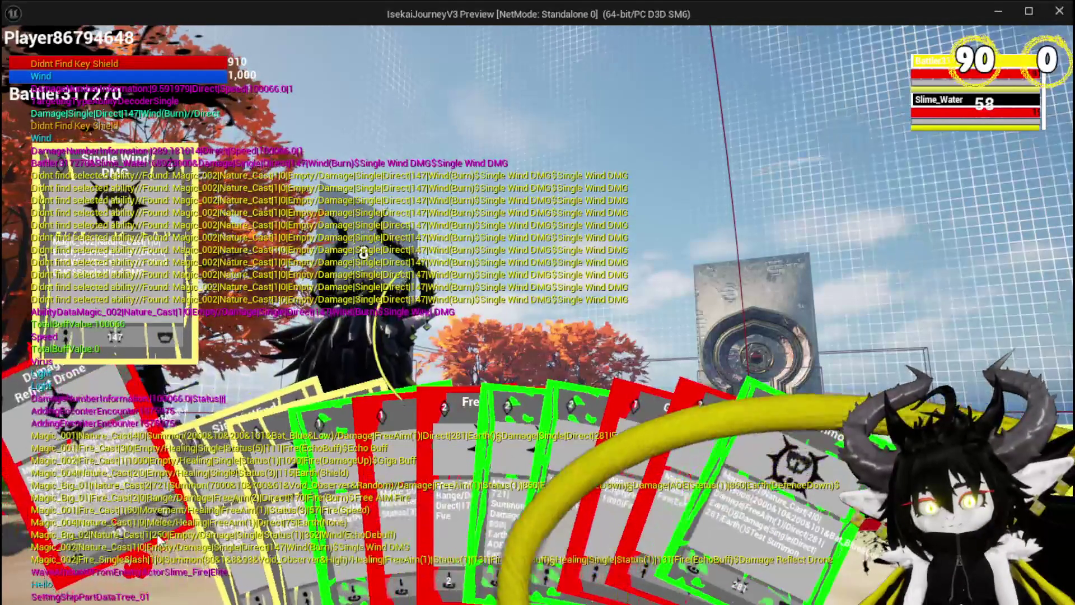
key("Escape")
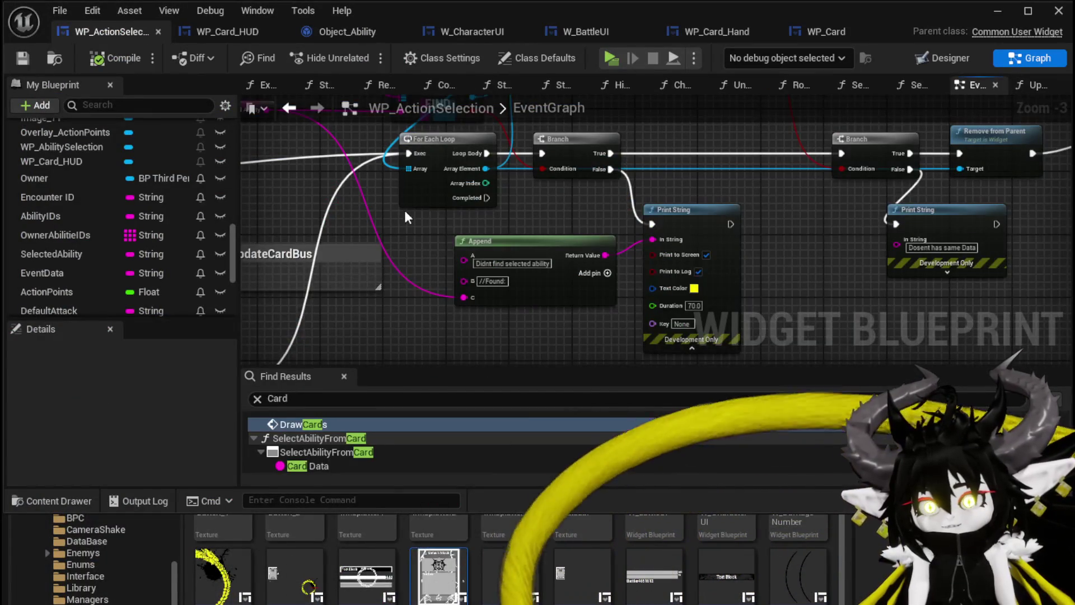
- Add a Values node from the Ability Object Map, placed left of the For Each Loop
left_click_drag(470, 228, 543, 237)
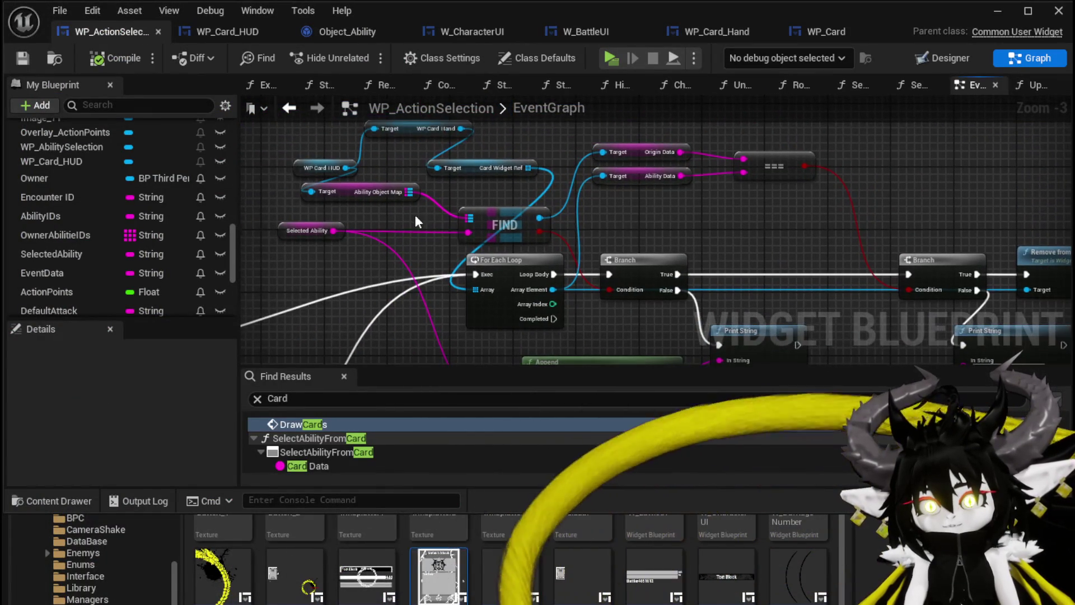
left_click_drag(407, 218, 368, 245)
left_click_drag(498, 160, 498, 161)
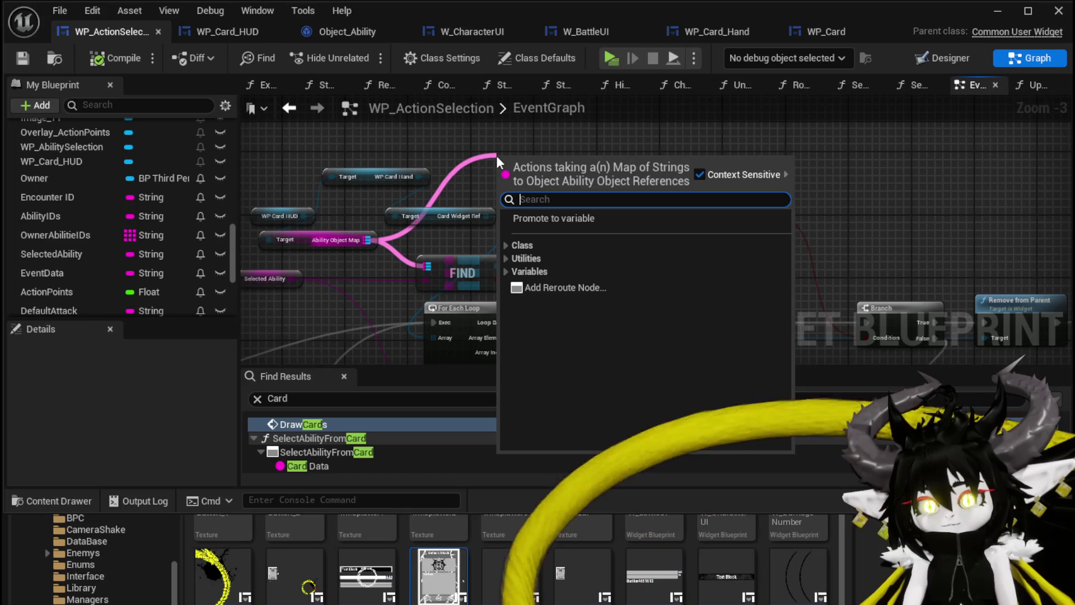
type("values")
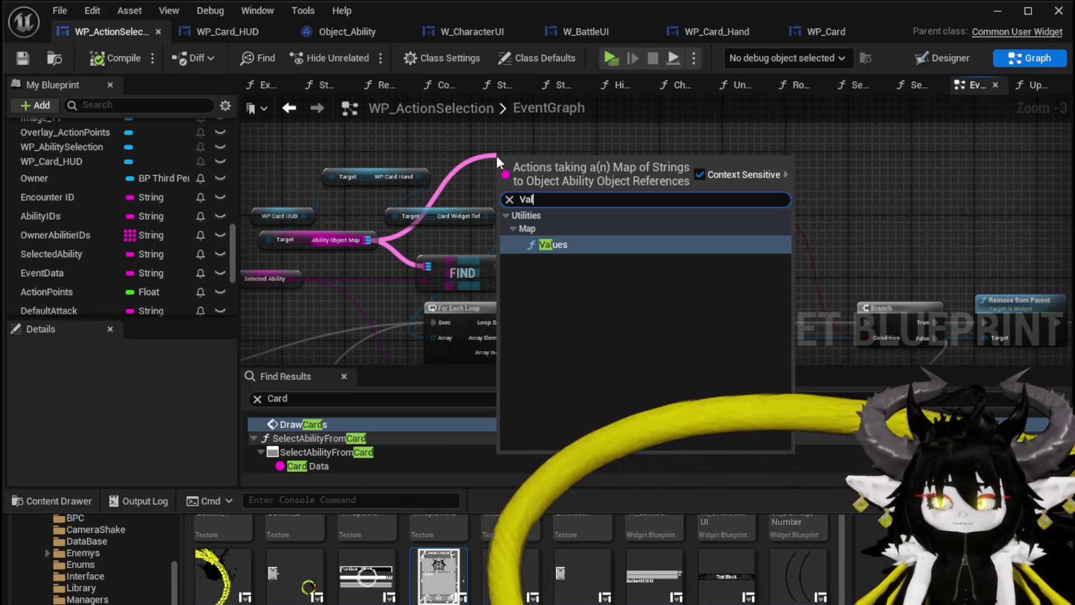
key("Return")
left_click_drag(465, 267, 336, 213)
left_click_drag(565, 269, 767, 279)
mouse_move(597, 137)
left_mouse_down()
mouse_move(572, 306)
mouse_move(409, 272)
mouse_move(423, 234)
mouse_move(431, 242)
mouse_move(413, 227)
mouse_move(497, 226)
mouse_move(418, 274)
left_mouse_up()
- Add a Get on the values array, wire it into Append's C, and add an empty D input
type("get")
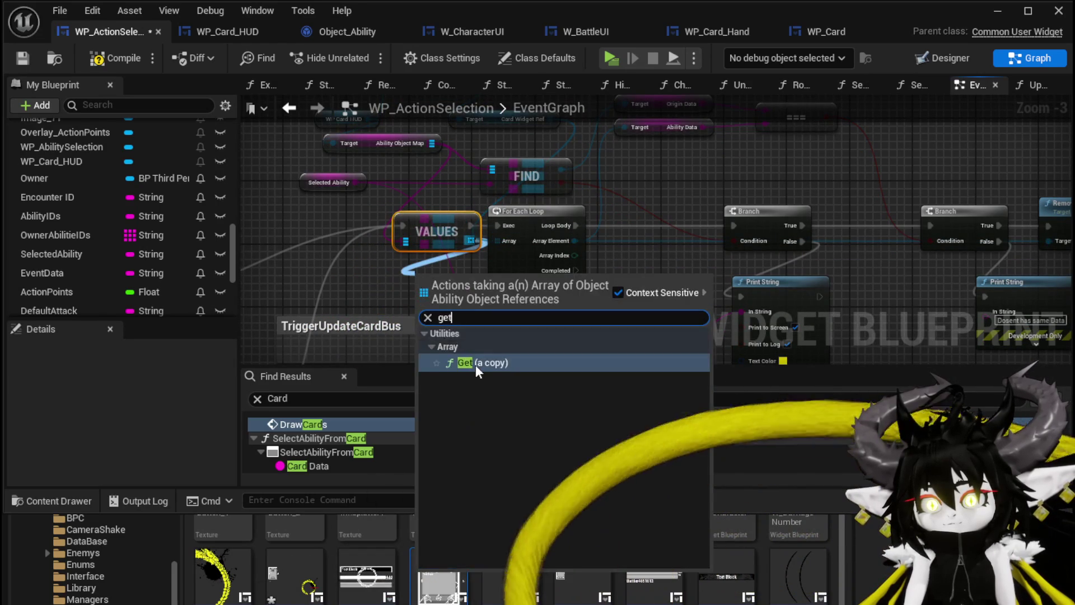
left_click(476, 365)
left_click_drag(517, 301, 438, 269)
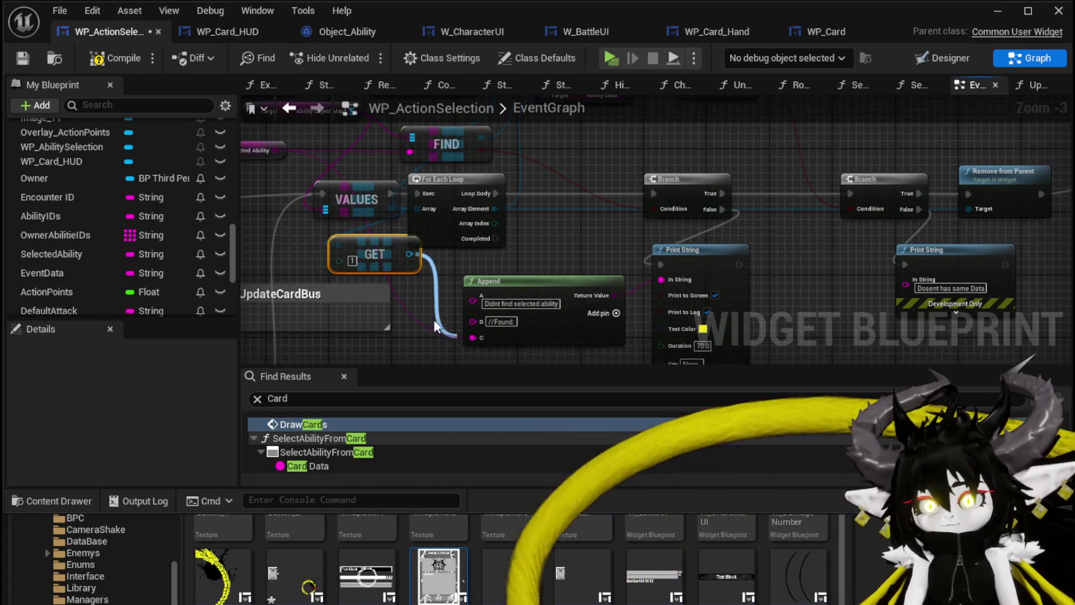
left_click_drag(451, 336, 473, 337)
left_click(627, 262)
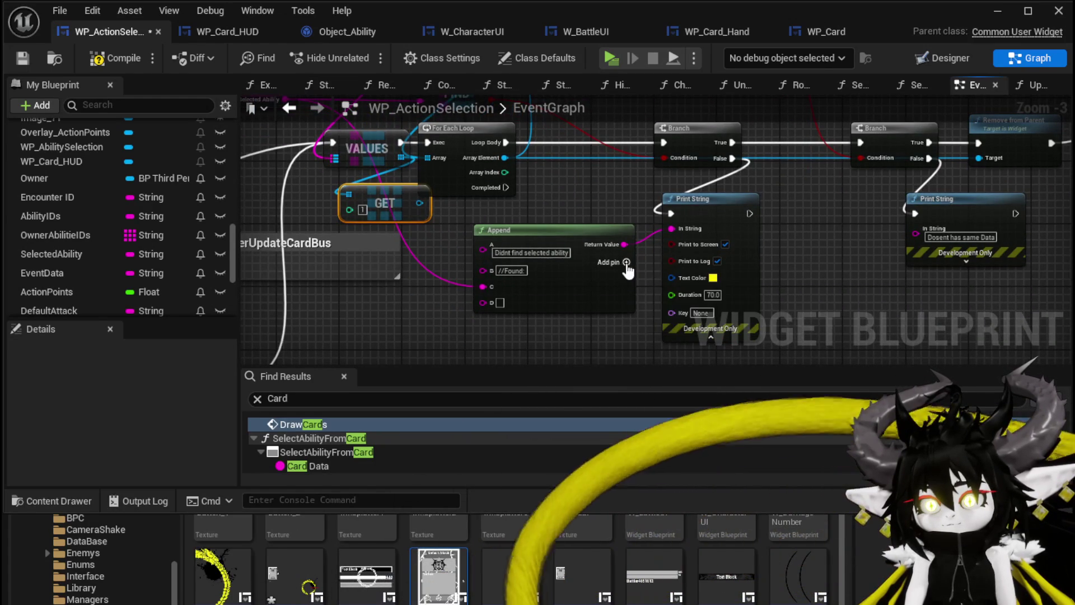
type("What")
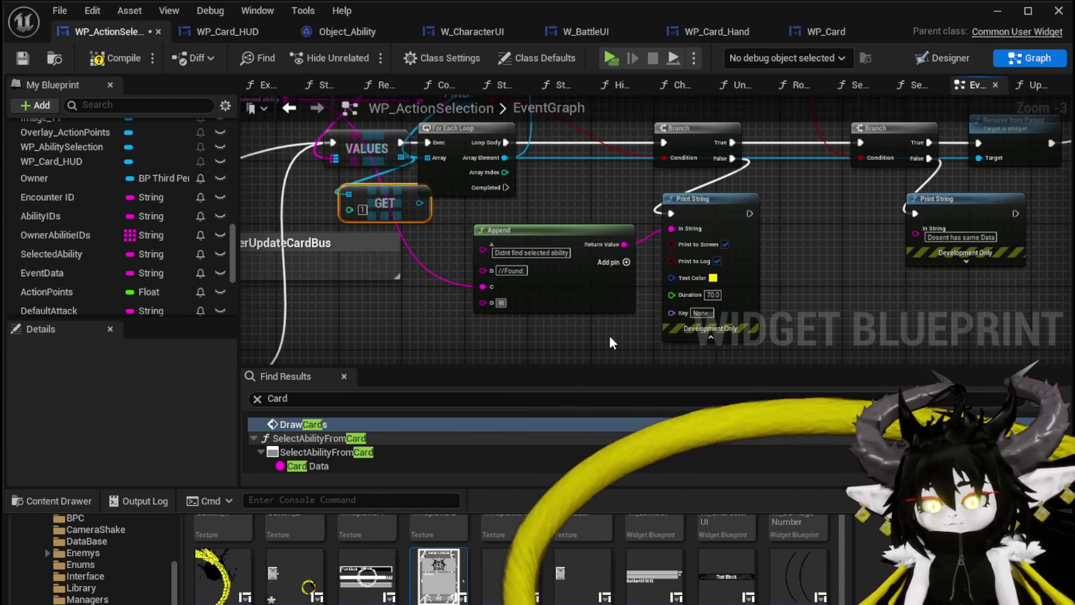
key("BackSpace")
key("BackSpace")
key("BackSpace")
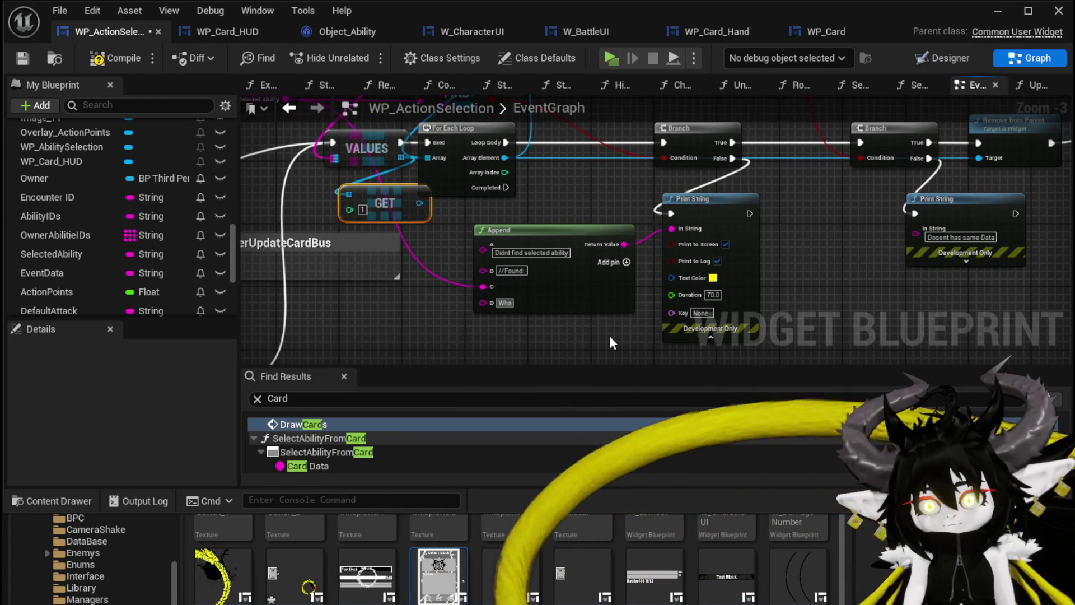
- Duplicate the Print String, feed it the GET result, and colour it magenta
mouse_move(609, 335)
left_mouse_down()
mouse_move(818, 210)
mouse_move(811, 223)
left_mouse_up()
key("ctrl+w")
left_click_drag(419, 202, 468, 221)
mouse_move(831, 236)
left_mouse_down()
mouse_move(672, 219)
mouse_move(713, 227)
left_mouse_up()
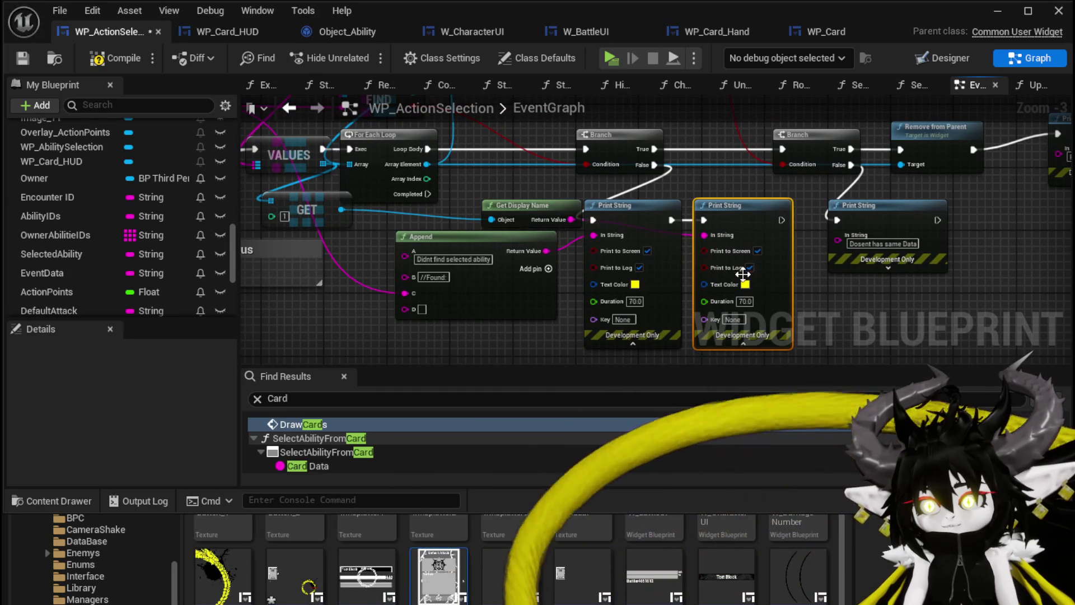
left_click(746, 284)
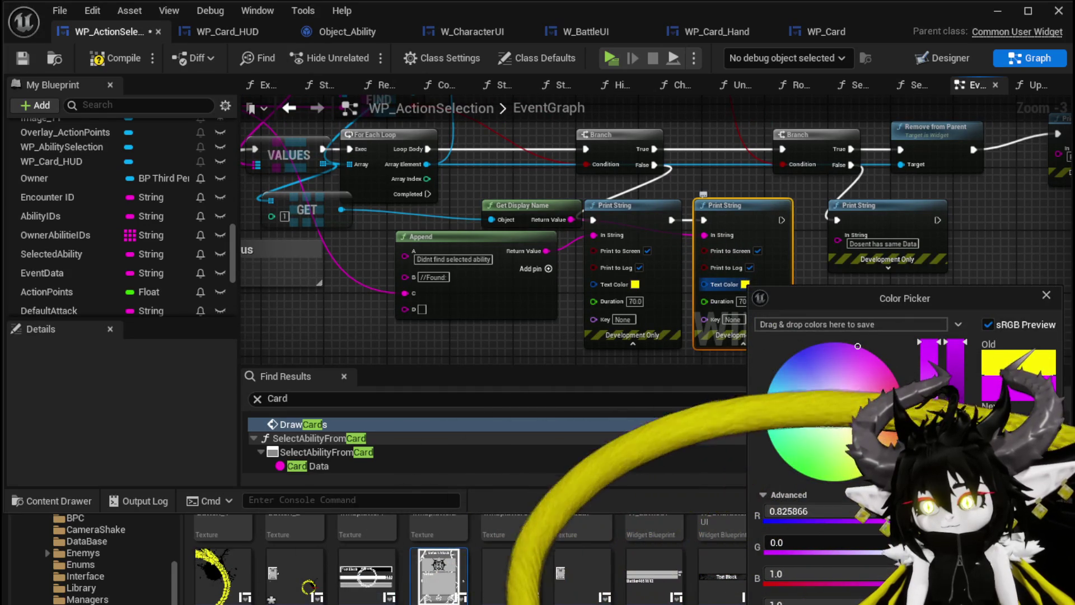
left_click(330, 222)
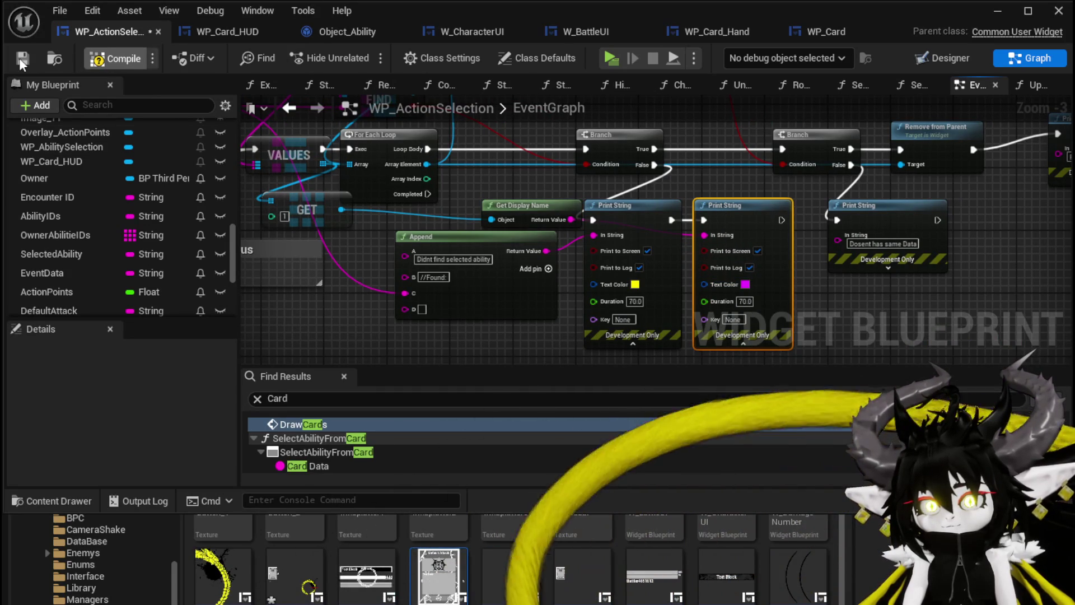
left_click(995, 16)
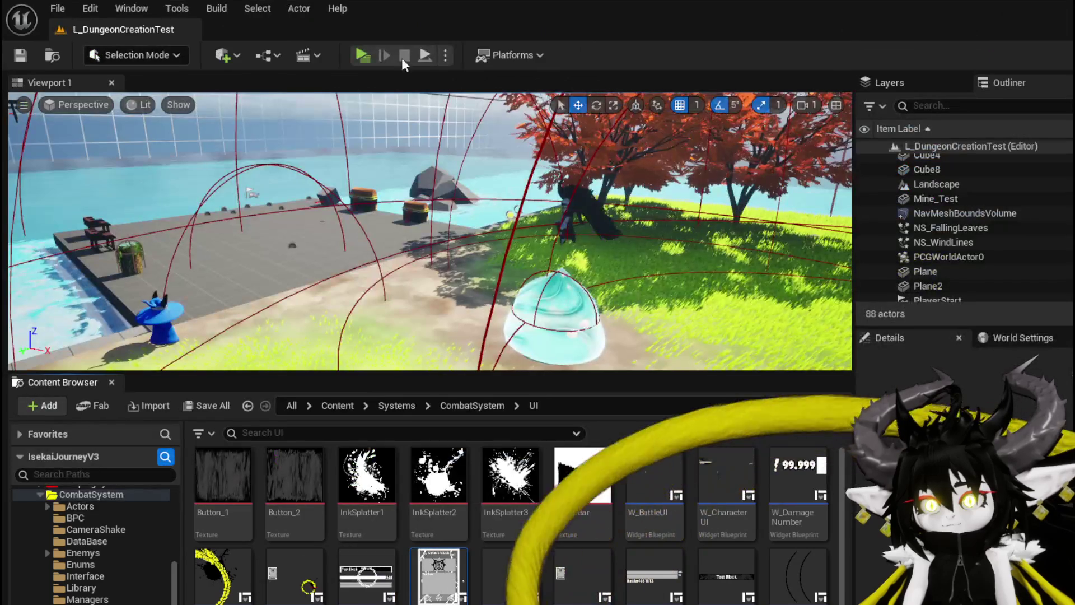
- Play-test a fight with the water slime using the Single Wind DMG card, then save L_DungeonCreationTest
left_click(367, 56)
key("w")
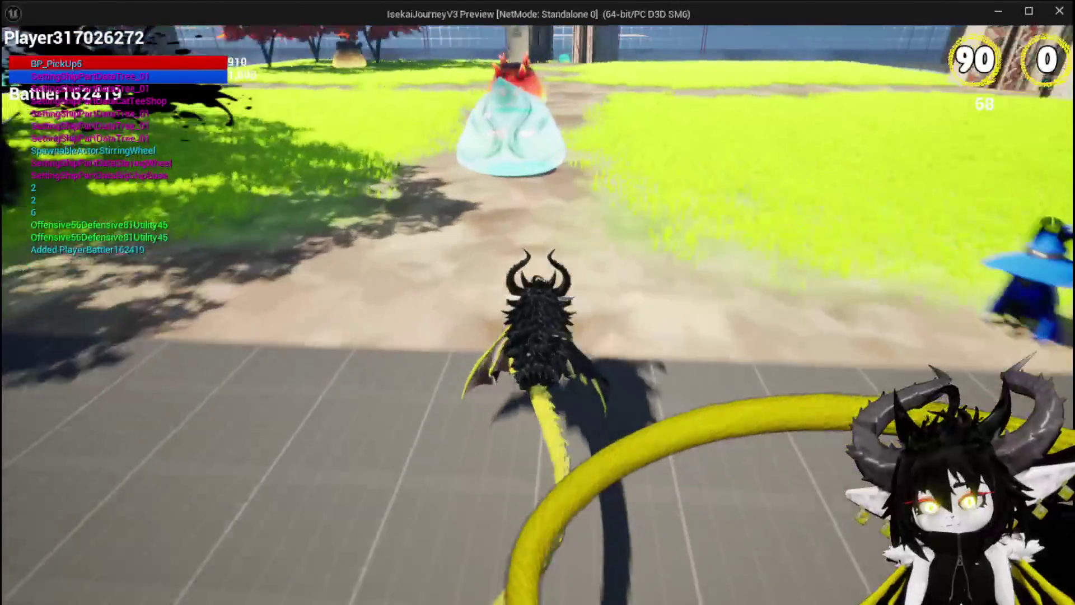
key("w")
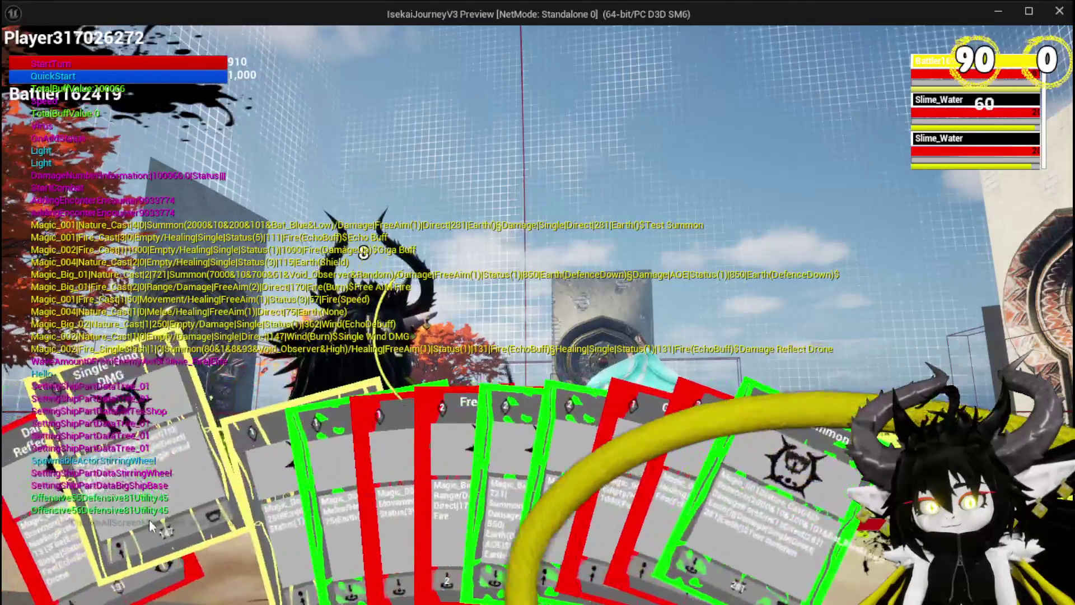
left_click(84, 532)
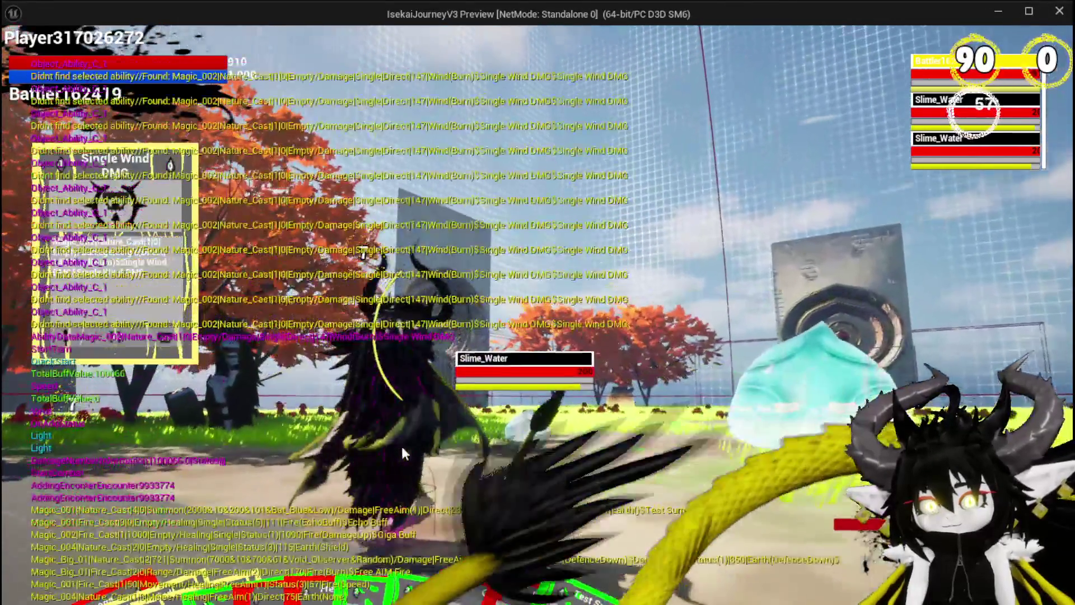
left_click(402, 451)
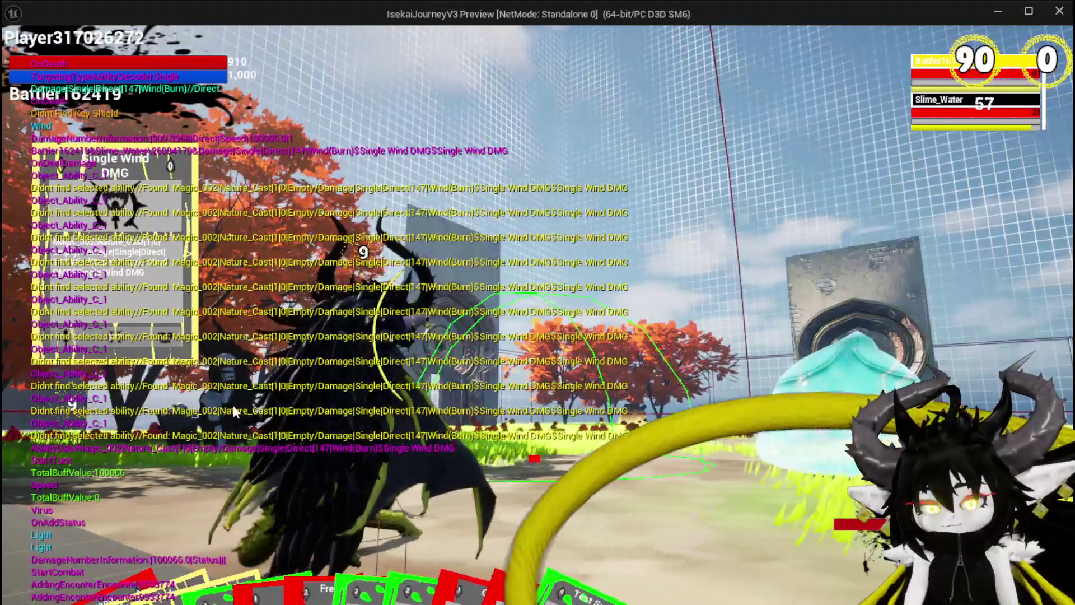
key("Escape")
left_click(21, 57)
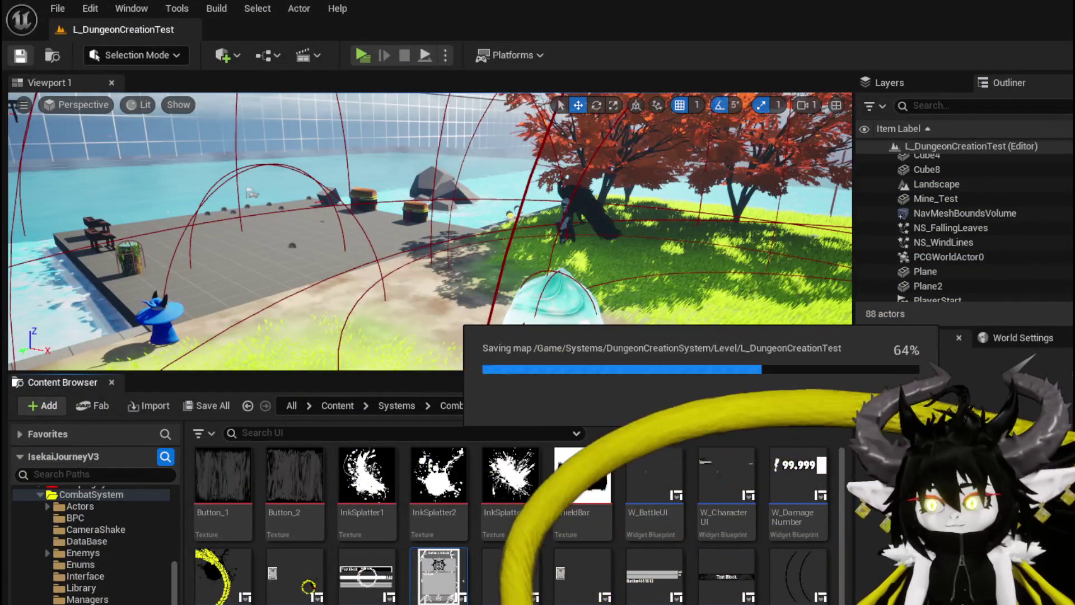
- Add a Get Data node on the GET result and wire its Data into the magenta Print String
key("alt+Tab")
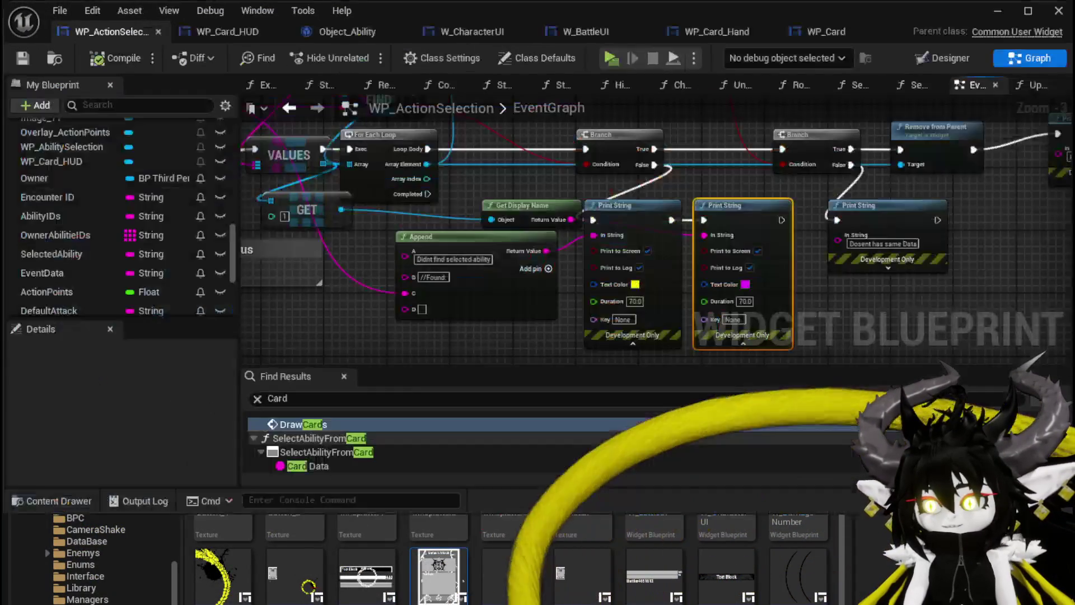
left_click_drag(352, 212, 384, 284)
mouse_move(491, 197)
left_mouse_down()
mouse_move(474, 235)
mouse_move(457, 221)
left_mouse_up()
left_click_drag(397, 236, 330, 286)
type("get Data")
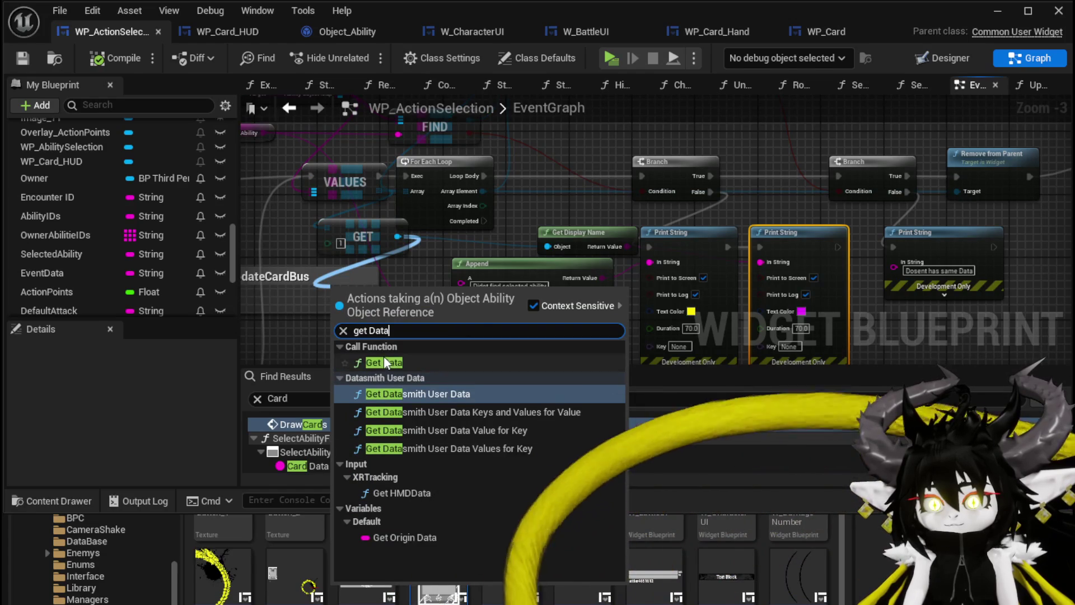
left_click(384, 360)
left_click_drag(701, 238, 765, 259)
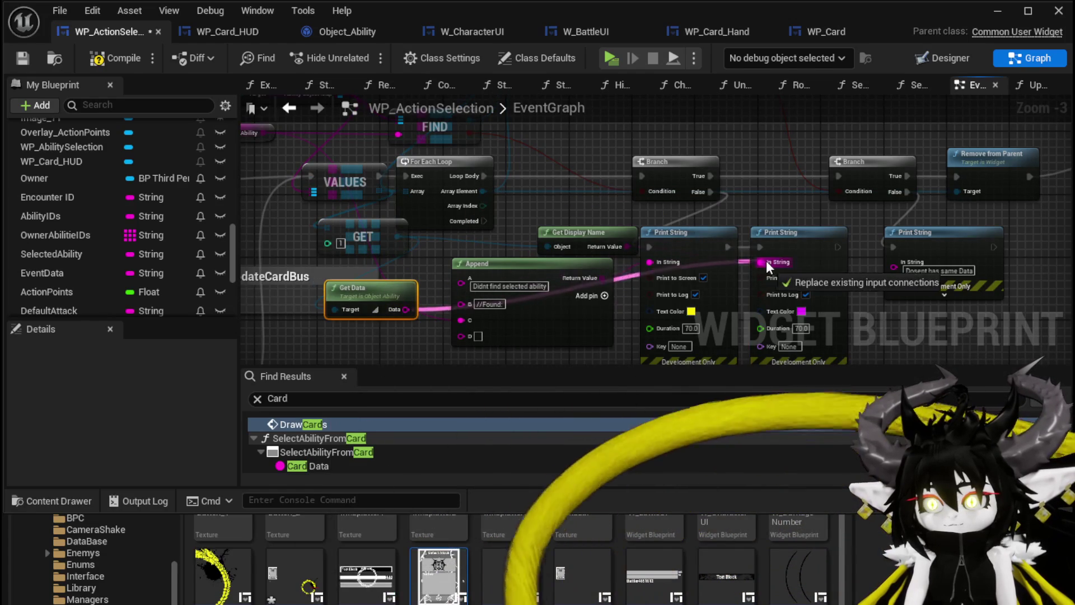
- Add a Get Data node on the FIND node's result
mouse_move(761, 206)
left_mouse_down()
mouse_move(796, 344)
mouse_move(747, 217)
mouse_move(761, 222)
mouse_move(763, 309)
left_mouse_up()
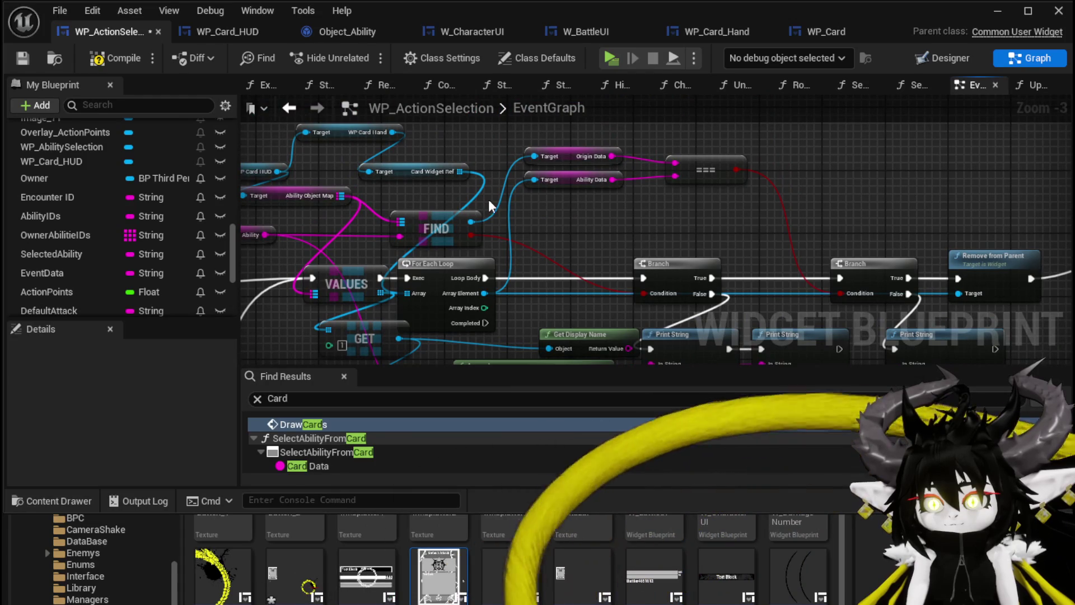
mouse_move(471, 310)
left_mouse_down()
mouse_move(536, 136)
mouse_move(536, 200)
left_mouse_up()
type("ge")
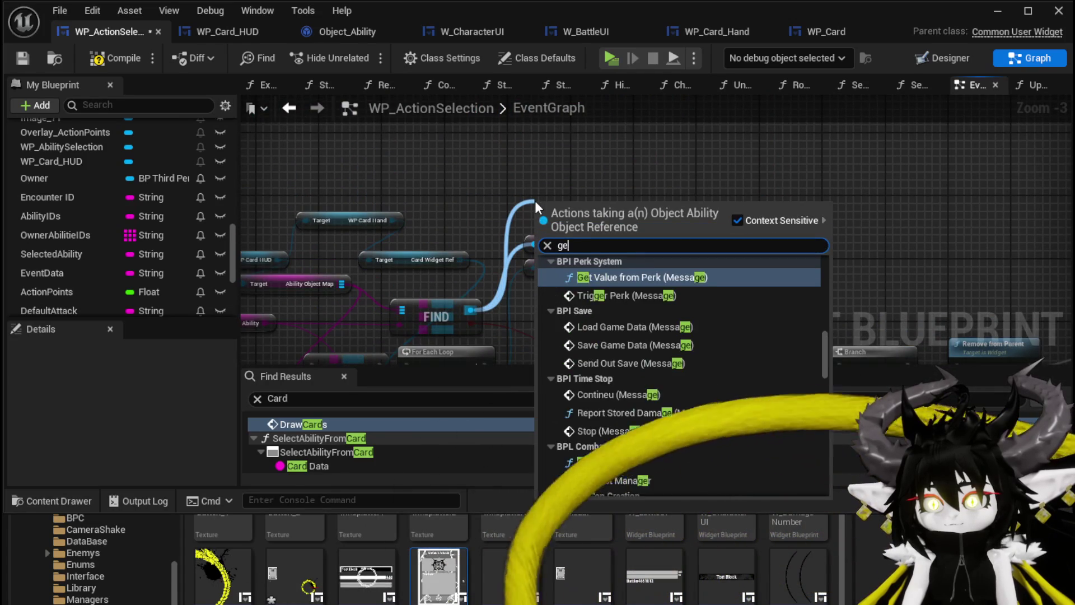
type("t data")
left_click(586, 280)
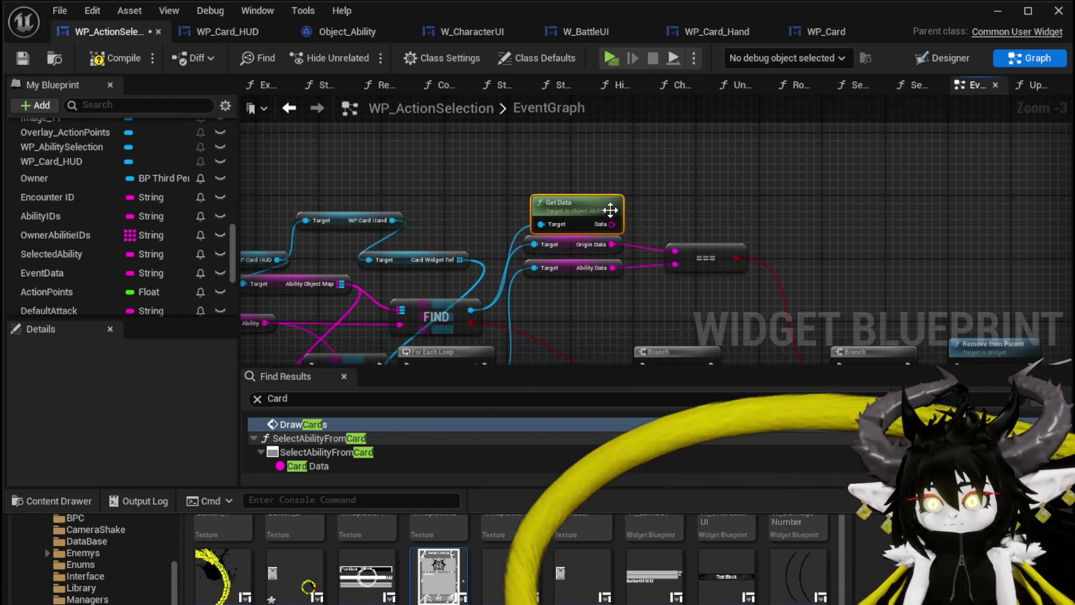
- Inspect the Get Data function, then return to the WP_ActionSelection loop and print nodes
double_click(574, 187)
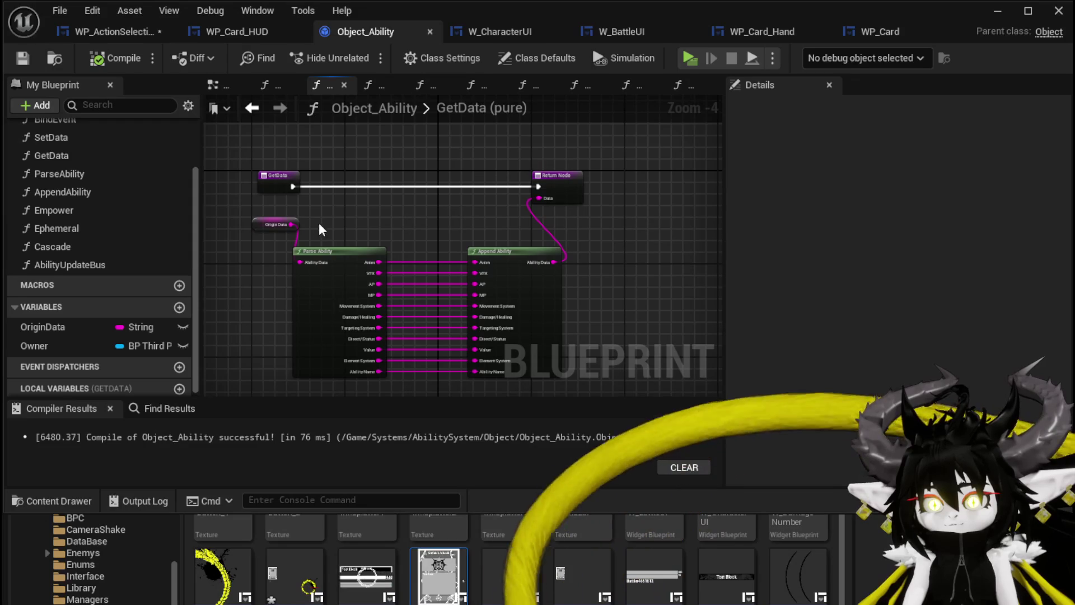
scroll(281, 242, "up", 3)
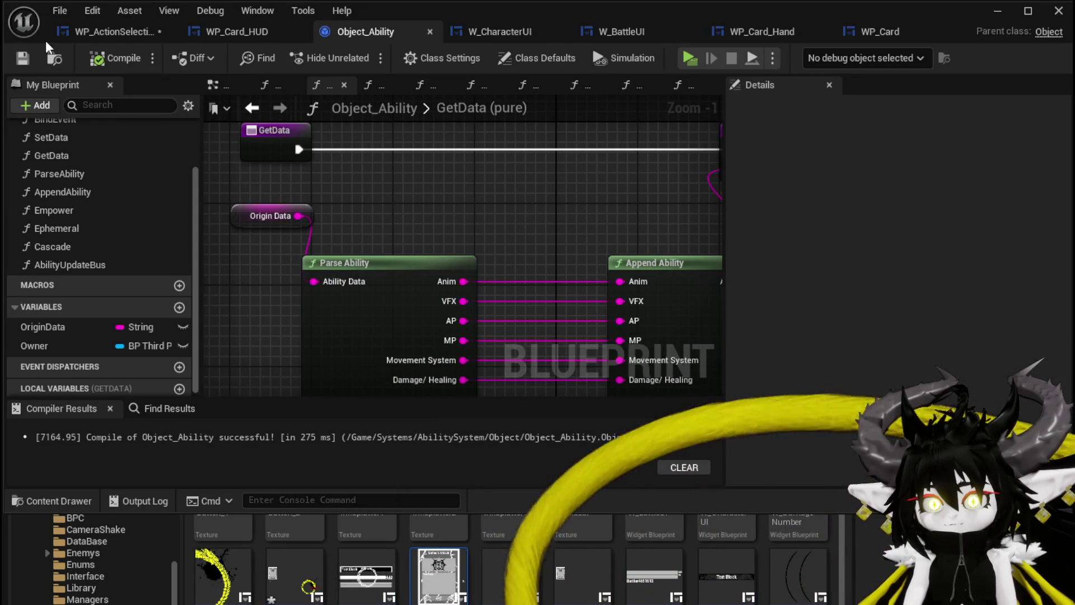
left_click(116, 31)
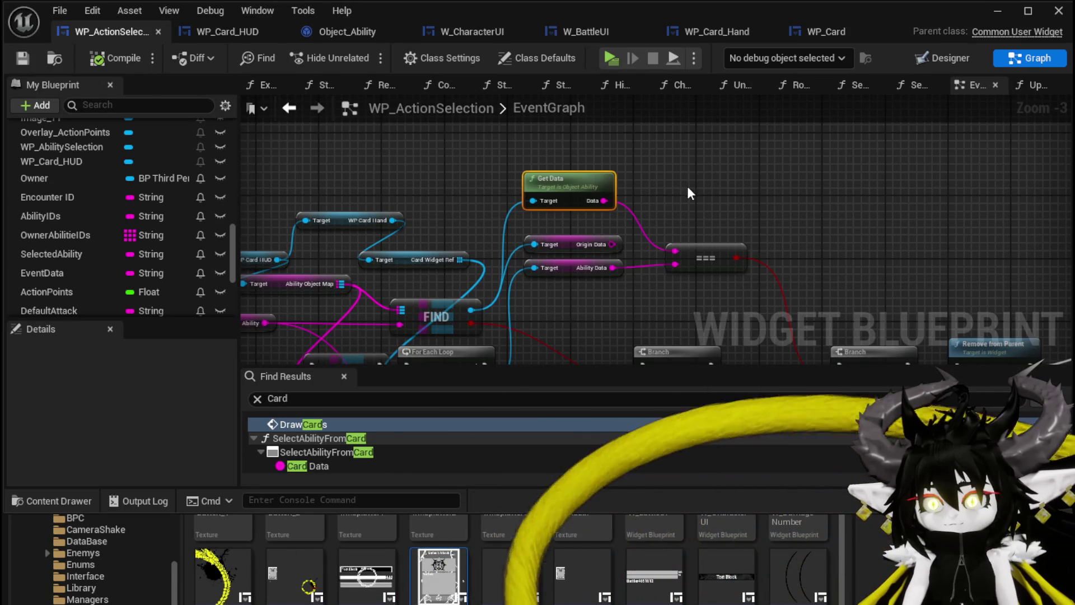
left_click_drag(686, 186, 645, 187)
mouse_move(630, 263)
left_mouse_down()
mouse_move(607, 140)
mouse_move(615, 117)
mouse_move(583, 122)
mouse_move(616, 132)
left_mouse_up()
left_click(998, 11)
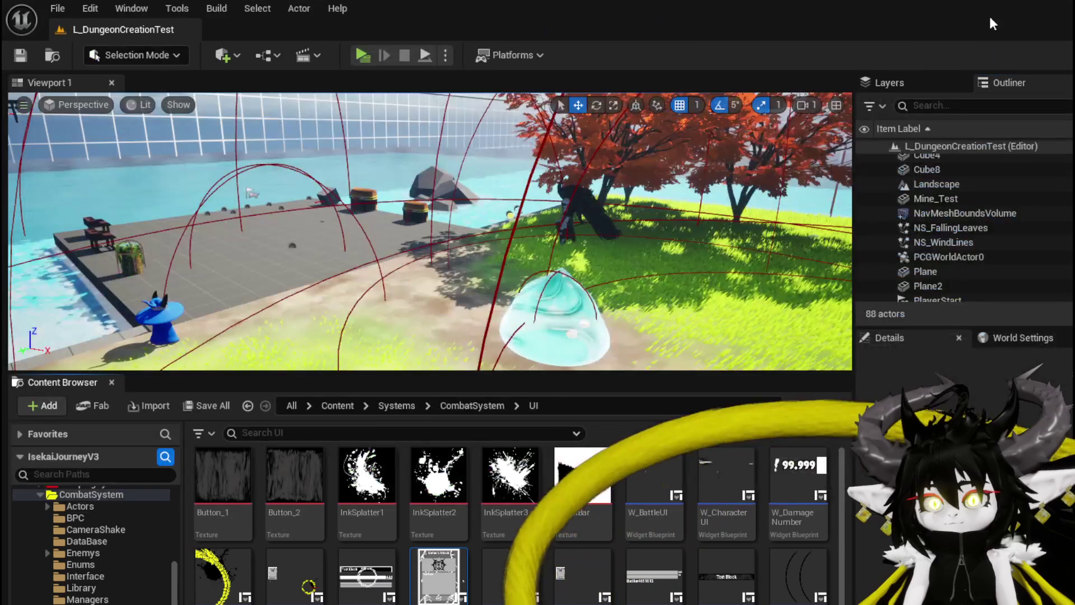
- Play again, attack the blue water slime and cast the Single Wind DMG card
left_click(367, 56)
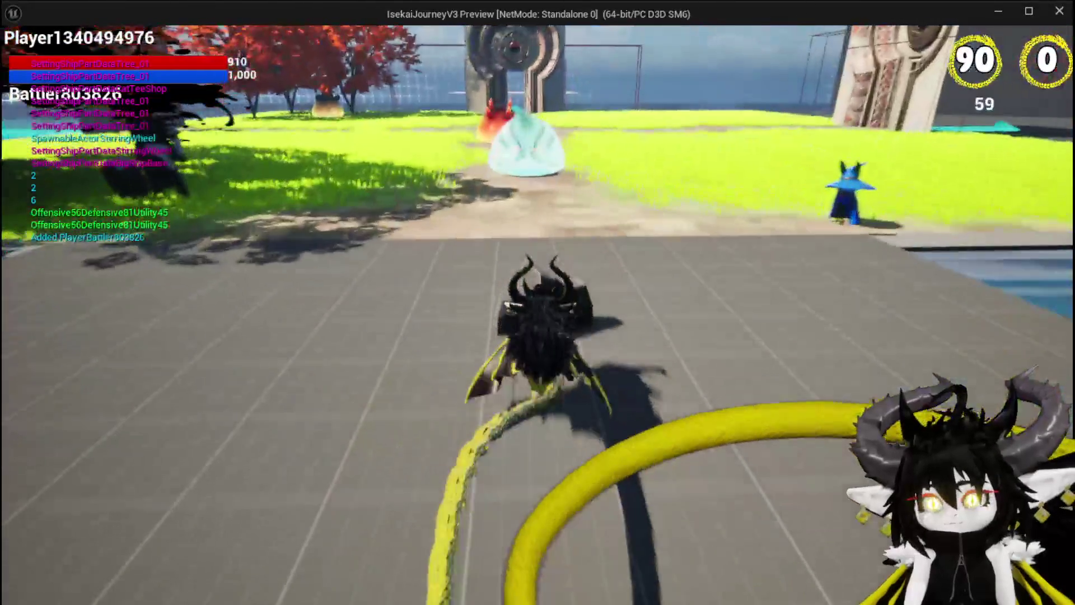
key("w")
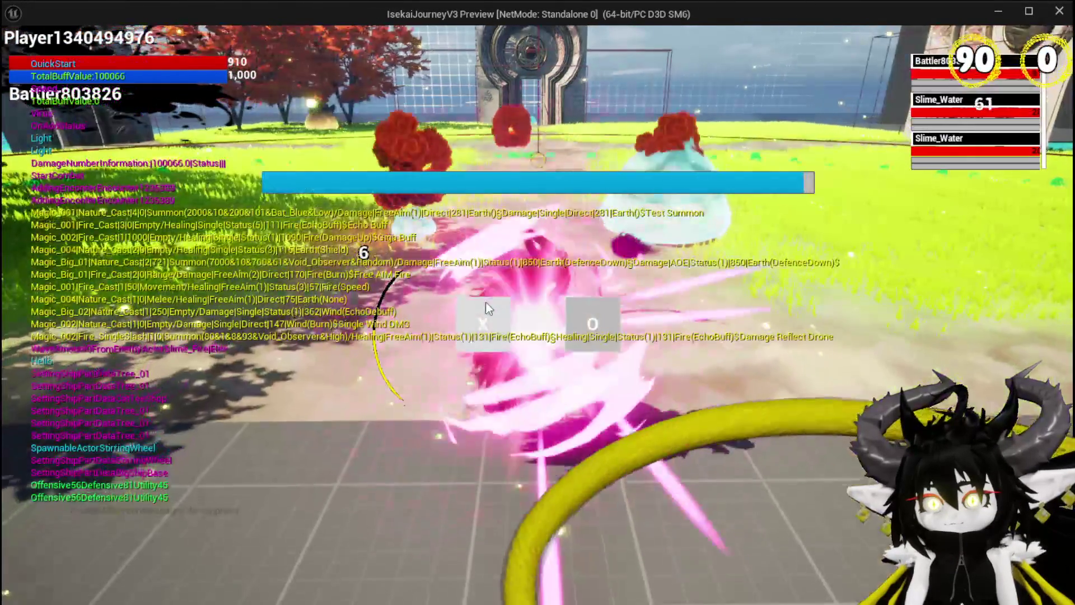
left_click(485, 335)
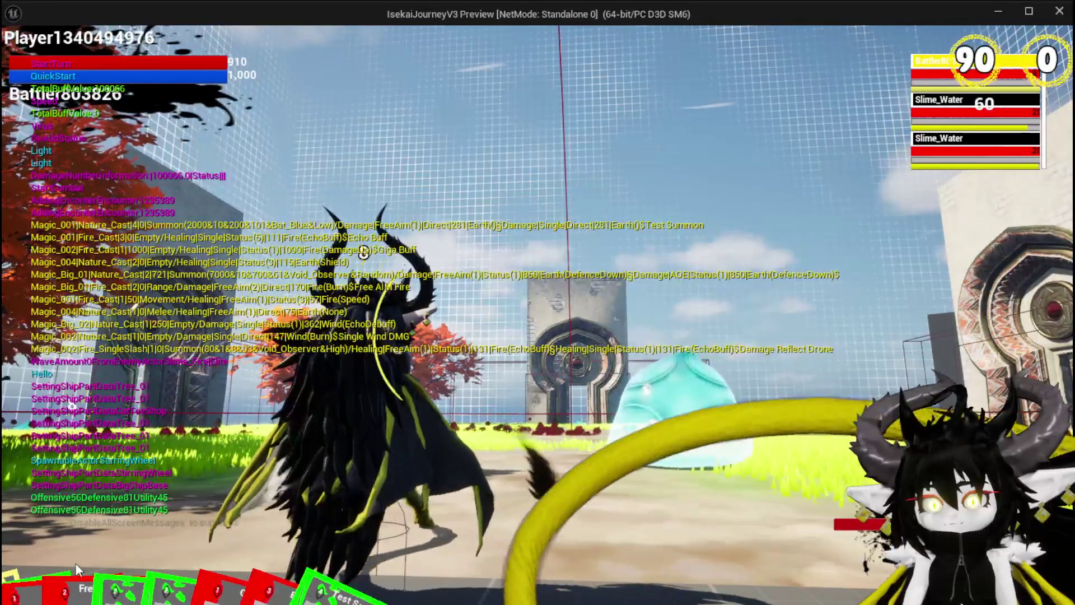
left_click(146, 524)
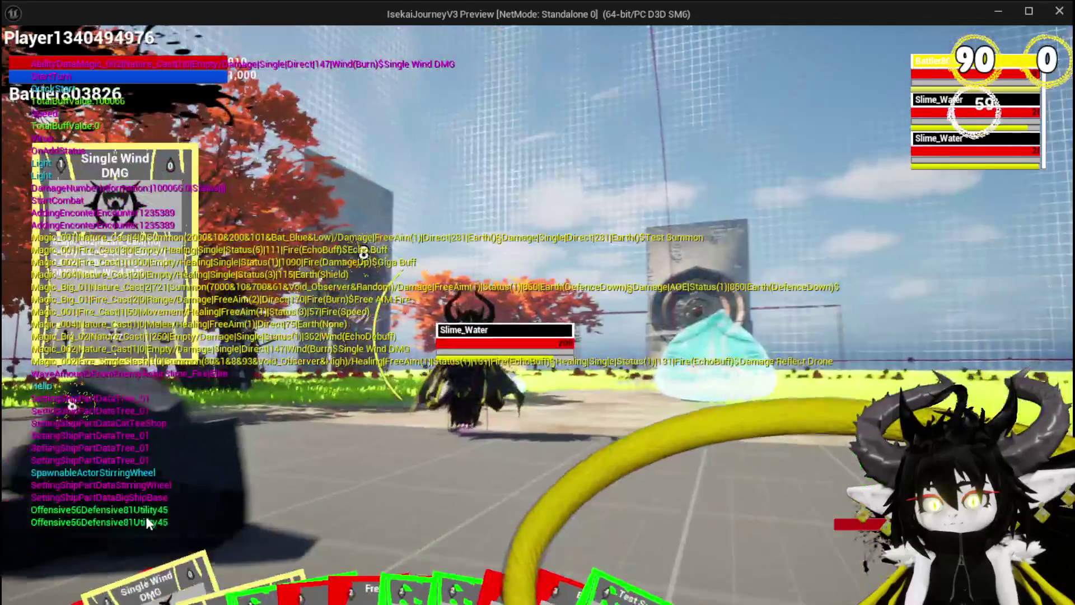
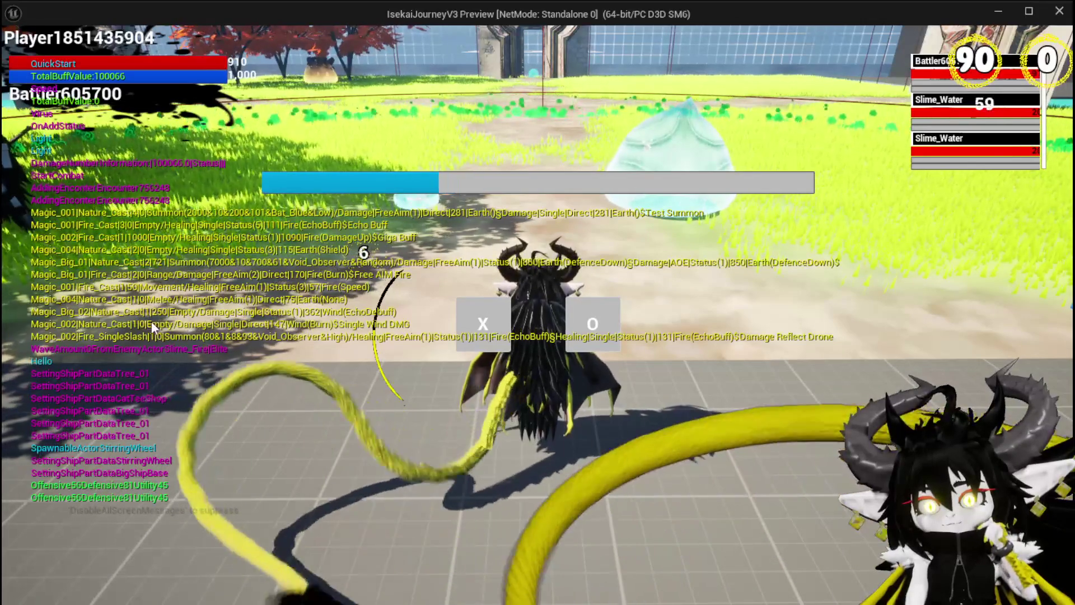
- End the play session and bring back the WP_ActionSelection EventGraph, panning across its nodes
key("alt+Tab")
key("Escape")
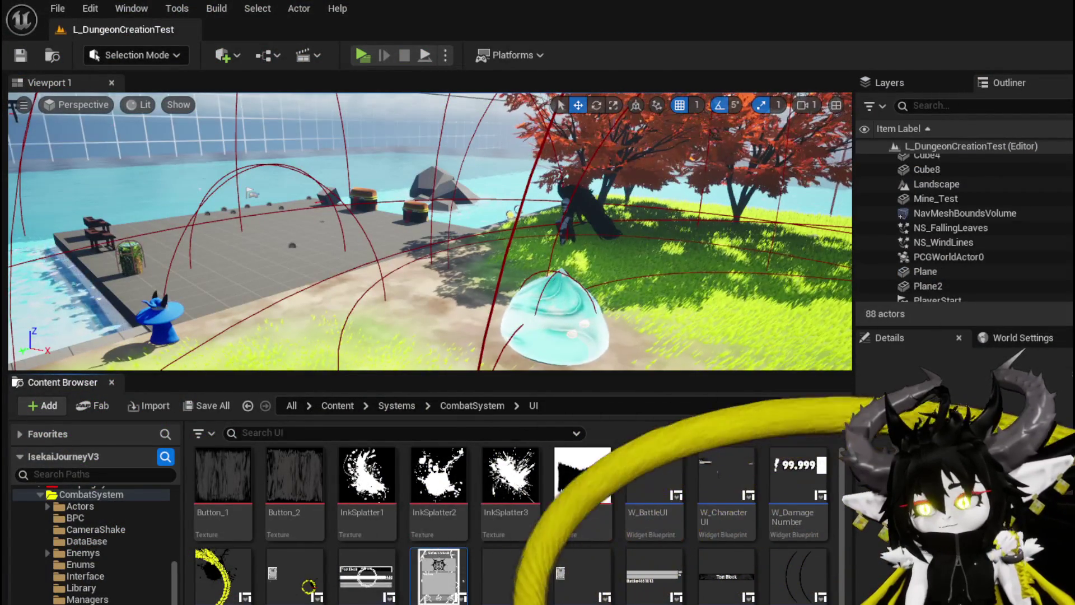
key("alt+Tab")
scroll(525, 224, "down", 2)
left_click_drag(755, 189, 569, 312)
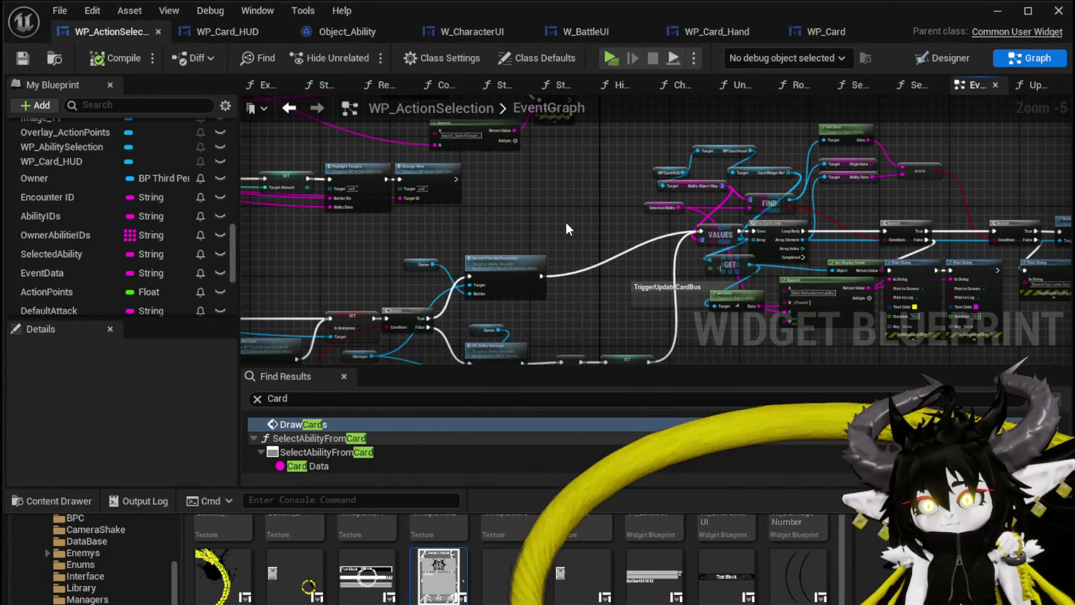
- Select the SelectedAbility variable and bring its node into view
left_click(654, 202)
left_click_drag(655, 202, 939, 178)
scroll(112, 226, "up", 3)
scroll(123, 225, "up", 5)
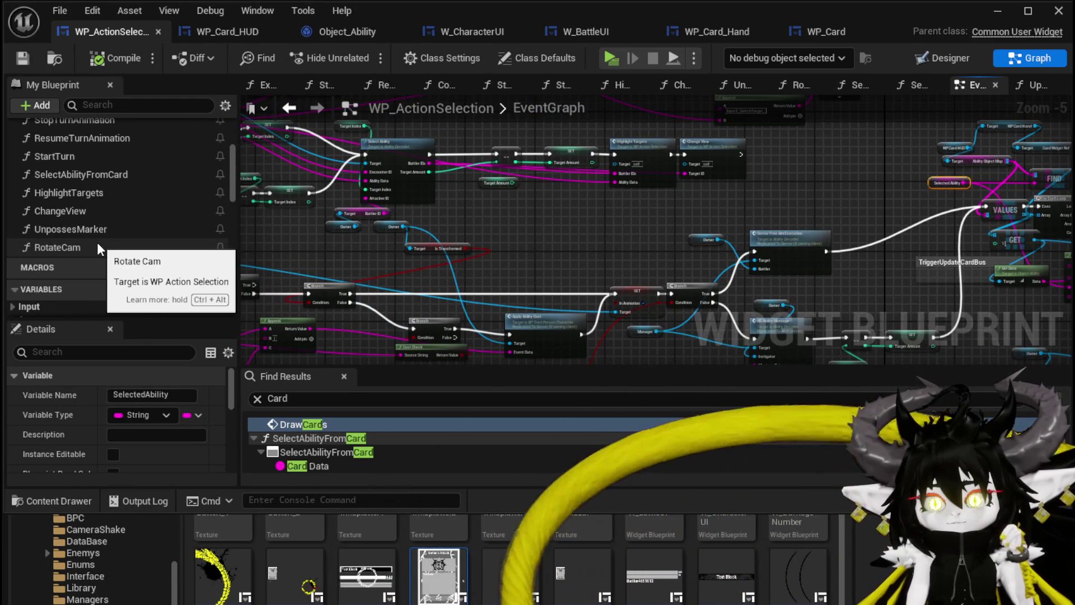
- Inspect SelectAbilityFromCard's Spawn System Attached, Niagara spawn, Unposses Marker and Append nodes
double_click(103, 174)
left_click_drag(441, 257, 343, 279)
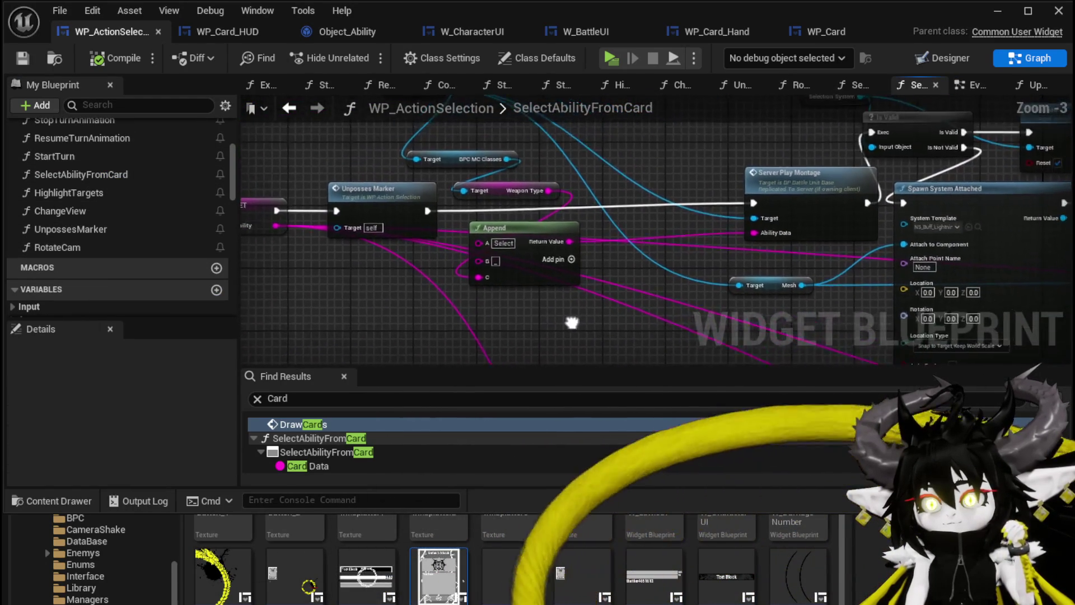
scroll(496, 217, "down", 4)
scroll(423, 159, "up", 3)
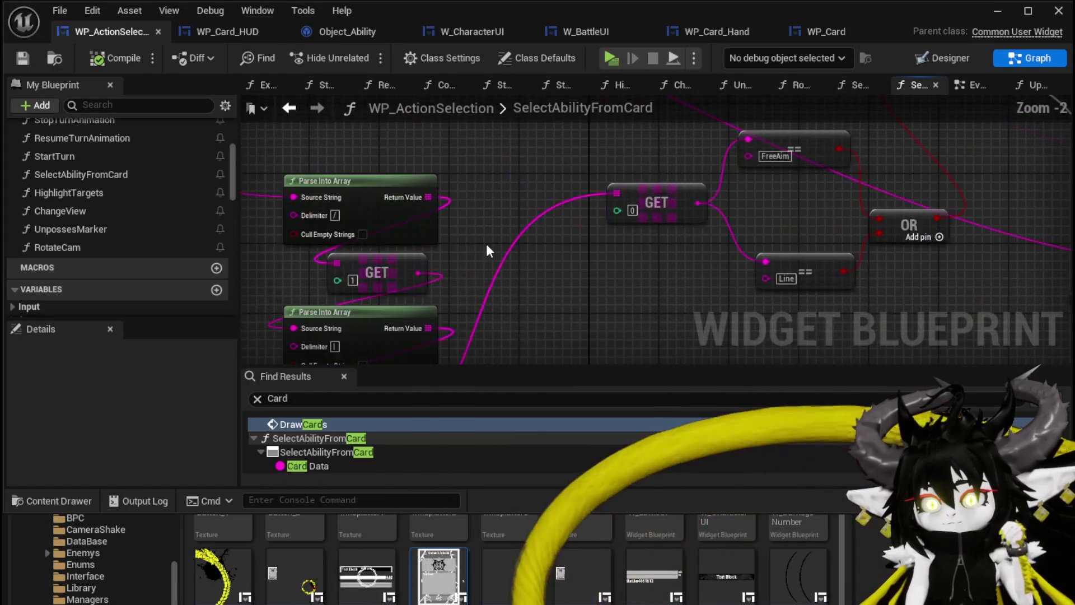
mouse_move(544, 207)
left_mouse_down()
mouse_move(487, 212)
mouse_move(384, 247)
left_mouse_up()
scroll(661, 283, "down", 2)
scroll(660, 278, "up", 3)
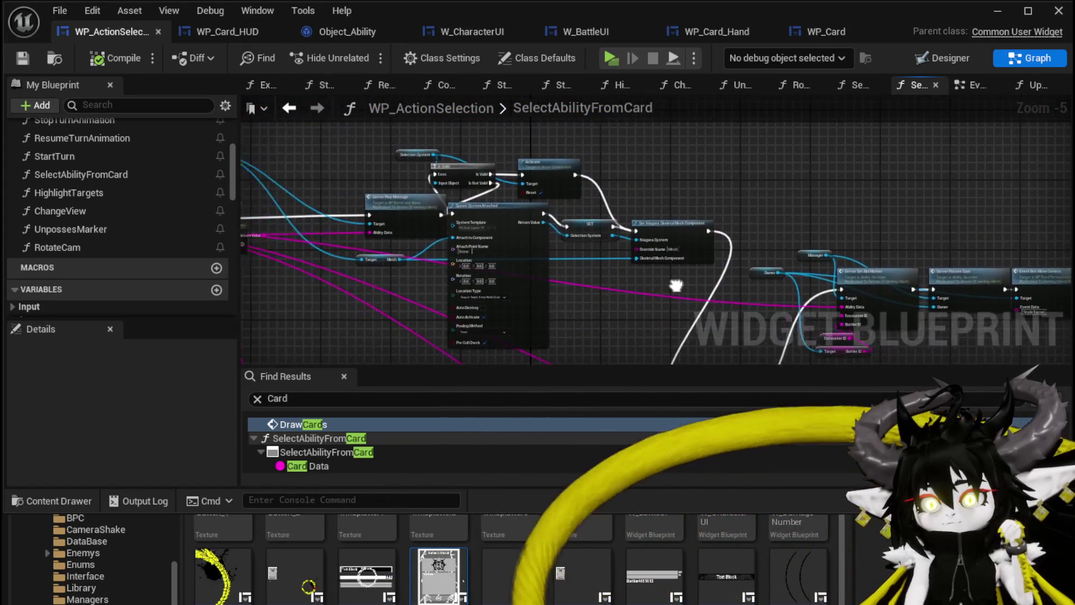
left_click_drag(542, 233, 667, 263)
- Survey the rest of SelectAbilityFromCard, then open SetOwner and save WP_ActionSelection
scroll(662, 264, "down", 3)
mouse_move(482, 256)
left_mouse_down()
mouse_move(456, 284)
mouse_move(453, 248)
left_mouse_up()
scroll(454, 238, "up", 3)
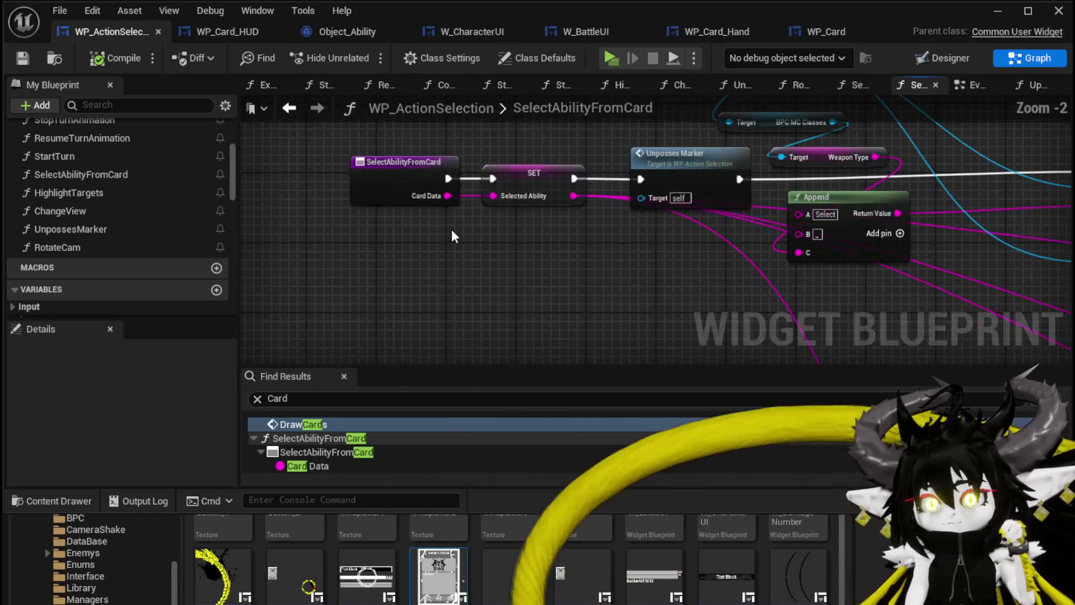
scroll(453, 233, "down", 4)
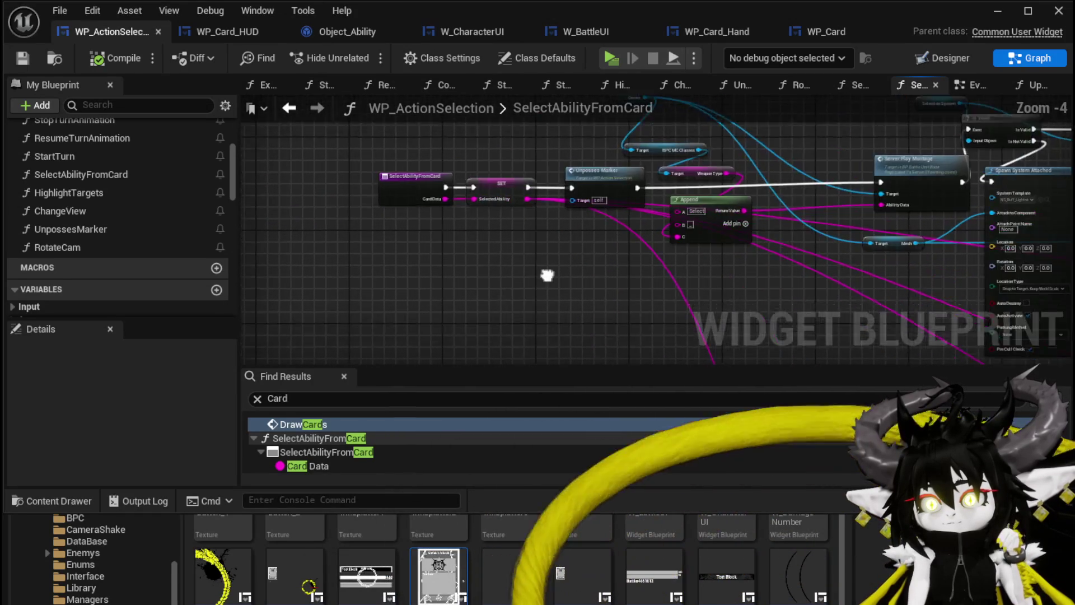
left_click_drag(469, 207, 509, 247)
scroll(633, 129, "up", 4)
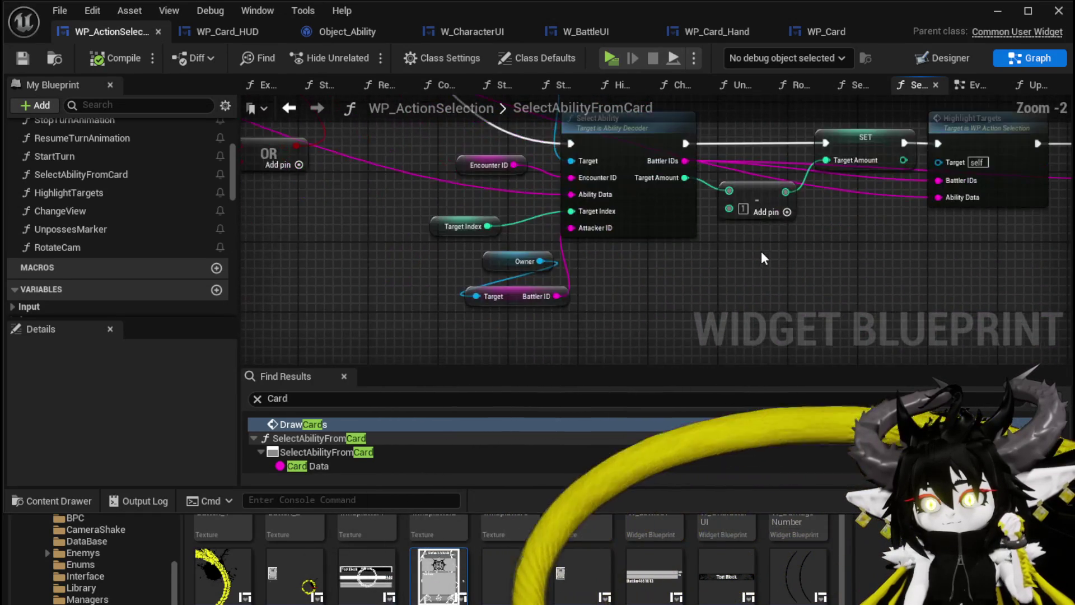
scroll(870, 256, "down", 5)
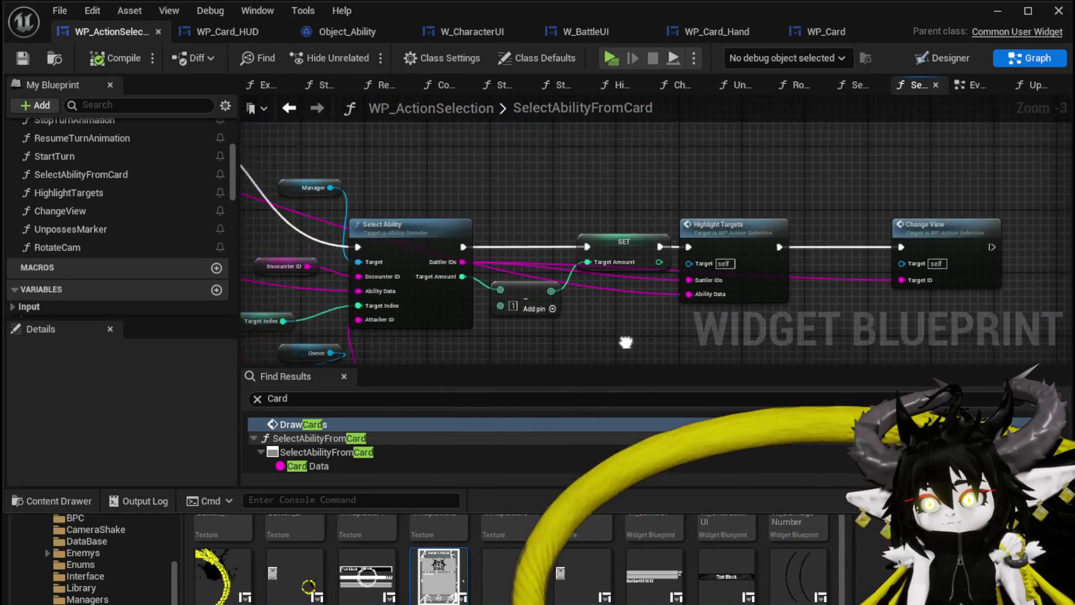
scroll(635, 164, "up", 8)
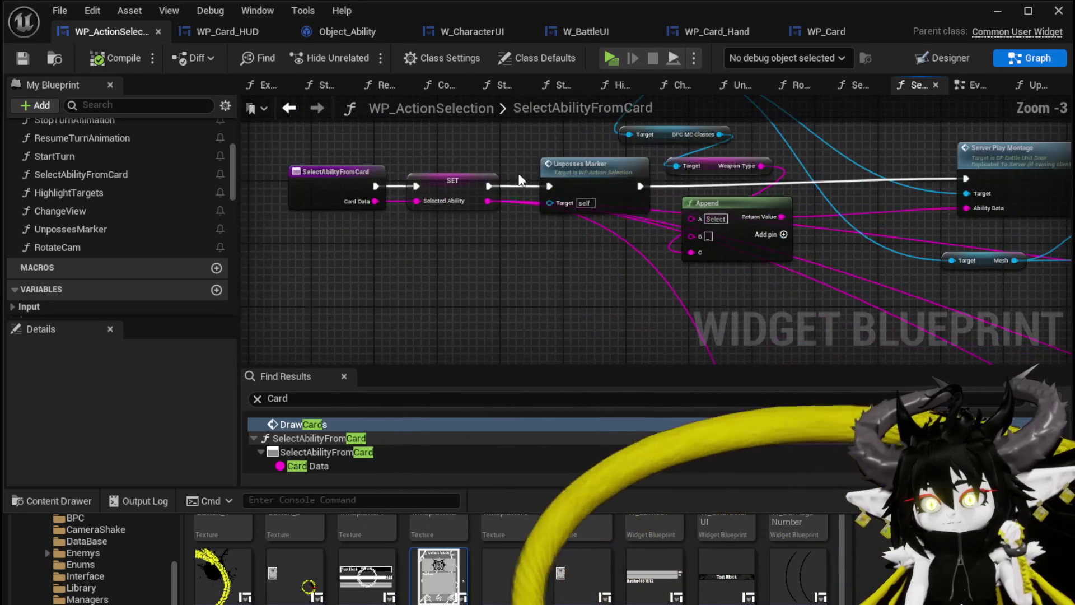
scroll(431, 163, "down", 1)
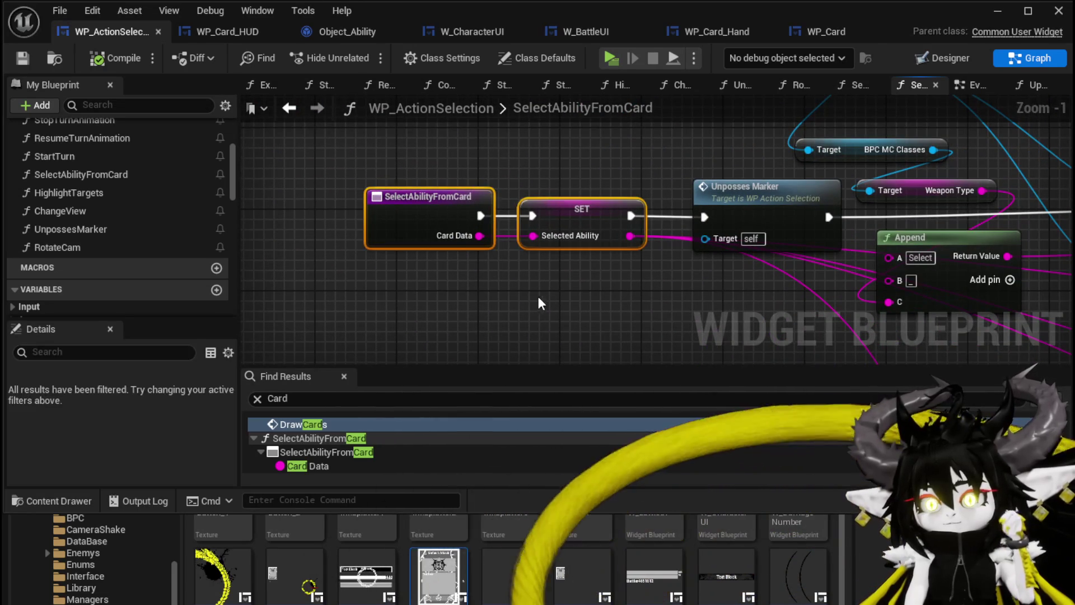
scroll(93, 189, "up", 5)
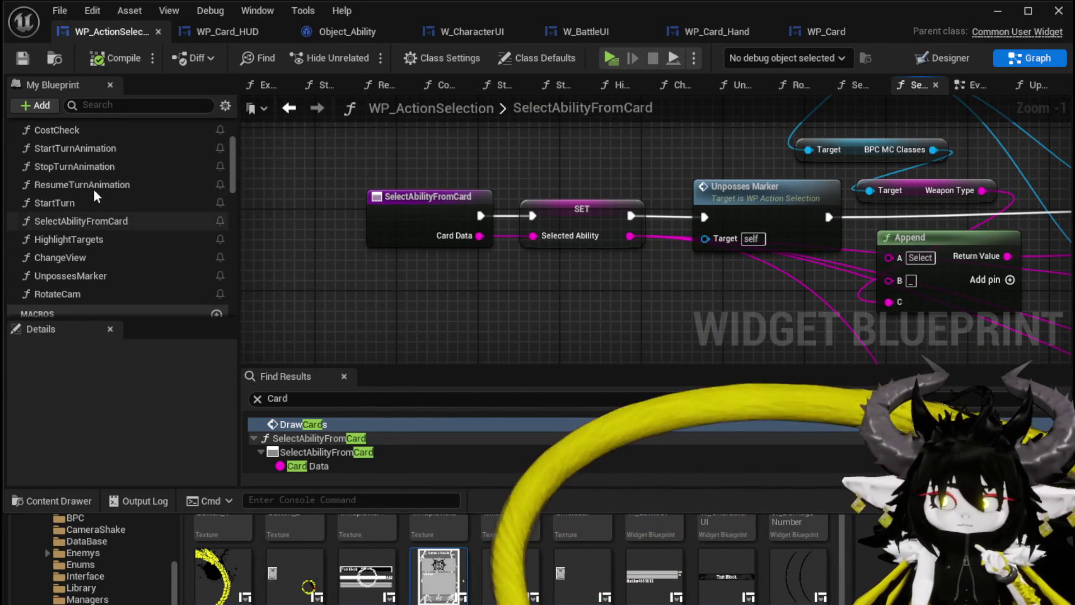
double_click(84, 146)
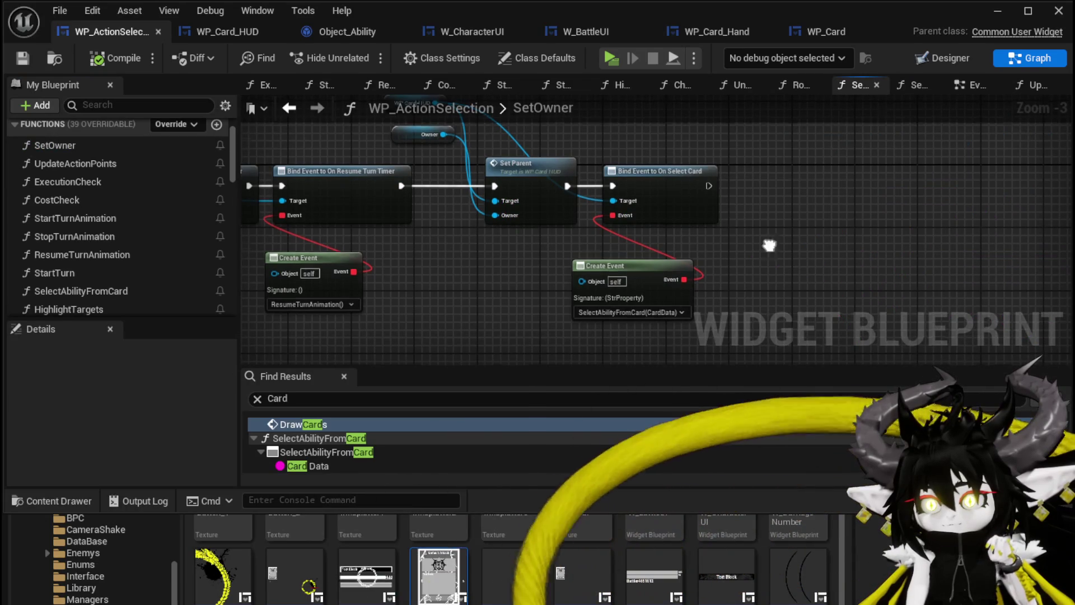
key("ctrl+s")
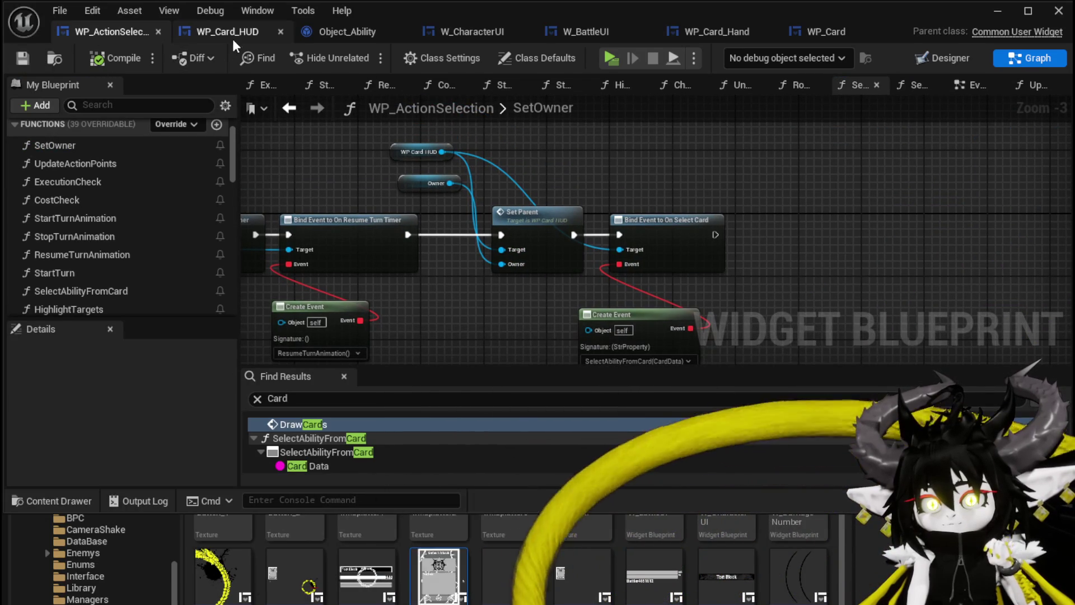
- Inspect WP_Card_HUD's SelectCard FIND, Get Data and Branch nodes, save, and return to WP_ActionSelection
left_click(234, 36)
scroll(110, 173, "up", 5)
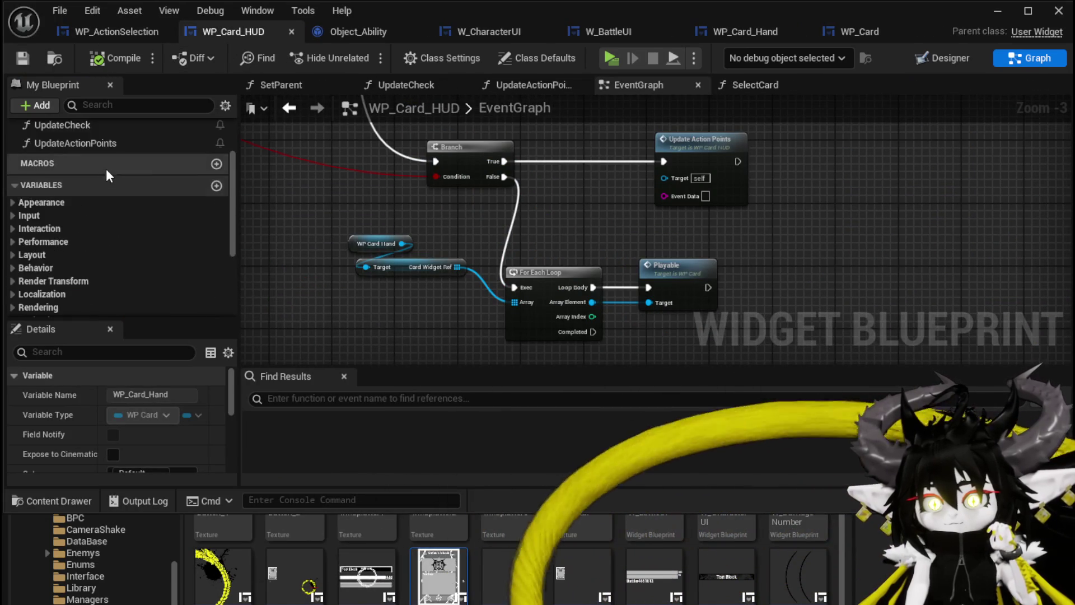
double_click(101, 210)
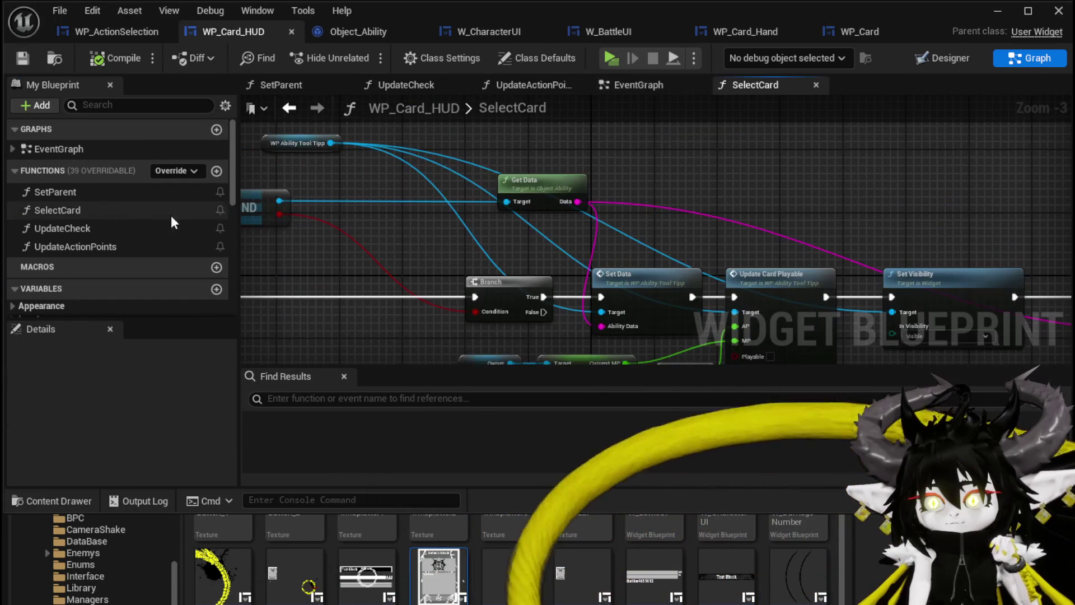
mouse_move(694, 163)
left_mouse_down()
mouse_move(974, 192)
mouse_move(989, 244)
mouse_move(481, 183)
mouse_move(724, 200)
mouse_move(490, 172)
left_mouse_up()
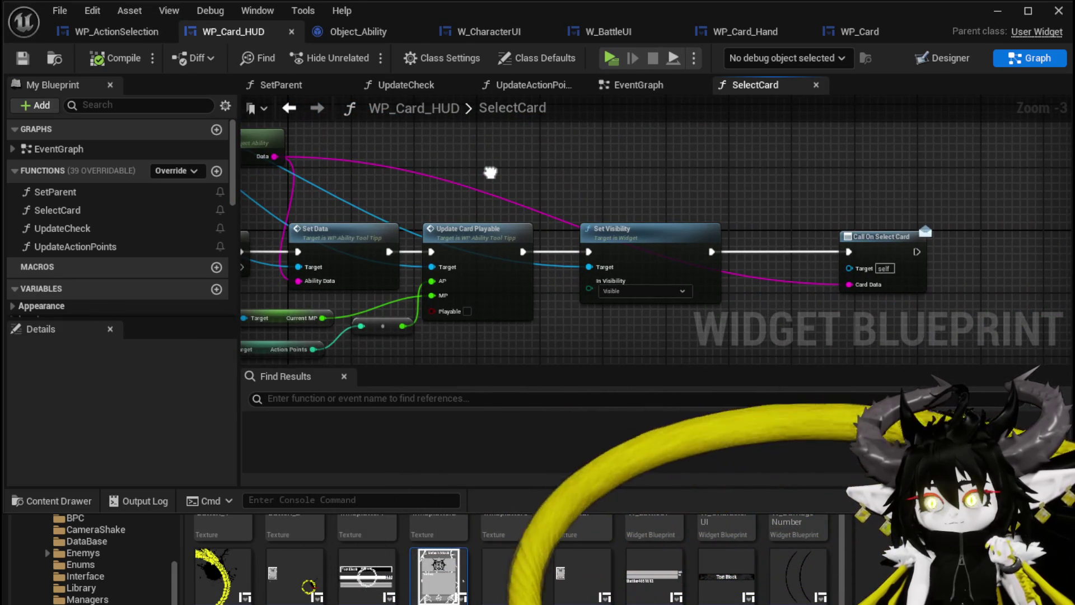
left_click_drag(490, 172, 660, 189)
mouse_move(537, 165)
left_mouse_down()
mouse_move(833, 189)
mouse_move(706, 176)
mouse_move(901, 212)
mouse_move(766, 159)
left_mouse_up()
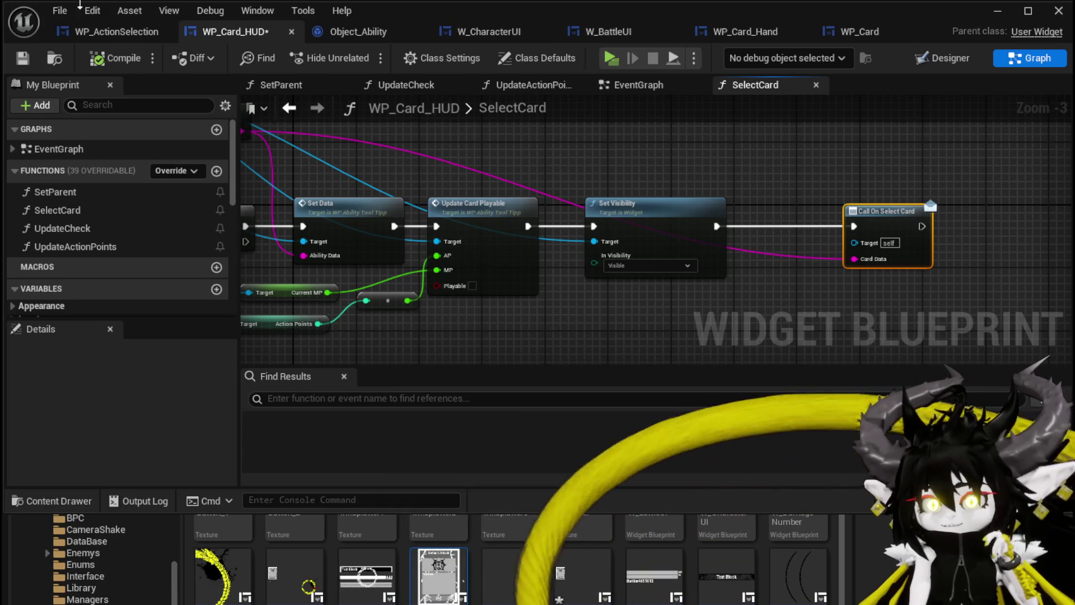
left_click(26, 53)
left_click(119, 35)
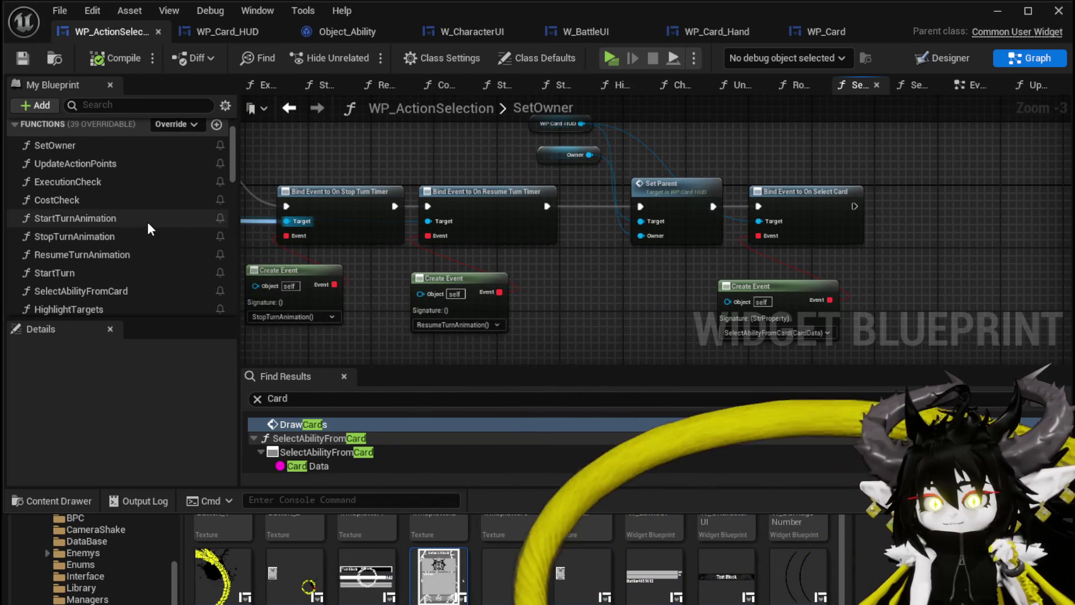
- Briefly reopen SelectAbilityFromCard, then locate the Select Ability node in the event graph
scroll(114, 271, "down", 1)
double_click(115, 268)
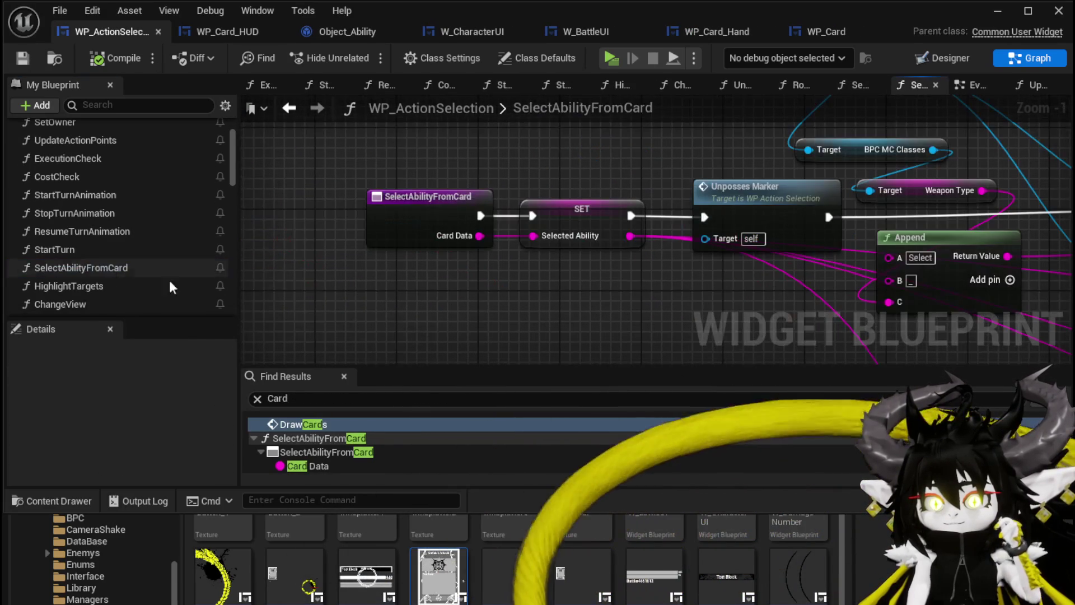
scroll(463, 289, "down", 2)
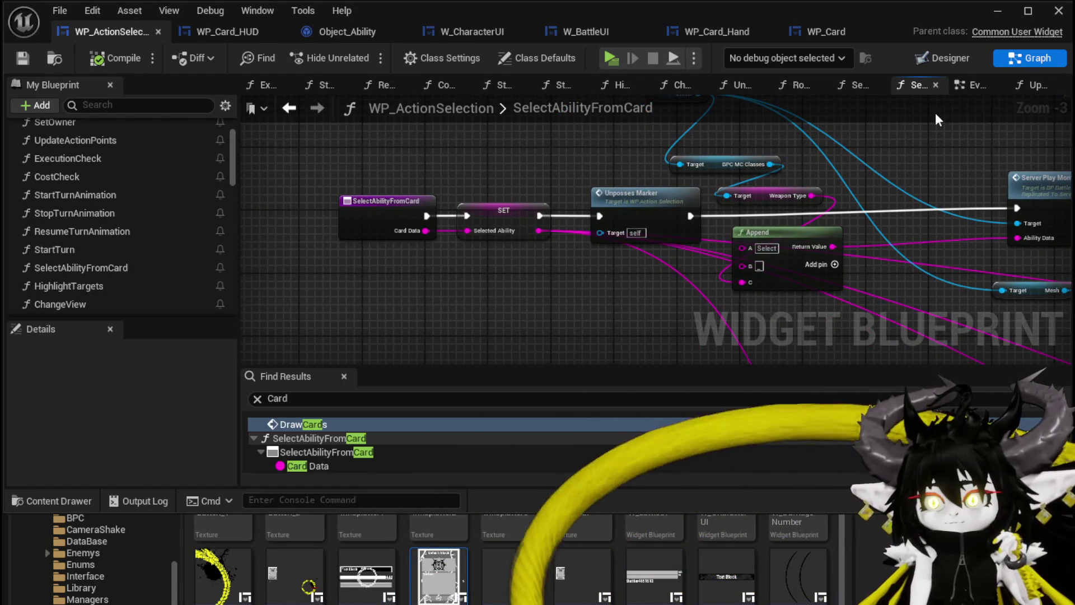
left_click(972, 85)
scroll(441, 258, "down", 4)
scroll(542, 268, "up", 4)
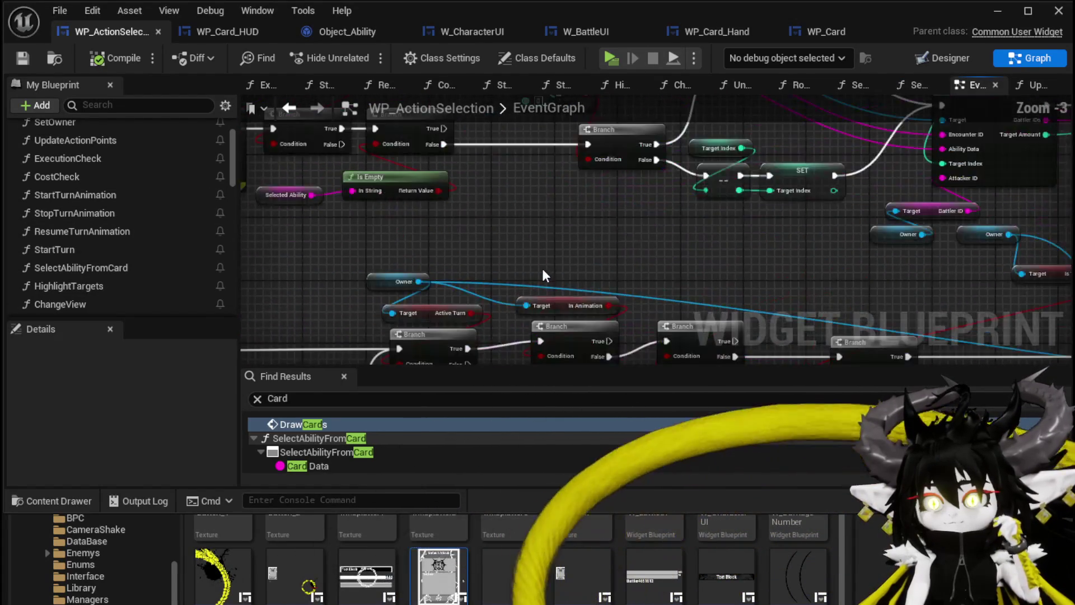
left_click_drag(542, 268, 370, 249)
left_click_drag(623, 215, 448, 196)
left_click_drag(537, 280, 215, 254)
- Pan the event graph to the Is Empty and Parse Into Array nodes
scroll(584, 204, "down", 2)
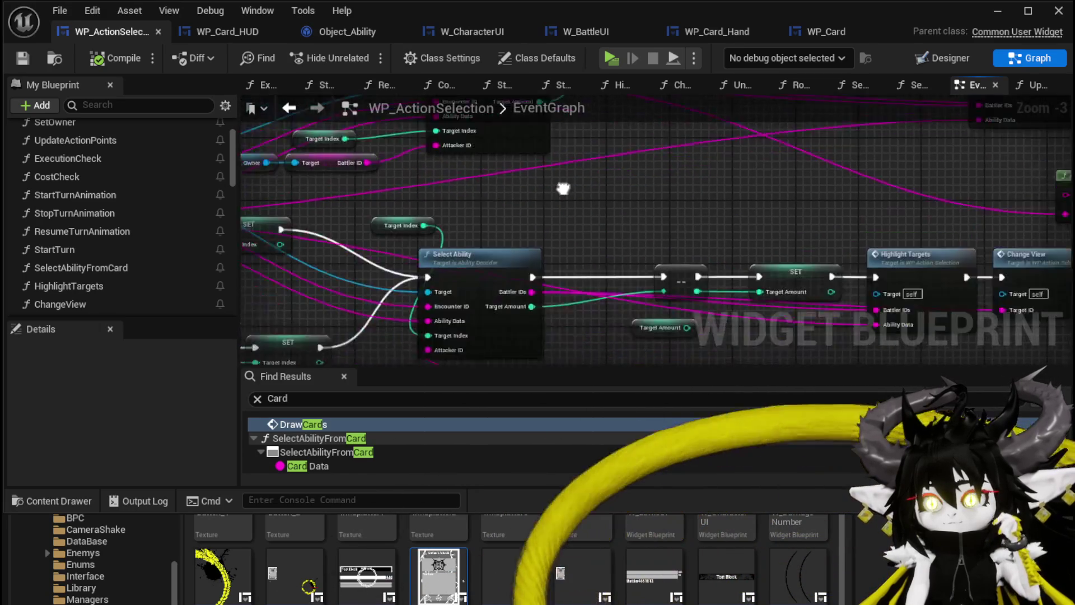
left_click_drag(465, 197, 551, 231)
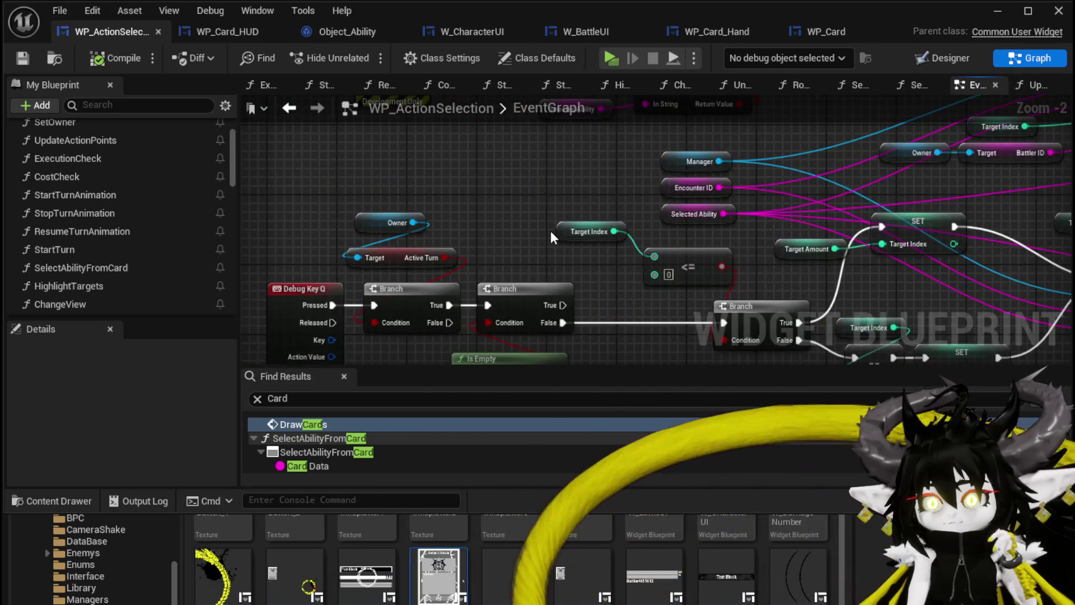
left_click_drag(493, 344, 624, 245)
scroll(625, 245, "up", 2)
mouse_move(539, 253)
left_mouse_down()
mouse_move(347, 229)
mouse_move(616, 240)
mouse_move(840, 348)
mouse_move(729, 281)
mouse_move(409, 252)
mouse_move(482, 244)
left_mouse_up()
scroll(616, 241, "down", 2)
scroll(616, 245, "up", 1)
scroll(482, 244, "up", 1)
- Survey the Append, Cost Check, Apply Ability Cost and GET nodes
left_click_drag(726, 246, 654, 262)
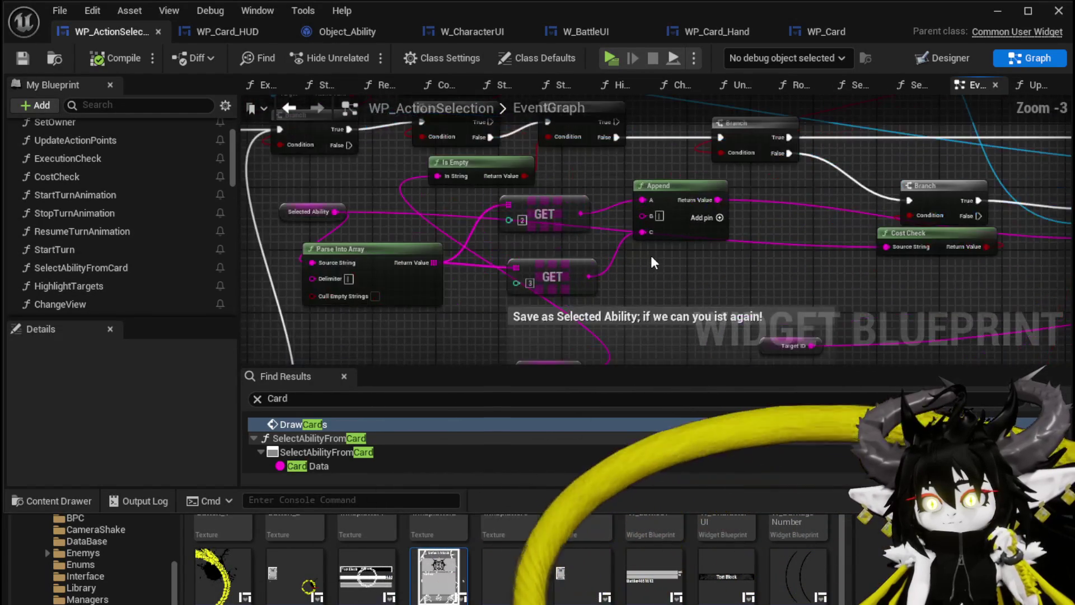
mouse_move(743, 266)
left_mouse_down()
mouse_move(696, 240)
mouse_move(665, 178)
mouse_move(568, 101)
mouse_move(576, 156)
mouse_move(449, 161)
left_mouse_up()
scroll(613, 129, "down", 1)
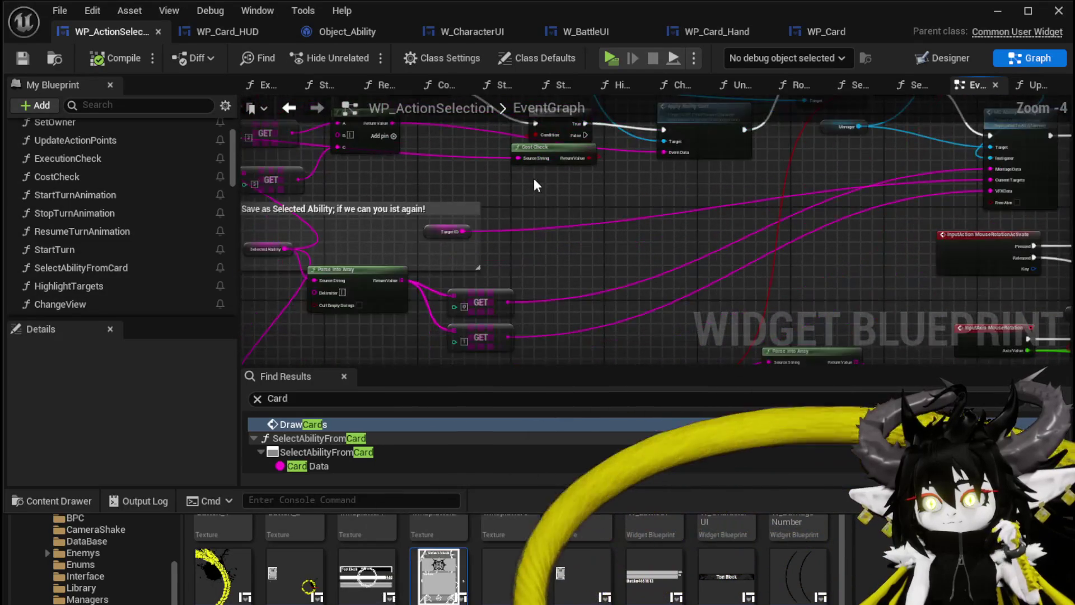
left_click_drag(533, 185, 582, 218)
scroll(657, 208, "up", 1)
scroll(657, 207, "up", 1)
left_click_drag(657, 208, 874, 336)
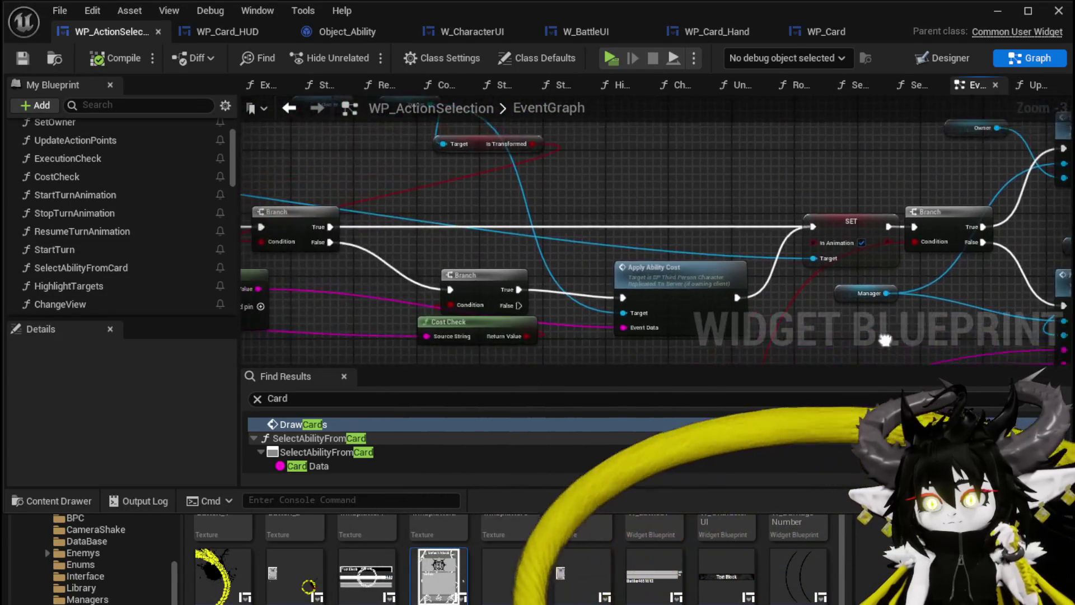
scroll(717, 202, "down", 2)
mouse_move(718, 202)
left_mouse_down()
mouse_move(898, 168)
mouse_move(599, 238)
mouse_move(638, 184)
mouse_move(469, 184)
mouse_move(305, 109)
mouse_move(408, 147)
mouse_move(600, 117)
mouse_move(392, 174)
mouse_move(730, 184)
mouse_move(644, 173)
mouse_move(521, 275)
left_mouse_up()
- Center the view on the FIND and VALUES loop and the Get Data node
scroll(729, 185, "down", 4)
scroll(522, 274, "up", 4)
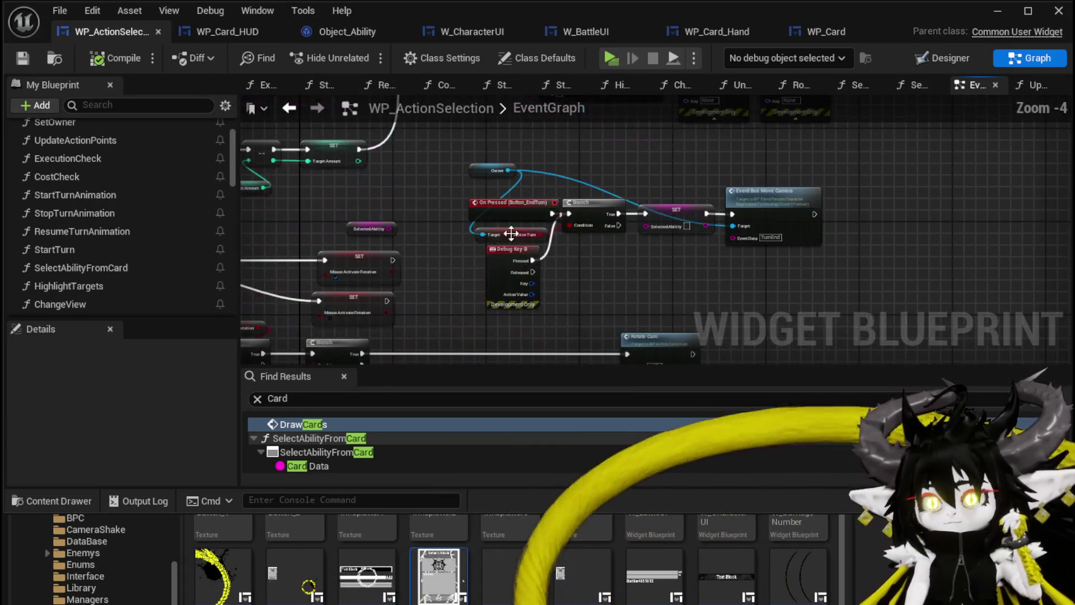
mouse_move(637, 268)
left_mouse_down()
mouse_move(949, 183)
mouse_move(747, 228)
mouse_move(654, 186)
left_mouse_up()
scroll(747, 229, "down", 1)
scroll(601, 202, "down", 4)
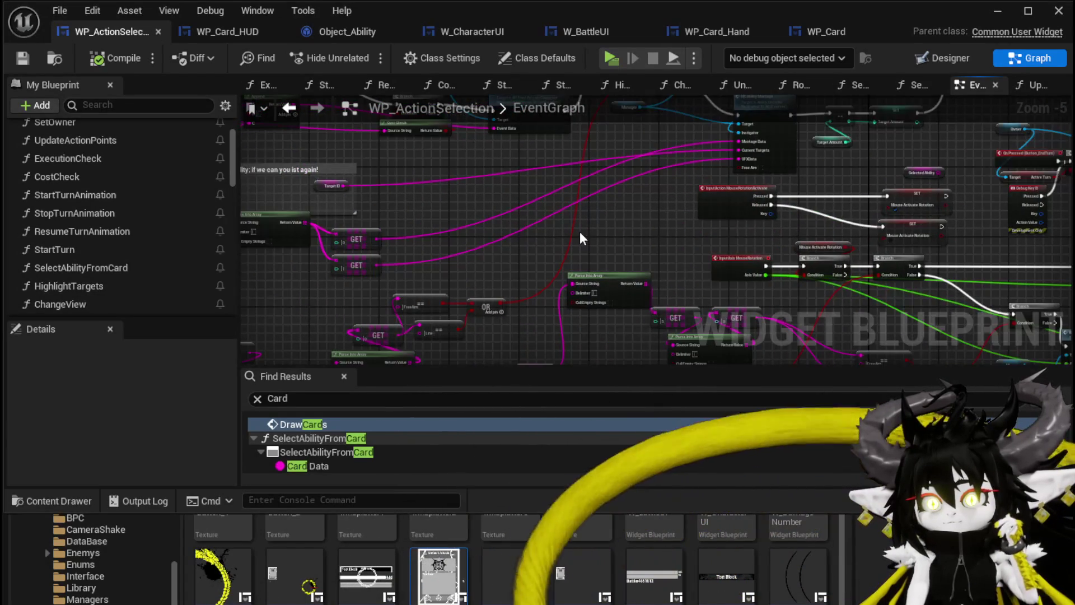
scroll(555, 192, "up", 7)
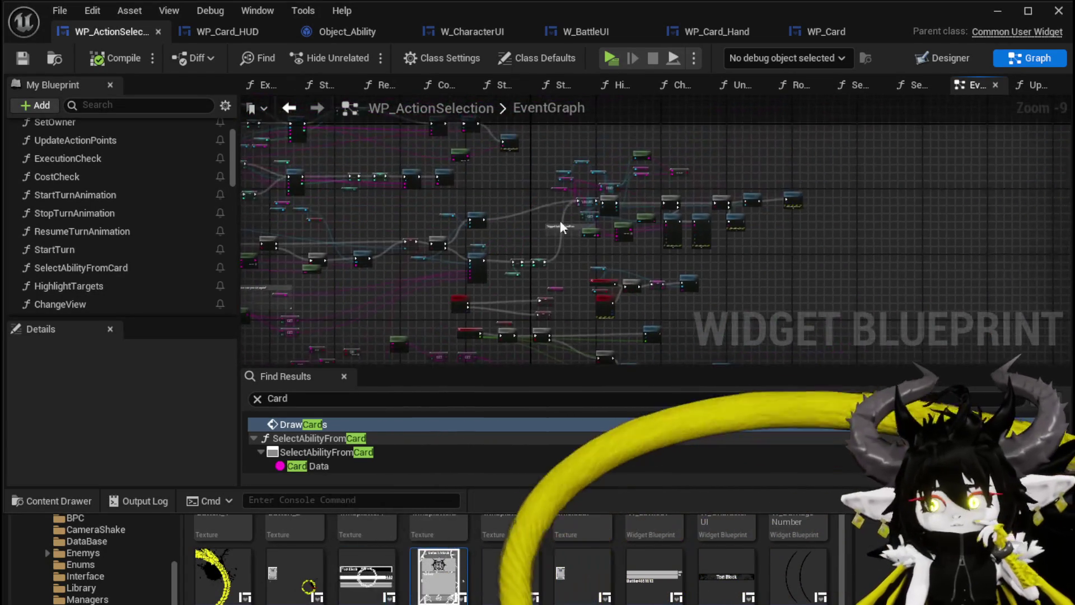
mouse_move(472, 194)
left_mouse_down()
mouse_move(389, 237)
mouse_move(525, 208)
mouse_move(644, 242)
mouse_move(711, 100)
mouse_move(605, 241)
mouse_move(562, 260)
mouse_move(525, 297)
left_mouse_up()
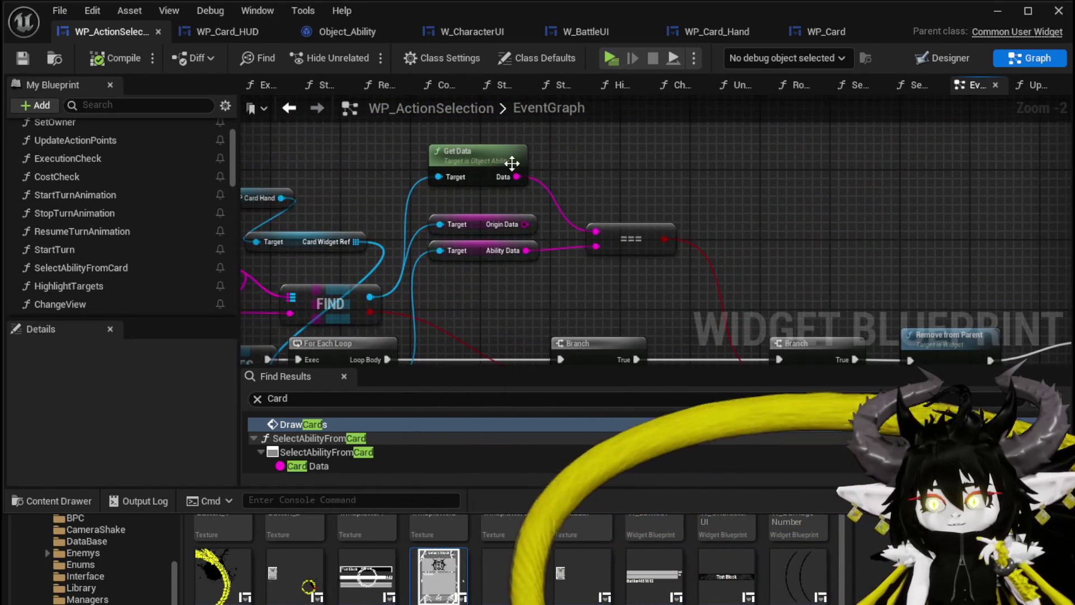
mouse_move(450, 162)
left_mouse_down()
mouse_move(467, 257)
mouse_move(552, 228)
left_mouse_up()
- Add a three-input Append from Get Data with 'Didnt find selected ability' and '//Found:' text
mouse_move(464, 268)
left_mouse_down()
mouse_move(600, 231)
mouse_move(532, 229)
mouse_move(566, 200)
left_mouse_up()
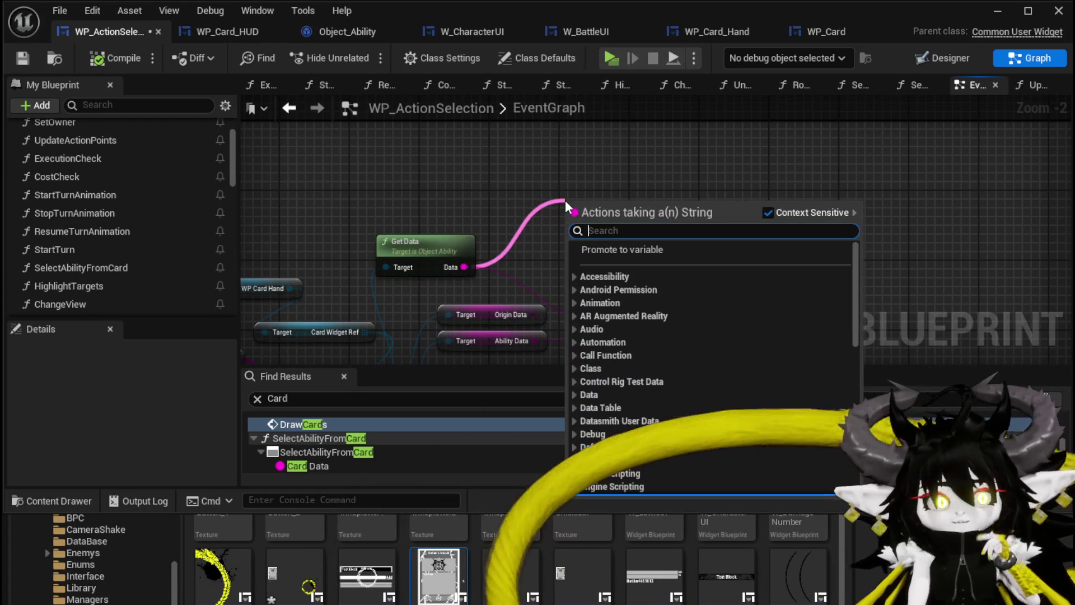
type("Append")
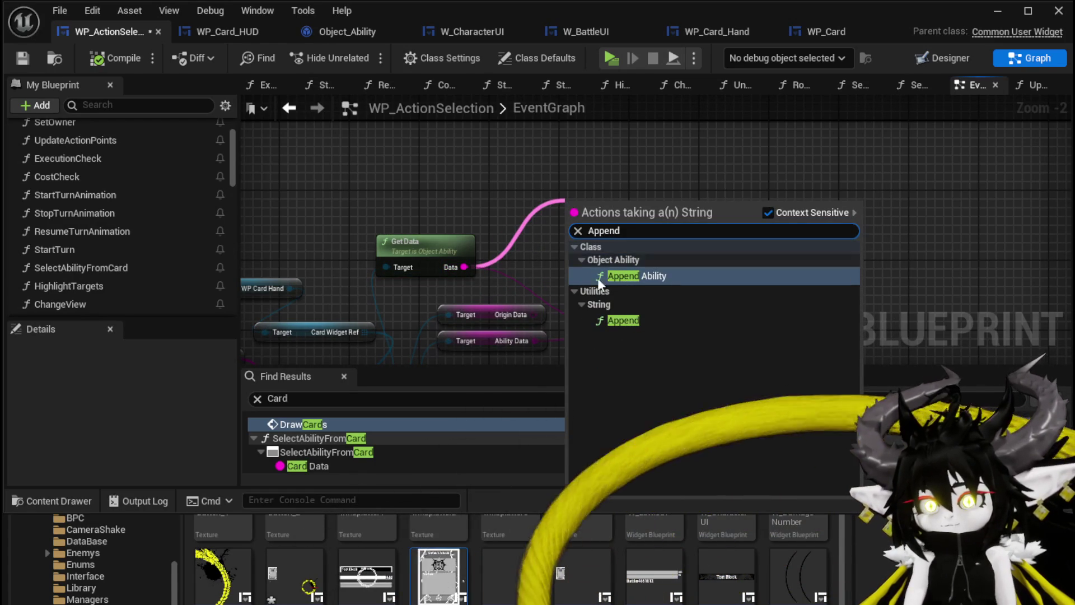
left_click(622, 321)
left_click(588, 241)
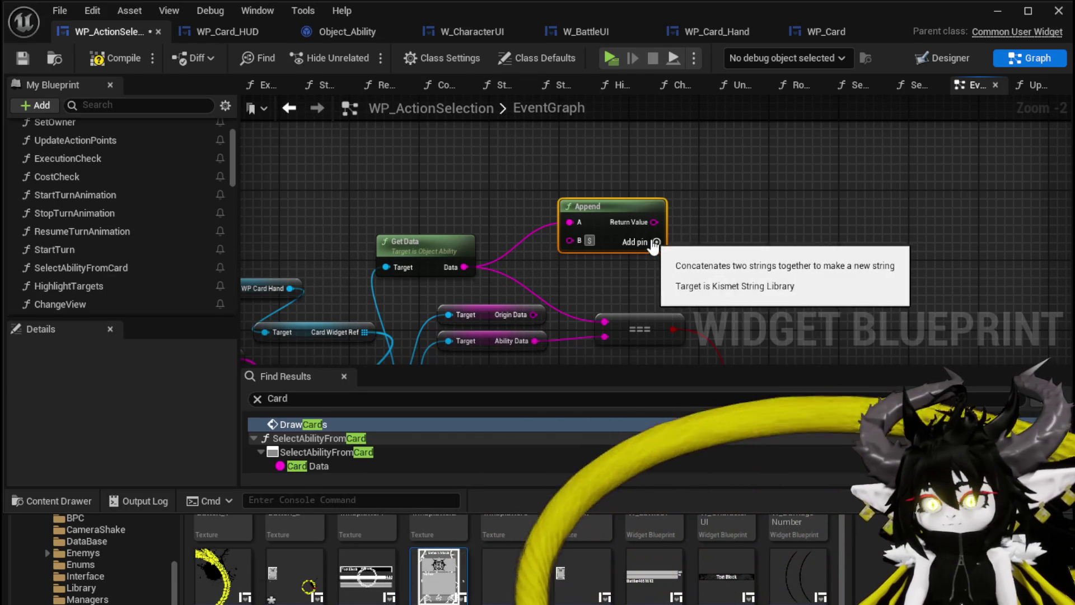
left_click(654, 242)
left_click_drag(593, 207, 646, 198)
mouse_move(431, 240)
left_mouse_down()
mouse_move(501, 170)
mouse_move(514, 263)
mouse_move(435, 192)
left_mouse_up()
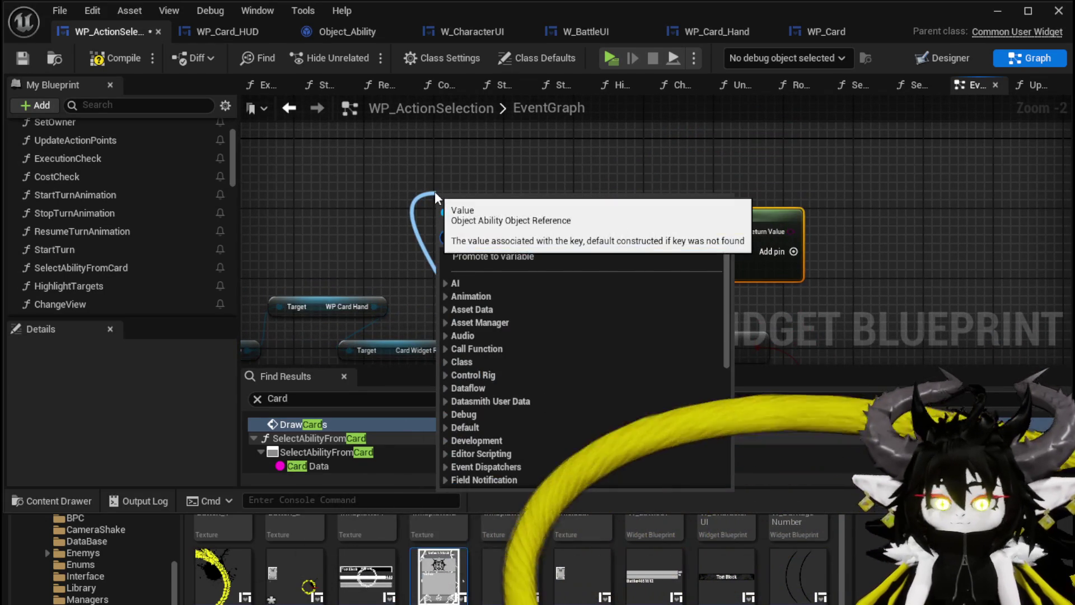
- Place a Parse Ability node and move it clear of Get Data
type("parse")
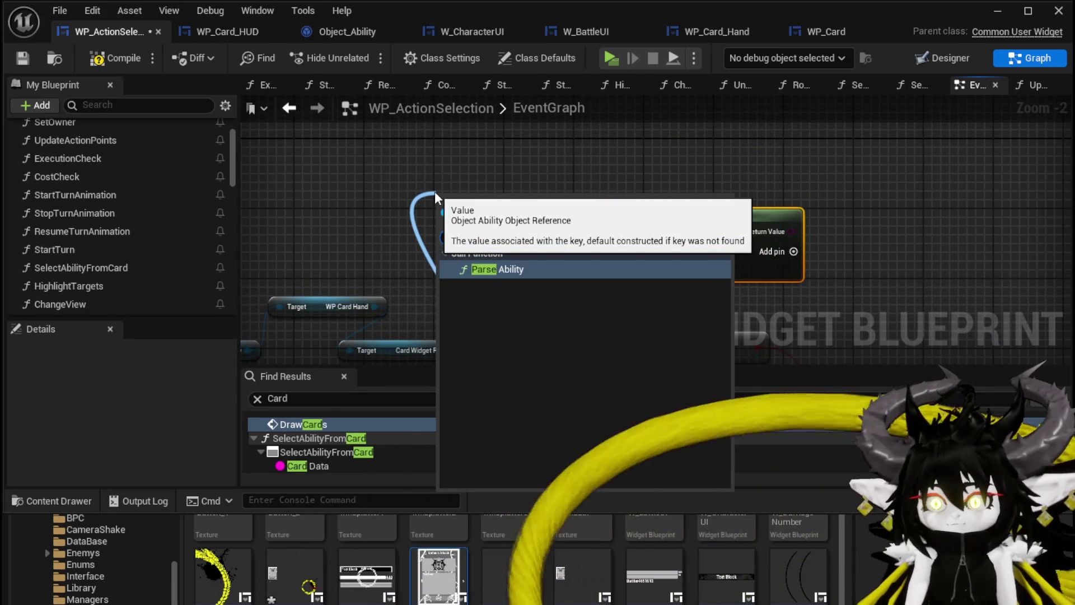
key("Return")
scroll(593, 227, "up", 1)
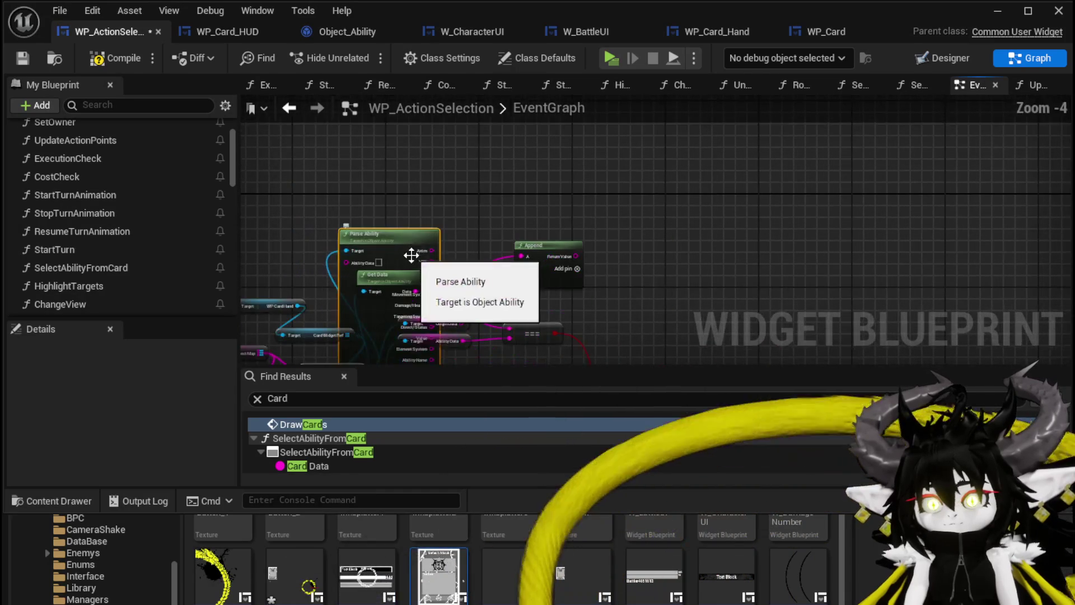
left_click_drag(414, 263, 432, 129)
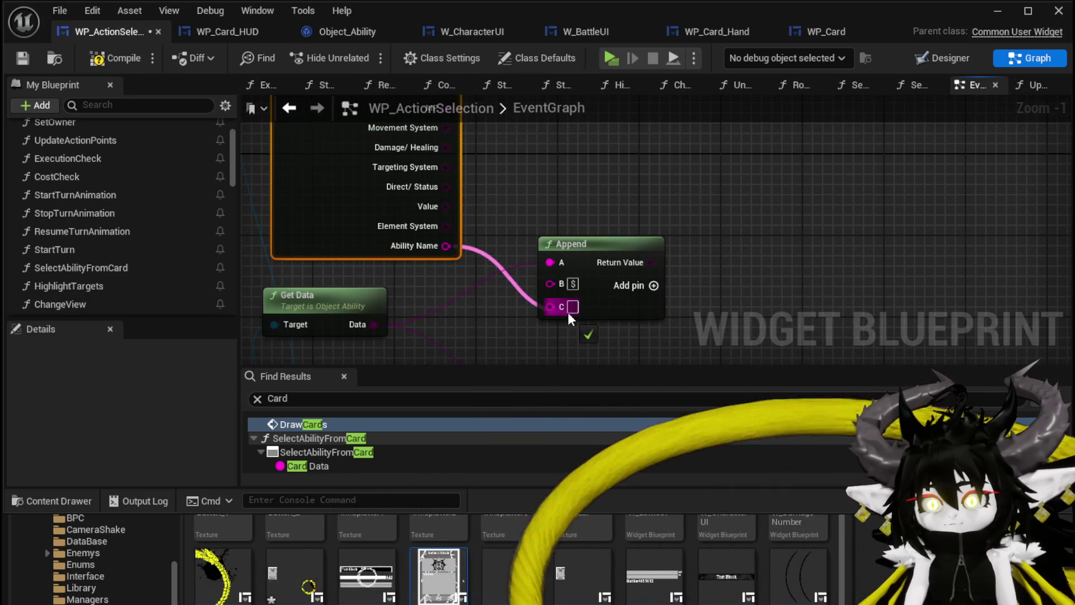
scroll(462, 277, "down", 2)
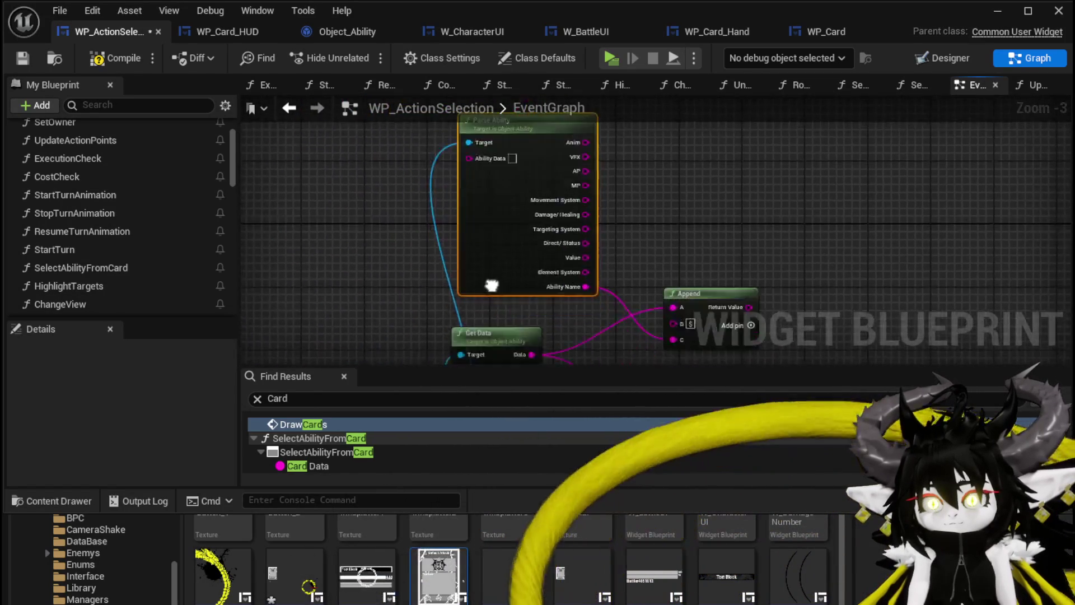
- Wire Get Data's Data into the Append node, then compile and save
right_click(368, 110)
right_click(464, 278)
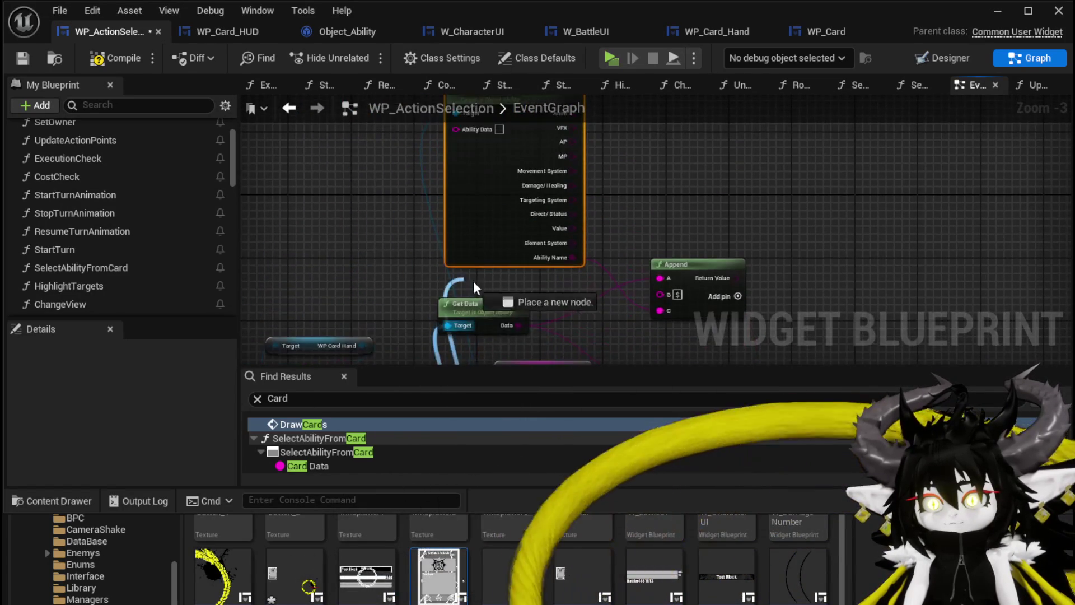
left_click_drag(432, 278, 453, 281)
mouse_move(529, 338)
left_mouse_down()
mouse_move(503, 168)
mouse_move(554, 280)
mouse_move(553, 249)
left_mouse_up()
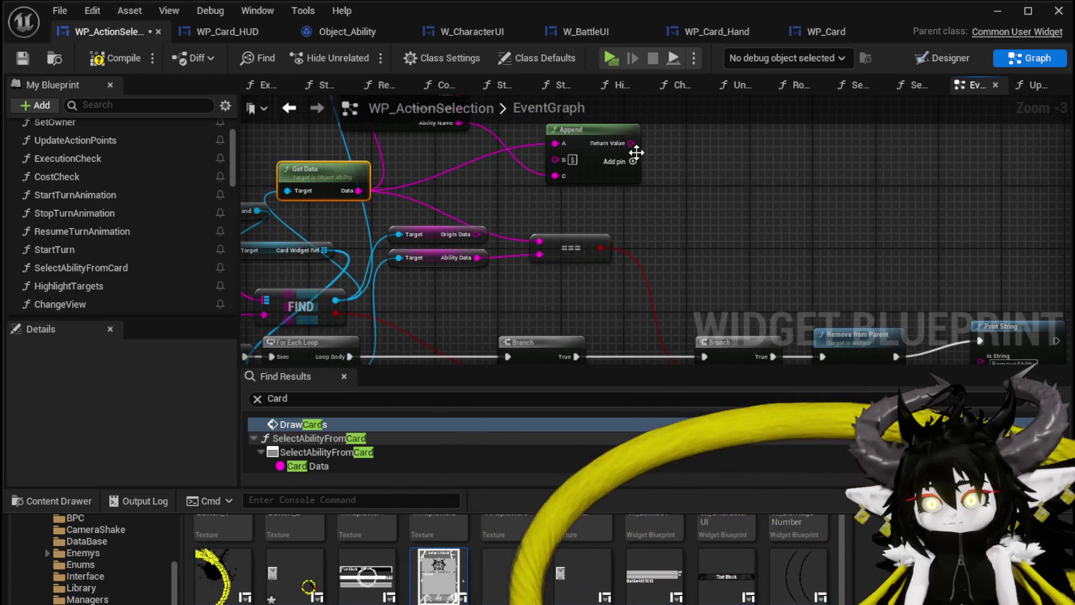
scroll(601, 229, "down", 1)
mouse_move(600, 229)
left_mouse_down()
mouse_move(724, 133)
mouse_move(691, 106)
left_mouse_up()
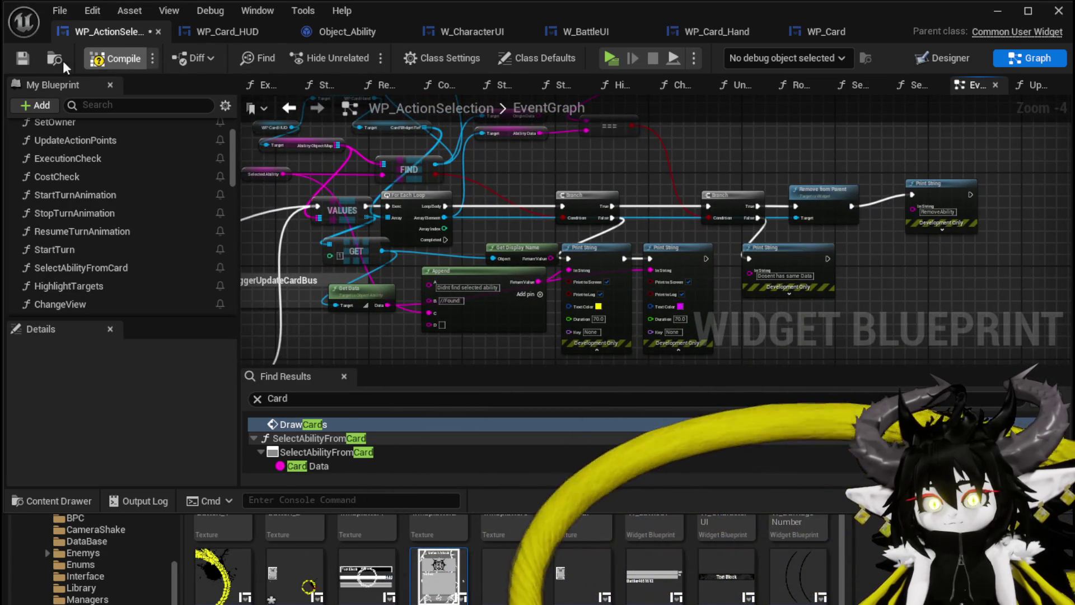
left_click(31, 59)
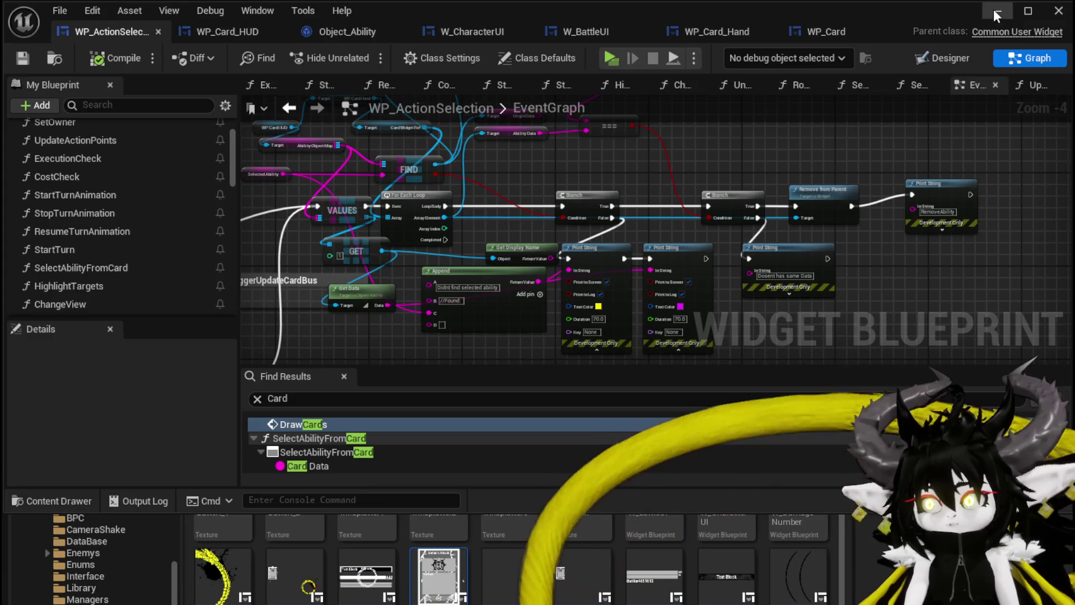
- Play-test: walk to the water slime, start the battle, play Single Wind DMG, then stop
left_click(998, 12)
left_click(362, 54)
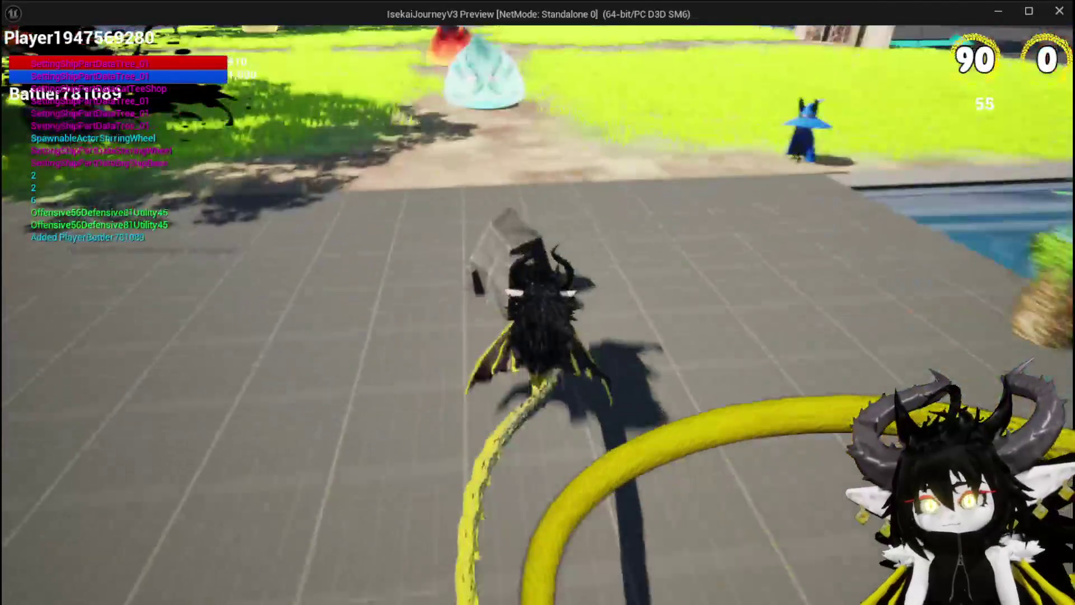
key("w")
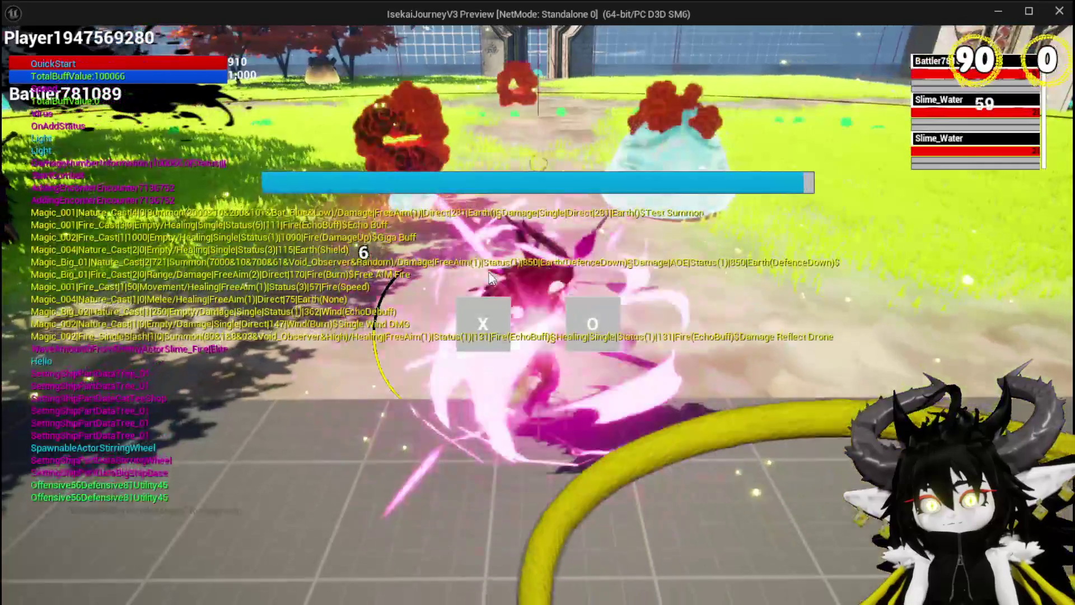
left_click(500, 323)
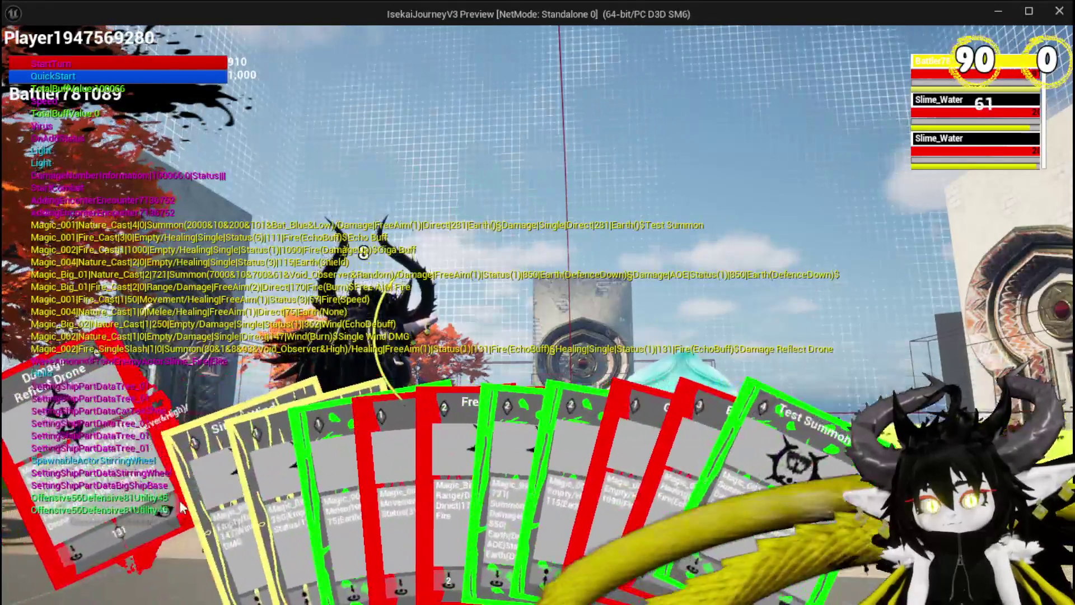
left_click(181, 507)
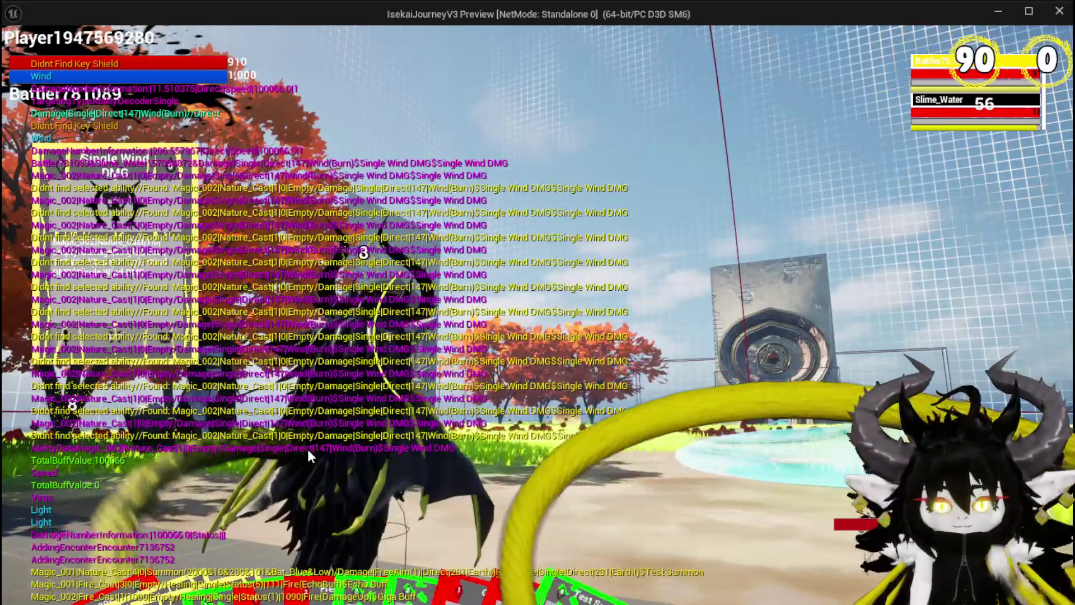
key("Escape")
key("ctrl+s")
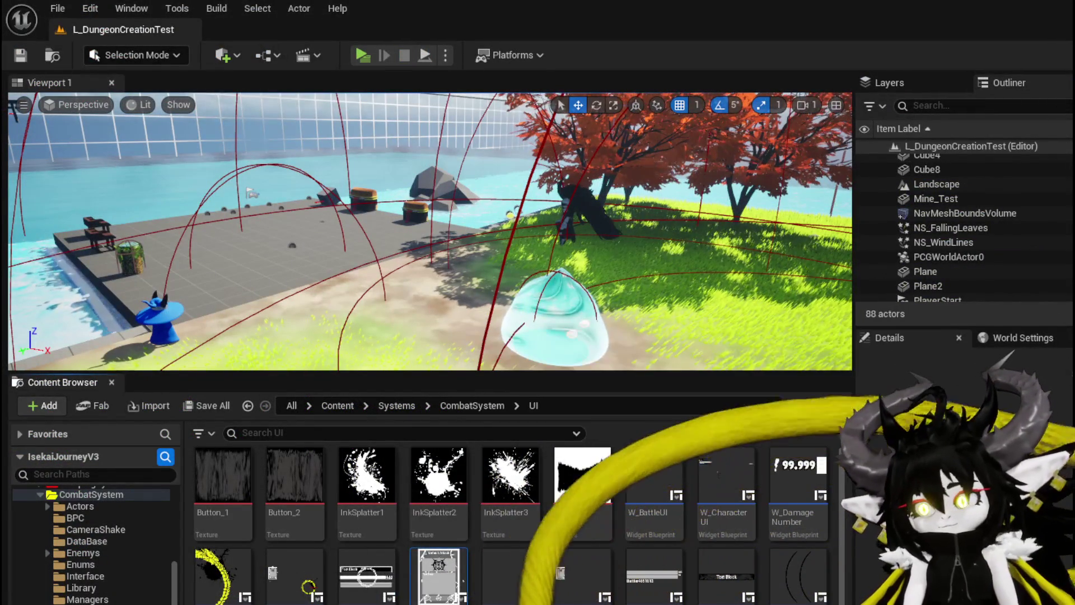
- Move the Append node, wire Selected Ability into the first Print String, and compile
key("alt+Tab")
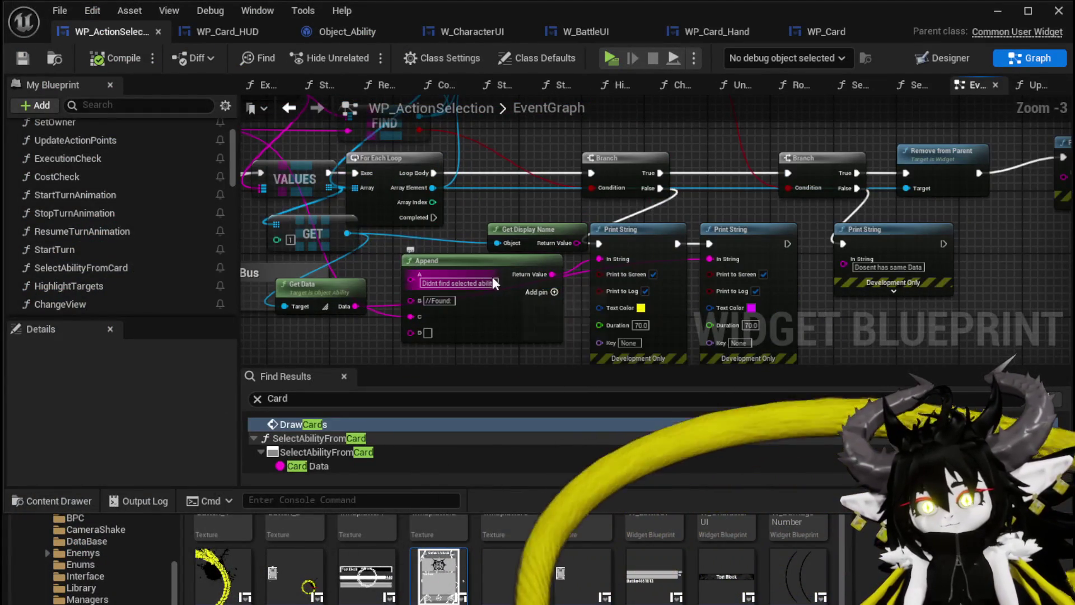
left_click_drag(411, 301, 421, 362)
key("Escape")
mouse_move(485, 256)
left_mouse_down()
mouse_move(470, 304)
mouse_move(447, 300)
mouse_move(611, 279)
left_mouse_up()
mouse_move(382, 138)
left_mouse_down()
mouse_move(700, 283)
mouse_move(767, 267)
left_mouse_up()
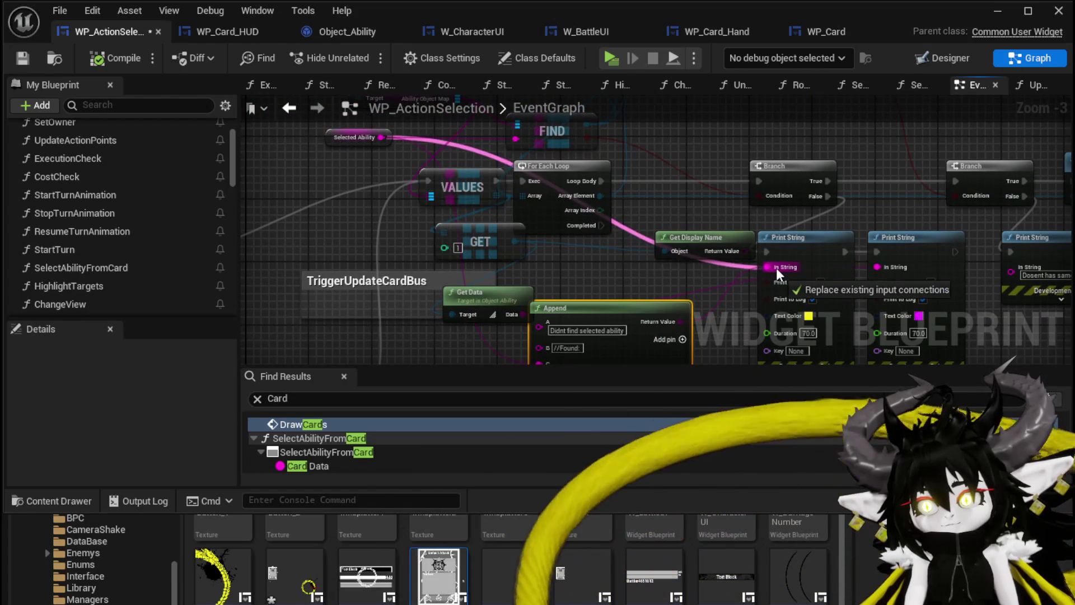
left_click_drag(666, 283, 565, 307)
left_click(121, 62)
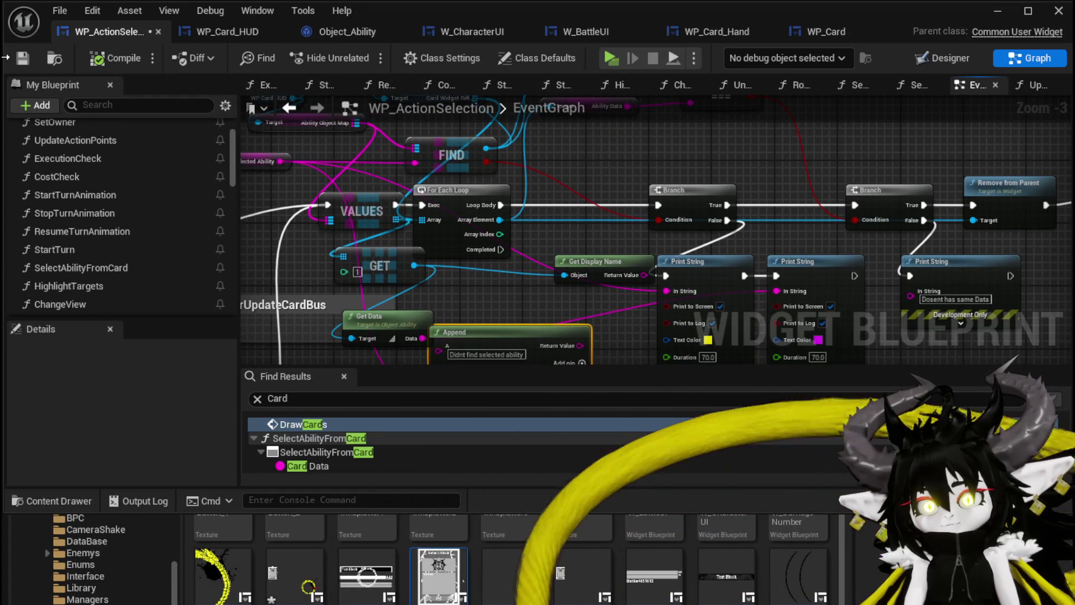
- Locate and select the === comparison node beside Selected Ability
left_click_drag(592, 161, 682, 200)
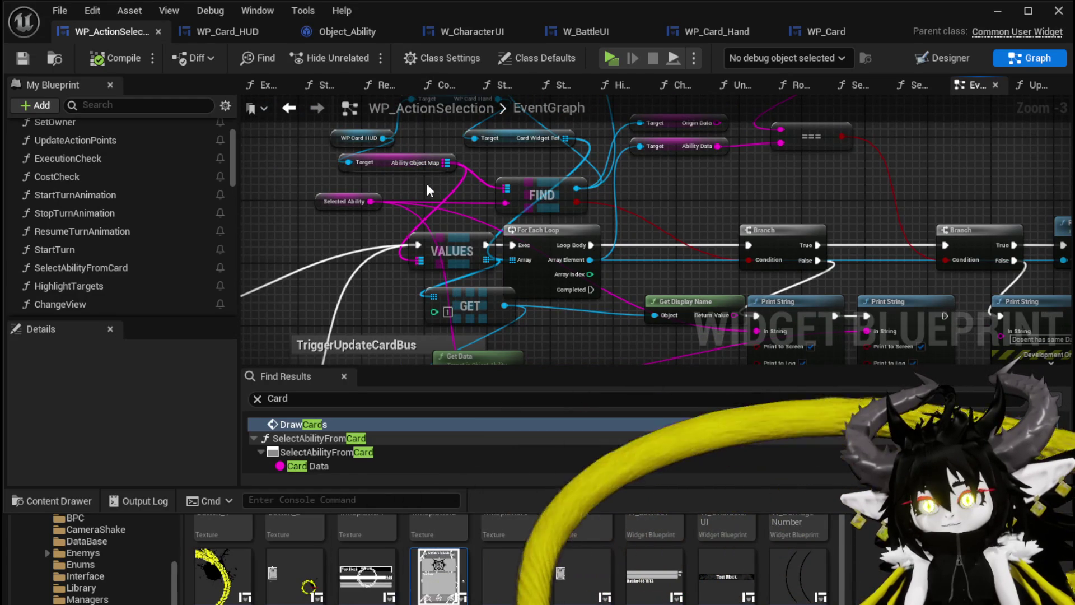
left_click_drag(428, 191, 474, 205)
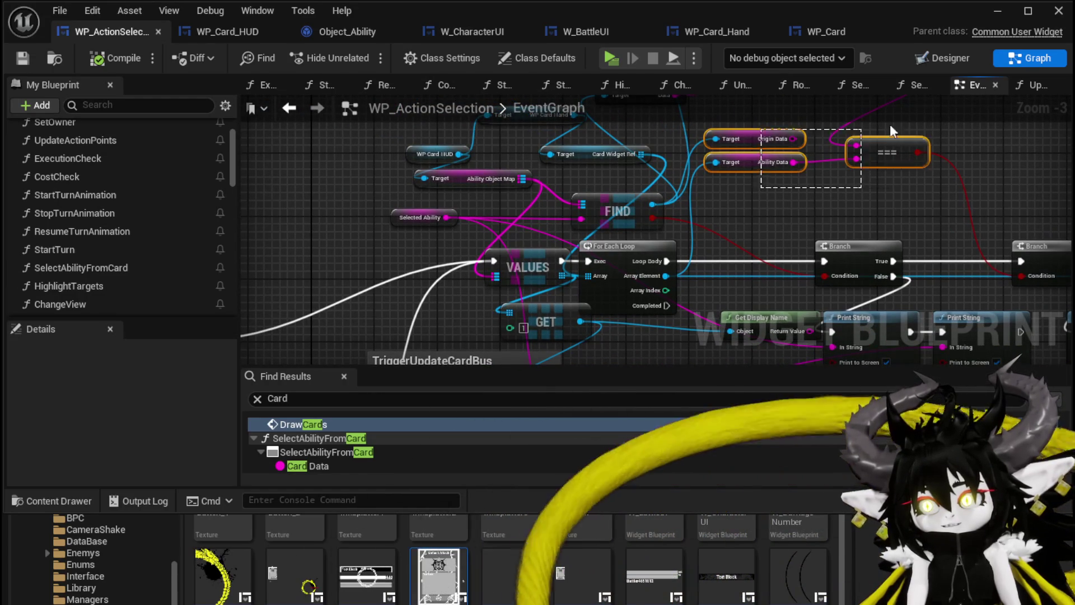
left_click(853, 163)
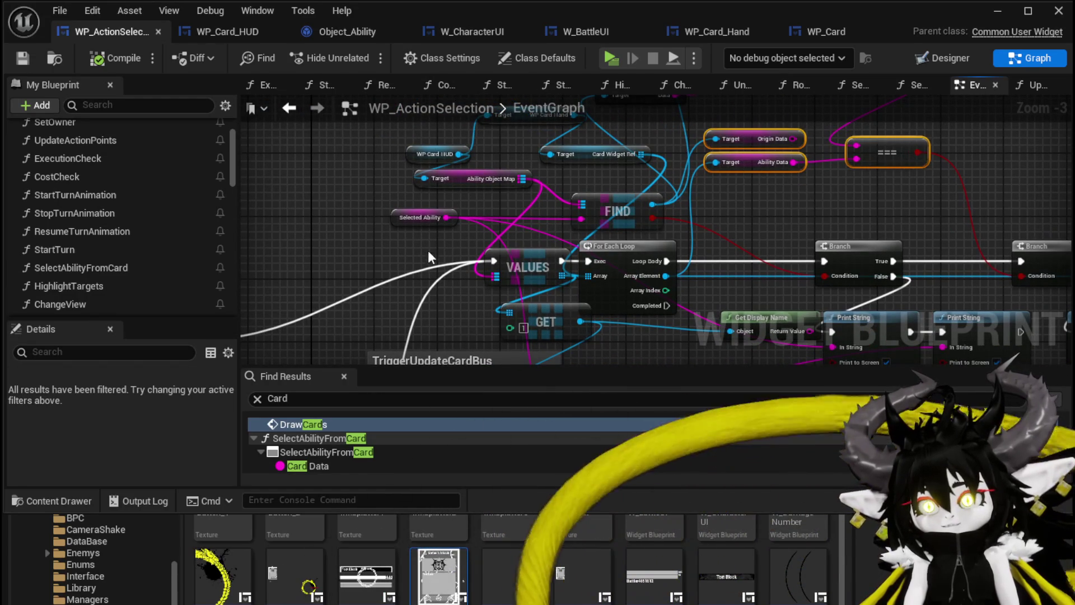
- Connect Get Data's Data output to the === comparison, replacing its old input
mouse_move(430, 218)
left_mouse_down()
mouse_move(398, 258)
mouse_move(322, 220)
left_mouse_up()
mouse_move(367, 161)
left_mouse_down()
mouse_move(829, 294)
mouse_move(313, 98)
mouse_move(419, 409)
mouse_move(546, 150)
mouse_move(270, 122)
mouse_move(571, 63)
mouse_move(539, 275)
mouse_move(414, 204)
mouse_move(444, 233)
mouse_move(451, 213)
left_mouse_up()
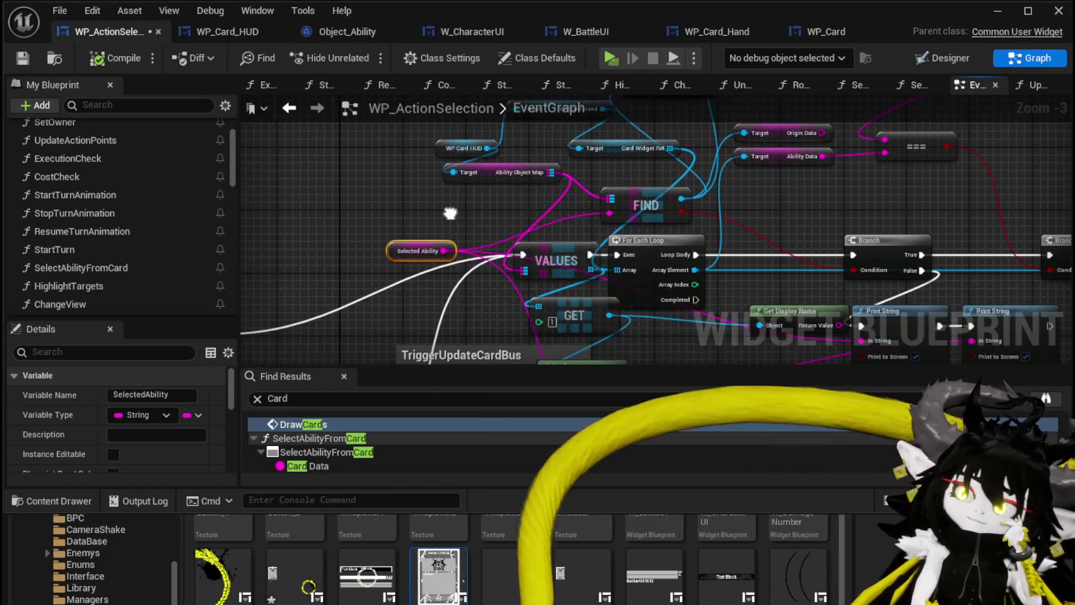
scroll(681, 245, "down", 1)
left_click_drag(733, 236, 718, 258)
left_click_drag(597, 194, 736, 231)
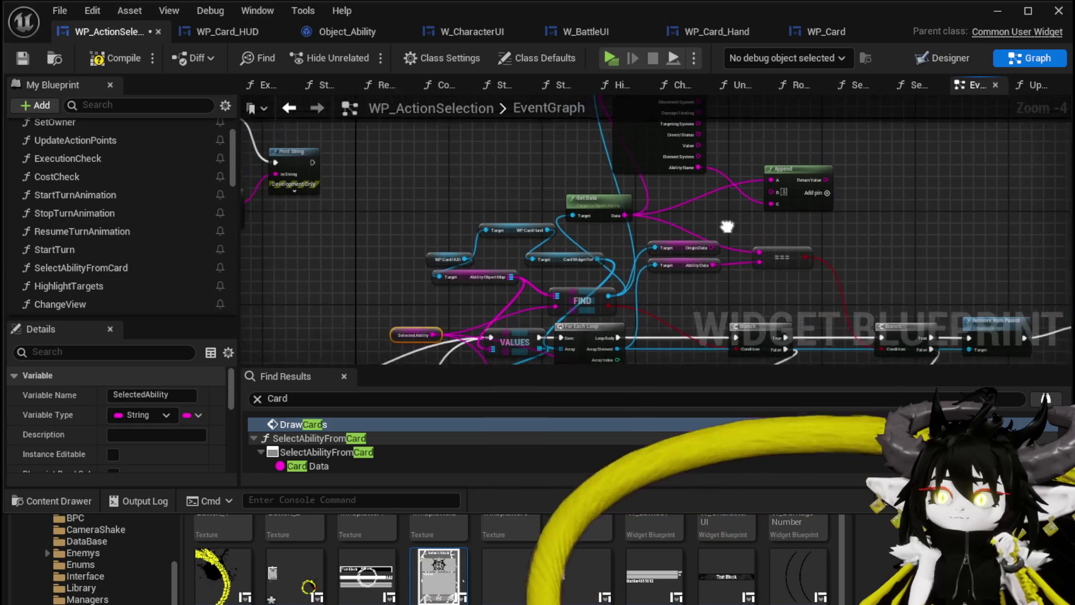
left_click(604, 186)
- Feed SelectedAbility into Parse Ability's Ability Data and break Ability Name's link to Append
left_click_drag(426, 337, 378, 337)
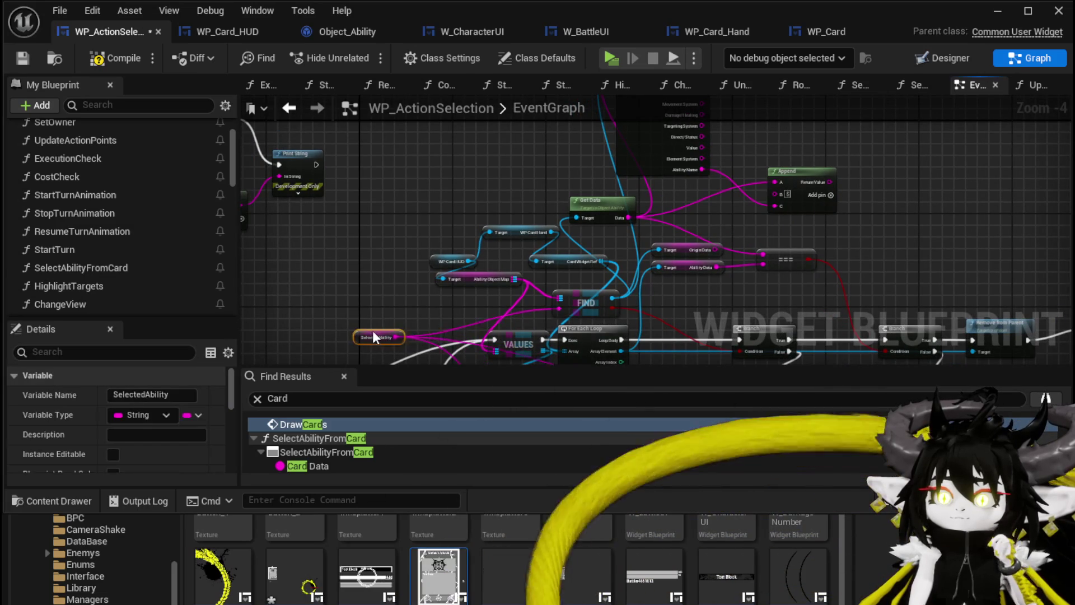
left_click_drag(633, 168, 378, 244)
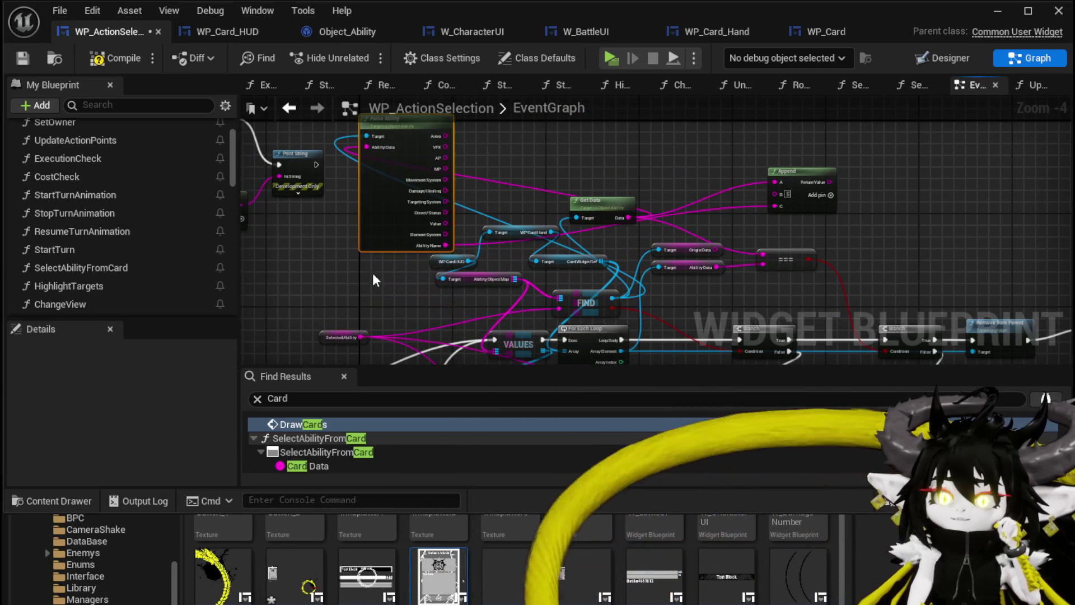
left_click_drag(358, 335, 373, 147)
left_click_drag(398, 227, 404, 201)
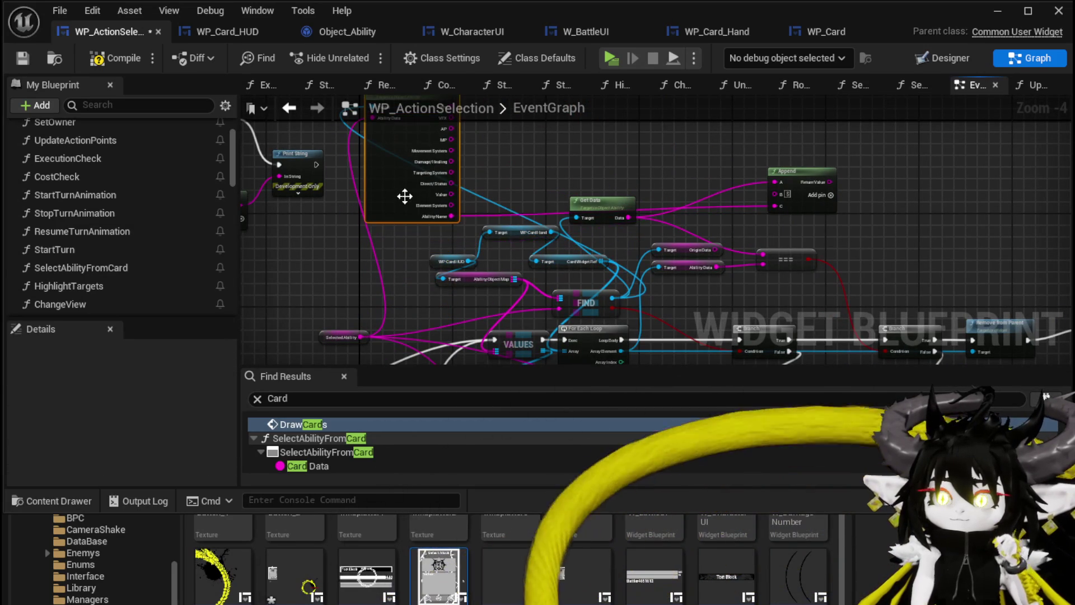
left_click(448, 217, "alt")
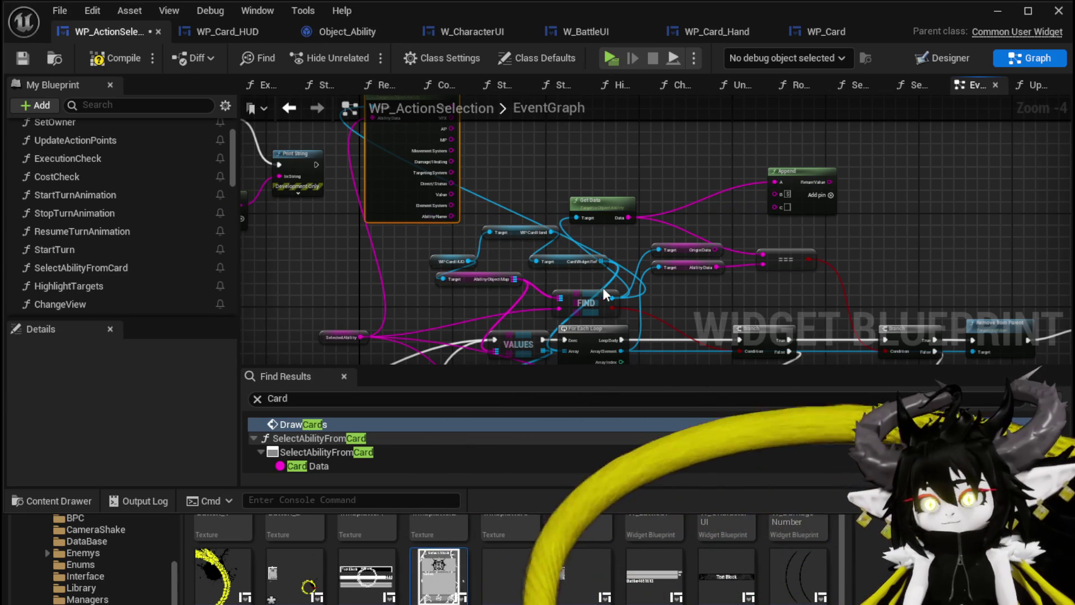
mouse_move(611, 299)
left_mouse_down()
mouse_move(544, 159)
mouse_move(519, 166)
left_mouse_up()
- Add an Append Ability node from FIND's output and align it beside Parse Ability
type("Appe")
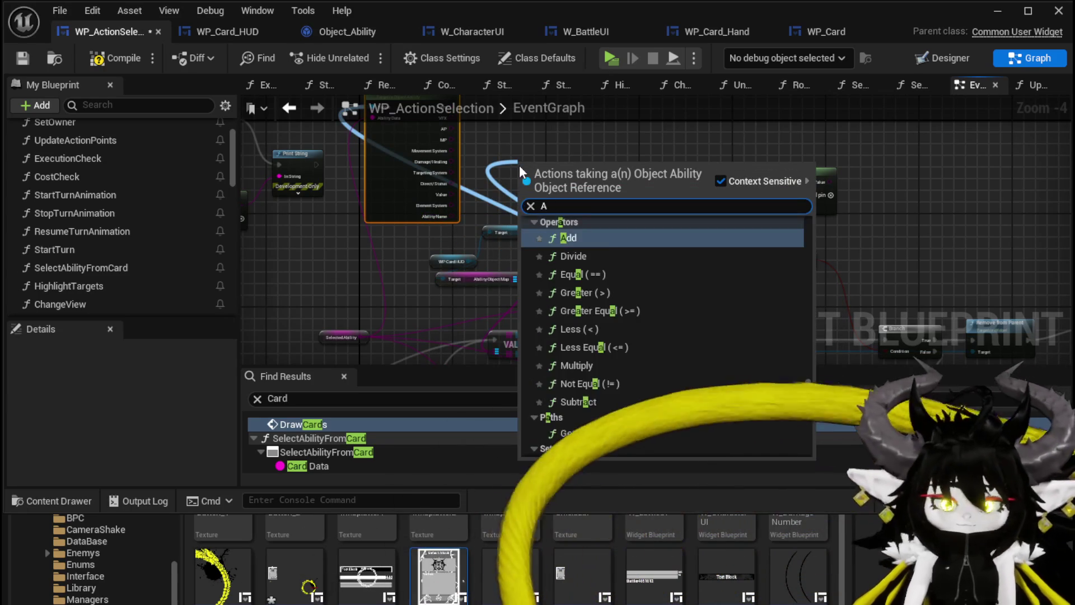
key("Return")
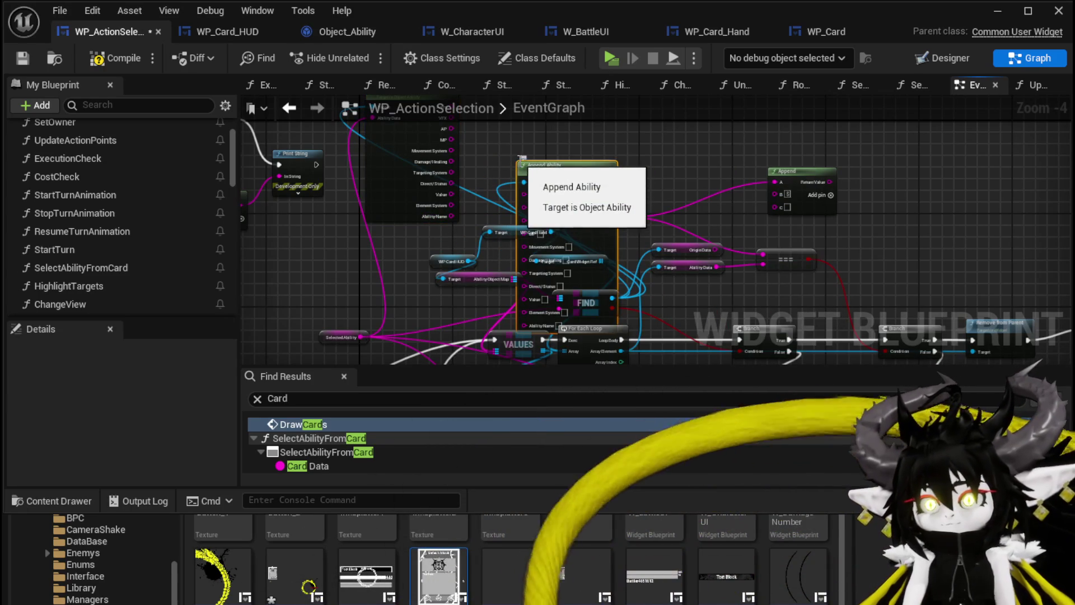
scroll(489, 197, "up", 3)
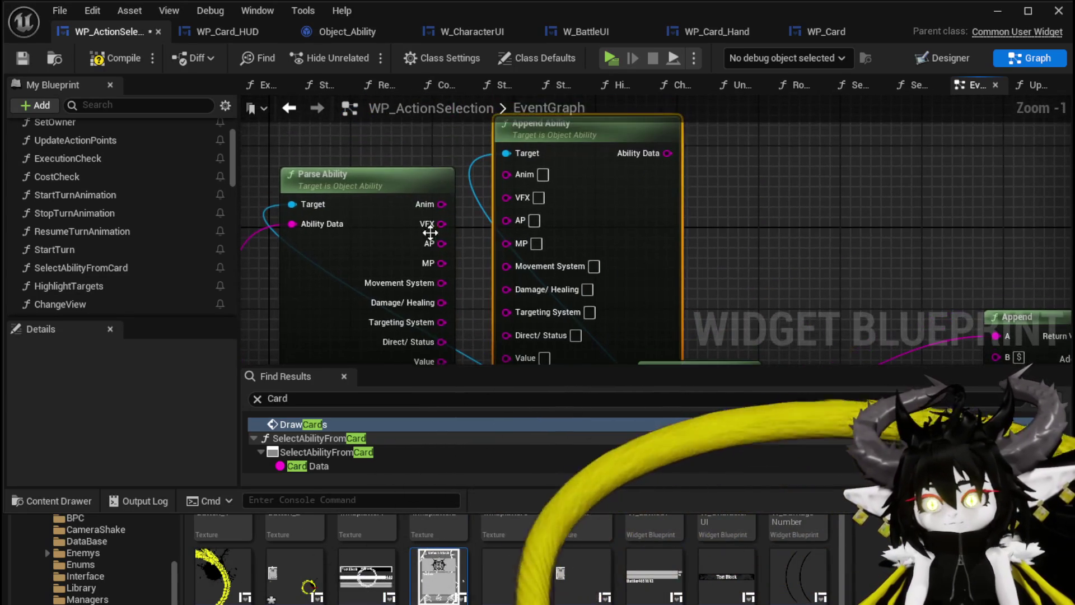
left_click_drag(454, 239, 464, 188)
left_click_drag(591, 187, 591, 146)
- Wire Parse Ability's Anim, MP, Damage/Healing, Targeting, Direct/Status, Value and Element outputs into Append Ability
mouse_move(518, 137)
left_mouse_down()
mouse_move(511, 173)
mouse_move(521, 193)
left_mouse_up()
left_click_drag(451, 232, 517, 214)
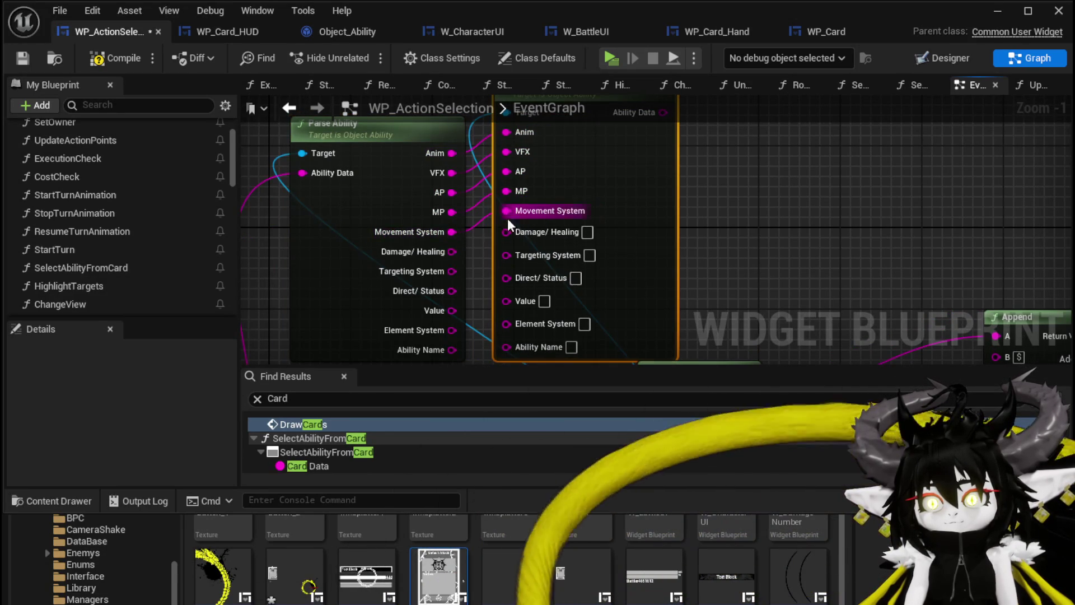
left_click_drag(452, 252, 506, 232)
left_click_drag(462, 204, 516, 184)
left_click_drag(463, 224, 516, 205)
mouse_move(462, 244)
left_mouse_down()
mouse_move(516, 244)
mouse_move(516, 223)
left_mouse_up()
mouse_move(462, 264)
left_mouse_down()
mouse_move(516, 245)
mouse_move(517, 264)
left_mouse_up()
scroll(552, 280, "down", 3)
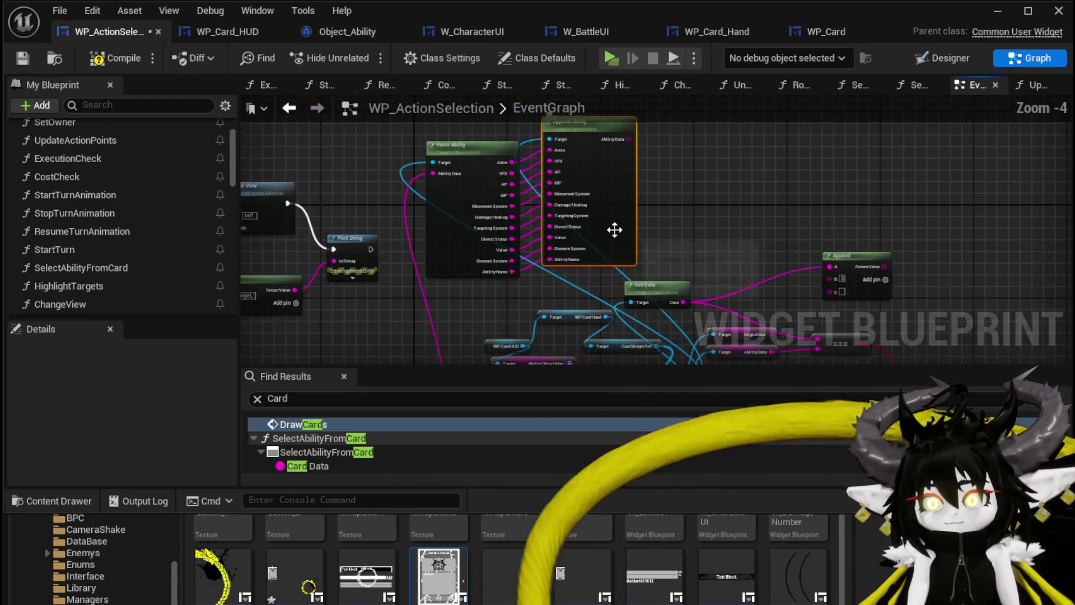
mouse_move(608, 152)
left_mouse_down()
mouse_move(568, 355)
mouse_move(572, 273)
mouse_move(665, 162)
mouse_move(532, 187)
mouse_move(460, 256)
left_mouse_up()
scroll(580, 341, "up", 4)
scroll(533, 187, "down", 5)
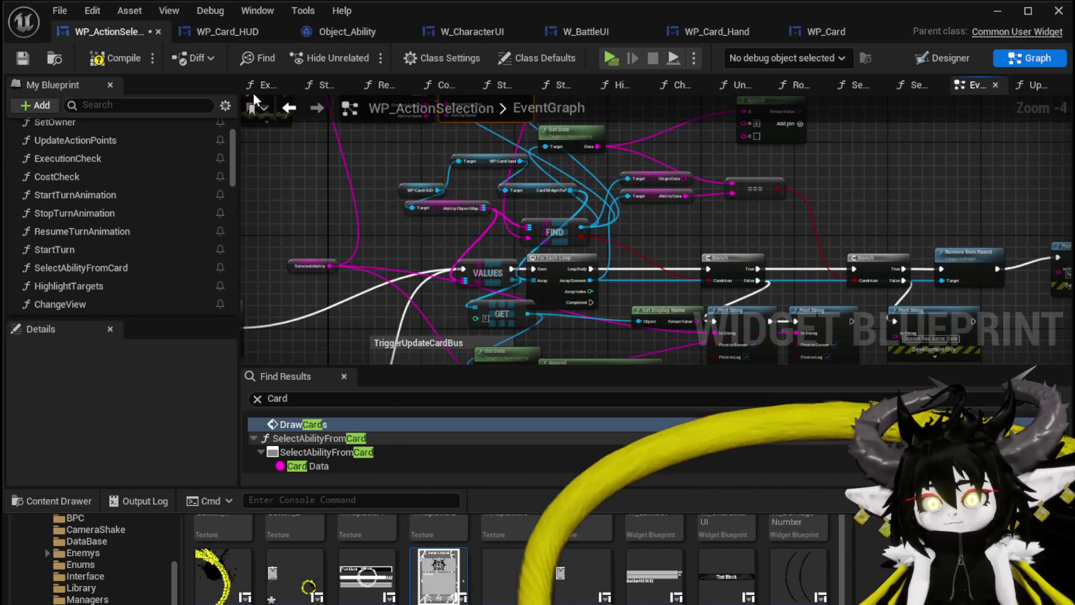
- Compile and save the blueprint, then jump to the erroring Append Ability node
left_click(21, 59)
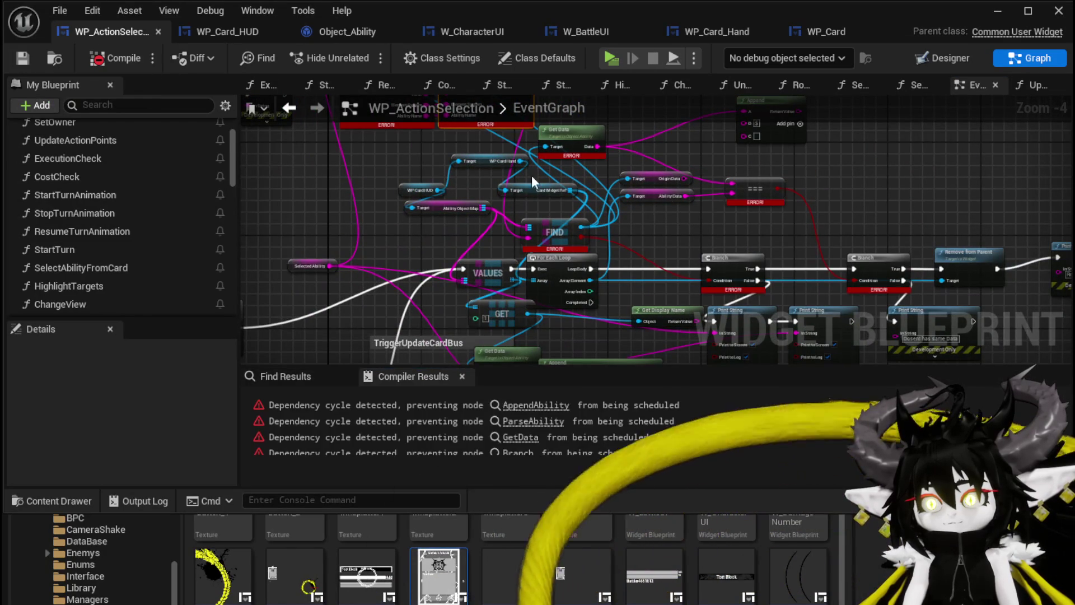
mouse_move(704, 205)
left_mouse_down()
mouse_move(748, 359)
mouse_move(733, 301)
mouse_move(610, 199)
left_mouse_up()
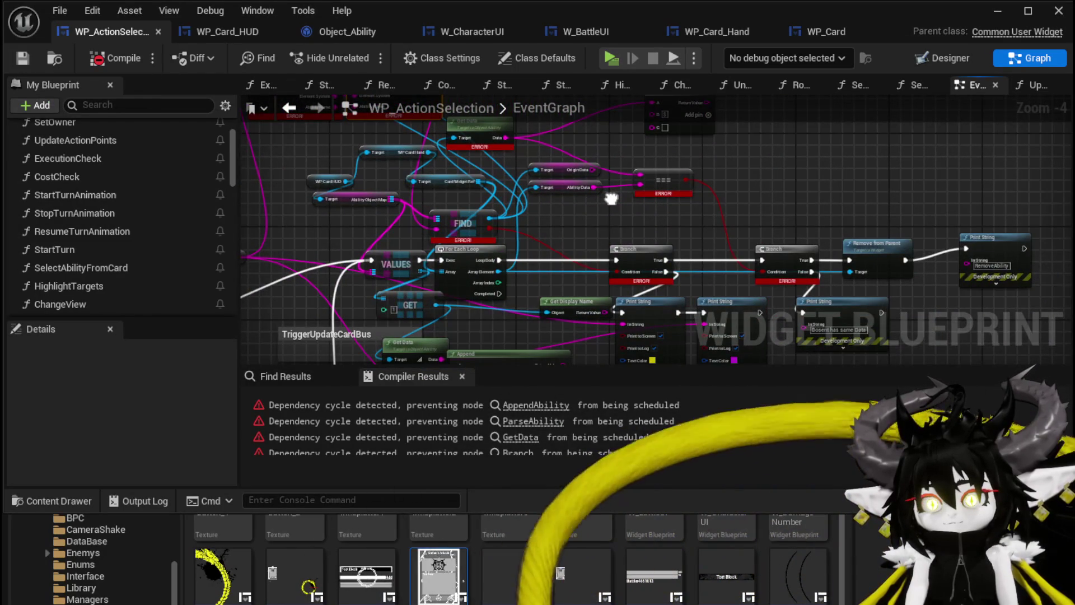
left_click(542, 412)
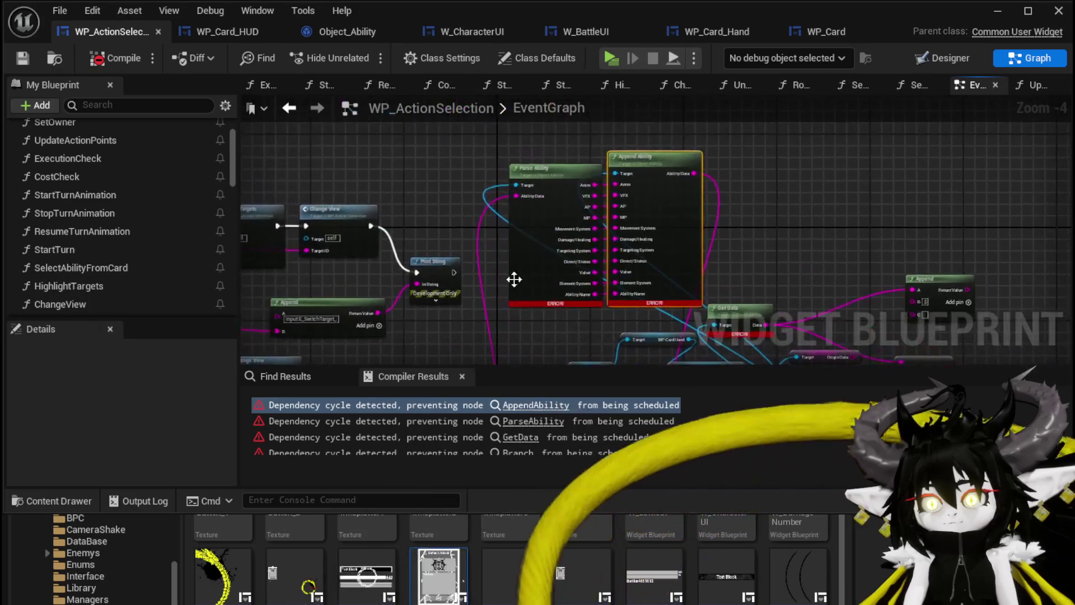
scroll(471, 199, "down", 1)
left_click_drag(468, 210, 452, 194)
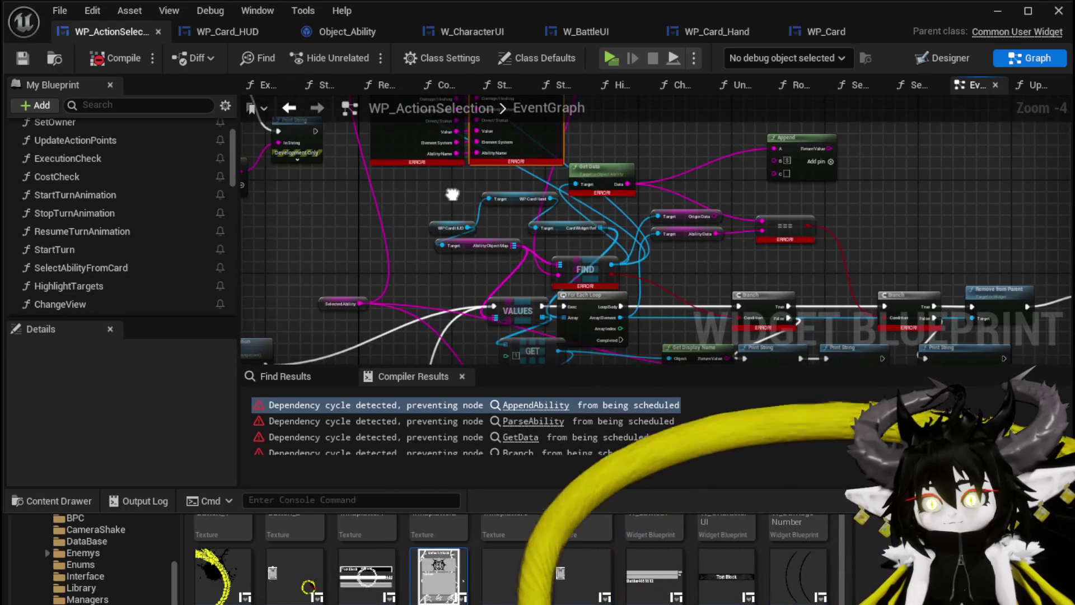
mouse_move(460, 282)
left_mouse_down()
mouse_move(438, 217)
mouse_move(469, 247)
left_mouse_up()
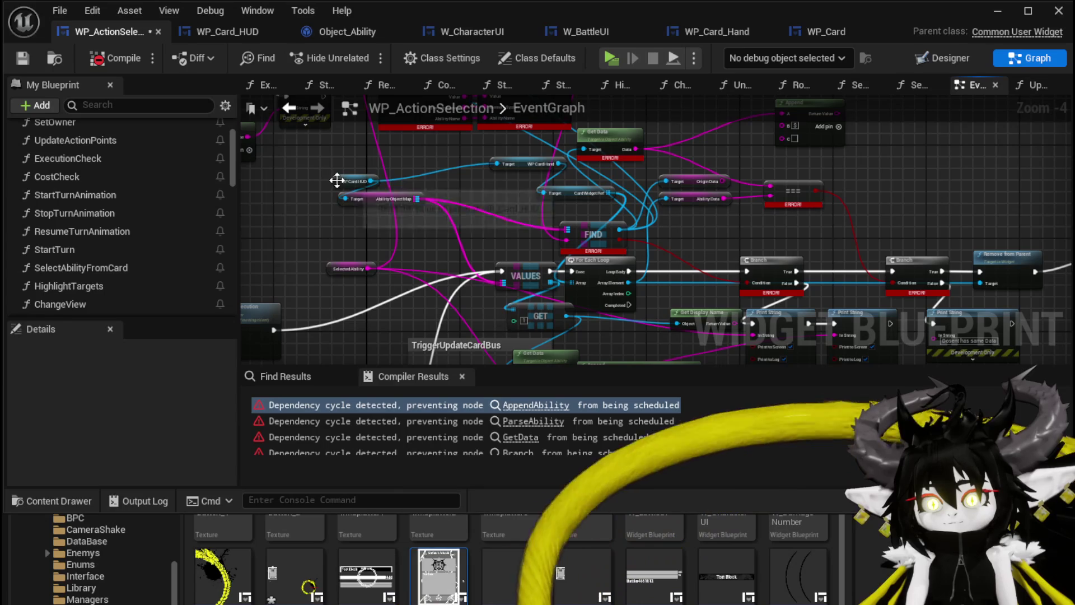
- Move the WP_Card_HUD, WP_Card_Hand and CardWidgetRef getters and the FIND node up and left
left_click_drag(336, 180, 301, 172)
left_click_drag(520, 166, 424, 173)
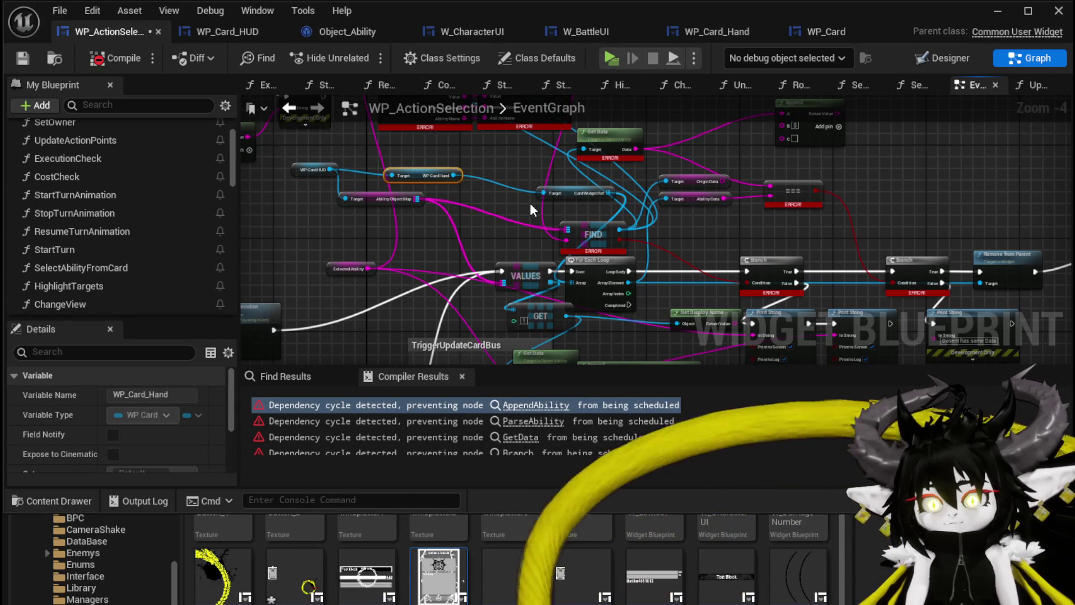
scroll(529, 202, "up", 2)
left_click_drag(599, 197, 516, 159)
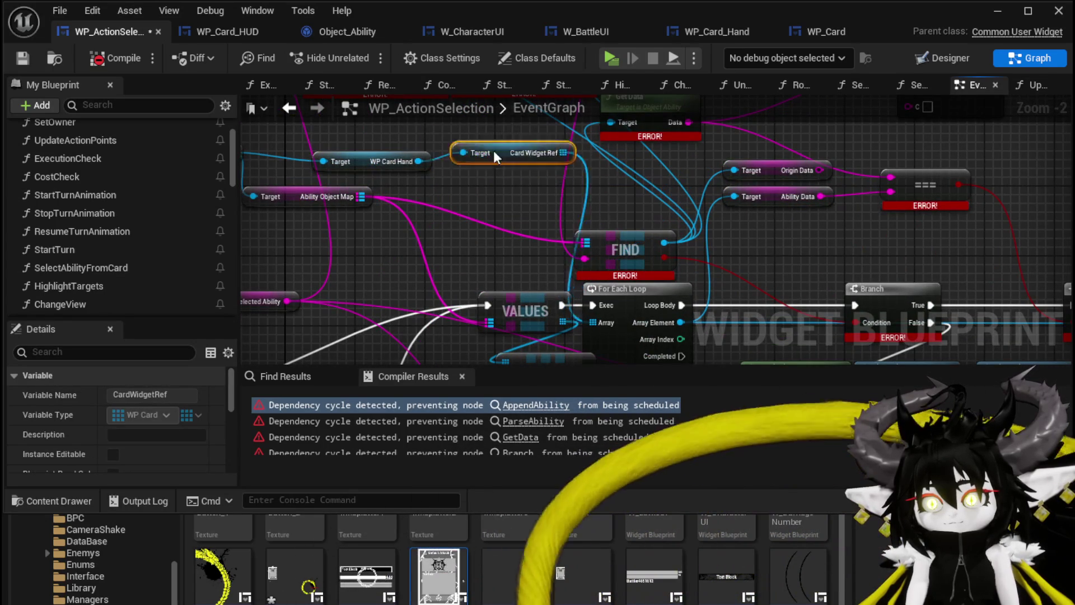
mouse_move(622, 233)
left_mouse_down()
mouse_move(519, 193)
mouse_move(450, 203)
left_mouse_up()
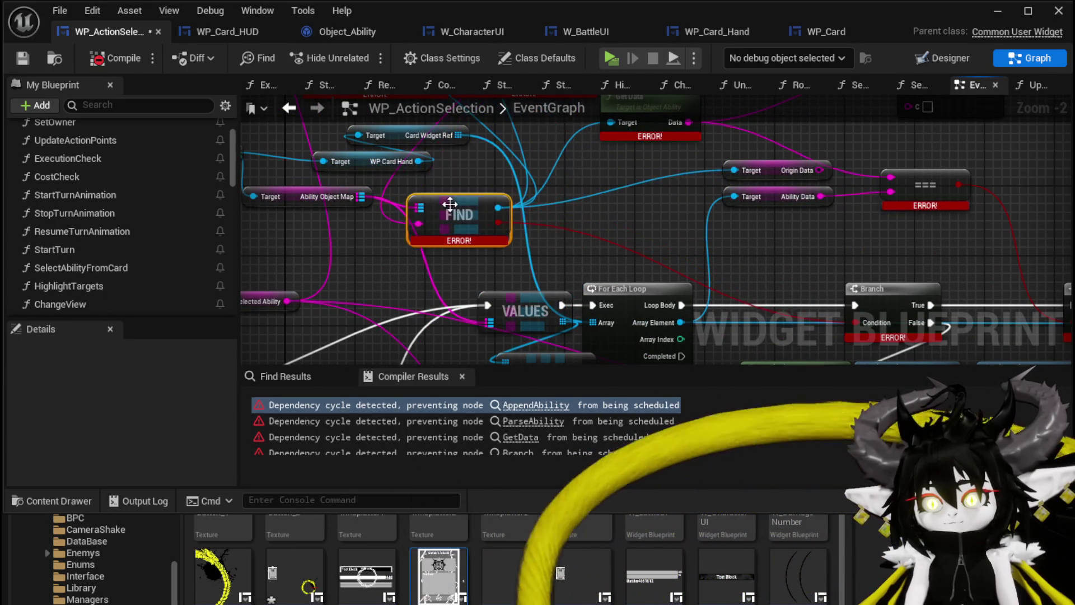
scroll(547, 225, "down", 1)
mouse_move(547, 225)
left_mouse_down()
mouse_move(554, 305)
mouse_move(537, 353)
left_mouse_up()
scroll(538, 353, "down", 2)
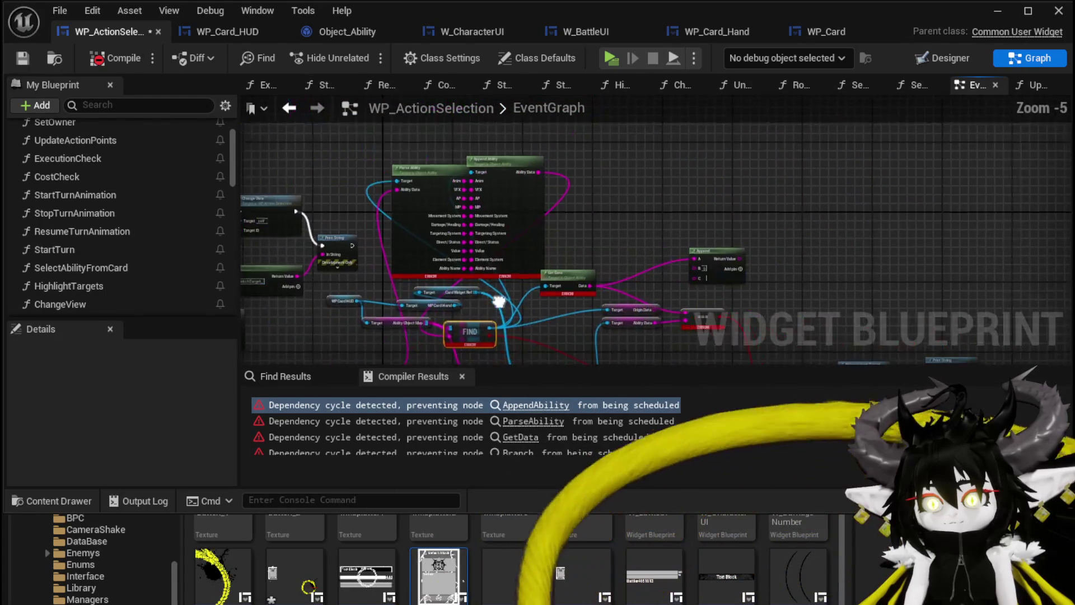
- Reposition the Parse and Append Ability nodes and try a wire from the Ability Data pin
mouse_move(476, 209)
left_mouse_down()
mouse_move(642, 153)
mouse_move(611, 161)
left_mouse_up()
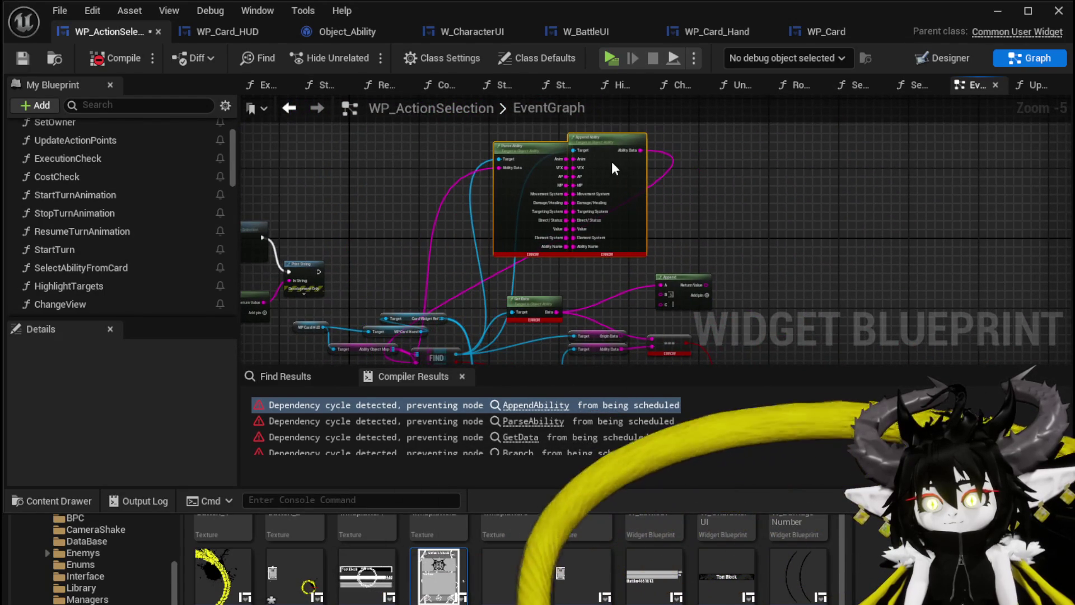
left_click_drag(576, 317, 564, 167)
left_click_drag(508, 218, 520, 177)
scroll(655, 227, "up", 2)
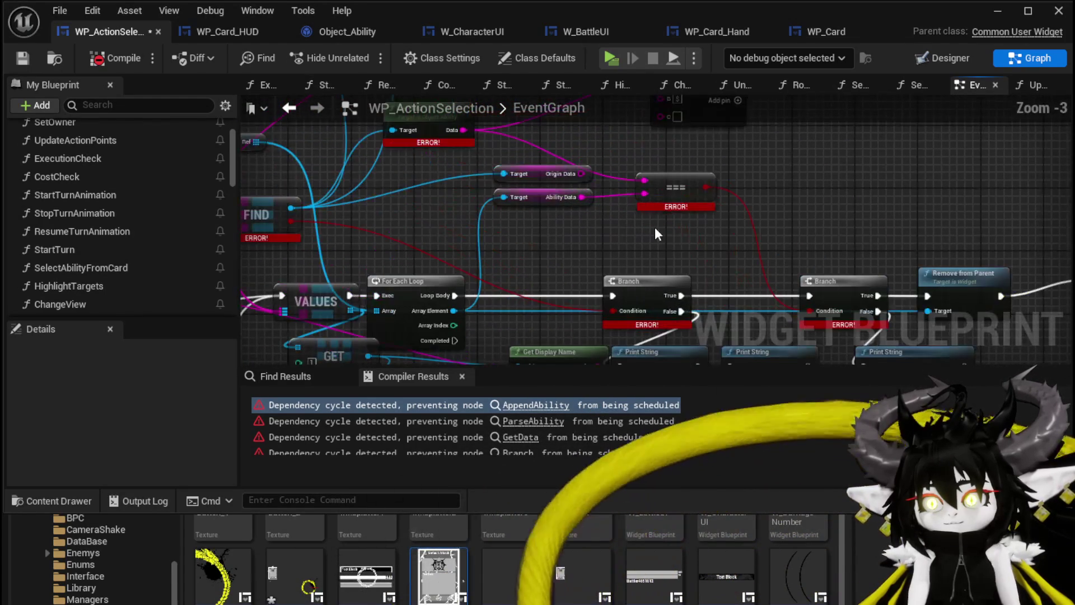
scroll(626, 237, "down", 2)
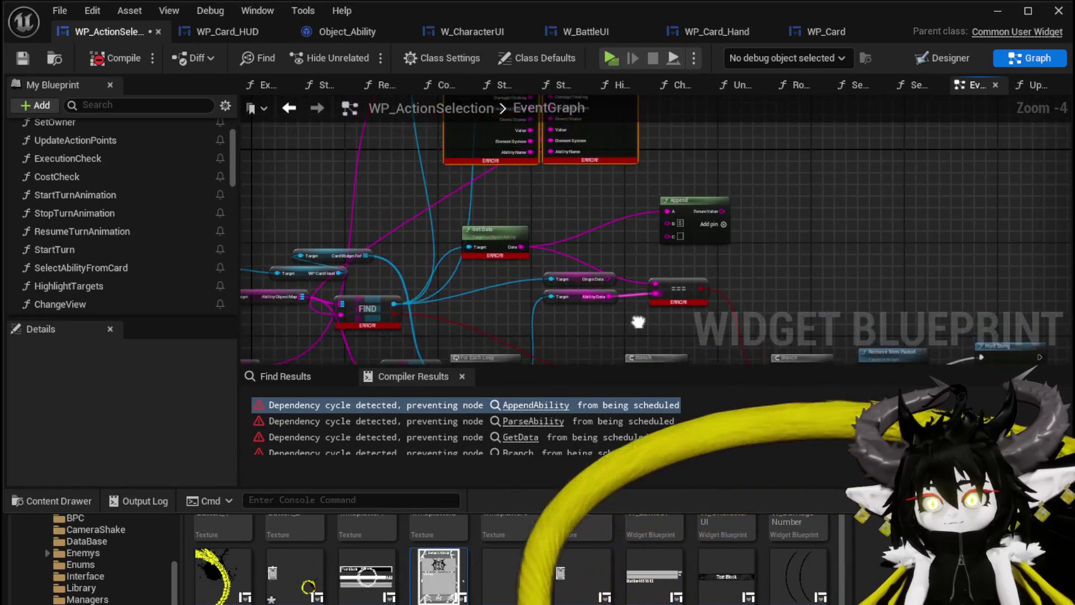
mouse_move(526, 223)
left_mouse_down()
mouse_move(476, 313)
mouse_move(480, 269)
left_mouse_up()
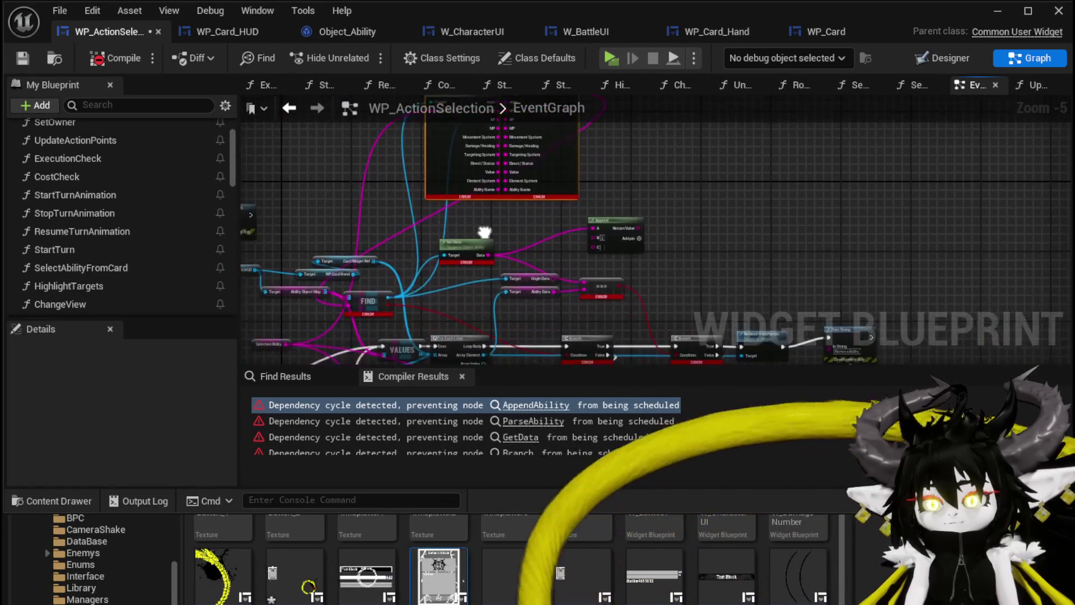
mouse_move(567, 146)
left_mouse_down()
mouse_move(520, 348)
mouse_move(549, 300)
left_mouse_up()
mouse_move(336, 323)
left_mouse_down()
mouse_move(605, 256)
mouse_move(604, 272)
left_mouse_up()
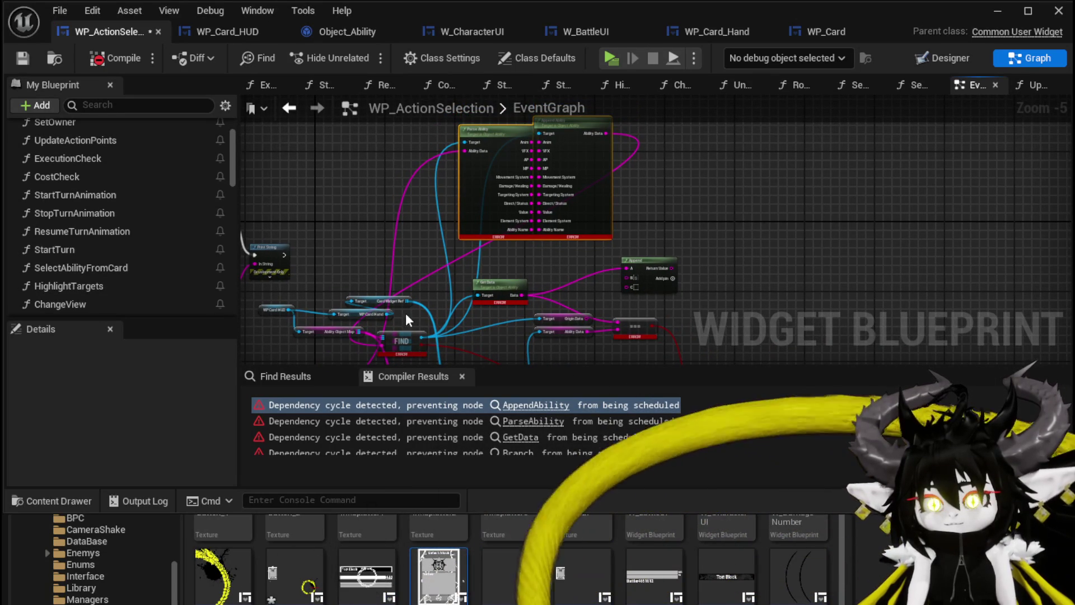
- Move the VALUES and GET nodes left of the loop; cancel a wire toward Append Ability's Target
left_click_drag(459, 257, 545, 166)
scroll(470, 347, "up", 3)
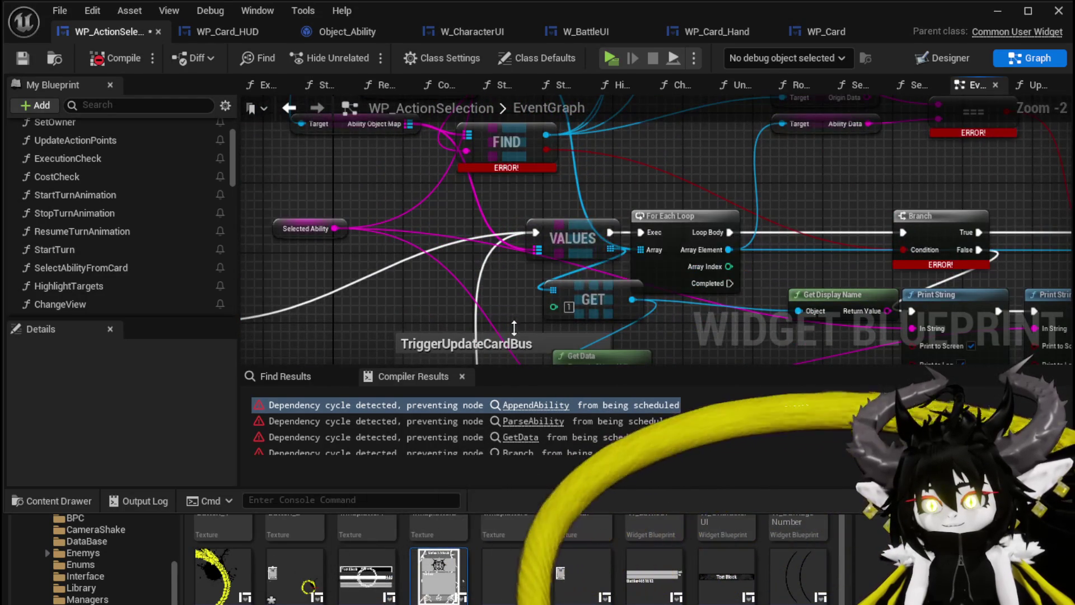
left_click_drag(572, 238, 448, 230)
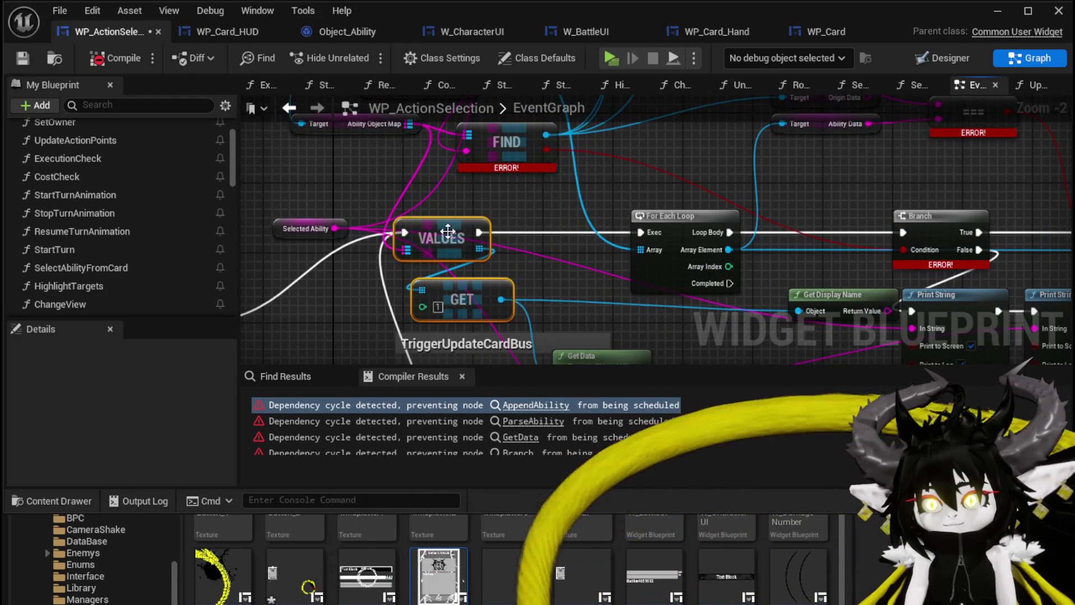
scroll(448, 229, "down", 2)
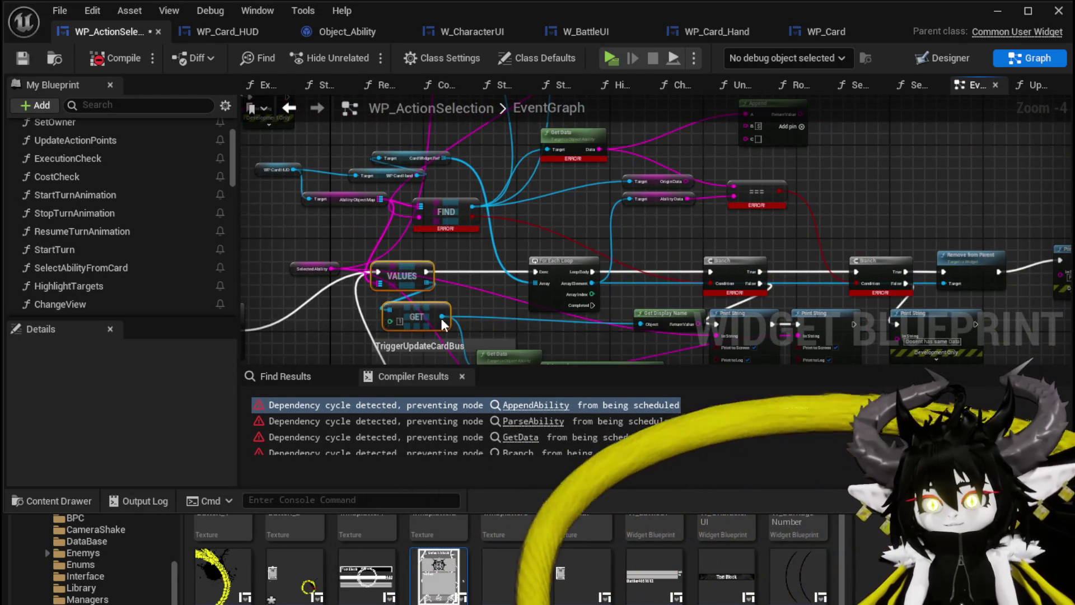
mouse_move(510, 246)
left_mouse_down()
mouse_move(533, 224)
mouse_move(650, 212)
mouse_move(567, 273)
left_mouse_up()
scroll(616, 236, "down", 2)
key("Escape")
scroll(502, 224, "down", 1)
left_click_drag(502, 224, 468, 163)
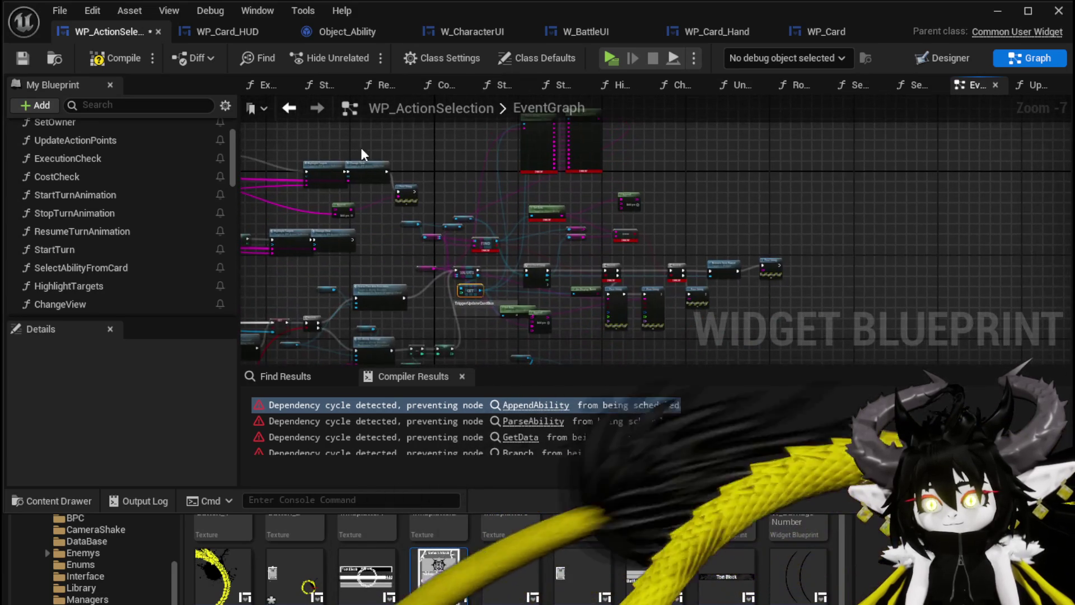
- Recompile without errors and wire Append Ability's Ability Data into the === comparison
left_click(120, 62)
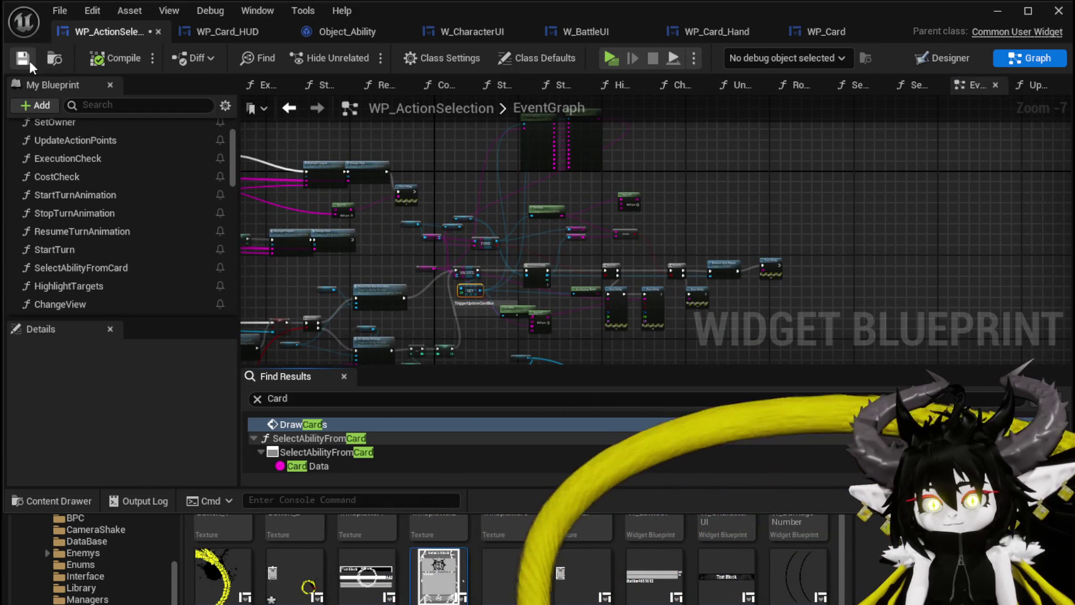
scroll(540, 200, "up", 1)
scroll(541, 196, "up", 2)
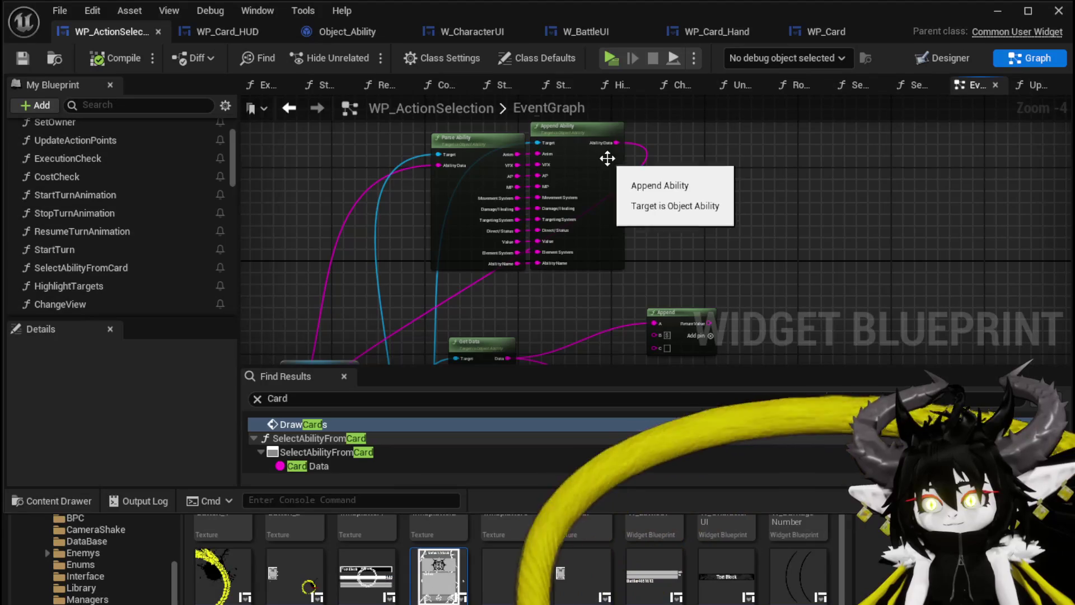
mouse_move(613, 142)
left_mouse_down()
mouse_move(579, 318)
mouse_move(650, 277)
left_mouse_up()
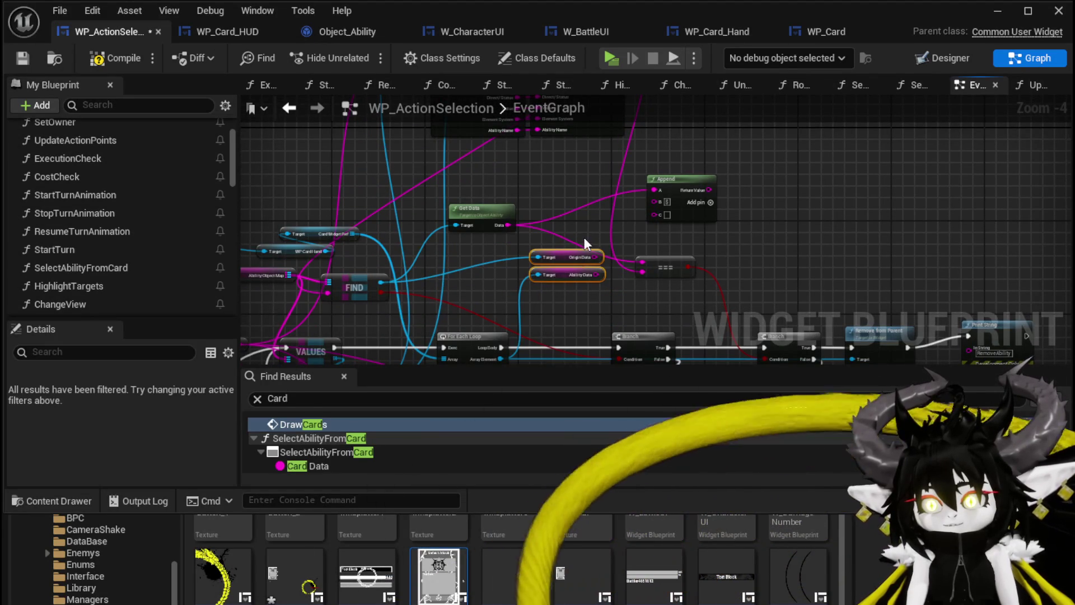
- Delete the old Origin and Ability Data getters and realign FIND, Get Data, AbilityObjectMap and card getters
key("Delete")
left_click_drag(339, 287, 404, 222)
left_click_drag(473, 207, 536, 190)
left_click_drag(412, 217, 453, 217)
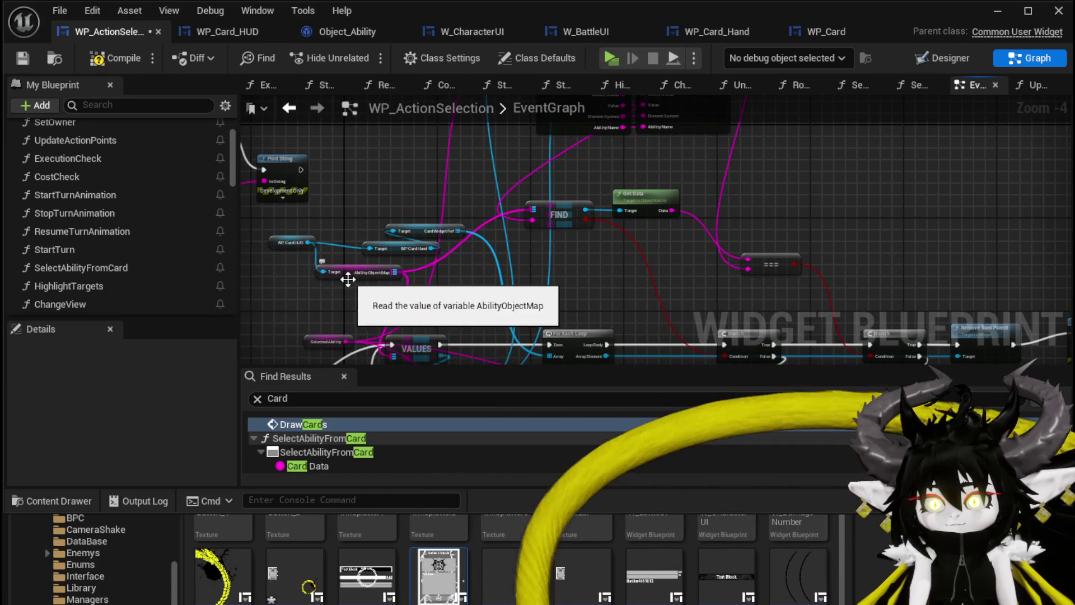
left_click_drag(357, 280, 356, 207)
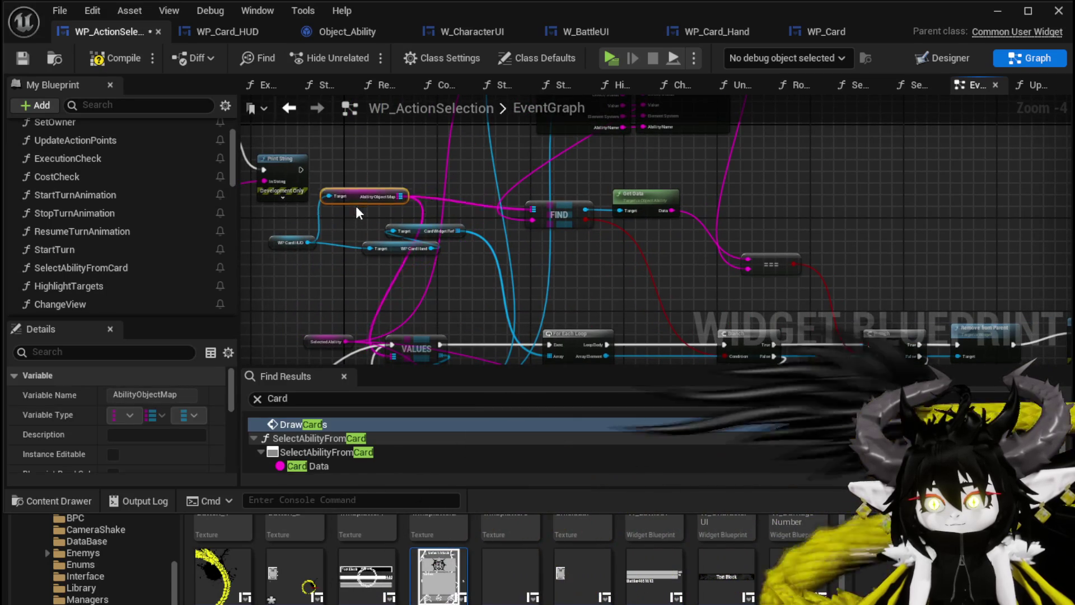
left_click(432, 229)
left_click(415, 246)
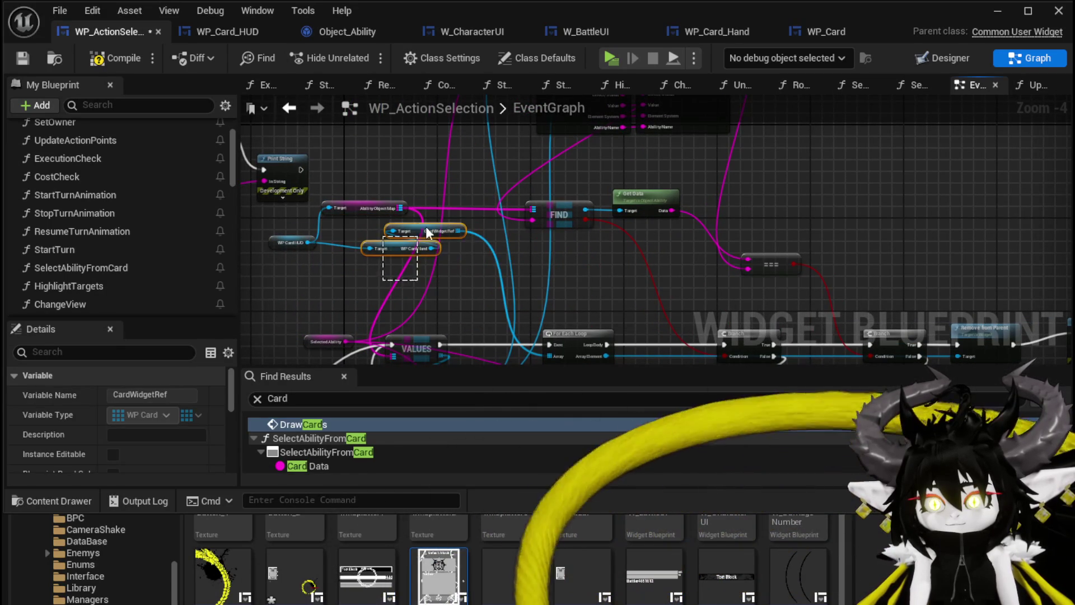
left_click(417, 231, "ctrl")
left_click_drag(415, 243, 422, 263)
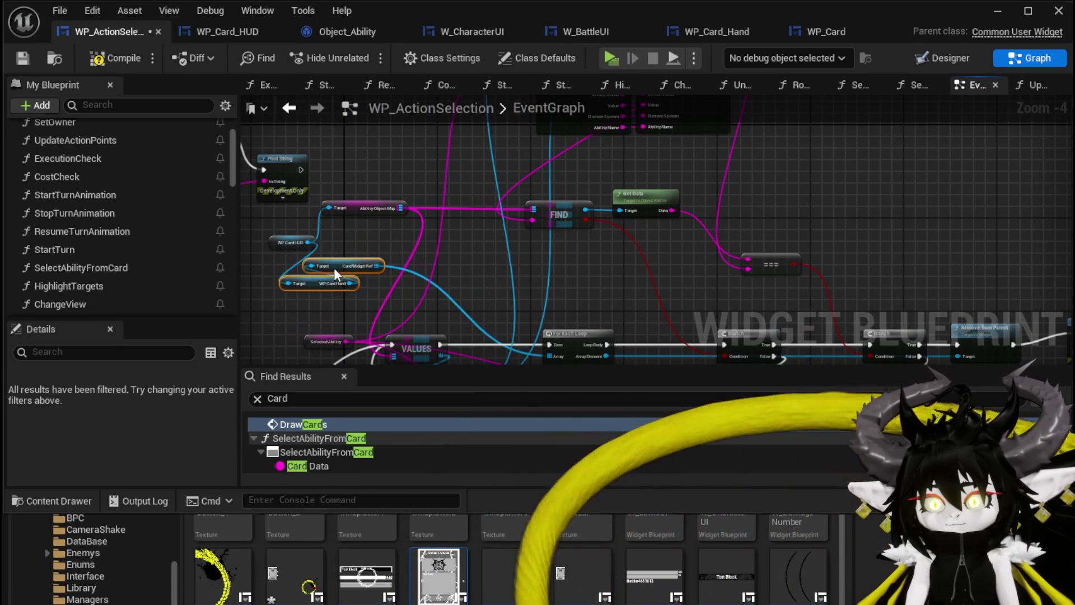
left_click_drag(334, 267, 236, 238)
left_click(382, 243)
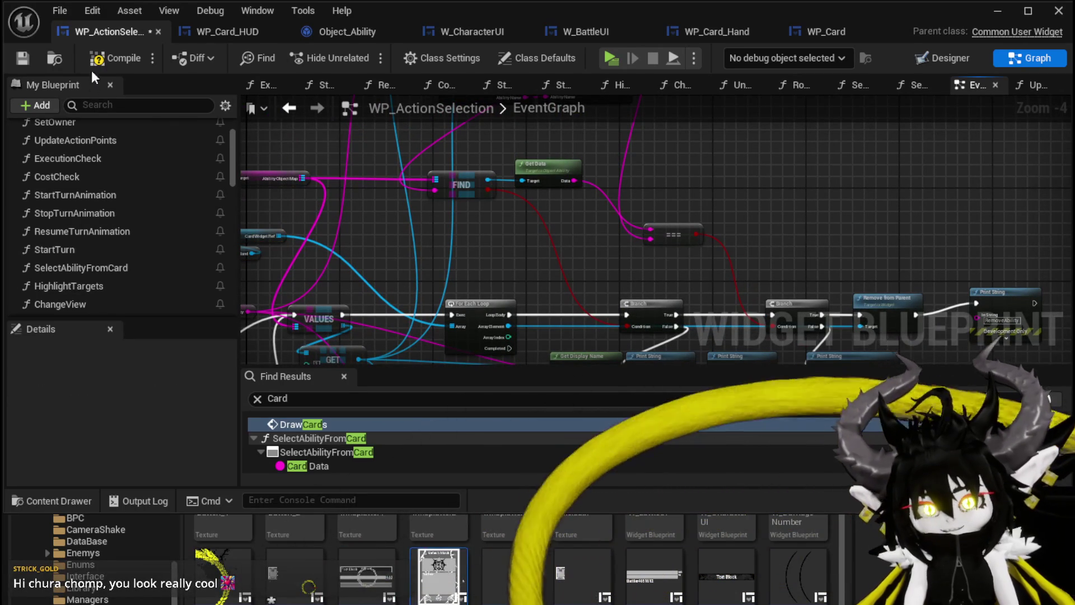
- Compile and save the blueprint, minimize the editor and start a play session
left_click(34, 56)
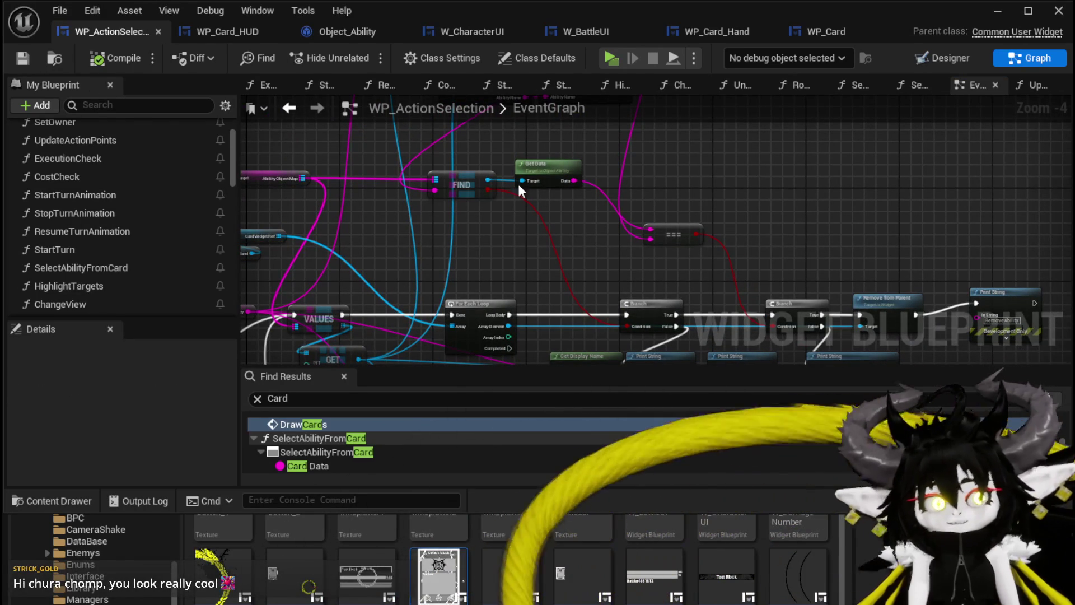
left_click(986, 15)
left_click(346, 53)
- Fight the slime with the Single Wind DMG card and retarget another Slime_Water, then stop the session
key("w")
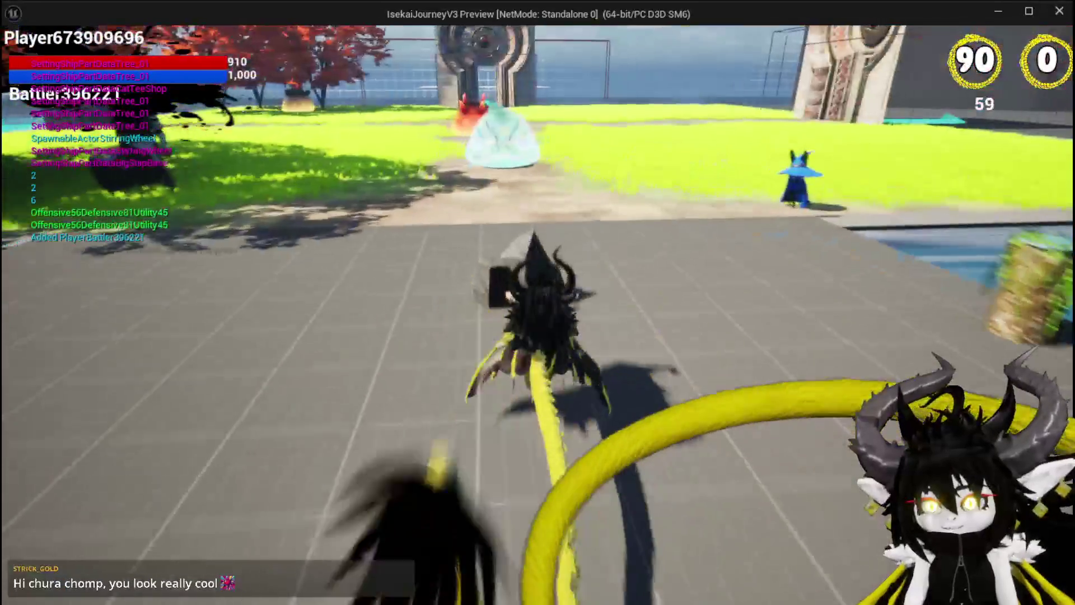
key("w")
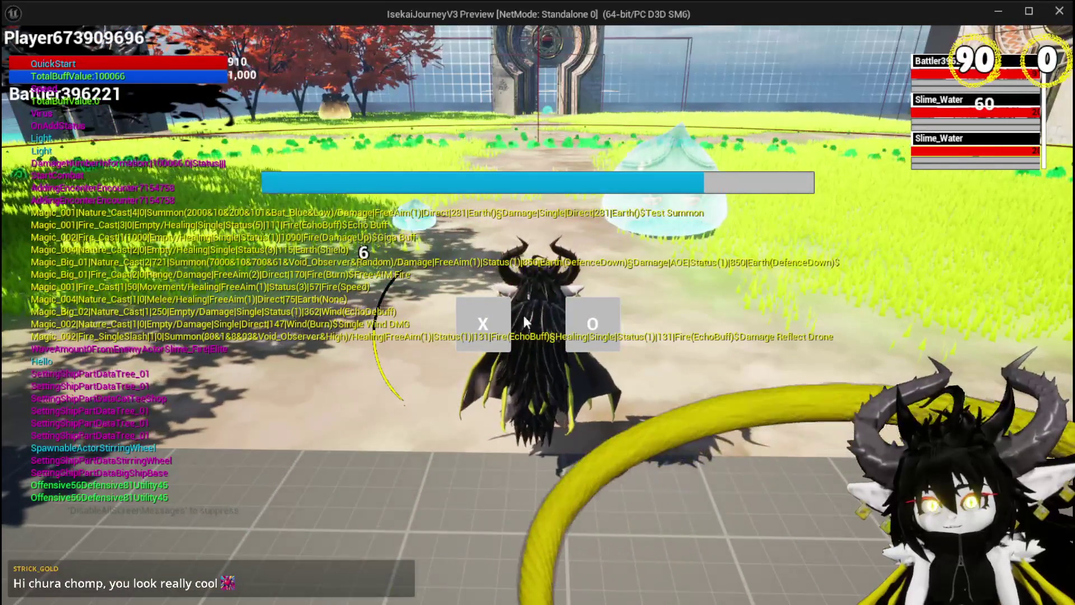
left_click(500, 324)
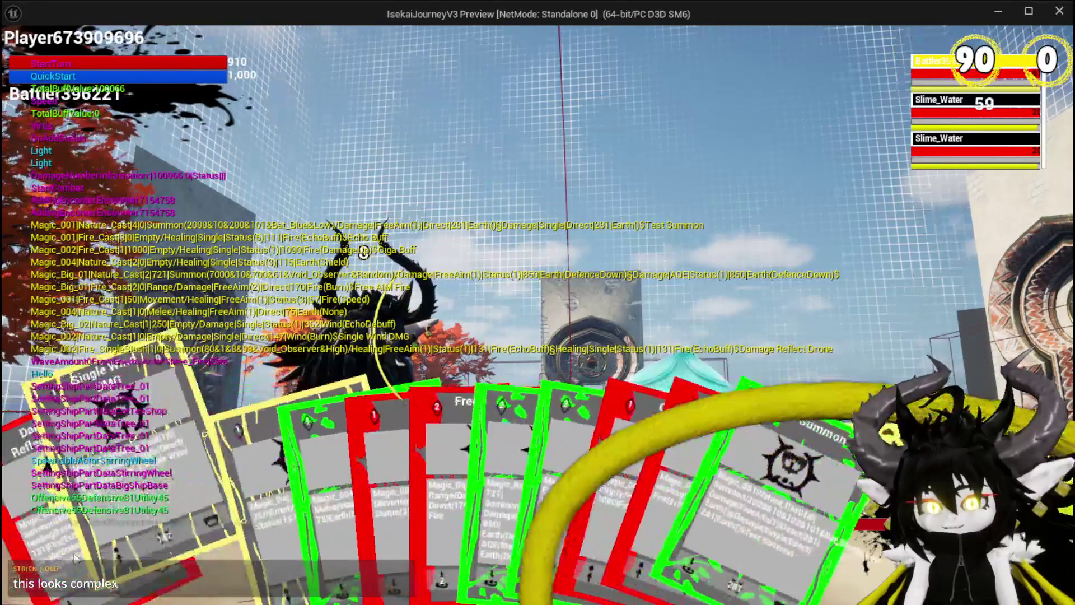
left_click(126, 532)
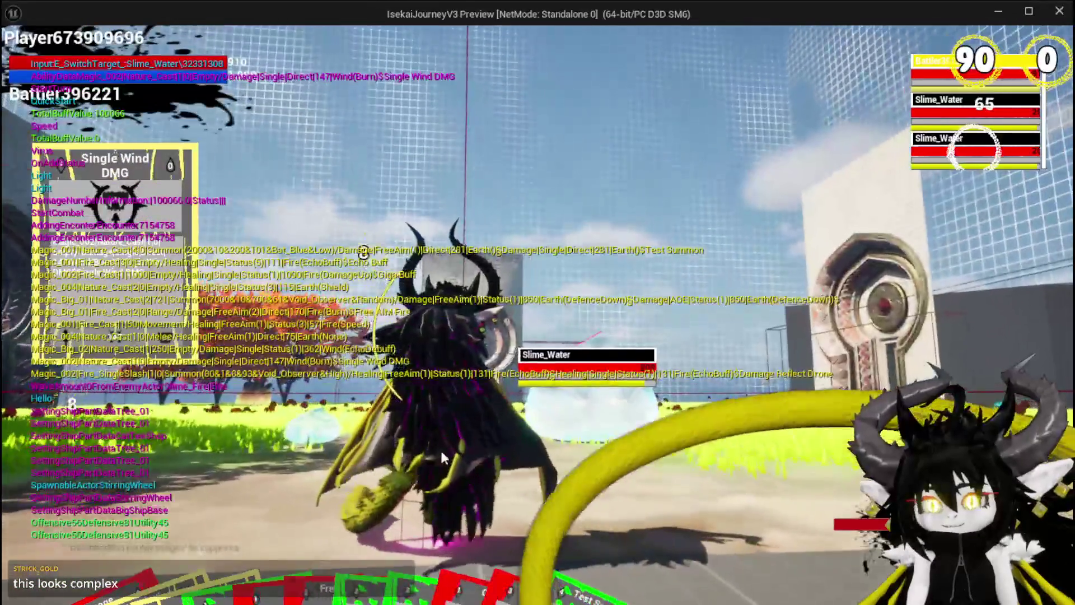
key("e")
key("e")
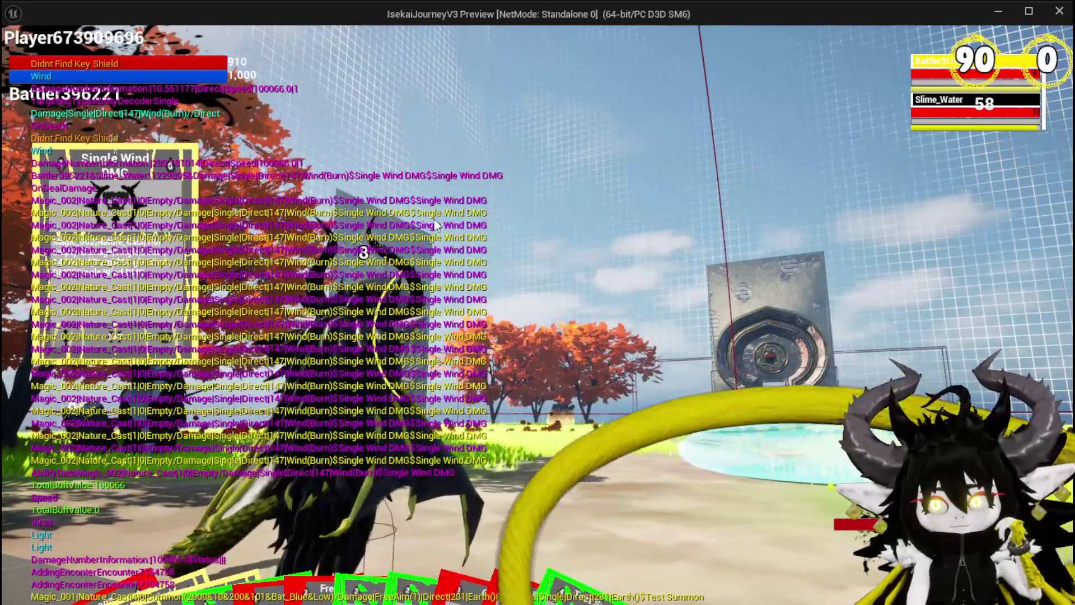
key("Escape")
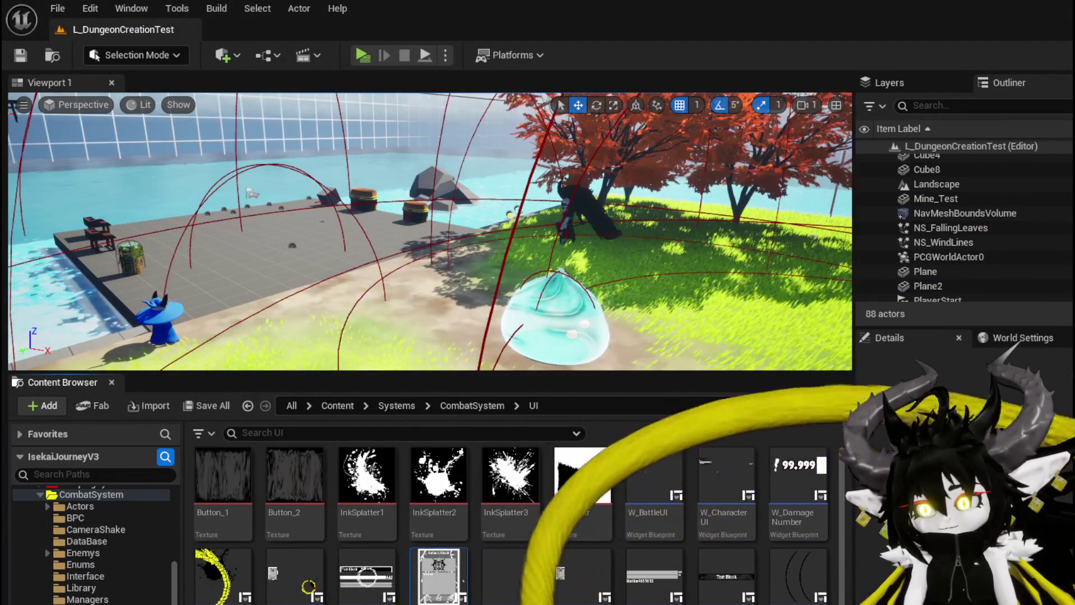
- Back in WP_ActionSelection, move Parse/Append Ability nodes up-left and FIND/Get Data nodes right
key("alt+Tab")
mouse_move(509, 259)
left_mouse_down()
mouse_move(439, 210)
mouse_move(459, 253)
mouse_move(439, 187)
mouse_move(509, 286)
mouse_move(541, 253)
left_mouse_up()
mouse_move(503, 287)
left_mouse_down()
mouse_move(537, 336)
mouse_move(580, 271)
mouse_move(577, 303)
mouse_move(577, 288)
left_mouse_up()
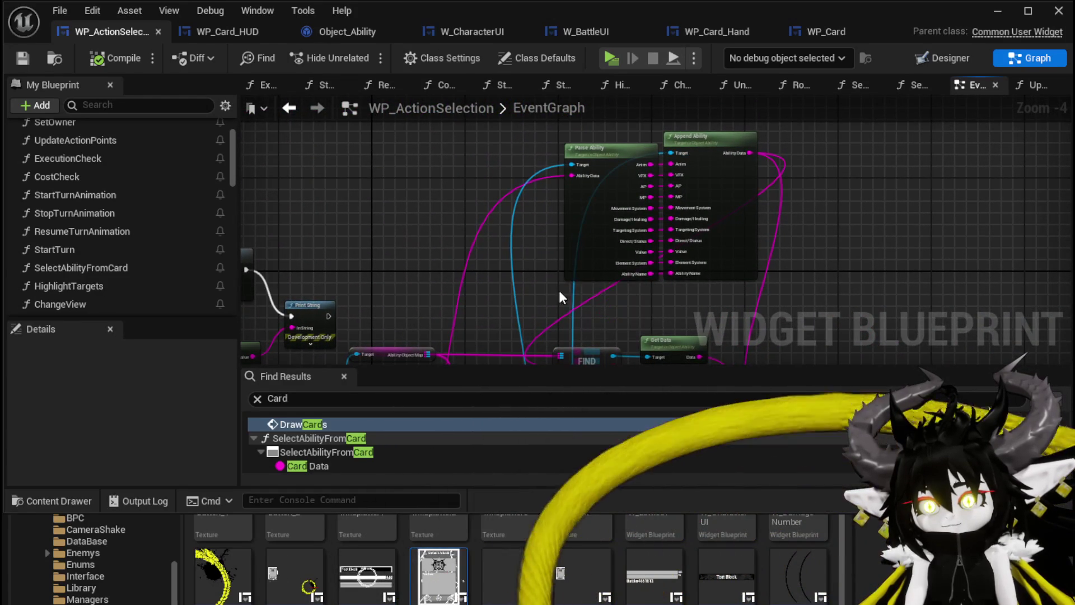
mouse_move(724, 218)
left_mouse_down()
mouse_move(566, 167)
mouse_move(553, 225)
mouse_move(644, 168)
mouse_move(580, 108)
mouse_move(546, 303)
left_mouse_up()
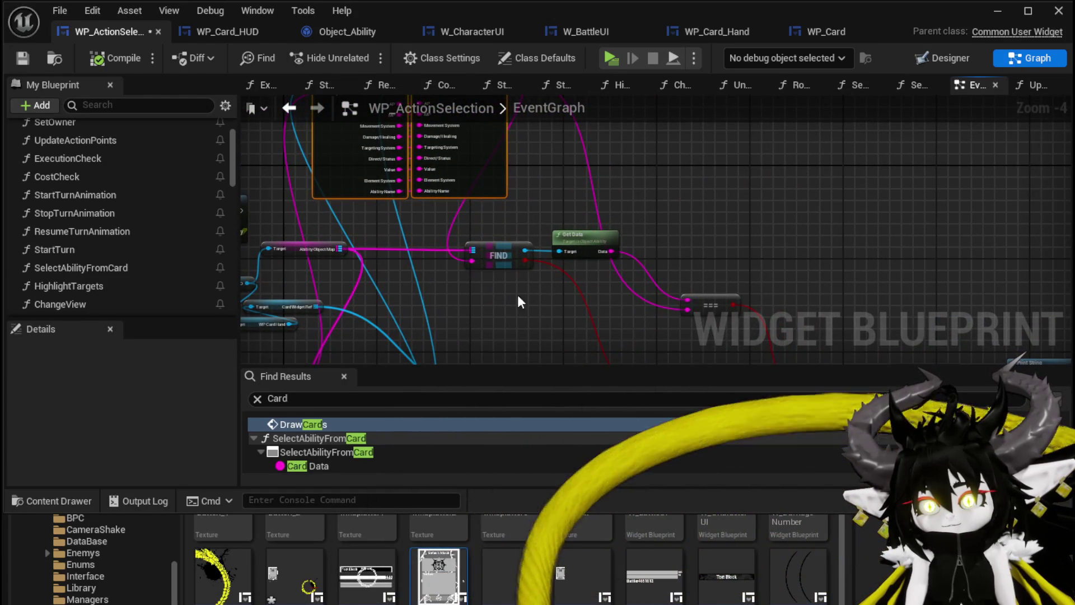
mouse_move(581, 239)
left_mouse_down()
mouse_move(644, 239)
mouse_move(684, 311)
mouse_move(643, 247)
mouse_move(623, 249)
left_mouse_up()
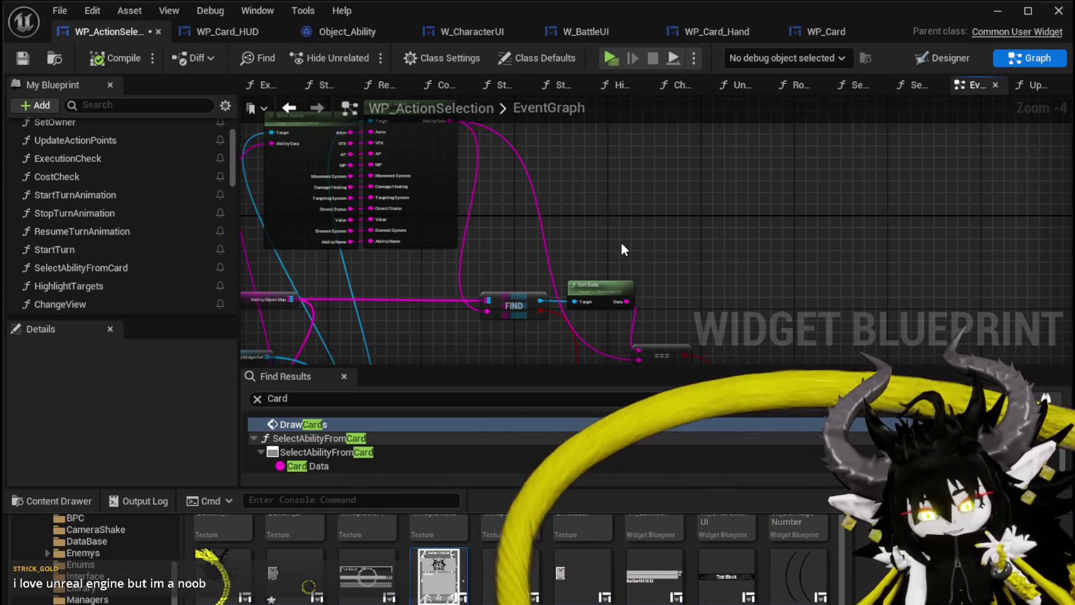
left_click_drag(621, 244, 627, 224)
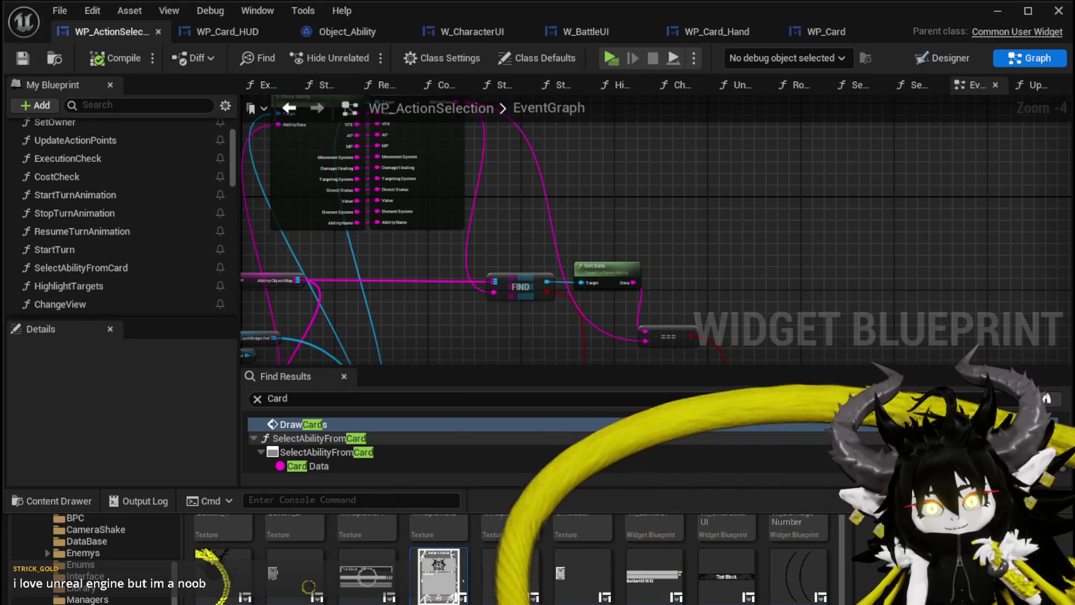
mouse_move(587, 224)
left_mouse_down()
mouse_move(616, 196)
mouse_move(377, 228)
mouse_move(265, 159)
mouse_move(492, 178)
mouse_move(460, 161)
left_mouse_up()
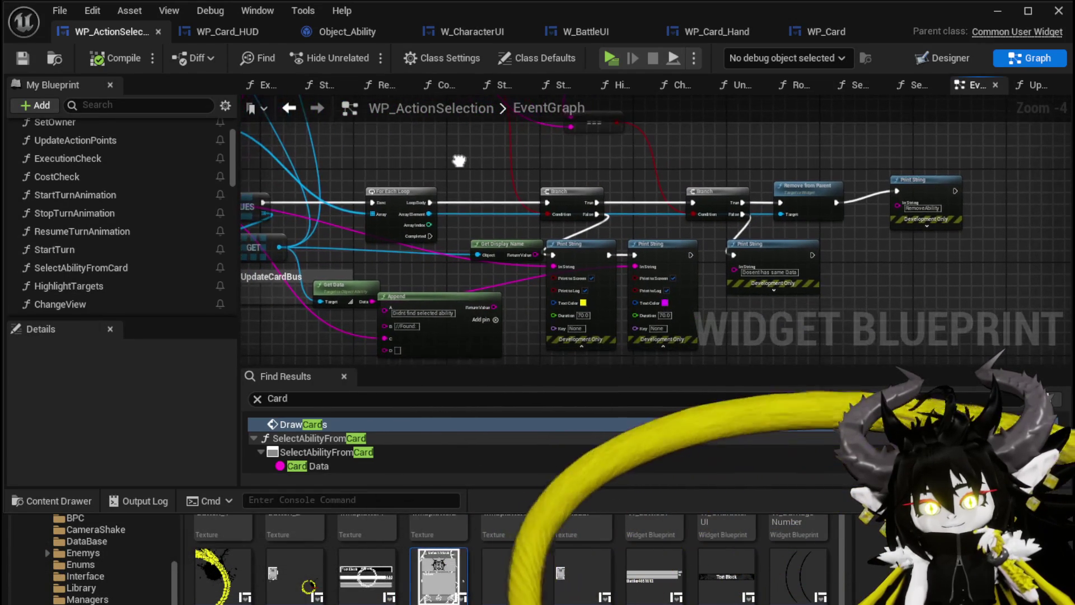
- Shift the Target Amount and SET nodes to the left
scroll(494, 195, "up", 2)
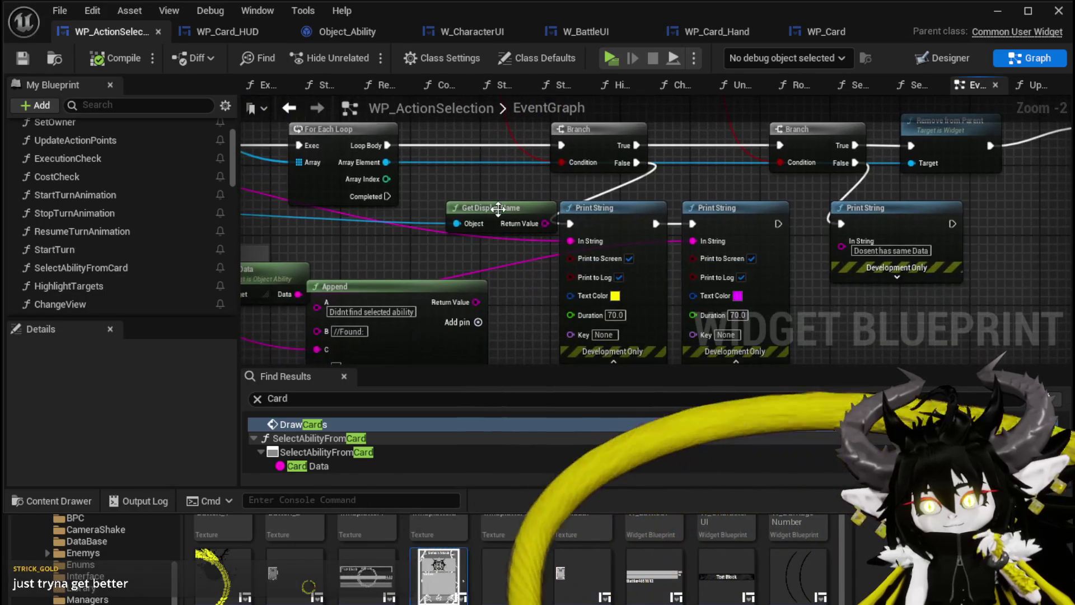
left_click(434, 230)
left_click_drag(405, 225, 550, 166)
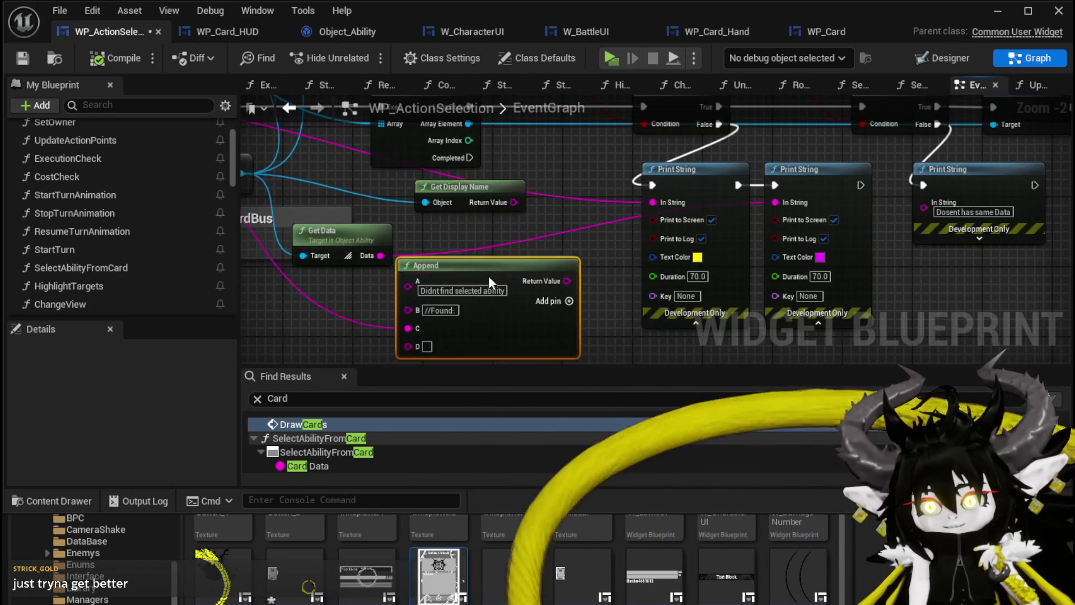
mouse_move(485, 274)
left_mouse_down()
mouse_move(518, 269)
mouse_move(482, 135)
mouse_move(460, 243)
mouse_move(383, 175)
left_mouse_up()
scroll(482, 134, "down", 2)
left_click_drag(473, 240, 444, 239)
left_click(354, 304)
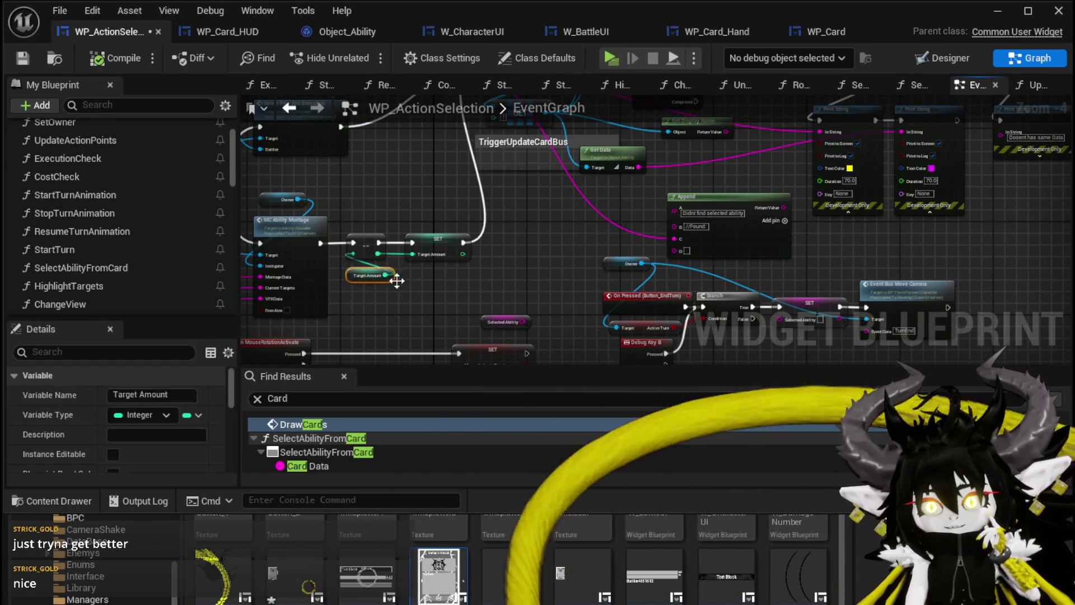
- Move the Server Free Aim Execution node up and minimize the Blueprint editor
scroll(442, 195, "down", 1)
left_click_drag(442, 195, 336, 240)
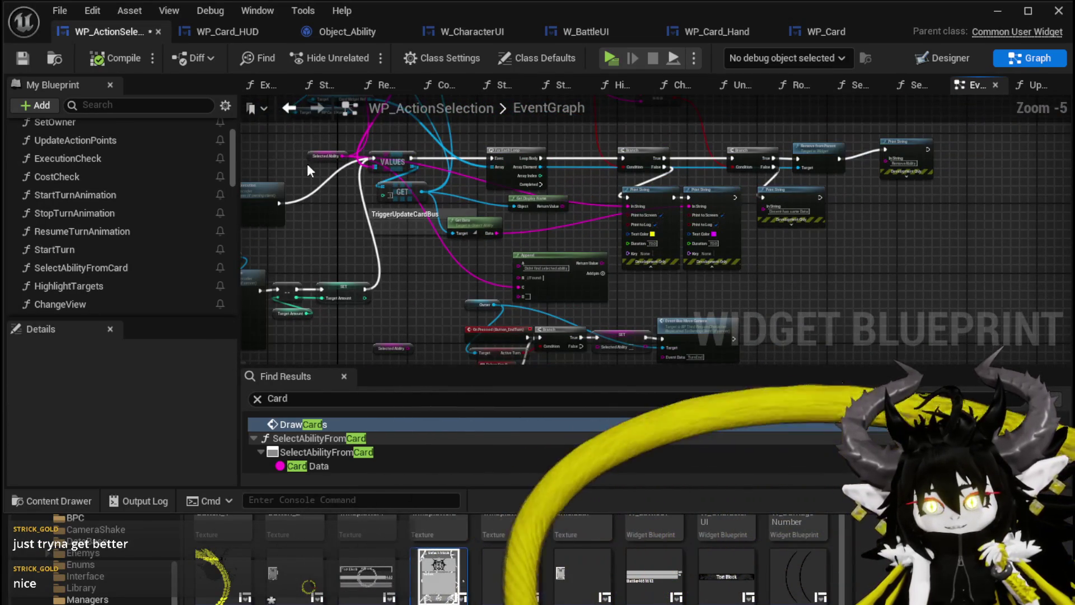
left_click_drag(295, 190, 445, 203)
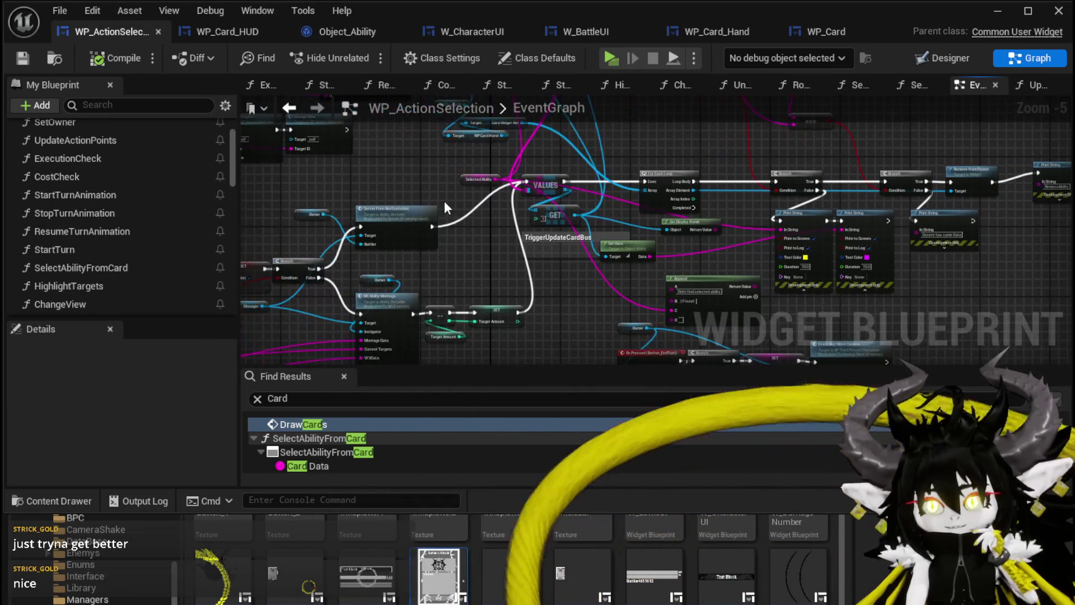
left_click_drag(391, 222, 400, 174)
scroll(390, 254, "up", 1)
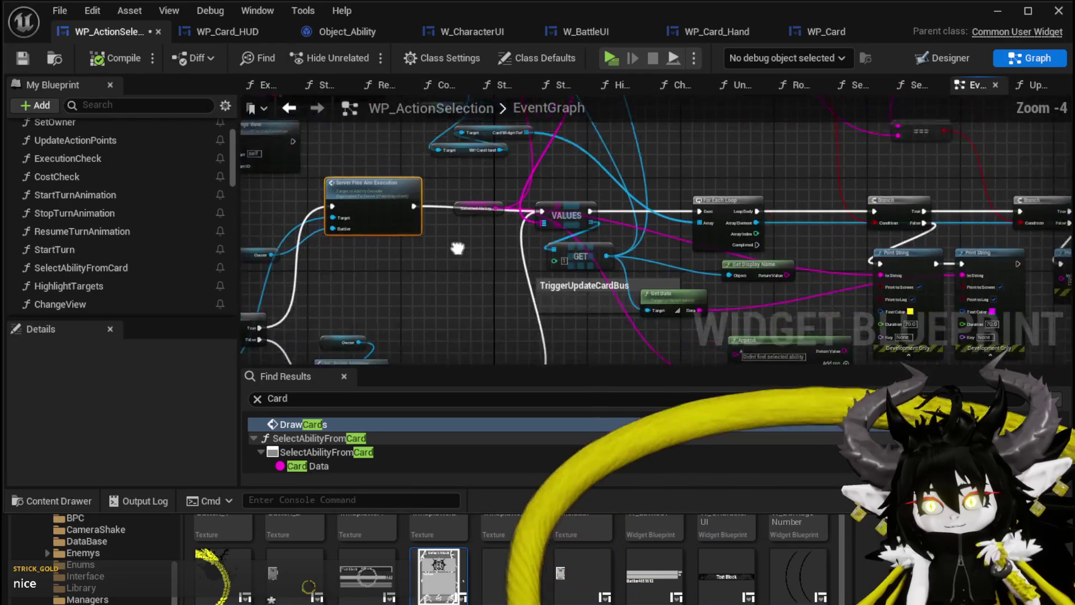
scroll(391, 254, "up", 3)
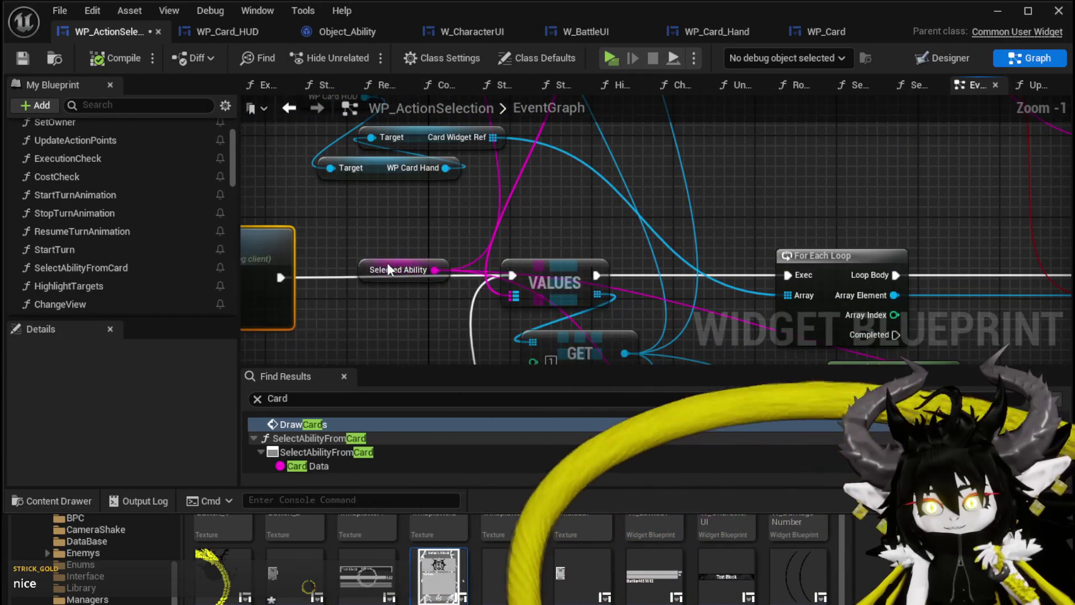
scroll(574, 216, "down", 5)
scroll(513, 267, "up", 2)
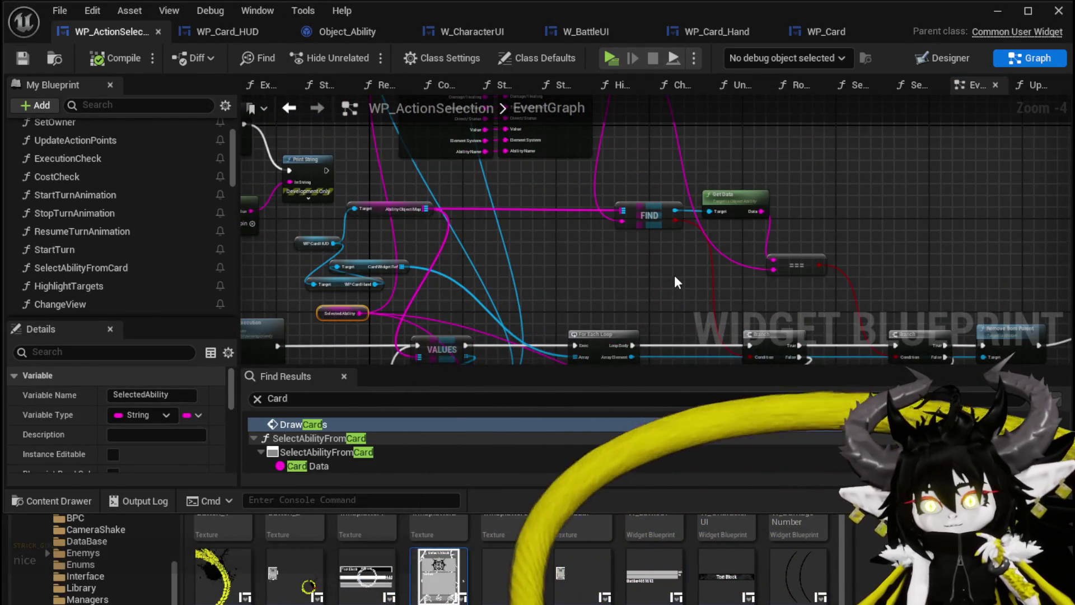
left_click_drag(675, 278, 570, 194)
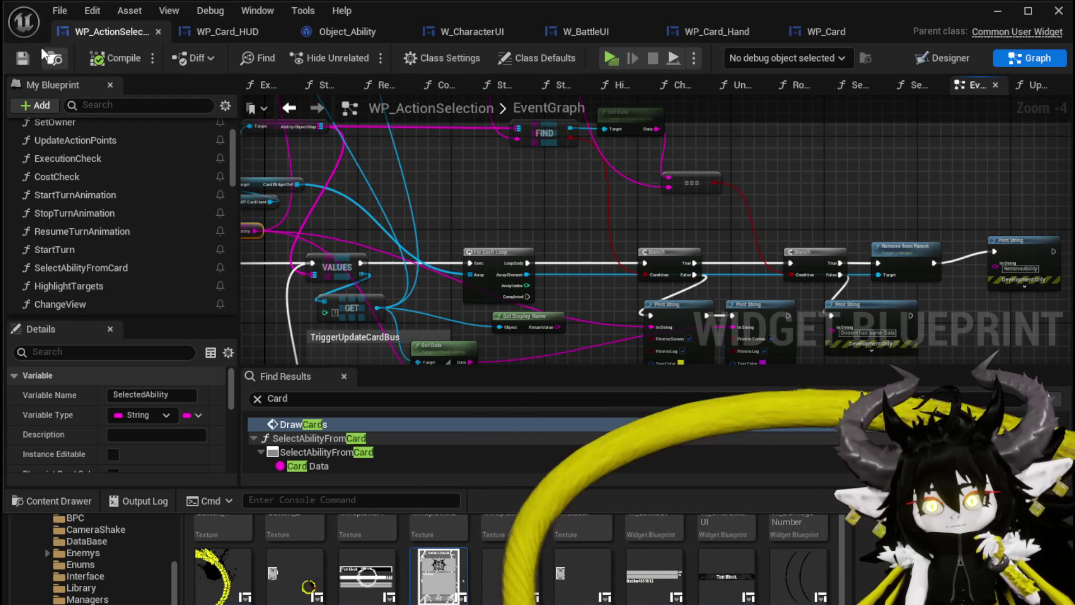
left_click(1007, 17)
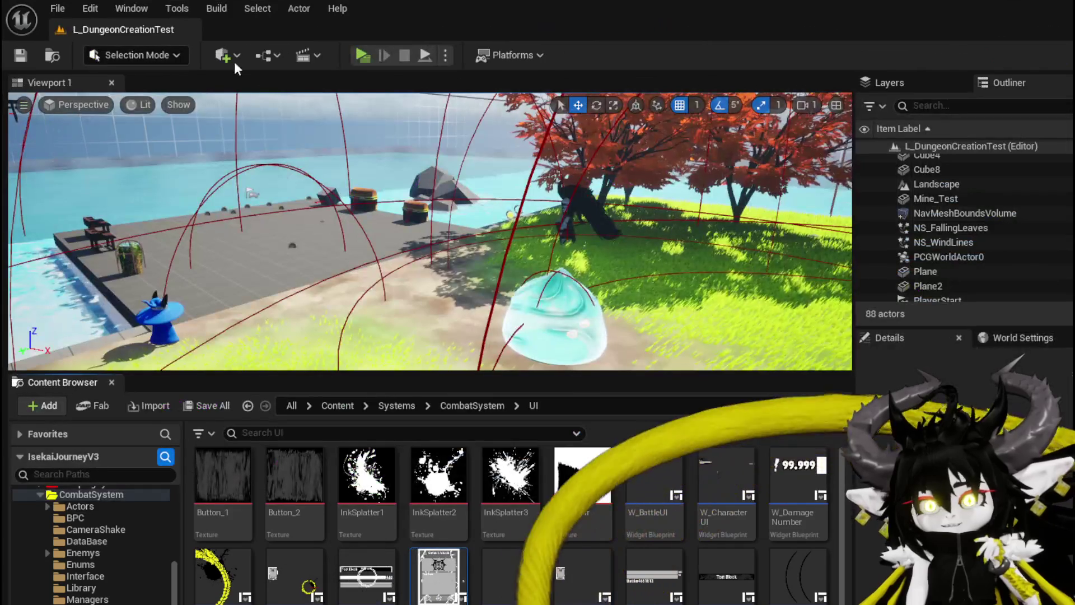
- Launch a standalone preview and start crafting a chest piece, spending red resources for skill points
key("alt+p")
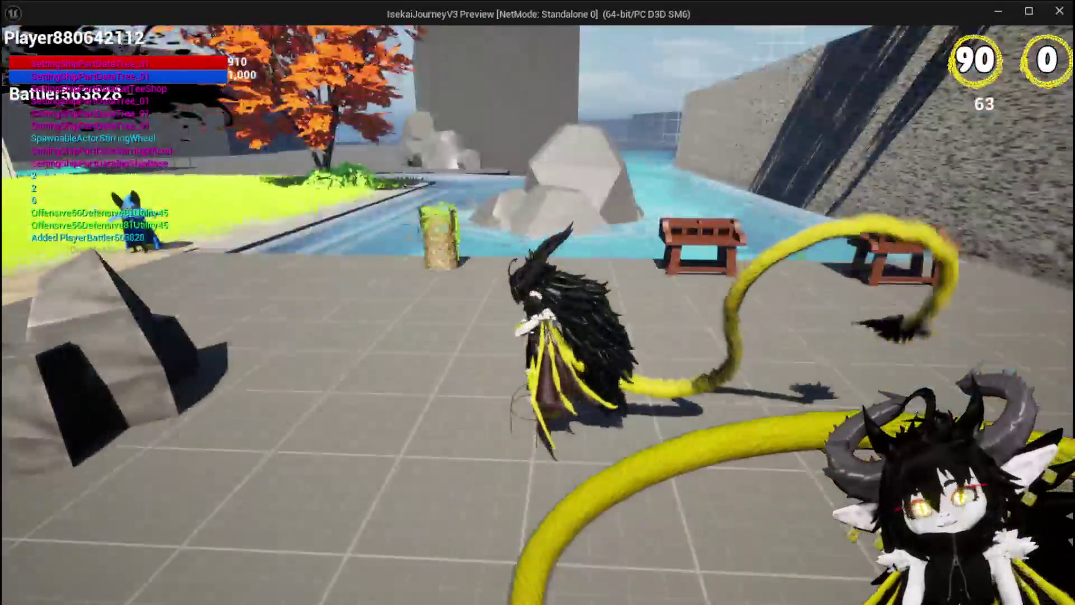
key("w")
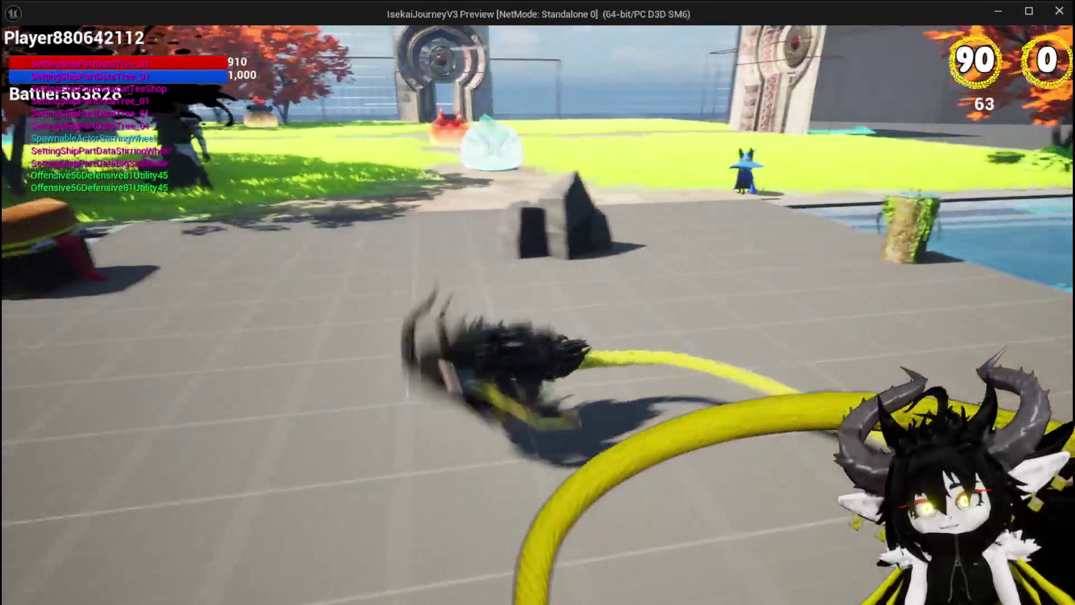
key("w")
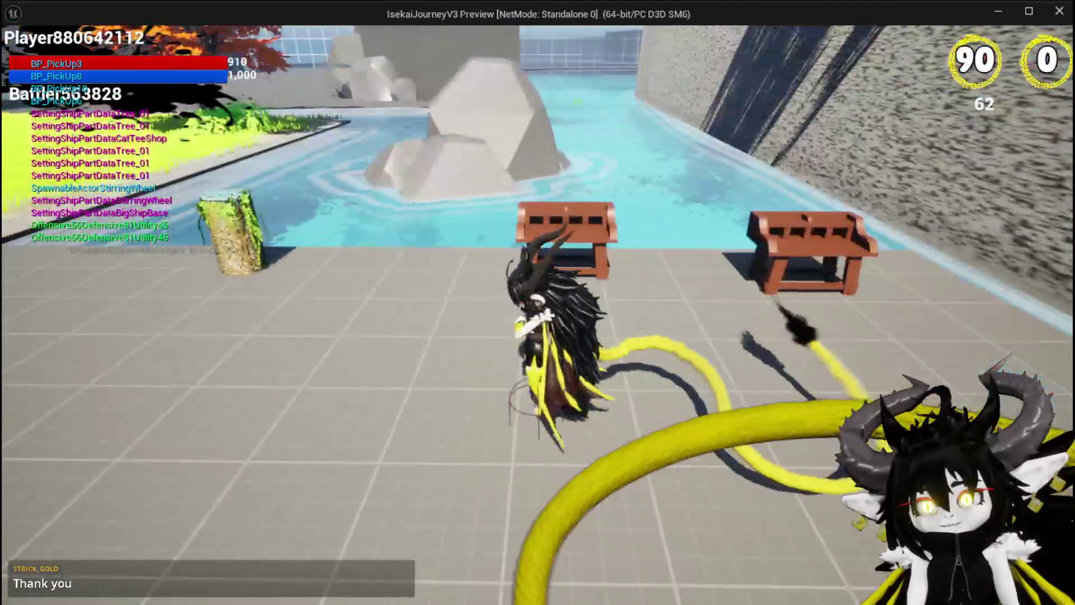
key("e")
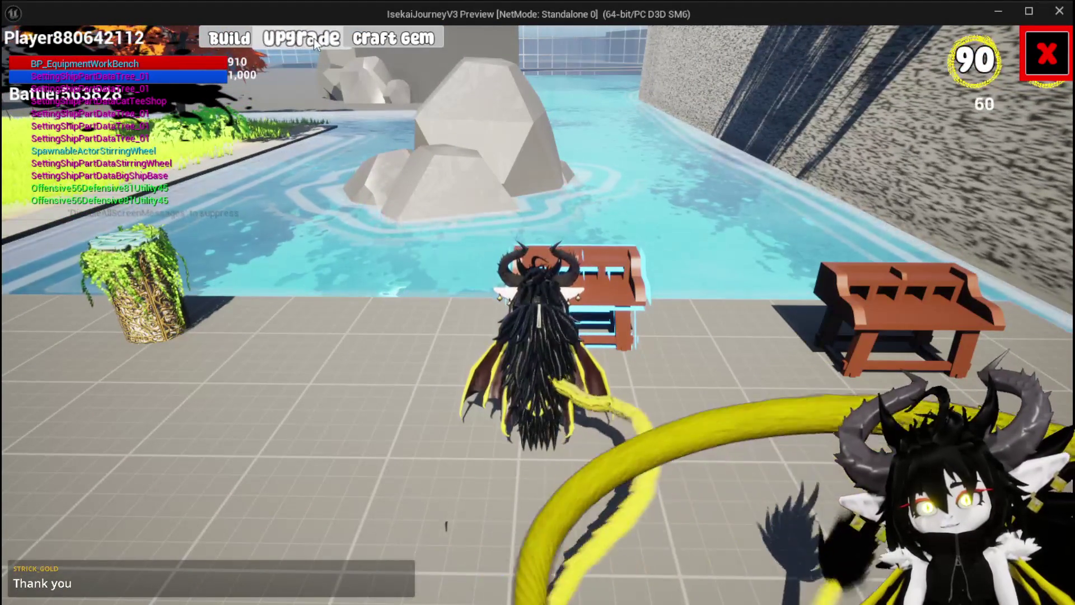
left_click(224, 44)
left_click(591, 358)
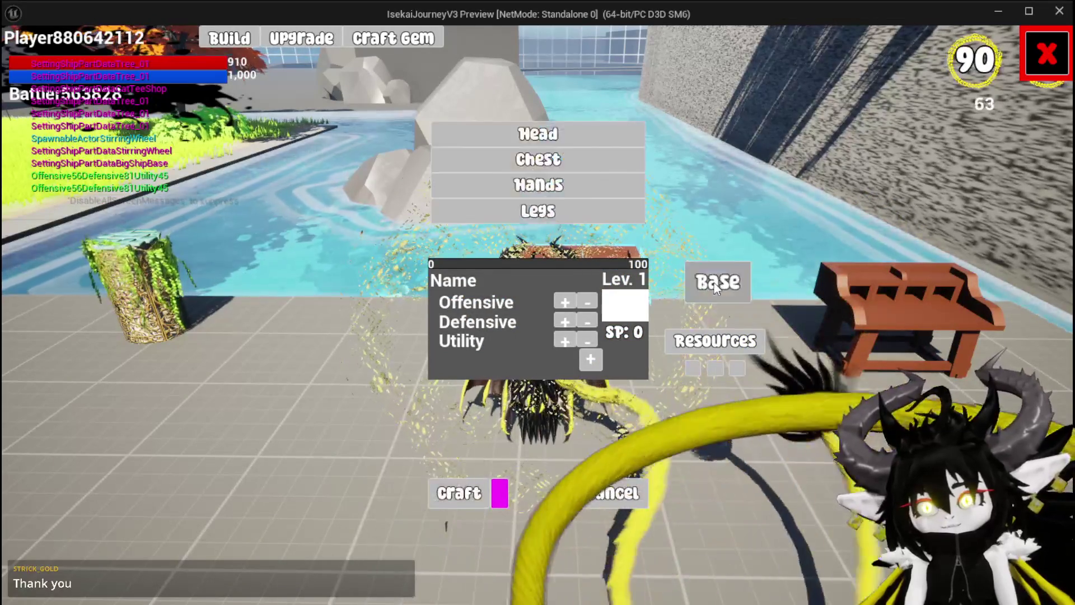
left_click(537, 160)
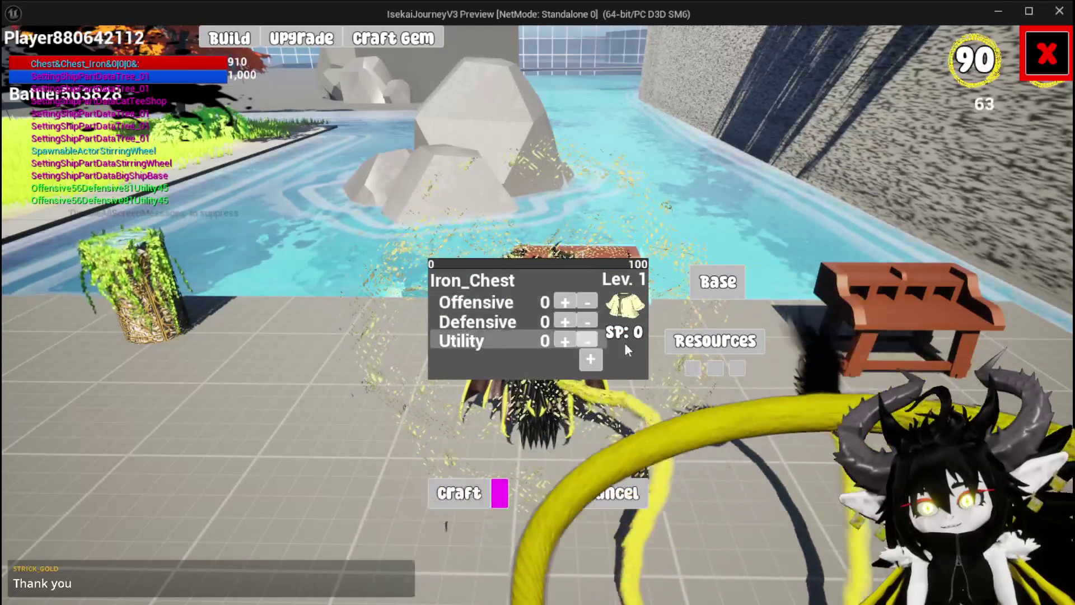
left_click(703, 345)
left_click(529, 152)
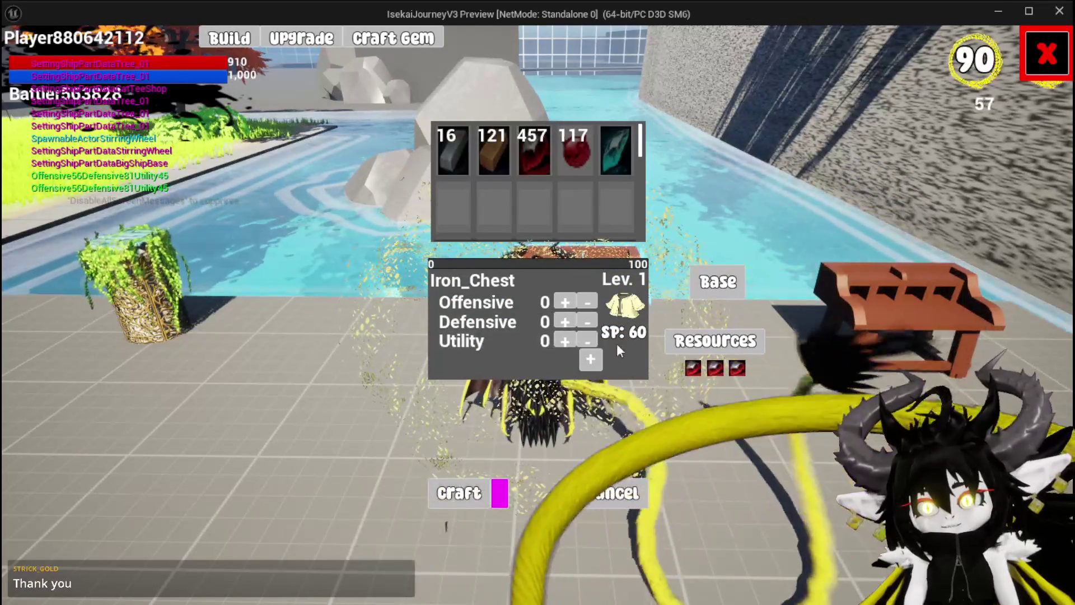
- Set the chest's stats to Defensive 7, Utility 10 and Offensive 6
double_click(562, 317)
triple_click(562, 317)
double_click(562, 317)
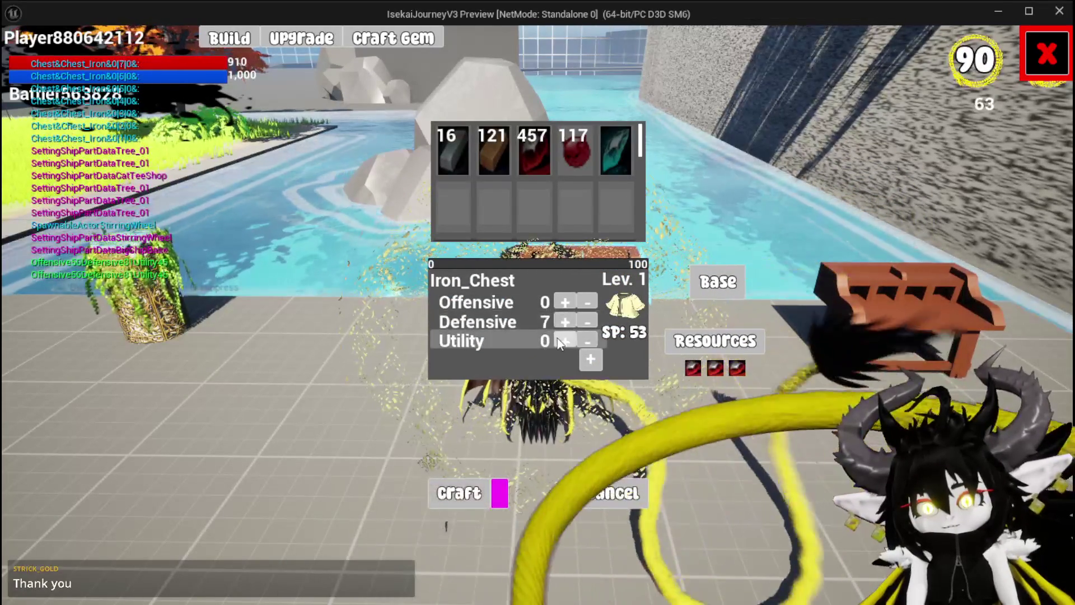
triple_click(558, 337)
double_click(558, 338)
left_click(558, 339)
double_click(558, 338)
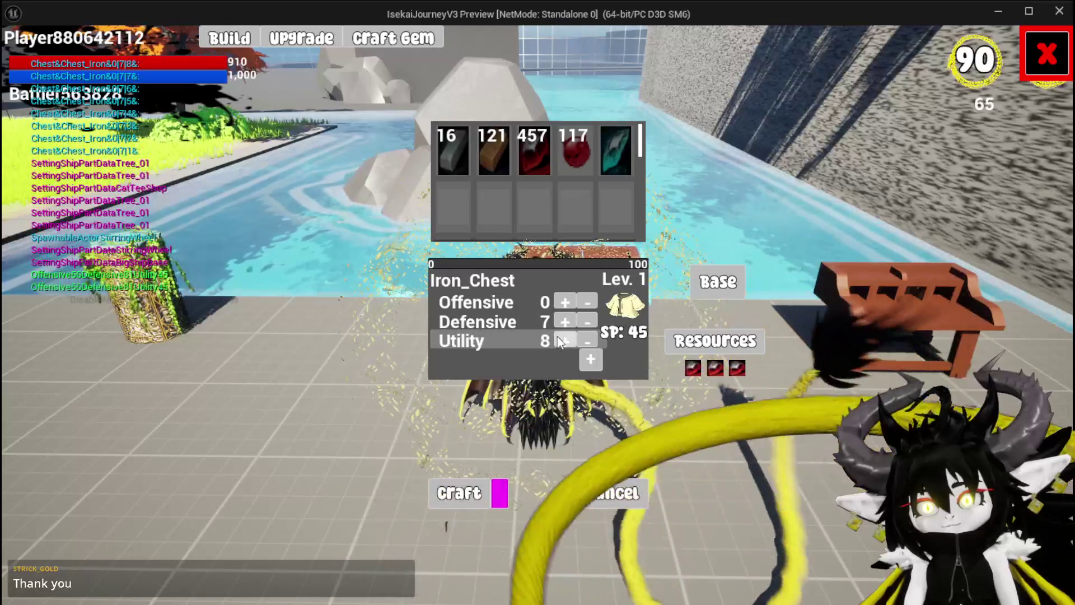
left_click(558, 339)
left_click(559, 339)
left_click(566, 302)
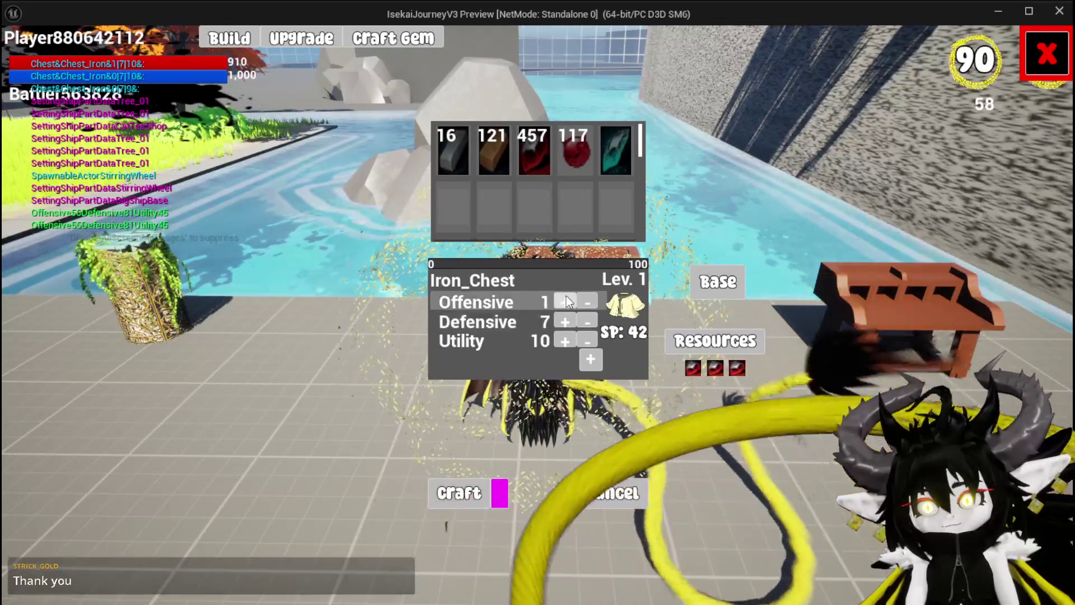
triple_click(566, 302)
double_click(565, 301)
- Add a gem slot, craft the Iron_Chest and close the workbench
left_click(590, 359)
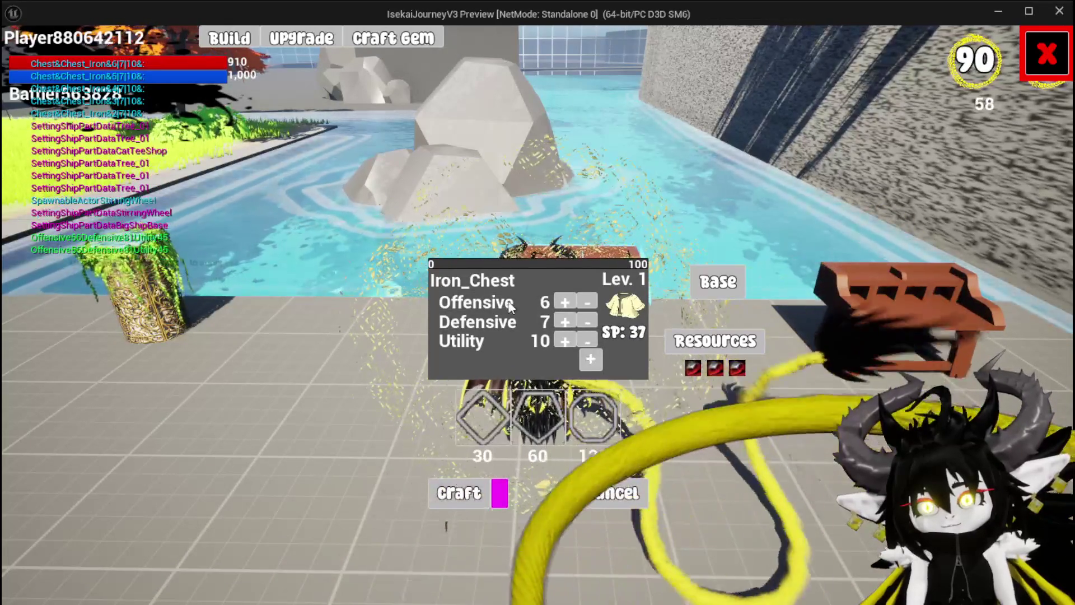
left_click(481, 421)
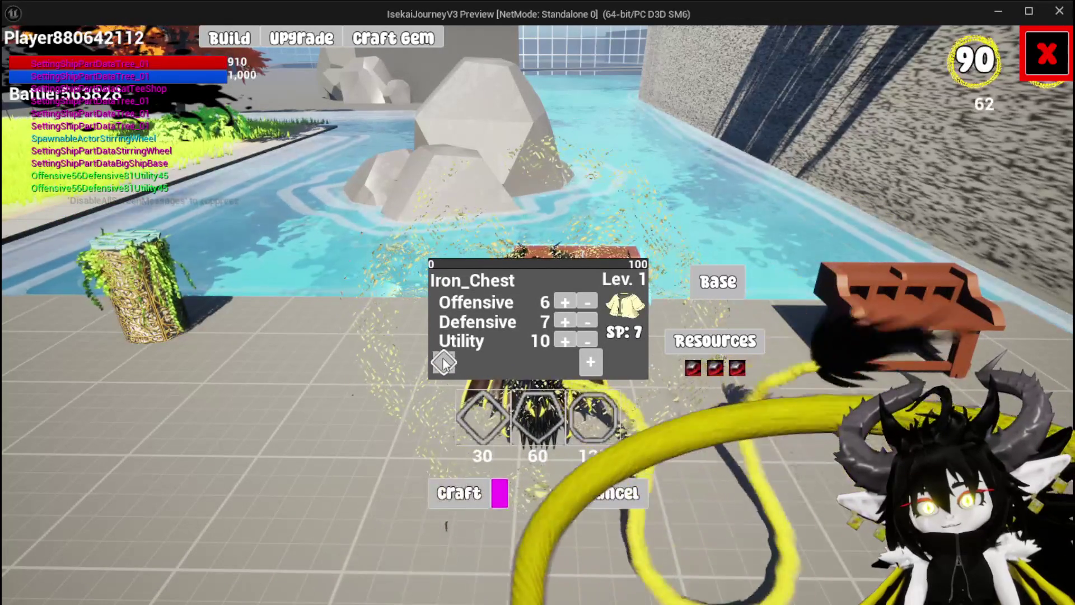
left_click(474, 488)
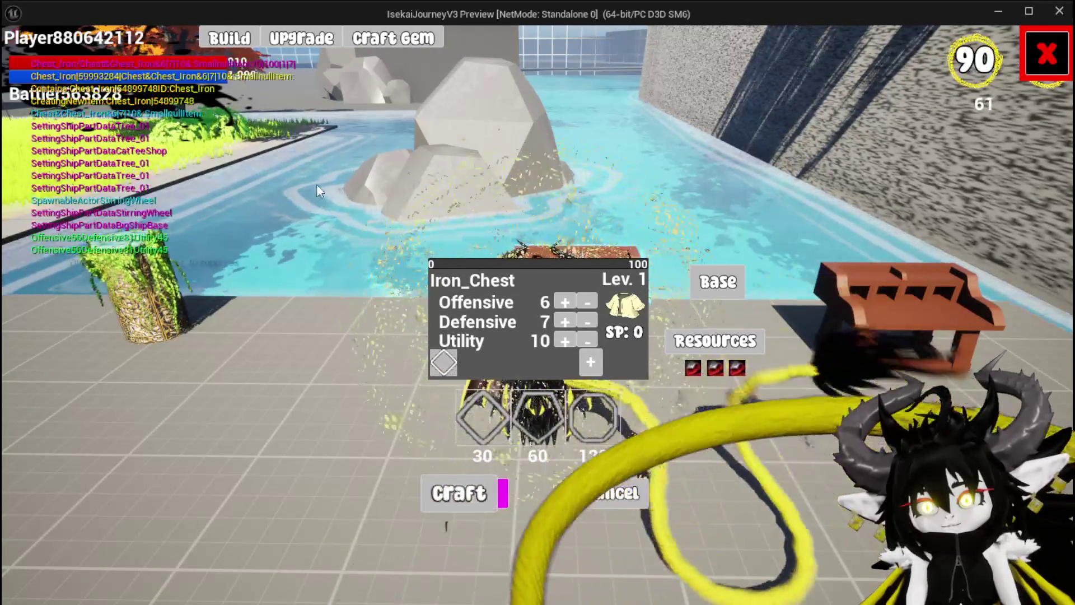
left_click(1046, 54)
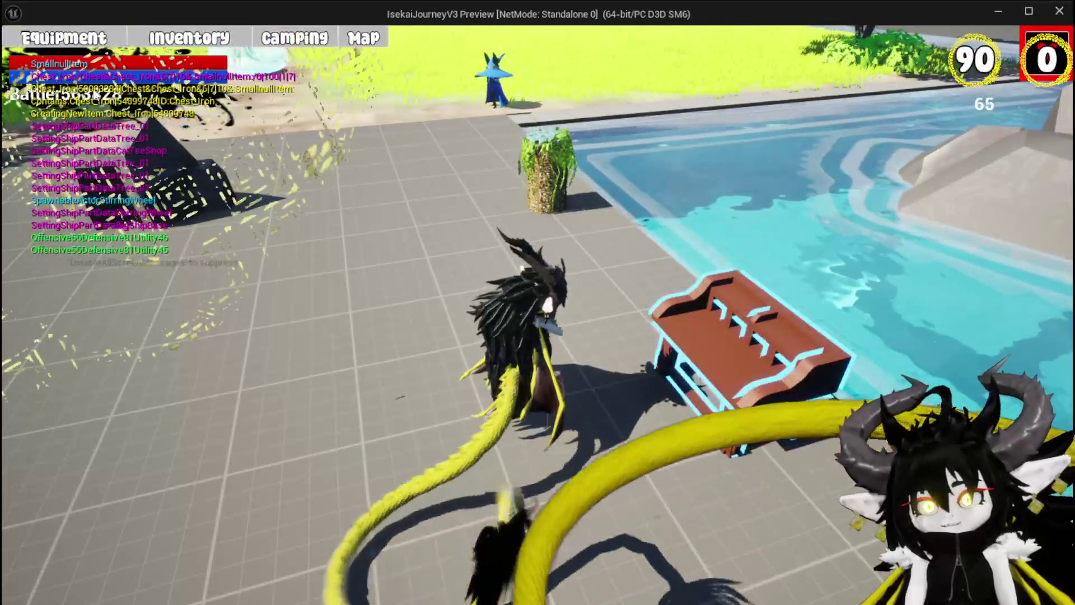
- Check the equipment panel, then open the upgrade screen and select the Iron_Chest
left_click(78, 48)
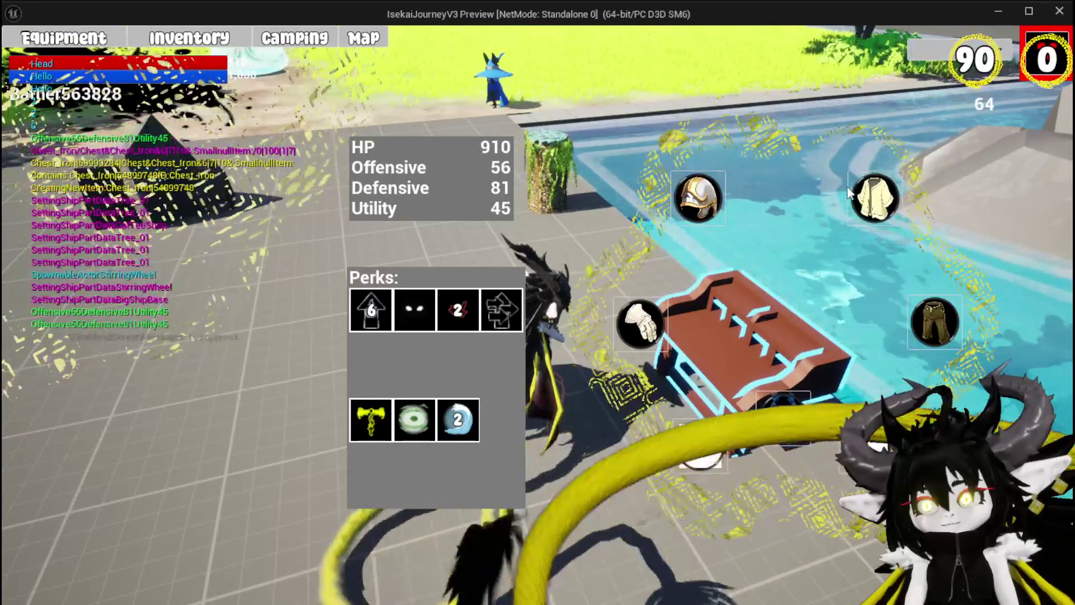
mouse_move(184, 396)
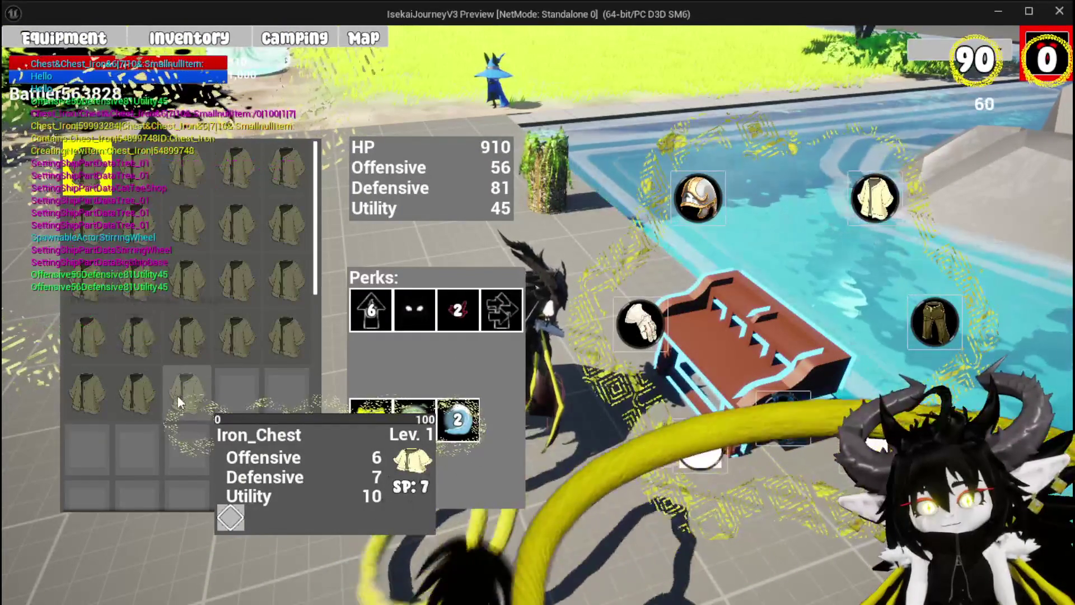
key("Tab")
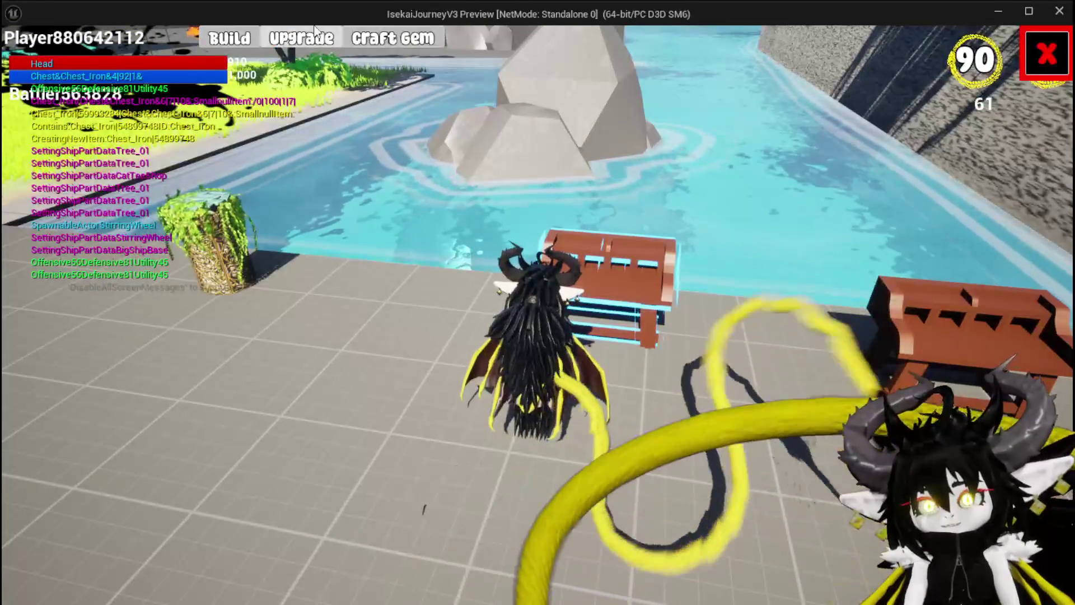
left_click(286, 47)
left_click(60, 452)
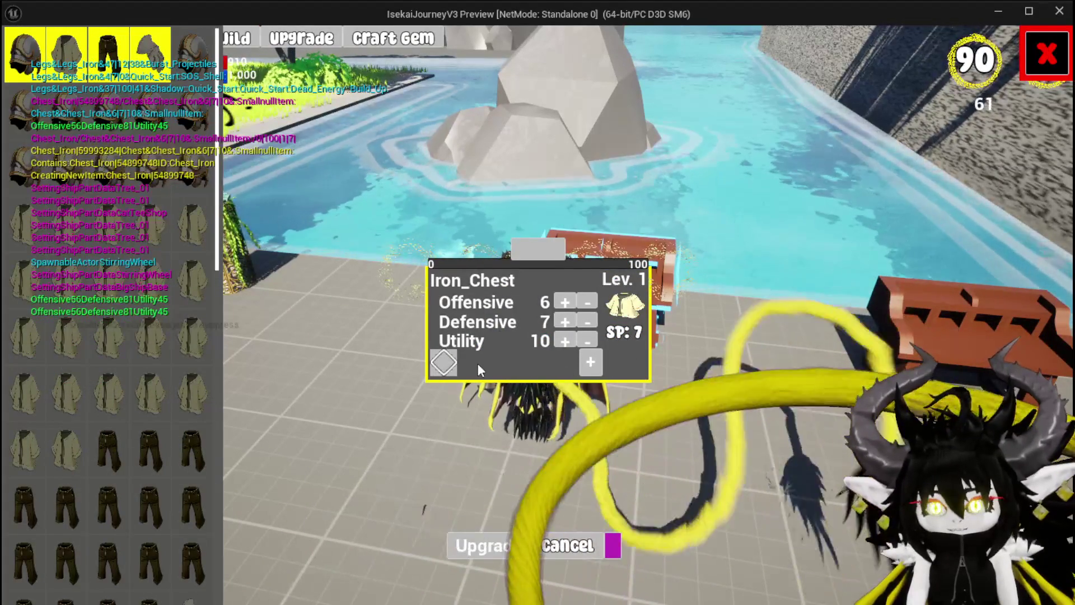
- Socket the blue gem into the Iron_Chest's gem slot
left_click(446, 363)
left_click(487, 371)
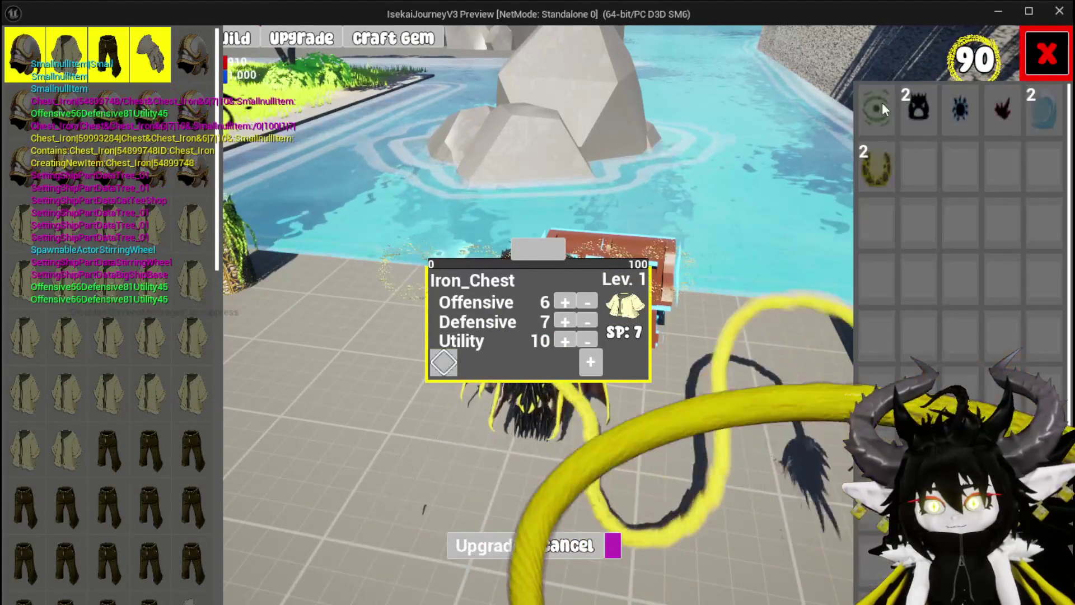
left_click(1041, 110)
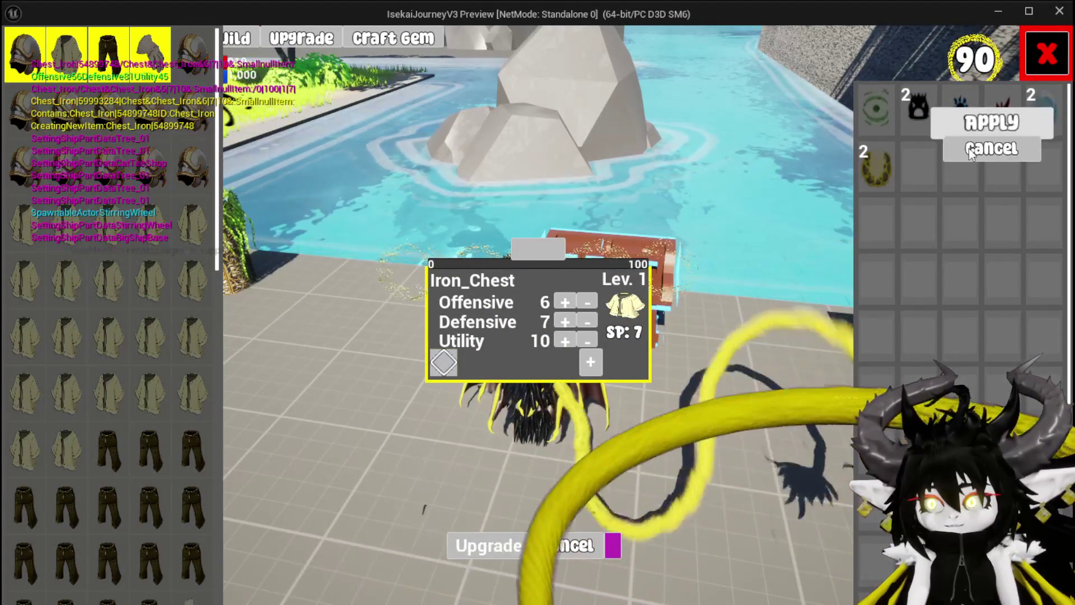
left_click(969, 124)
- Raise Offensive to 13 and apply 100 Essence to reach level 2, then close the screen
left_click(564, 303)
left_click(564, 303)
left_click(564, 303)
left_click(564, 303)
left_click(564, 303)
left_click(564, 303)
left_click(564, 303)
left_click(549, 253)
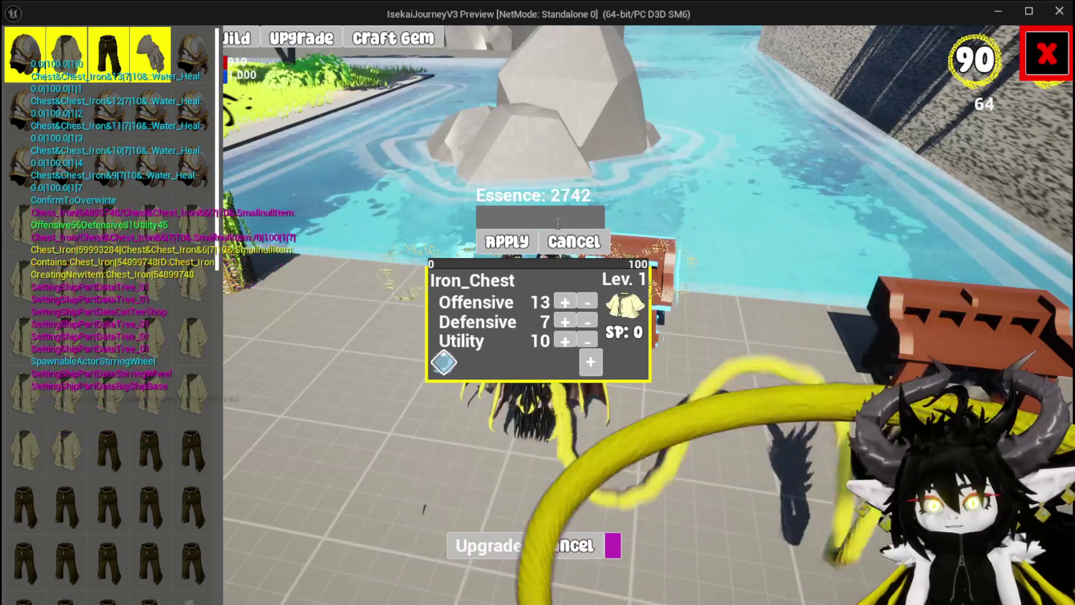
type("100")
key("Return")
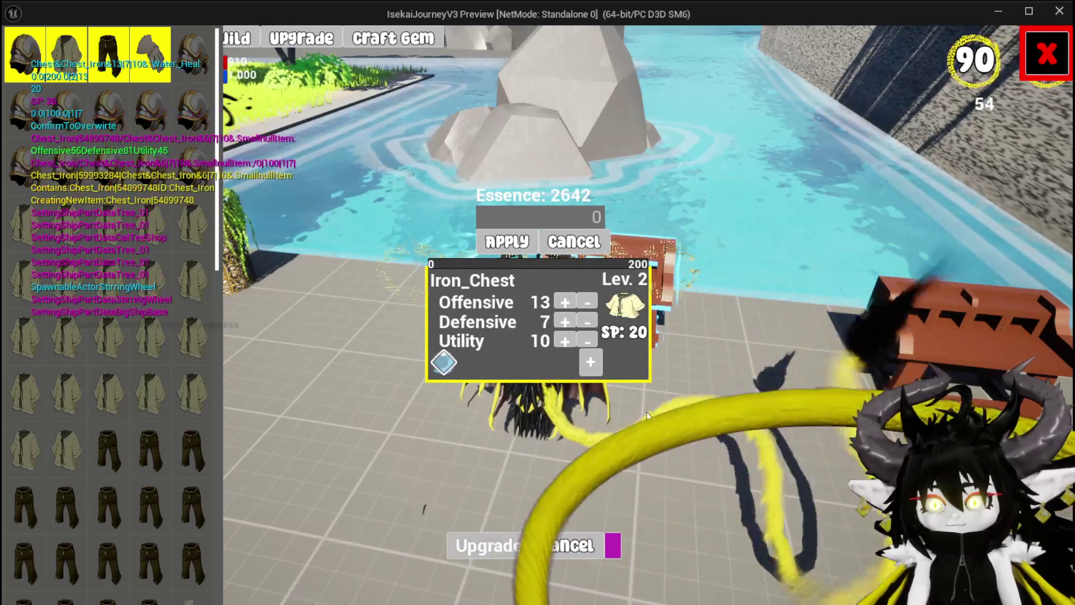
key("Escape")
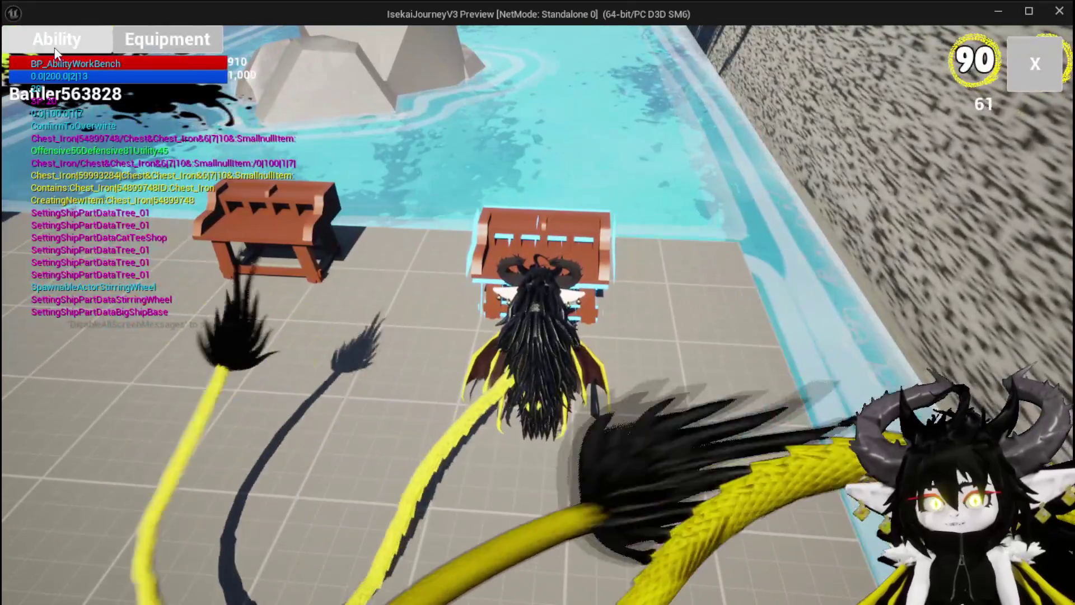
- Open the Magic_001 card from the magic deck in the ability workbench
left_click(56, 39)
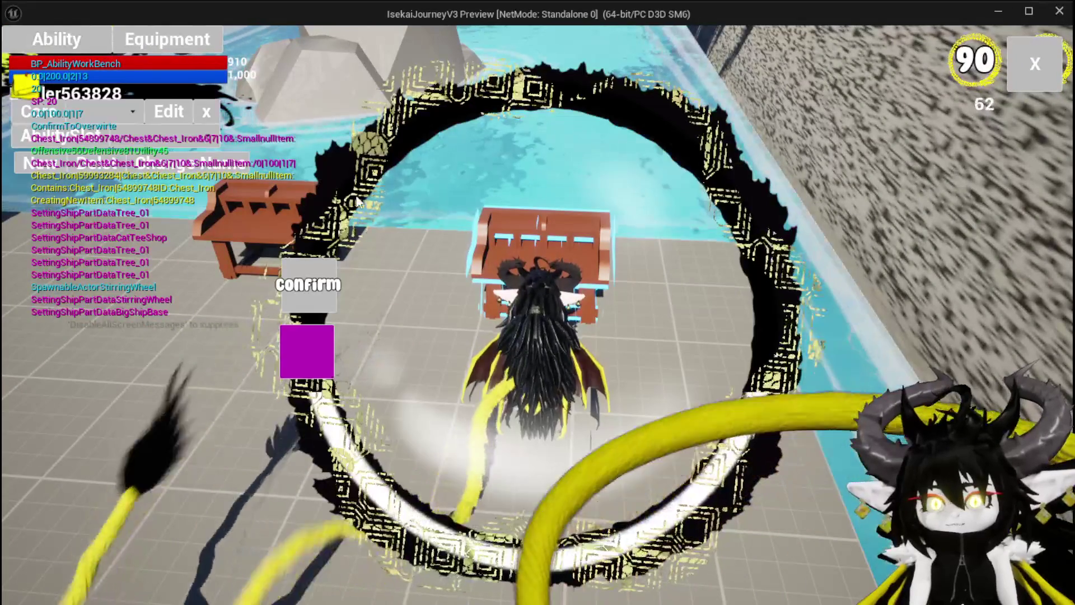
left_click(112, 115)
left_click(129, 139)
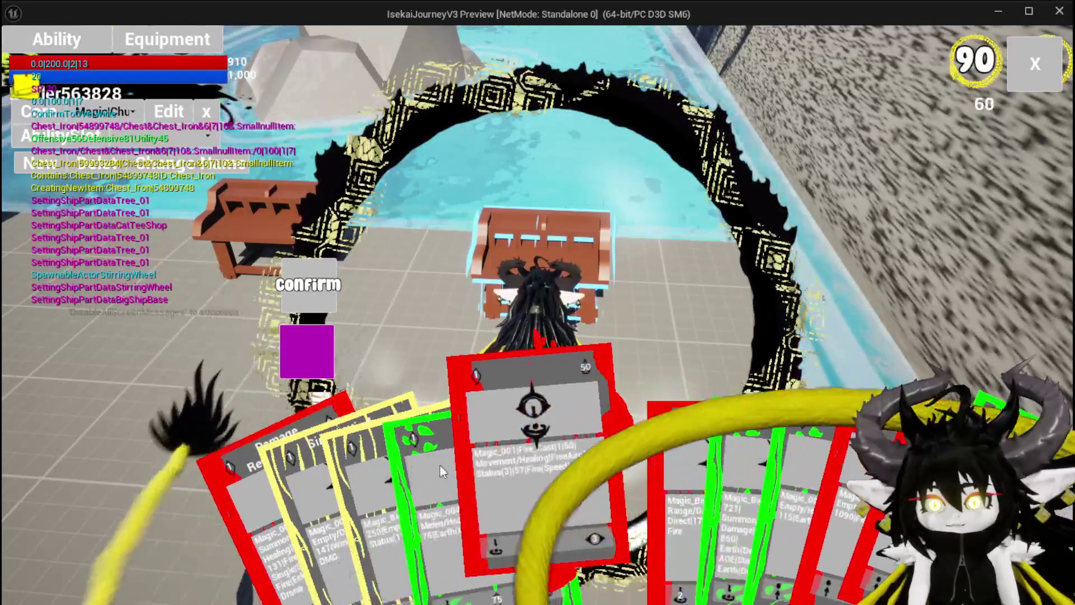
left_click(520, 455)
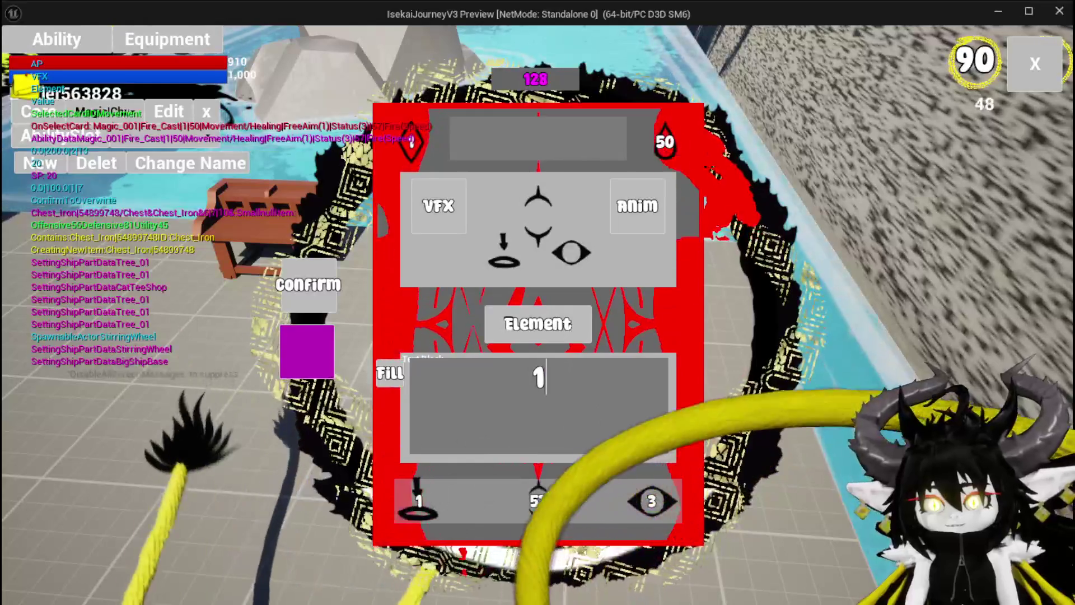
type("5")
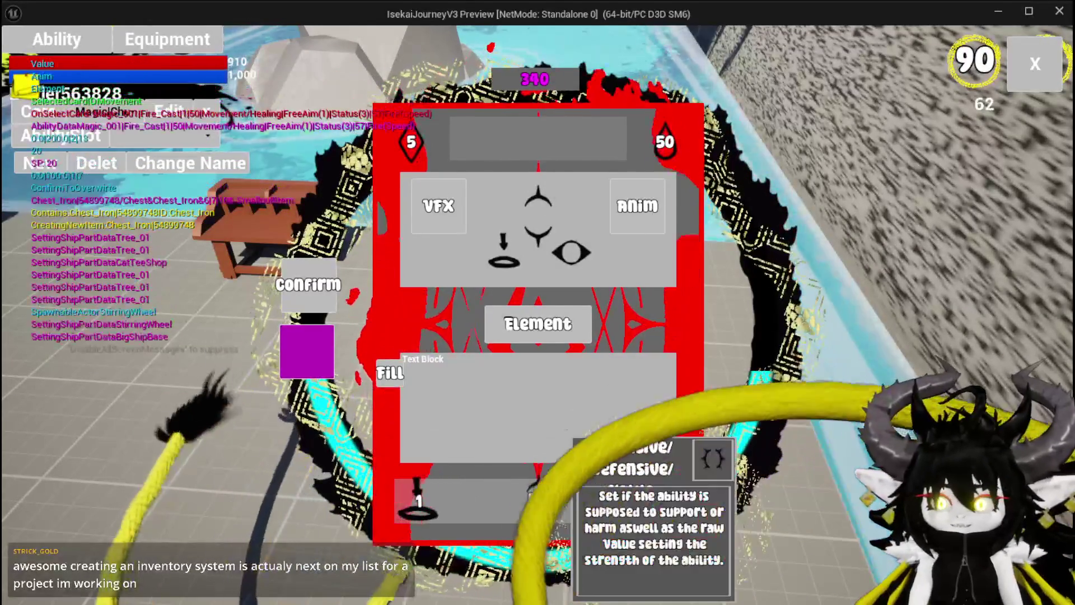
- Toggle the card's Fill value between 383 and 384 in its movement settings
left_click(533, 267)
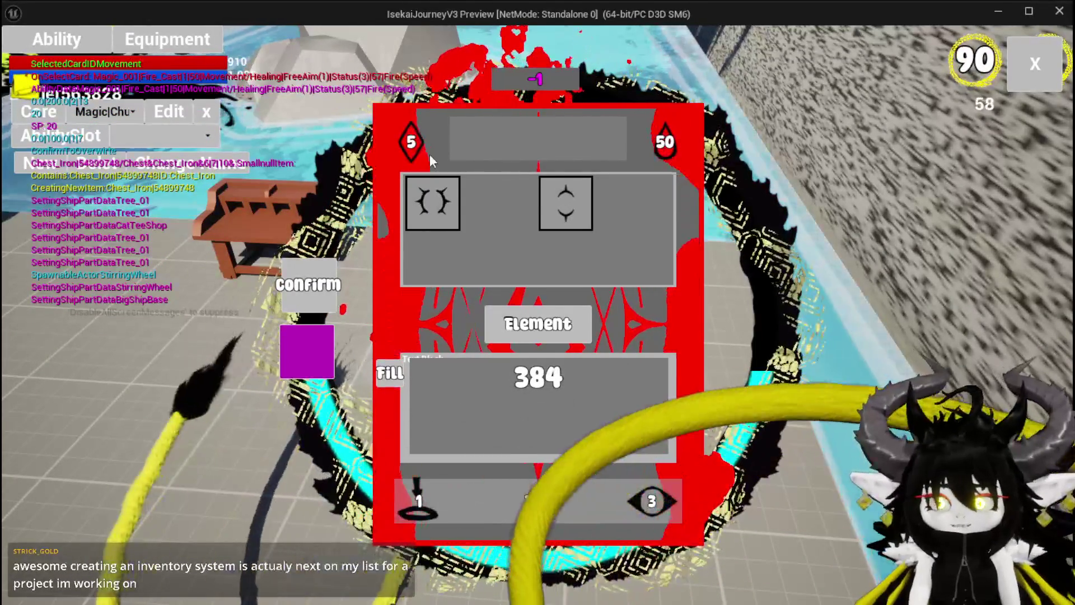
left_click(411, 145)
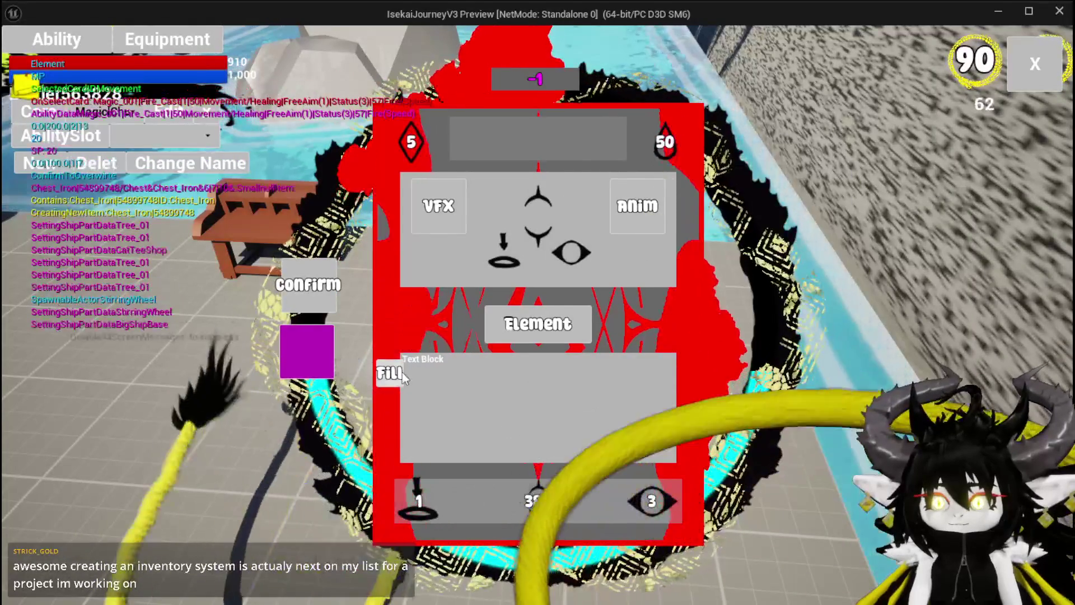
left_click(395, 376)
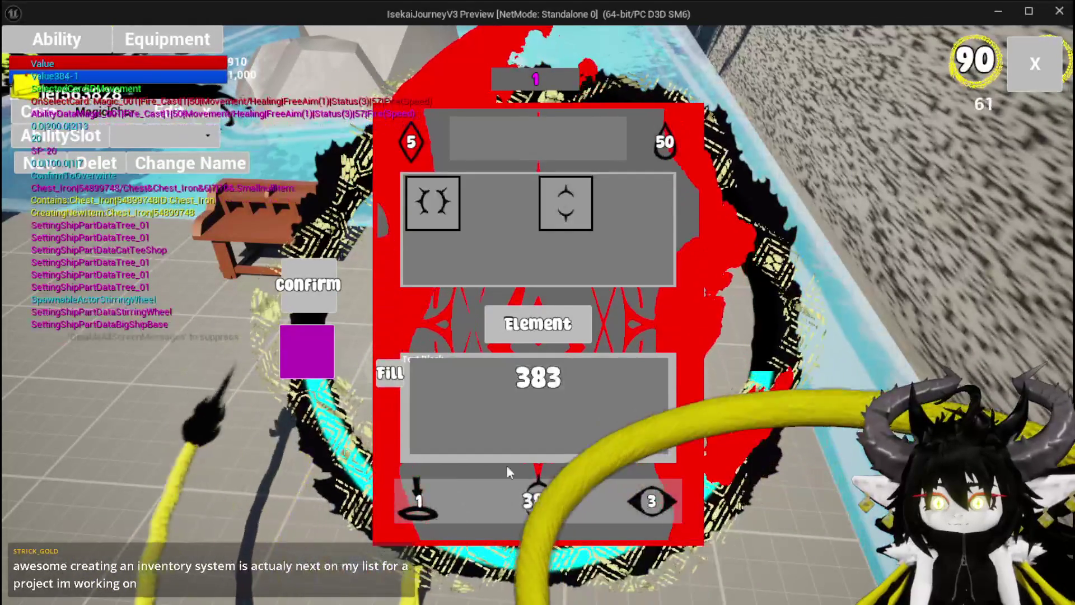
left_click(393, 381)
left_click(393, 382)
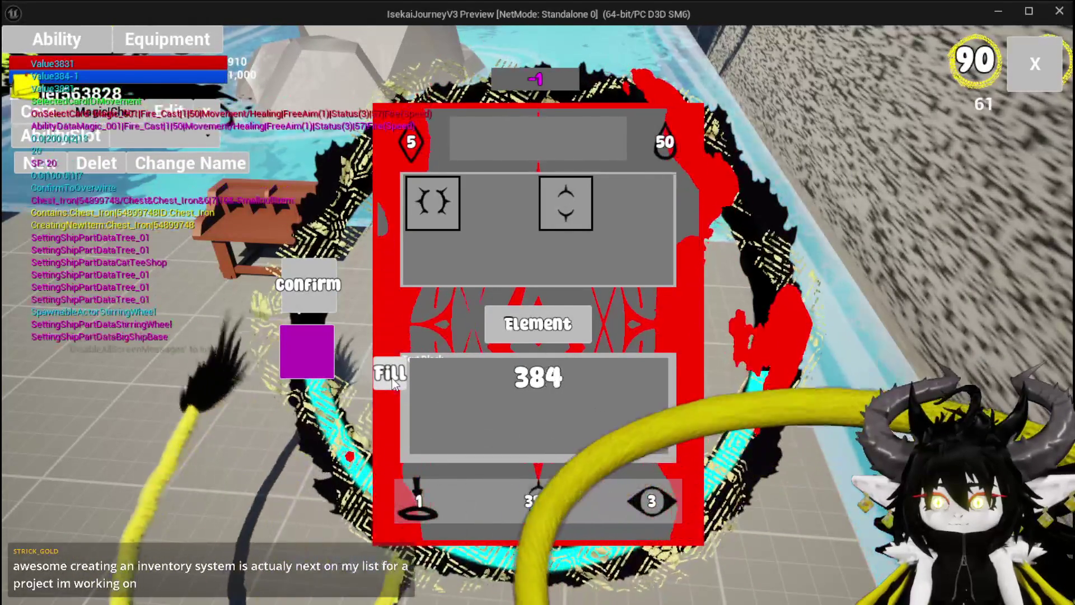
left_click(393, 383)
left_click(393, 383)
left_click(393, 383)
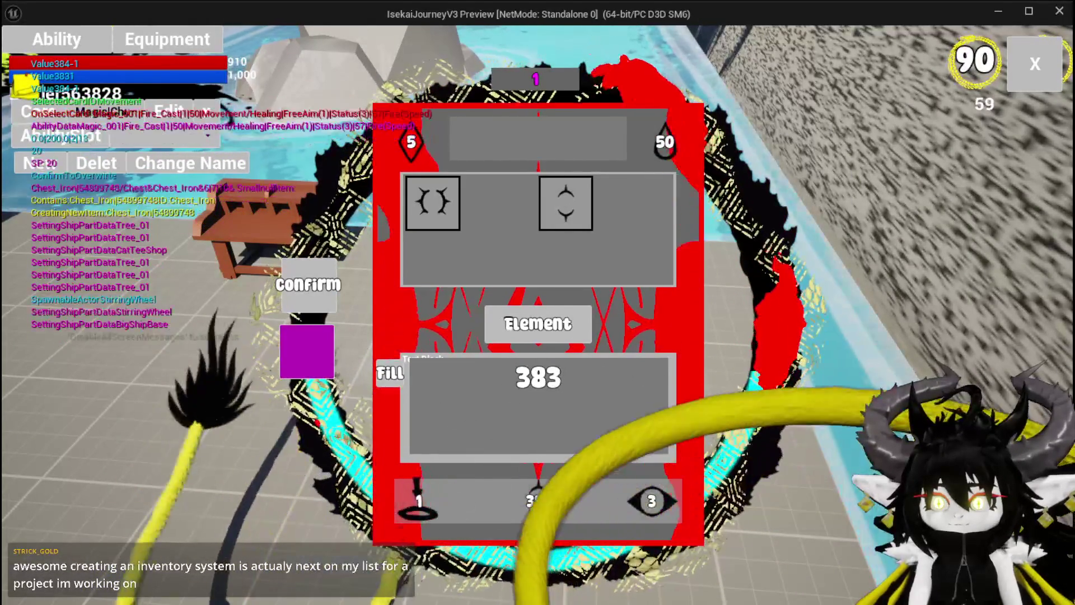
left_click(562, 377)
- Set the card's element to Water and type to humanoid Void_Observer, then close the editor
left_click(721, 386)
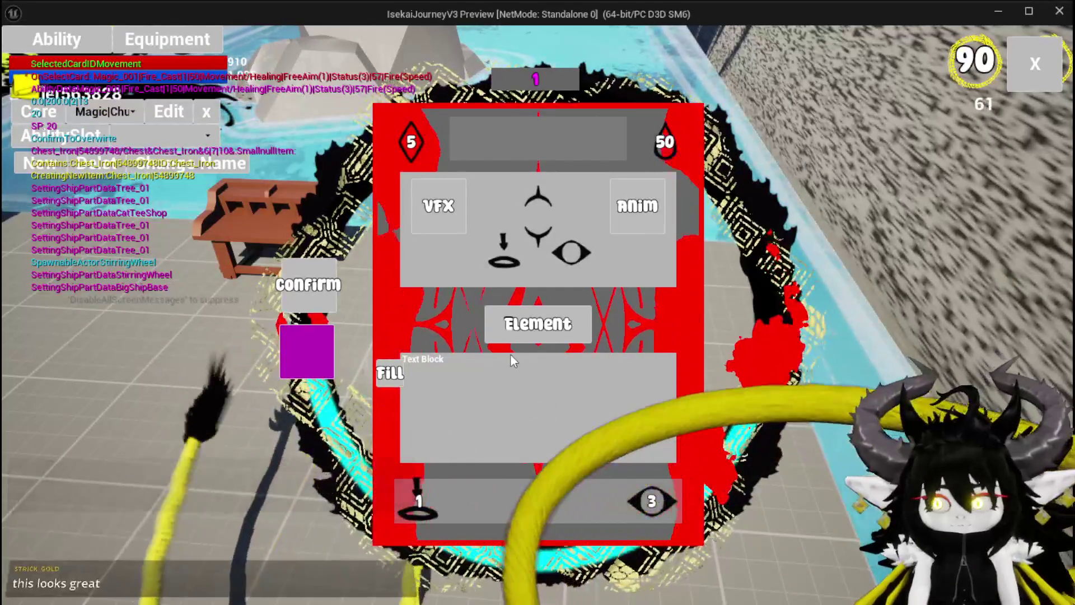
left_click(502, 329)
left_click(493, 204)
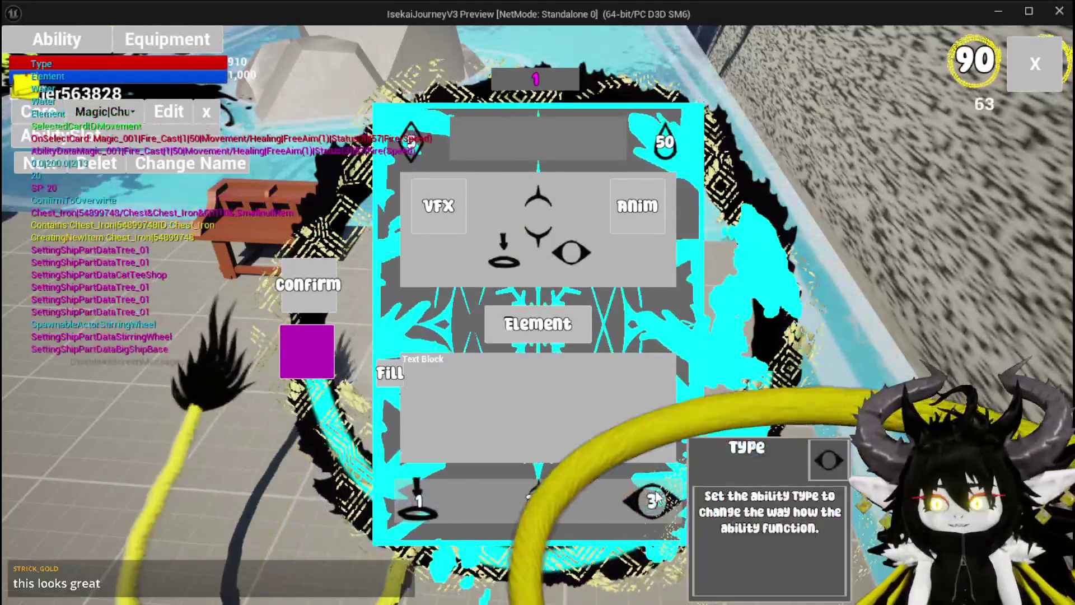
left_click(651, 500)
left_click(433, 202)
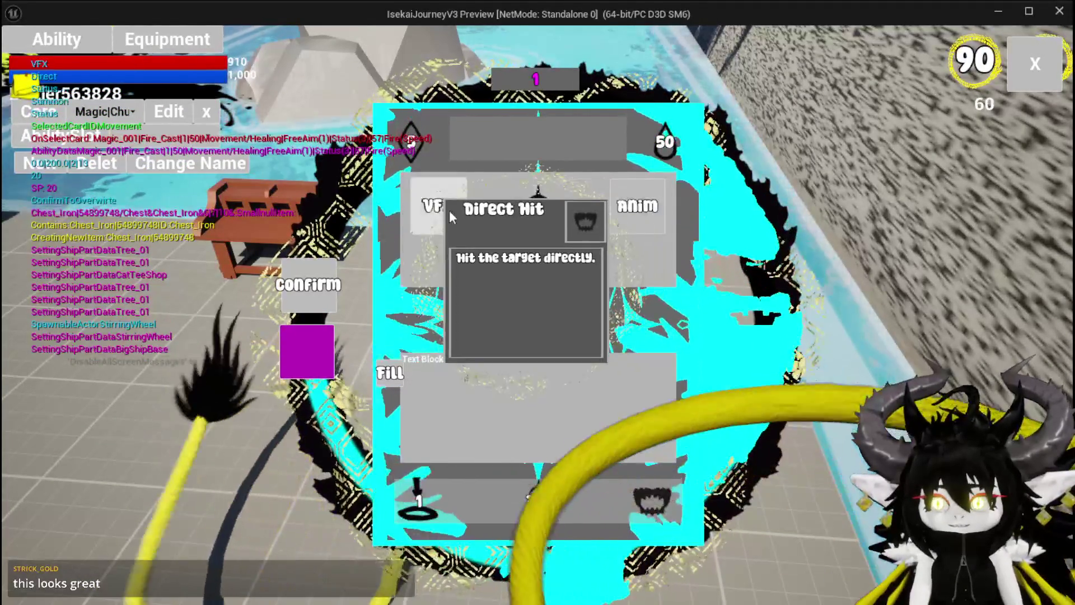
left_click(600, 237)
left_click(603, 208)
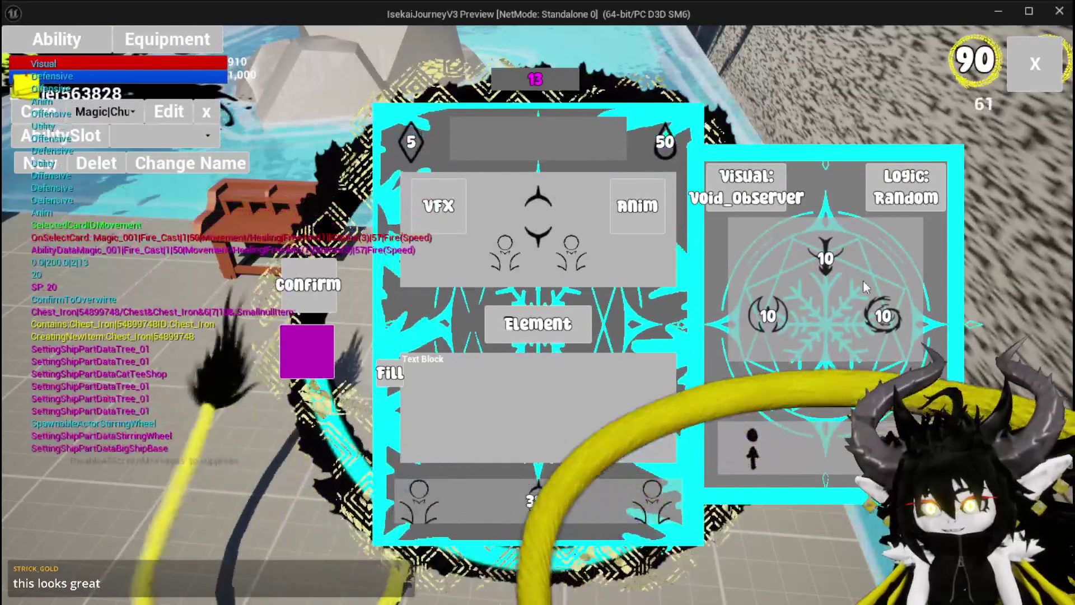
mouse_move(784, 328)
left_click(1027, 50)
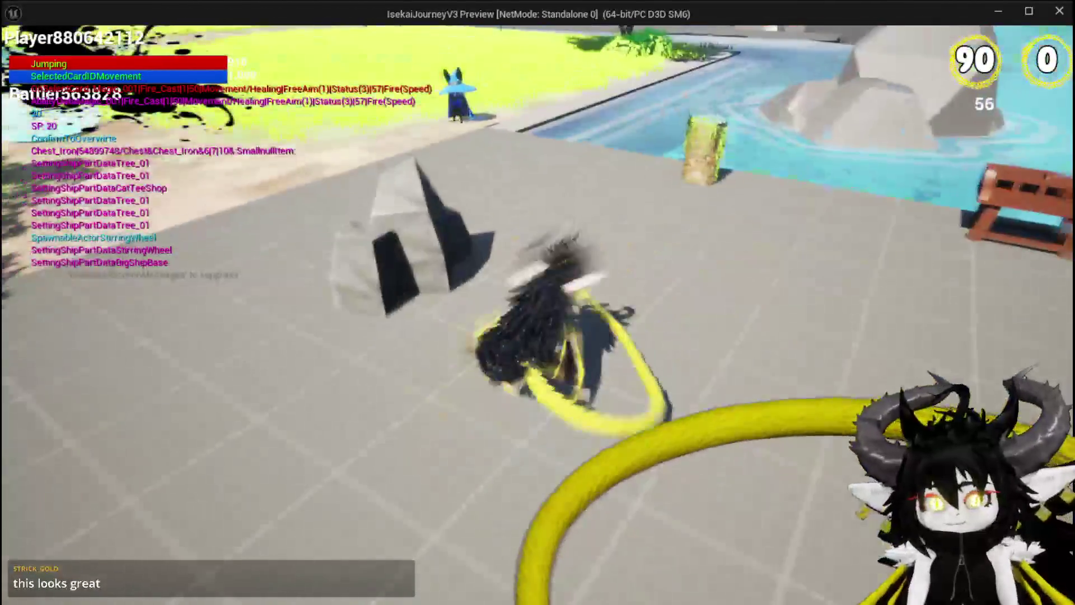
- Run across the field through the stone gate into the tower doorway and travel to the Smithy
key("space")
key("w")
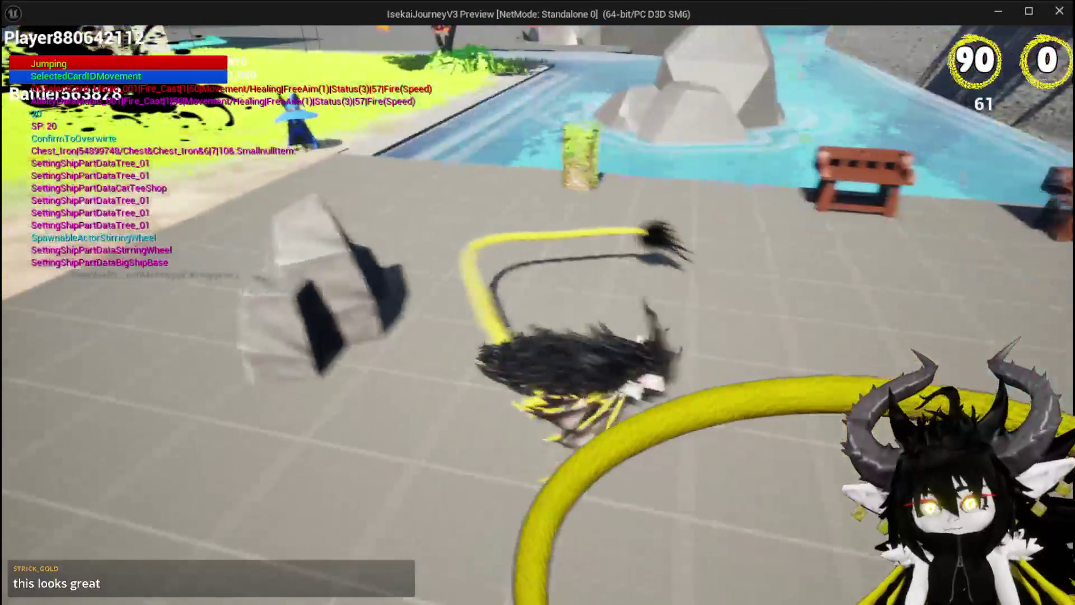
key("w")
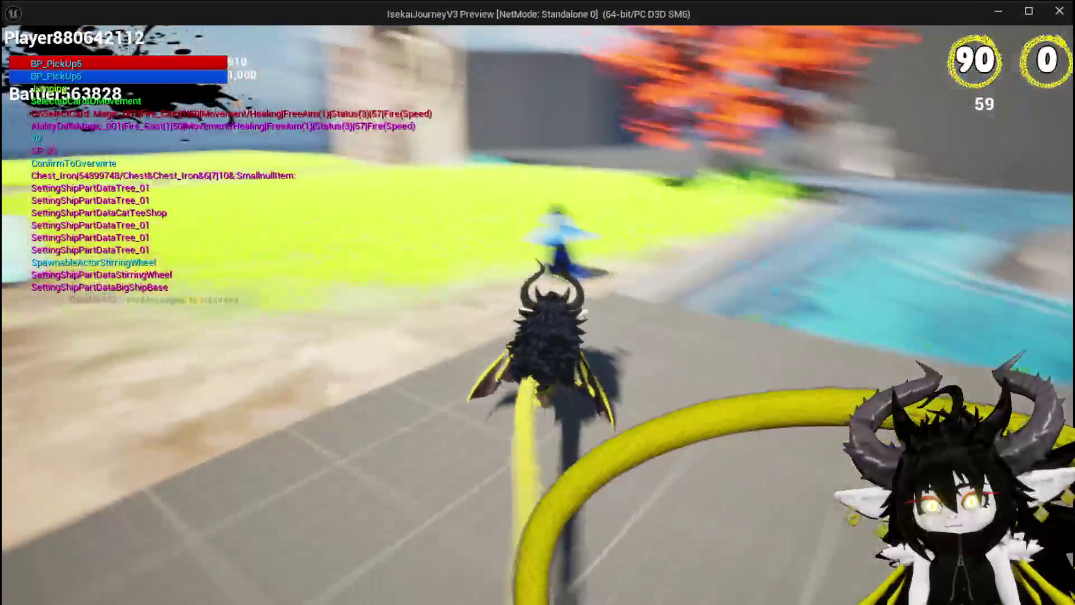
key("w")
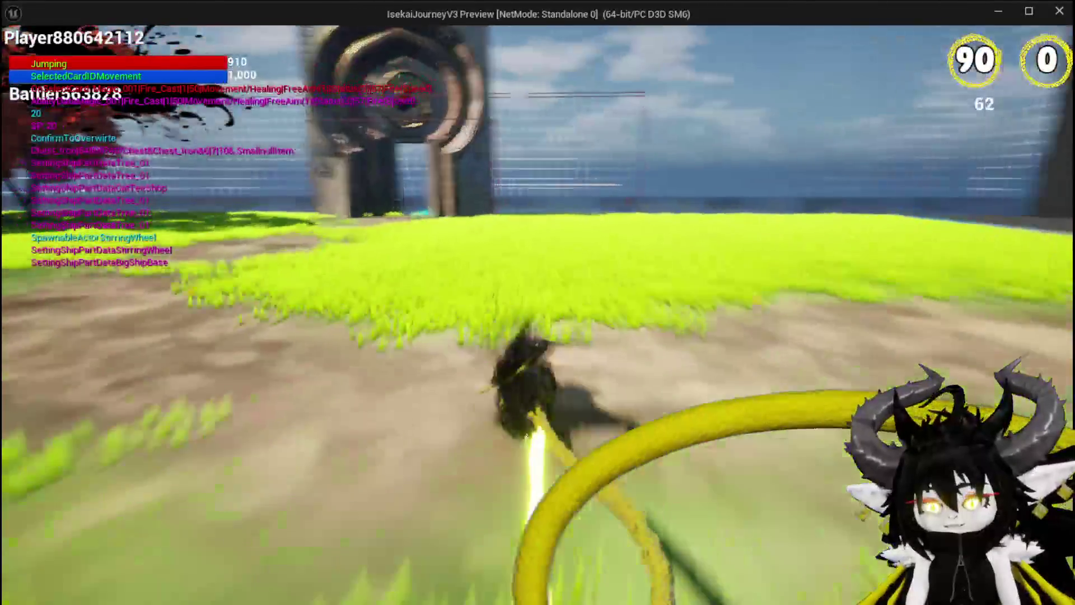
key("w")
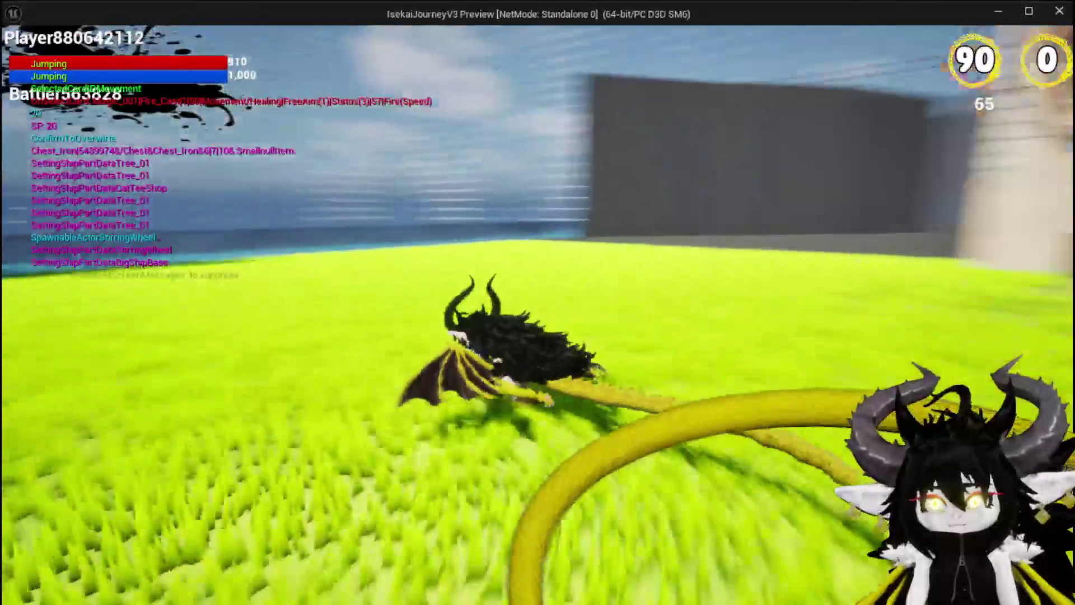
key("d")
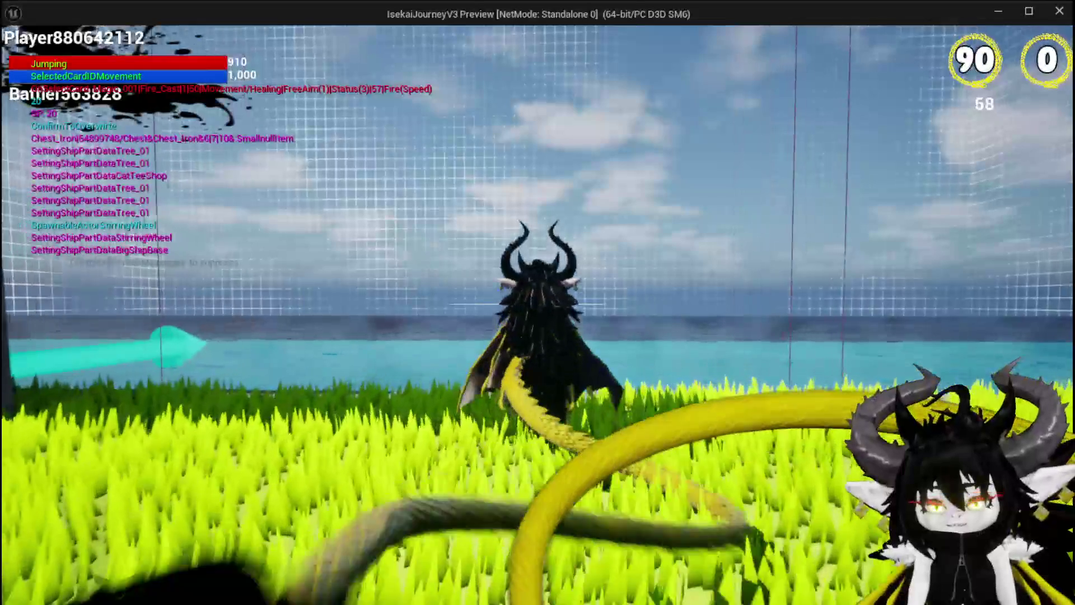
key("w")
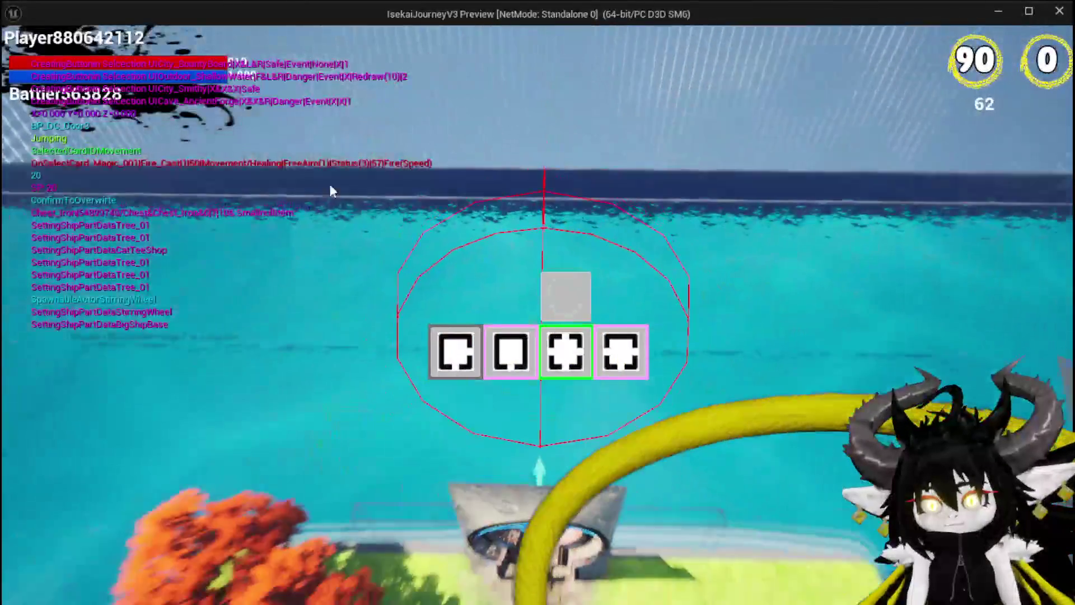
mouse_move(614, 361)
left_click(495, 369)
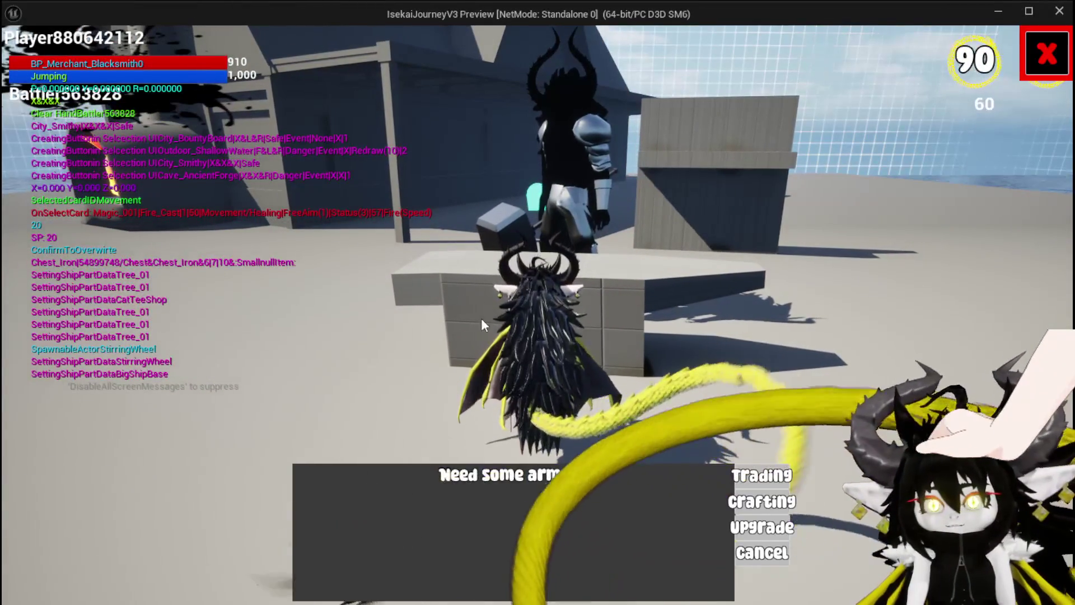
- Glance at the smithy's trading screen, then smelt red ore into two bars at the forge
left_click(779, 479)
left_click(1049, 48)
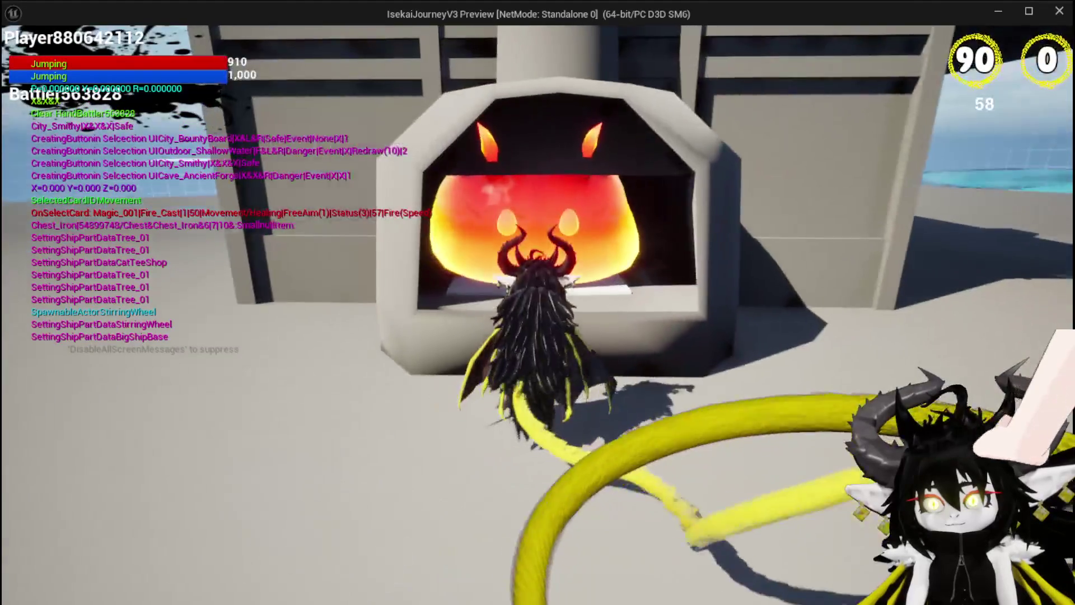
key("e")
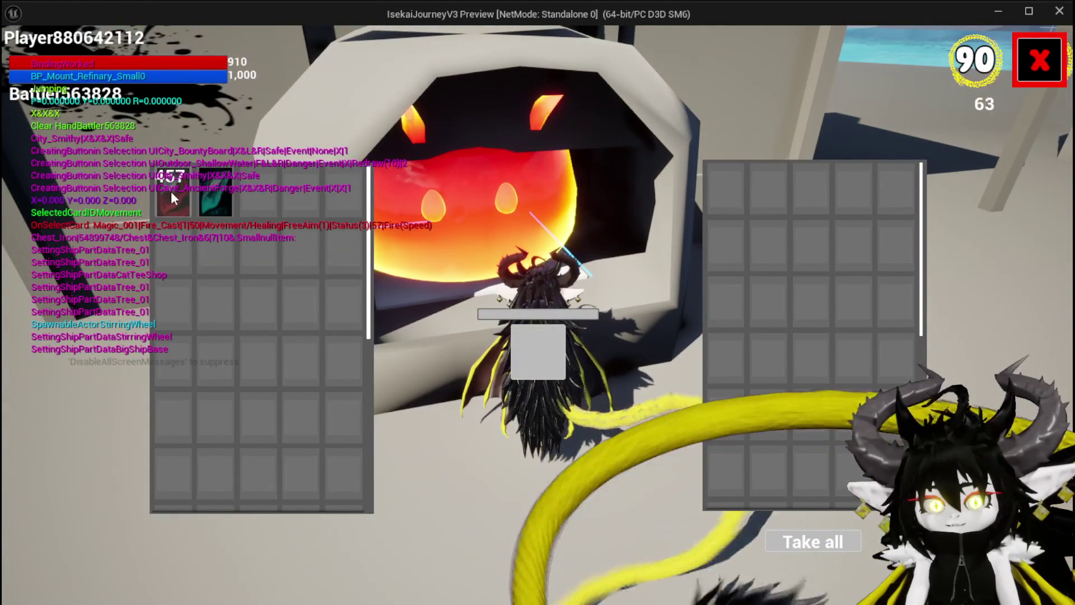
left_click(170, 190)
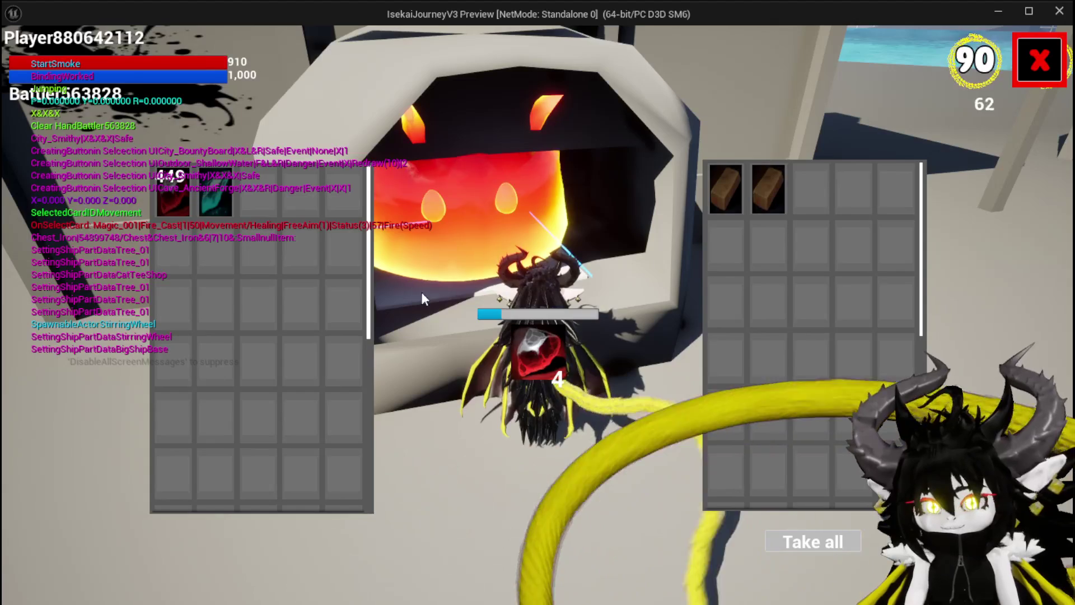
left_click(1015, 85)
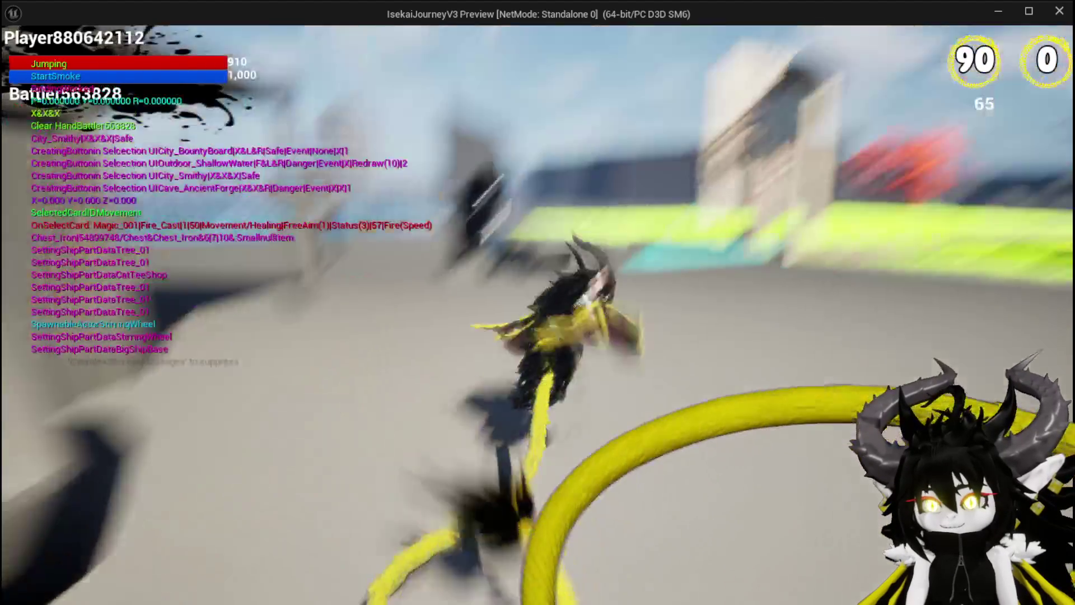
- Run back outside through the stone gateway and glowing doorway to the MarketPlace
key("space")
key("w")
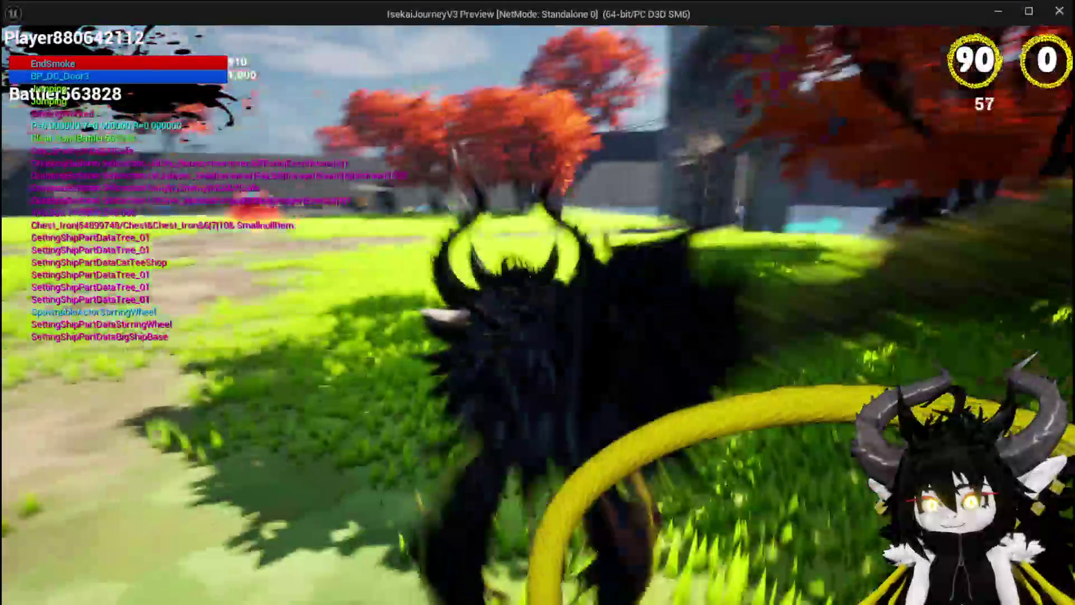
key("w")
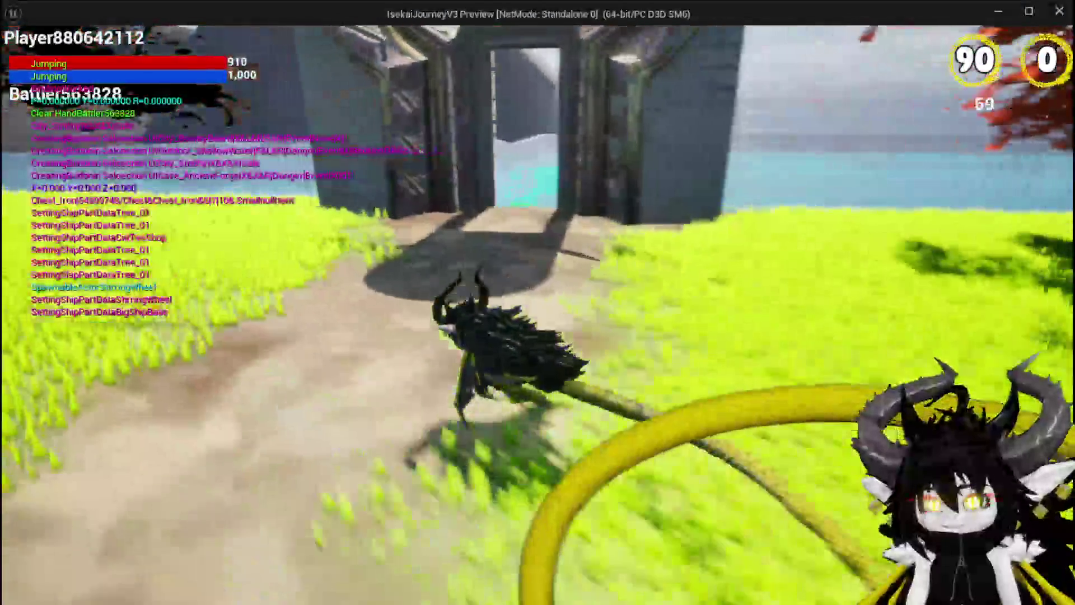
key("w")
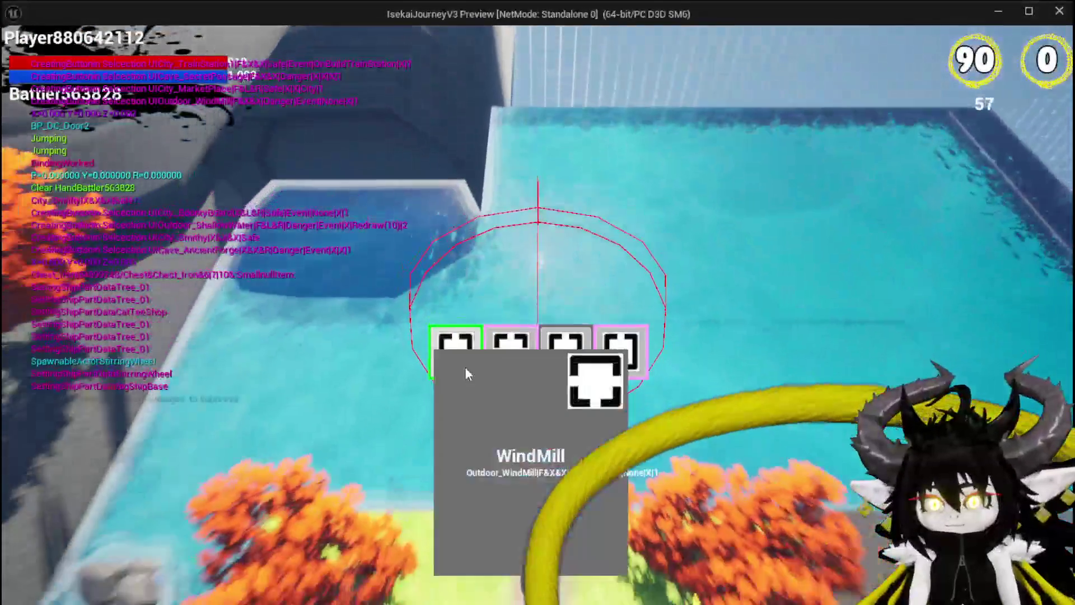
key("space")
- Check the merchant's trade window, then run onto the grass and attack the fire slime
key("w")
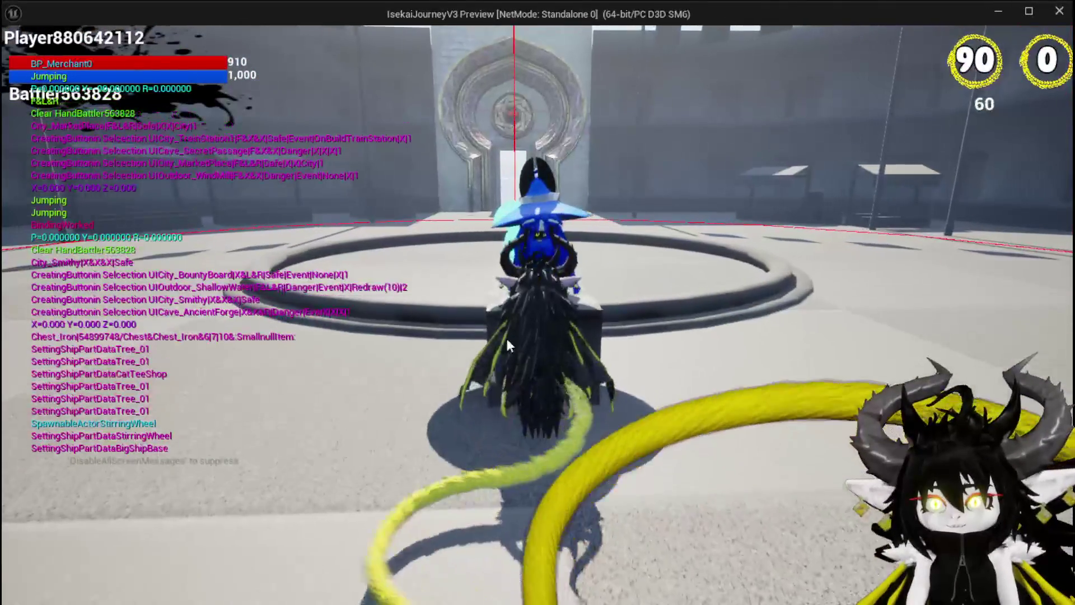
left_click(741, 470)
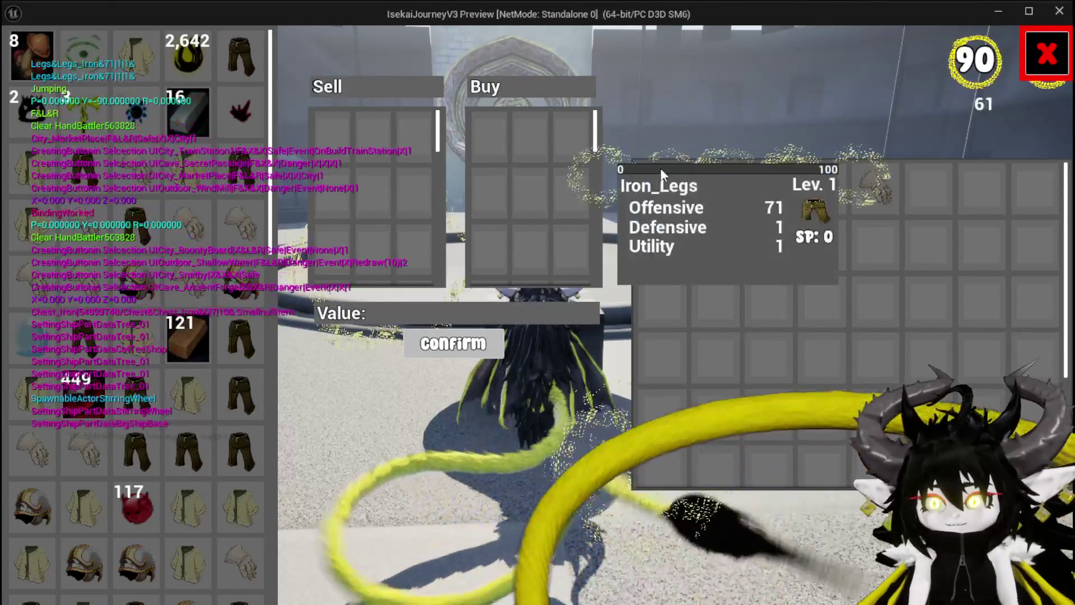
left_click(1028, 72)
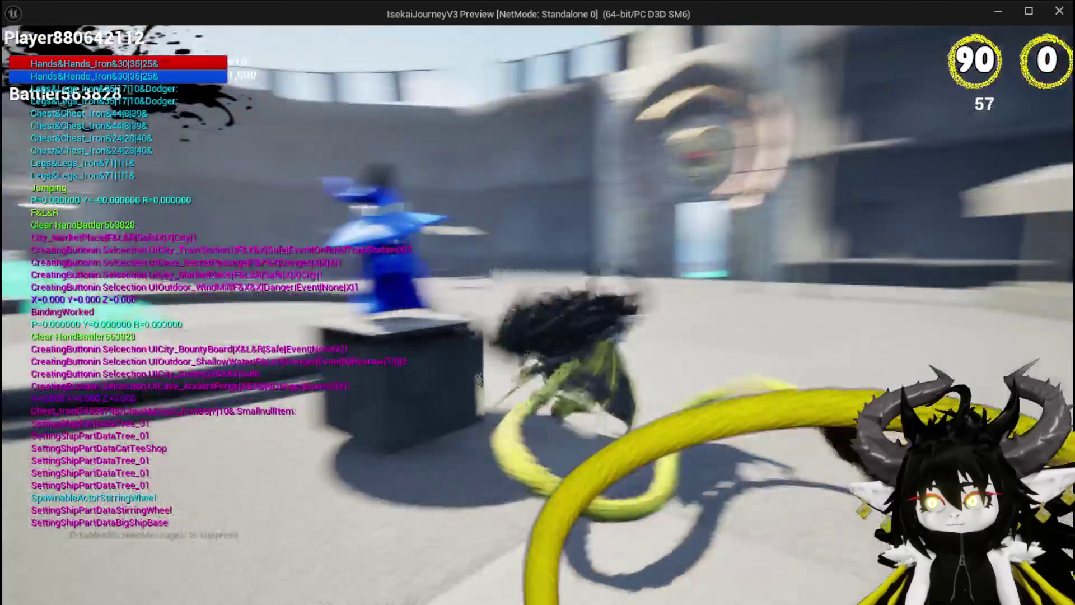
key("w")
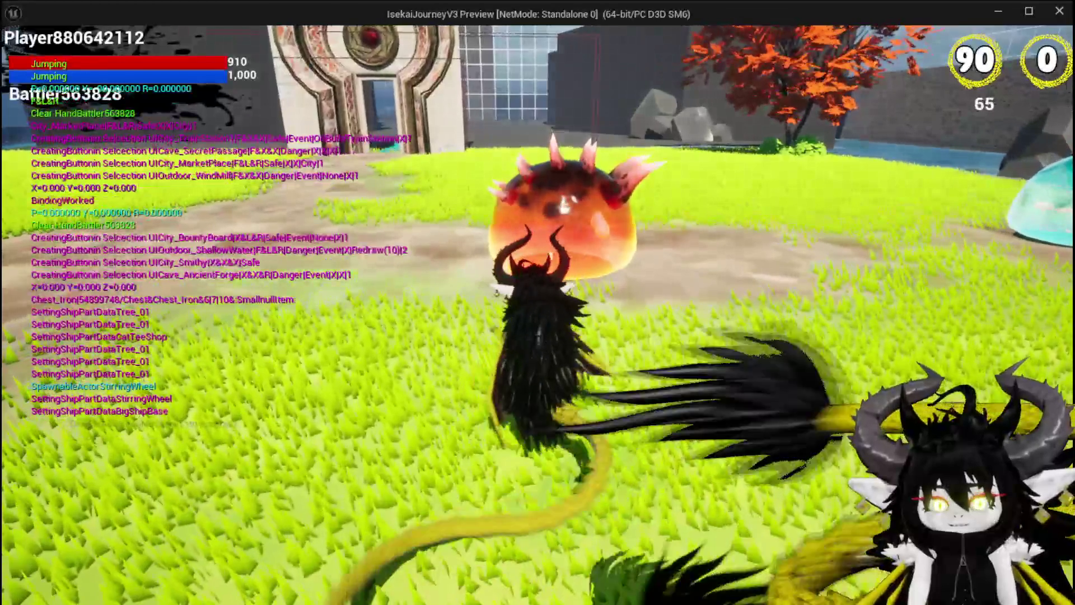
left_click(538, 302)
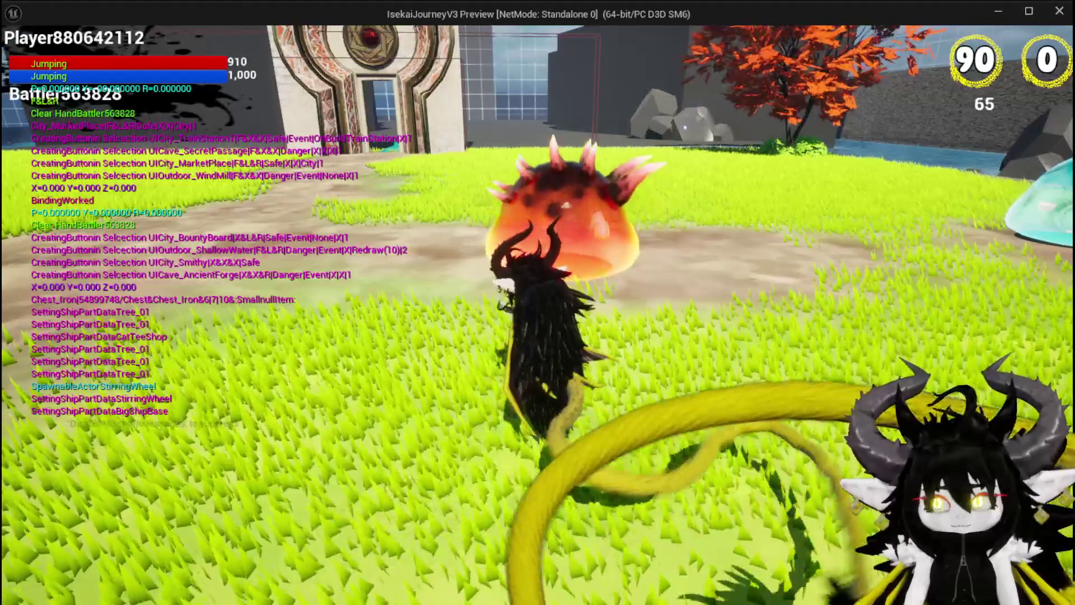
- Start combat with the fire slime and play the Single Wind DMG card
left_click(538, 303)
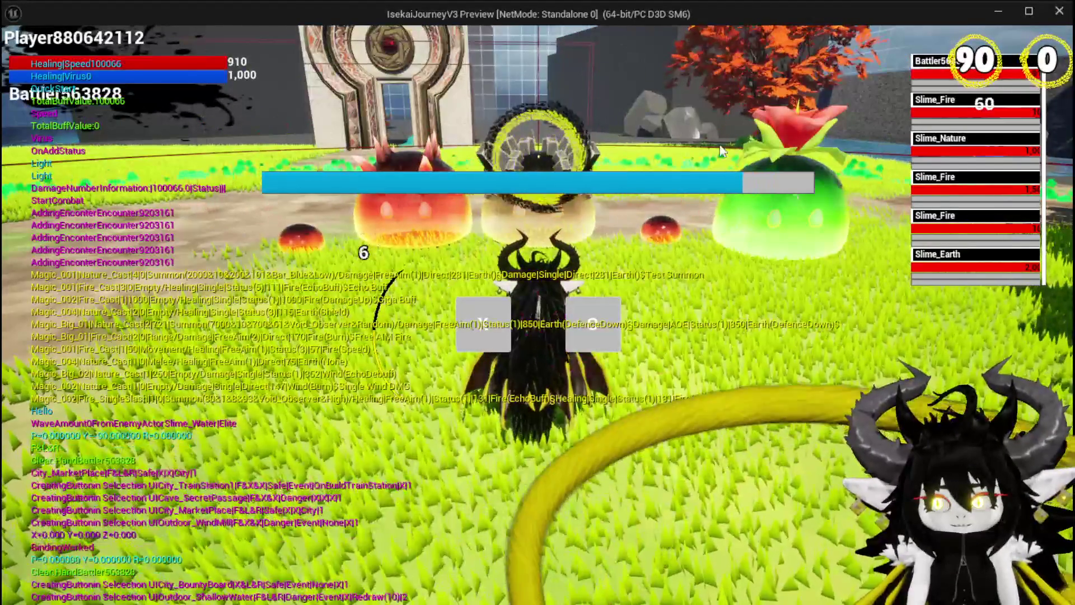
left_click(497, 328)
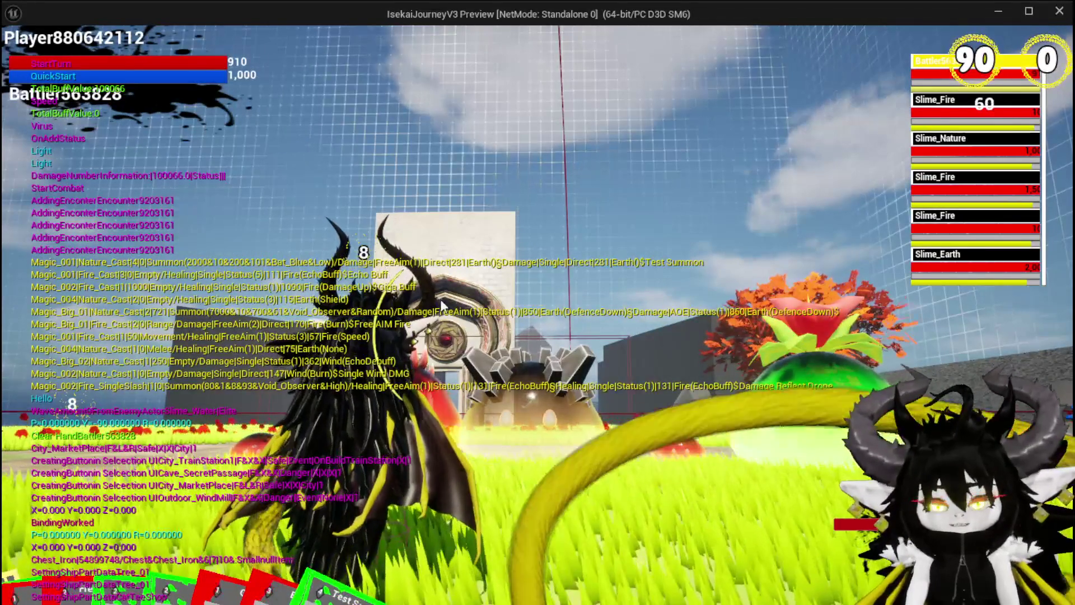
mouse_move(165, 492)
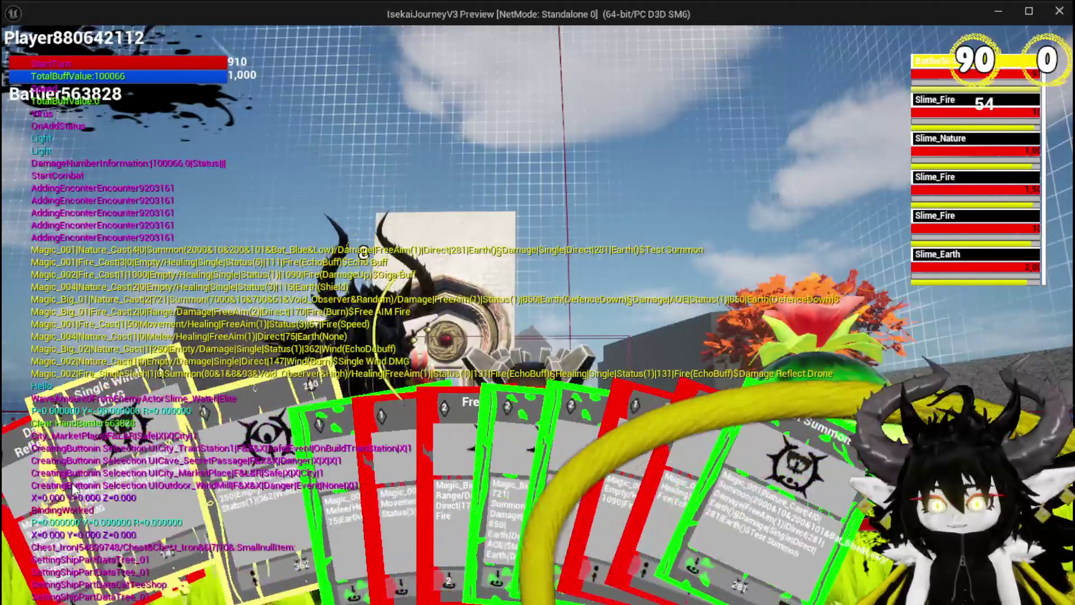
left_click(73, 490)
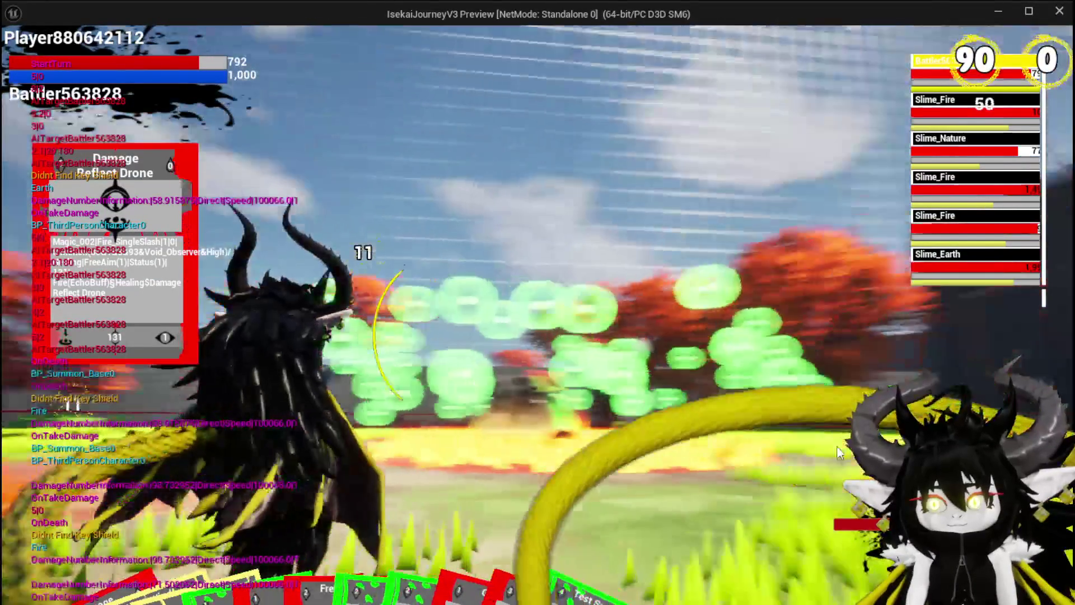
- Play the Magic_001 Fire card and fire the aimed spell
mouse_move(307, 476)
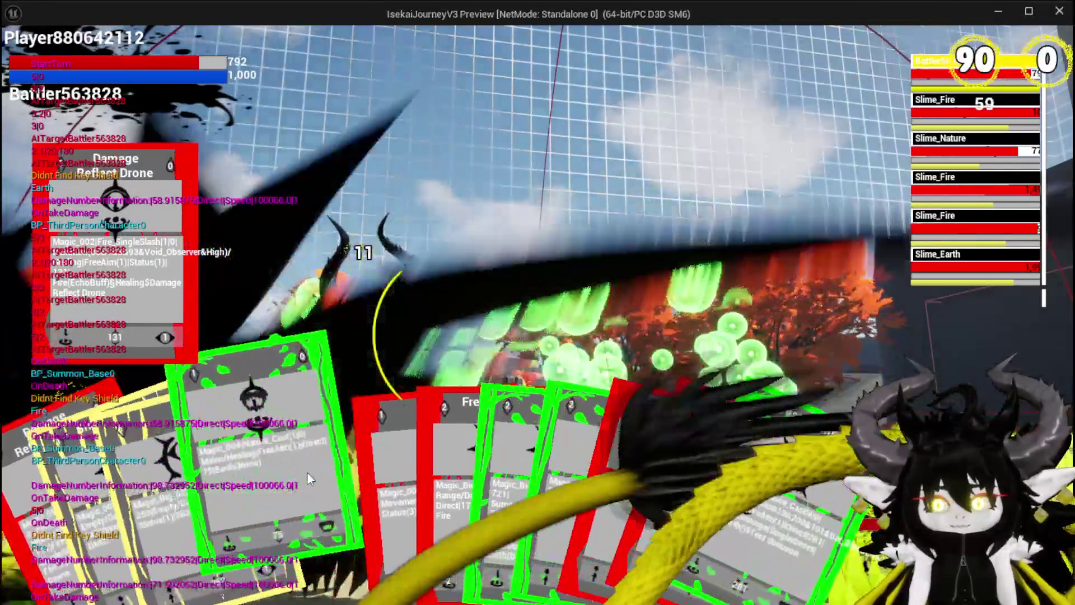
mouse_move(358, 472)
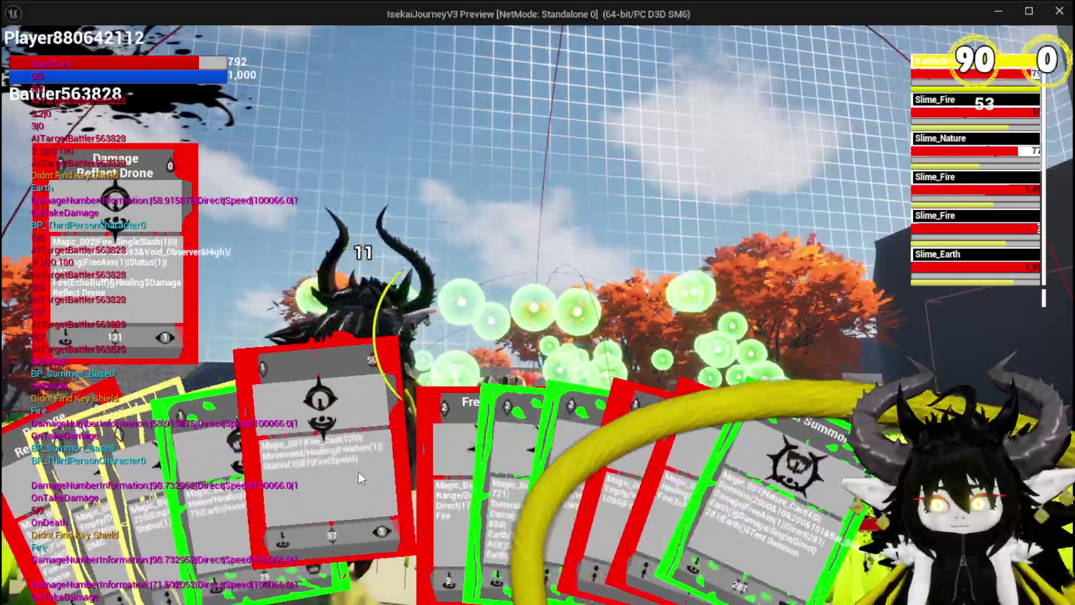
left_click(348, 471)
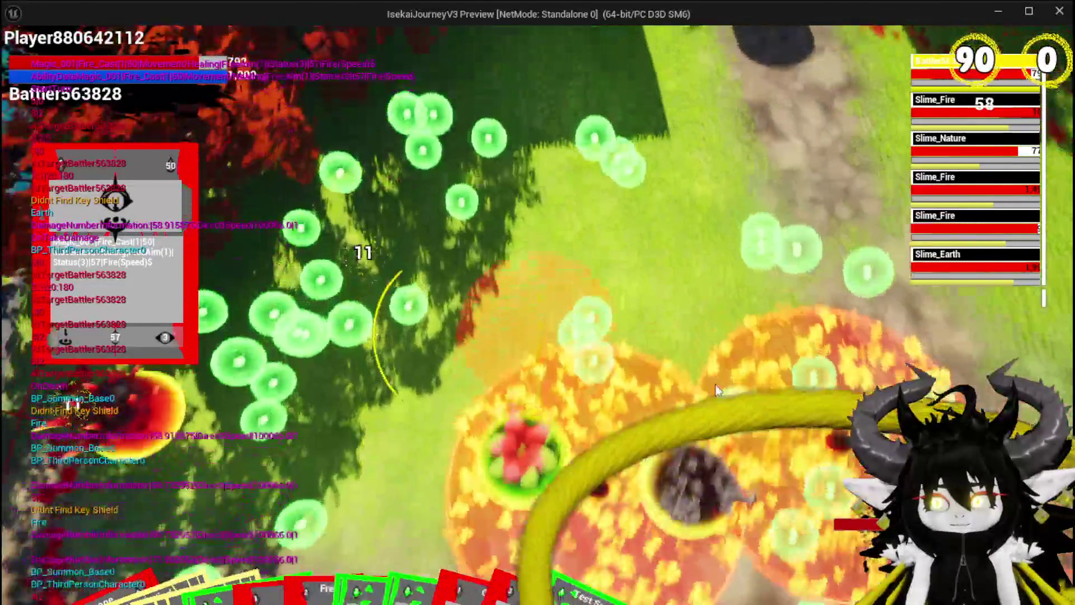
left_click(714, 384)
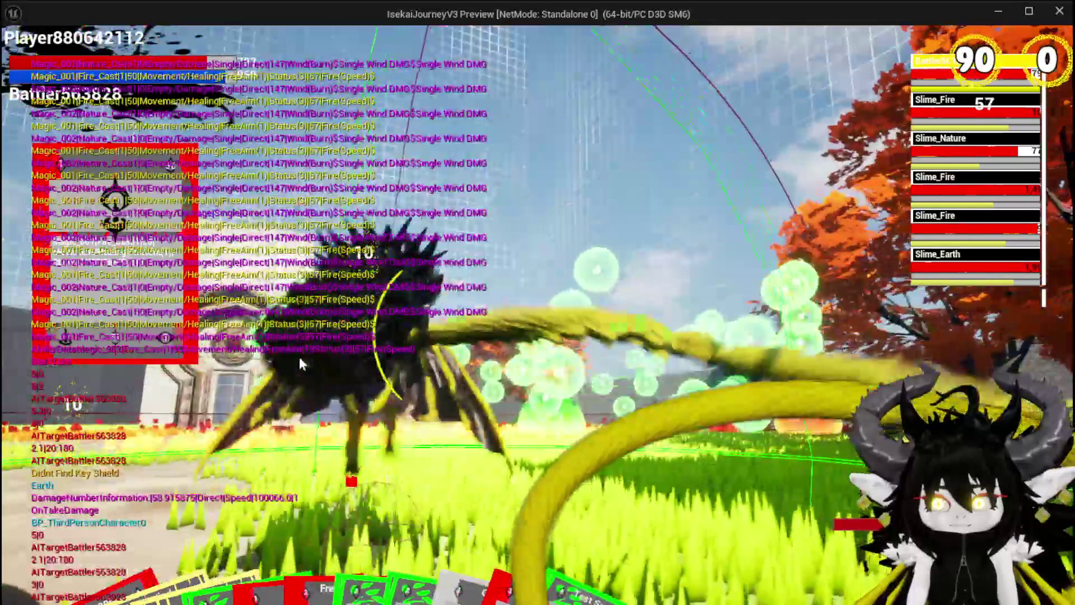
- Play the Magic_Big_01 summon and Free AIM Fire cards at the slimes, then stop the play test
mouse_move(300, 555)
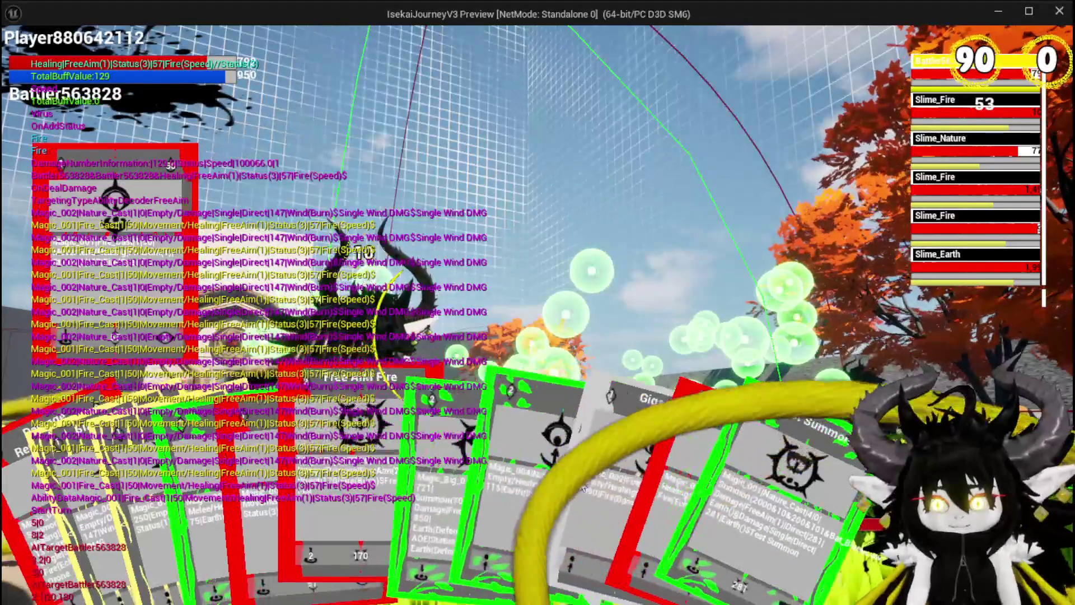
left_click(383, 476)
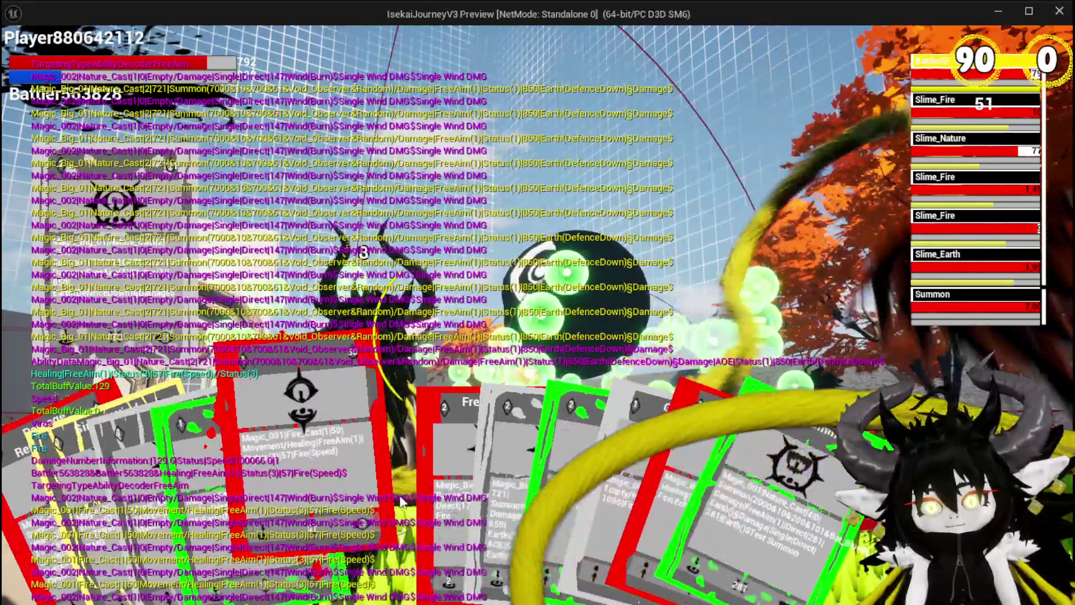
left_click(439, 485)
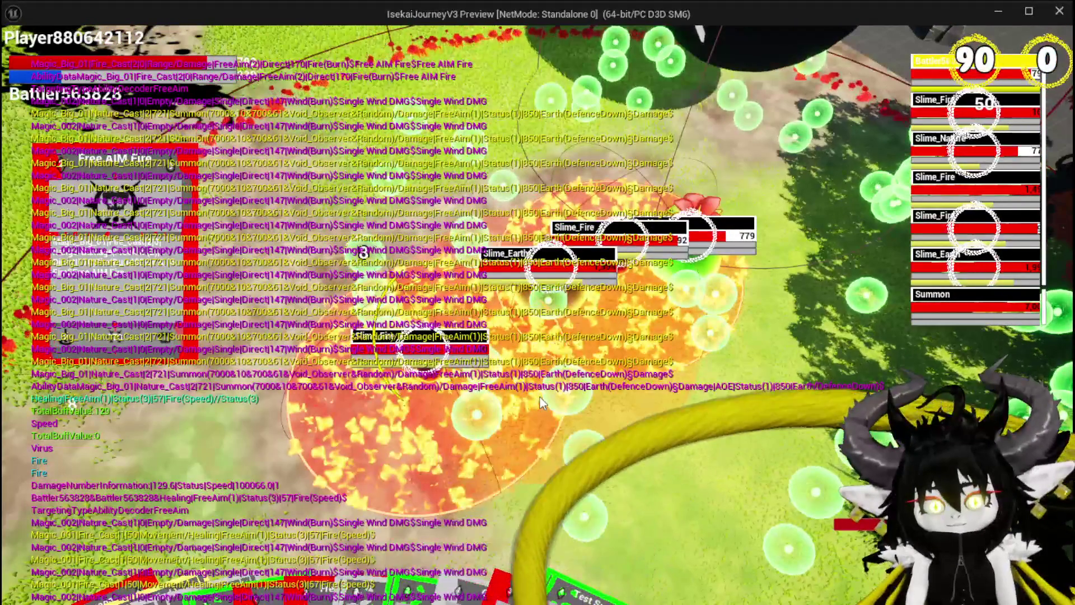
left_click(540, 398)
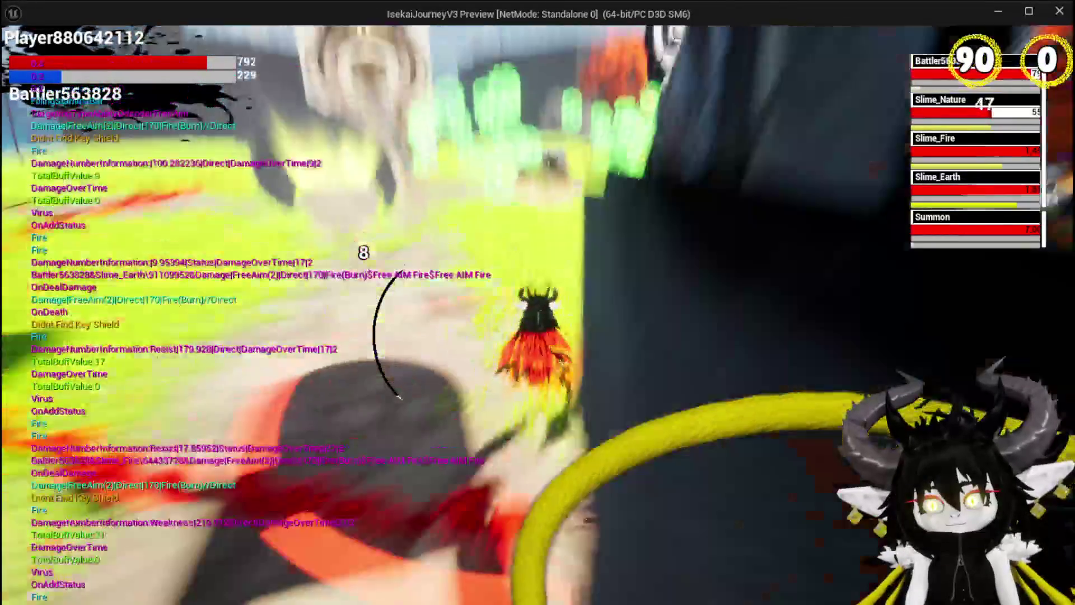
key("Escape")
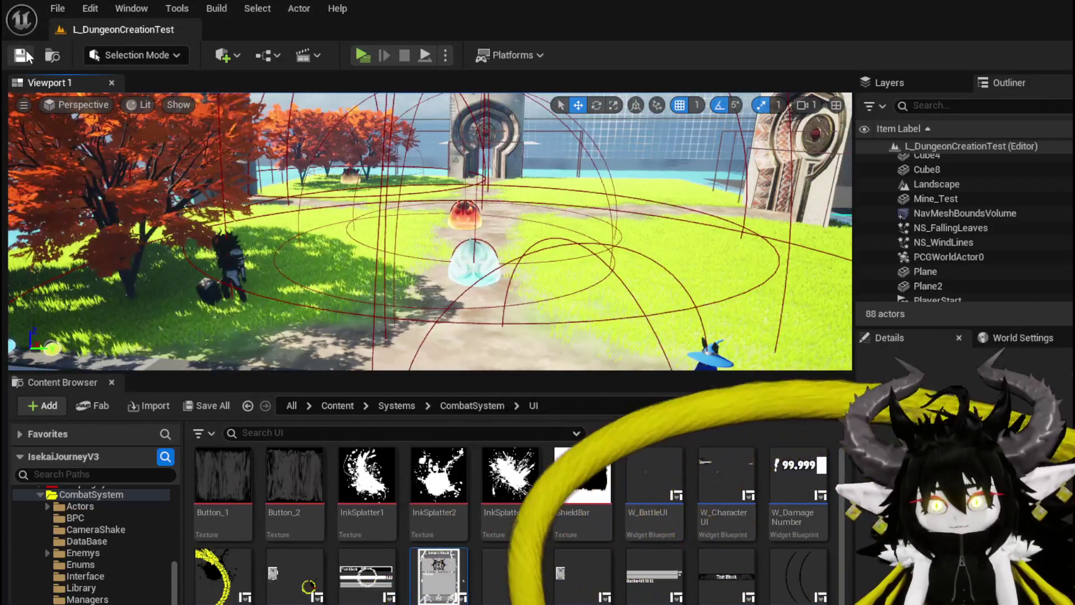
- Turn the level camera toward the slimes after ending the play test
left_click_drag(482, 287, 503, 285)
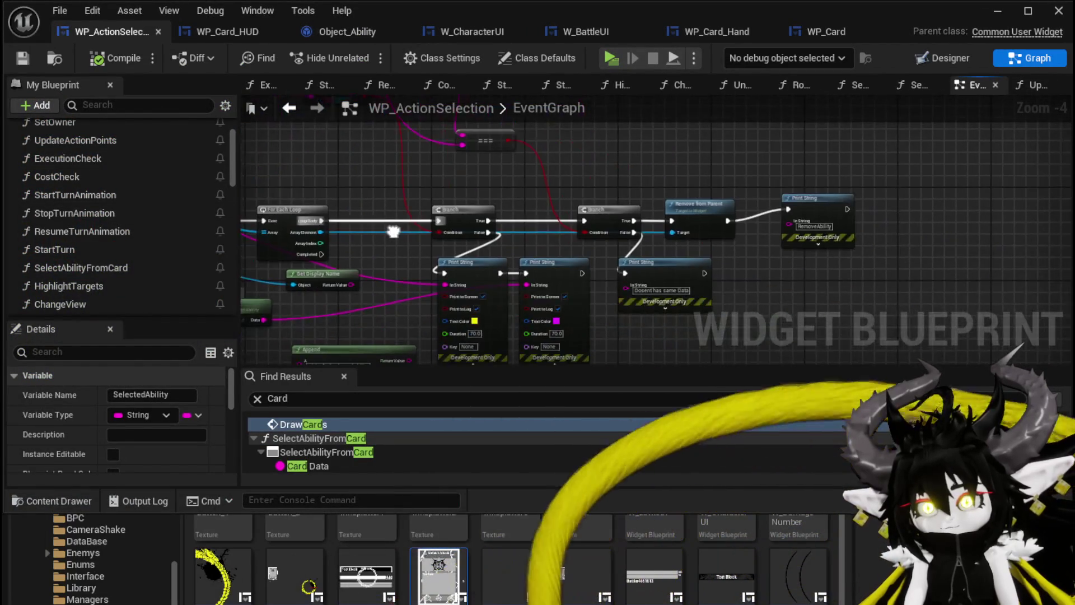
- Move Remove from Parent right of the Branch, then select the Append Ability node
scroll(519, 237, "up", 3)
left_click_drag(540, 222, 754, 217)
scroll(566, 221, "down", 2)
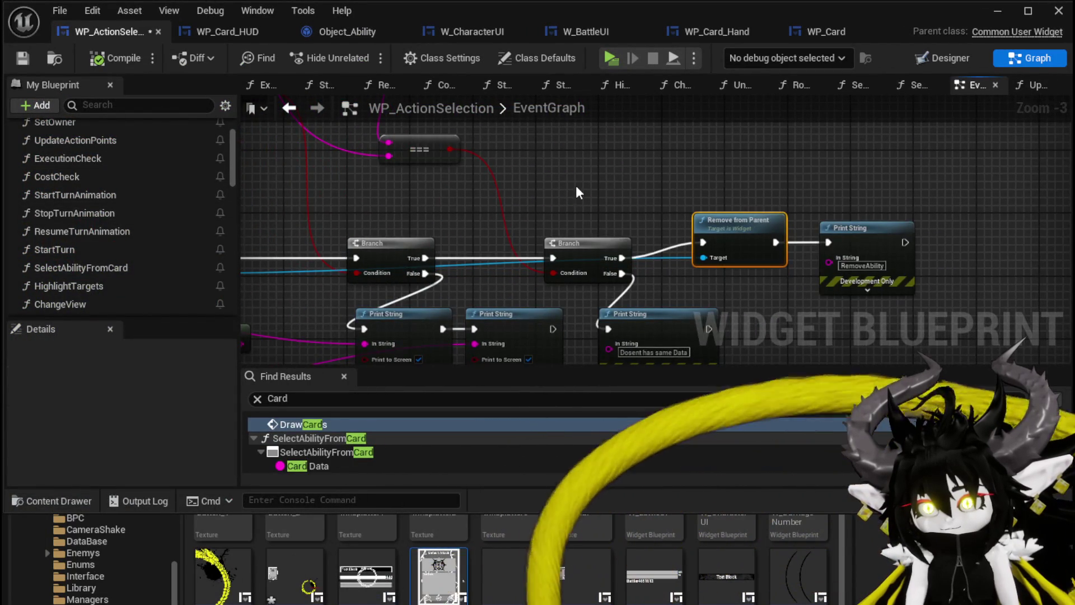
scroll(643, 193, "down", 2)
mouse_move(642, 192)
left_mouse_down()
mouse_move(701, 227)
mouse_move(677, 275)
mouse_move(655, 280)
left_mouse_up()
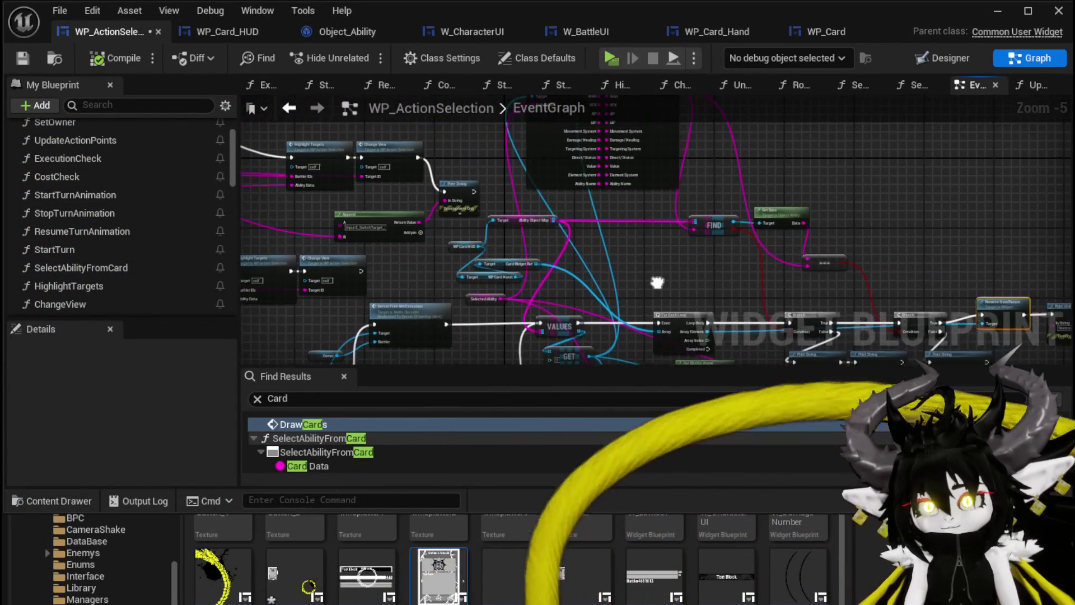
left_click_drag(526, 192, 468, 263)
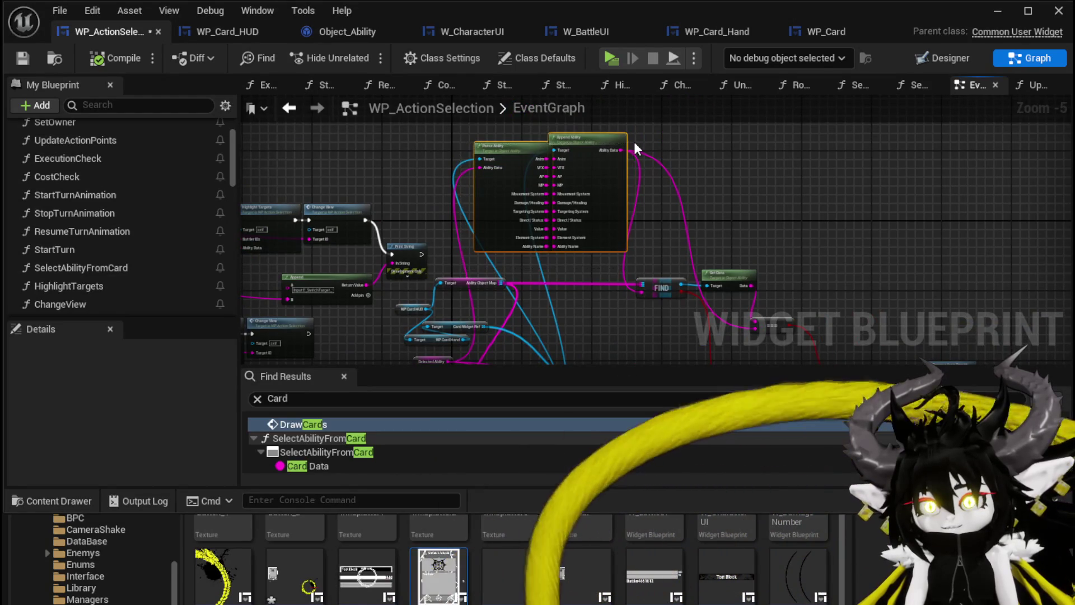
scroll(634, 142, "up", 2)
left_click(577, 147)
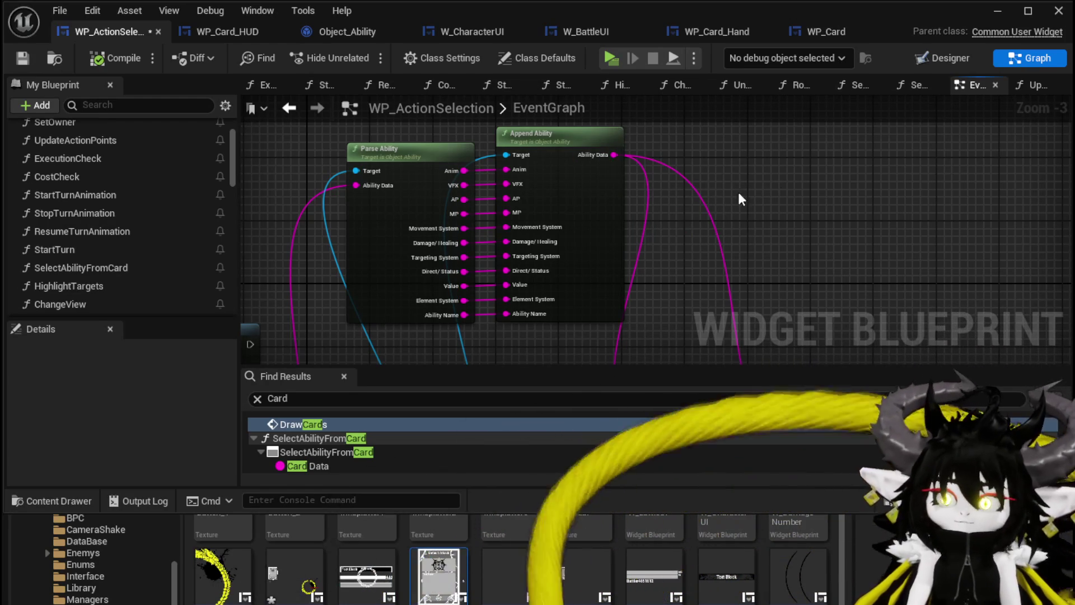
scroll(693, 193, "down", 3)
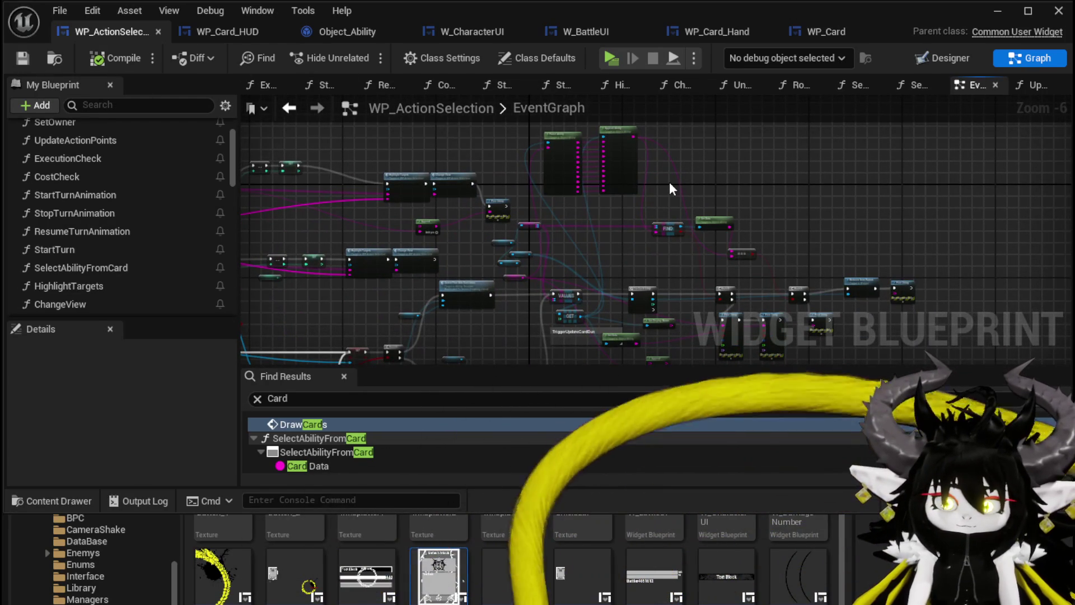
- Move the two Print String nodes down-right, shifting the 'Dosent has same Data' print right
mouse_move(670, 188)
left_mouse_down()
mouse_move(643, 192)
mouse_move(687, 194)
mouse_move(566, 206)
left_mouse_up()
scroll(560, 202, "up", 3)
scroll(529, 180, "down", 2)
scroll(469, 181, "up", 2)
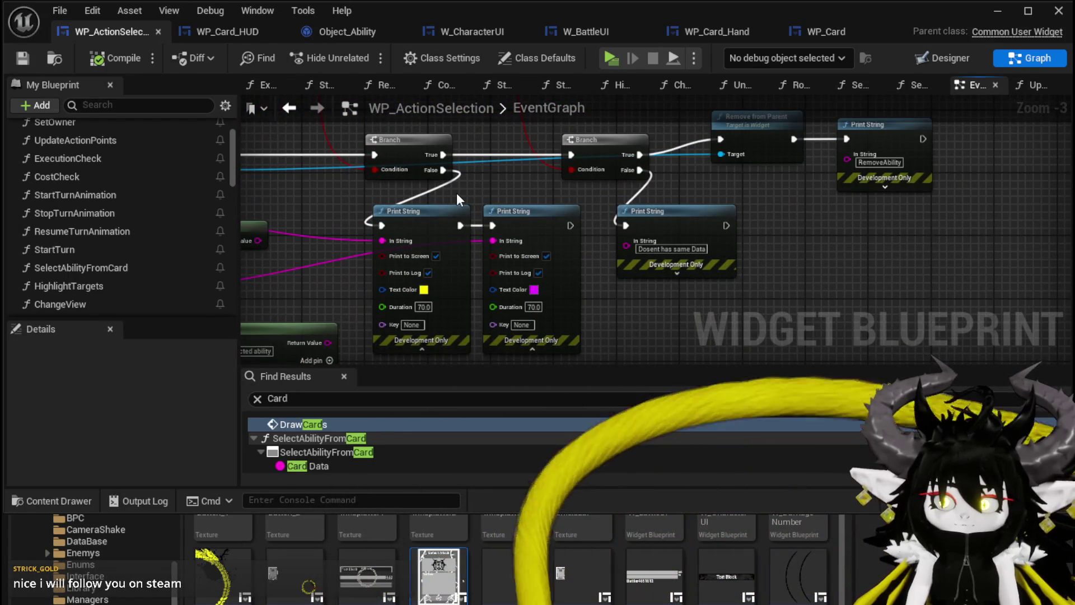
mouse_move(457, 196)
left_mouse_down()
mouse_move(523, 224)
mouse_move(540, 247)
left_mouse_up()
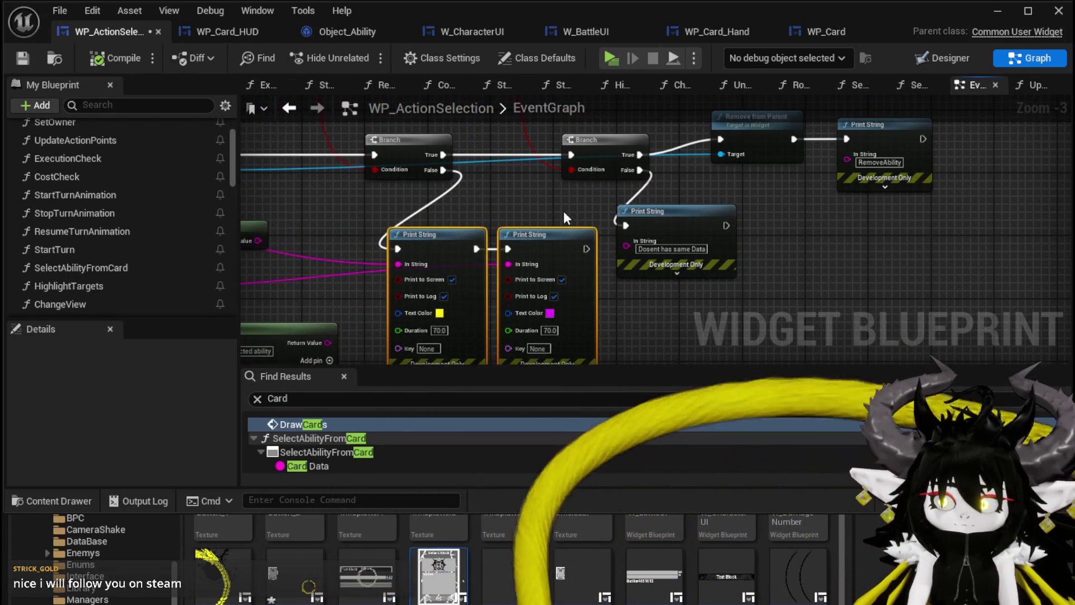
left_click_drag(600, 216, 507, 241)
left_click_drag(587, 238, 618, 240)
scroll(619, 225, "down", 2)
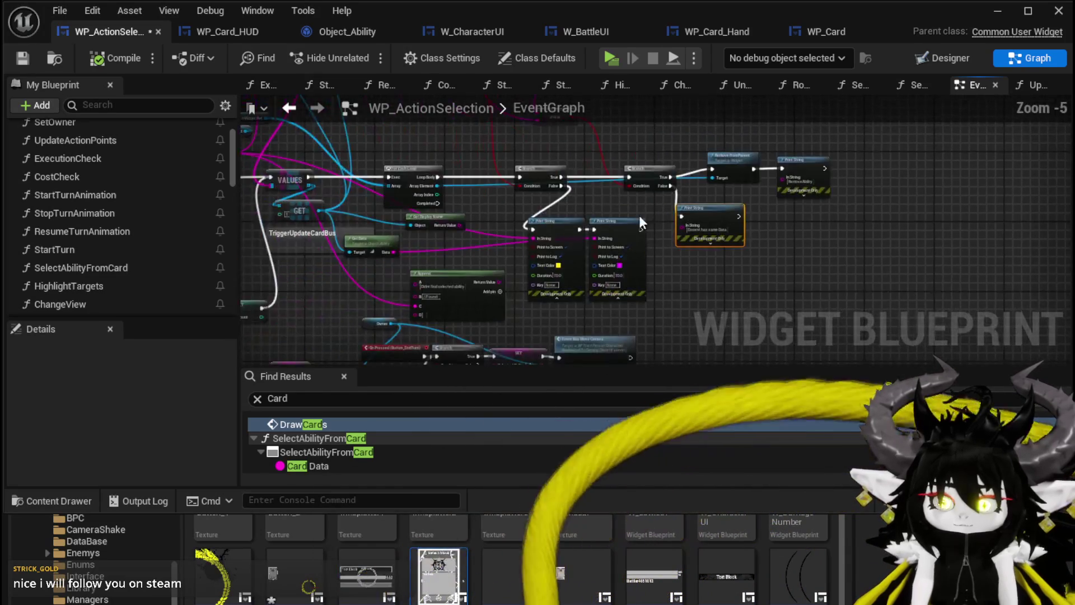
scroll(606, 199, "up", 3)
- Nudge Get Data right and Get Display Name left, then select the SelectedAbility variable
left_click_drag(440, 222, 483, 222)
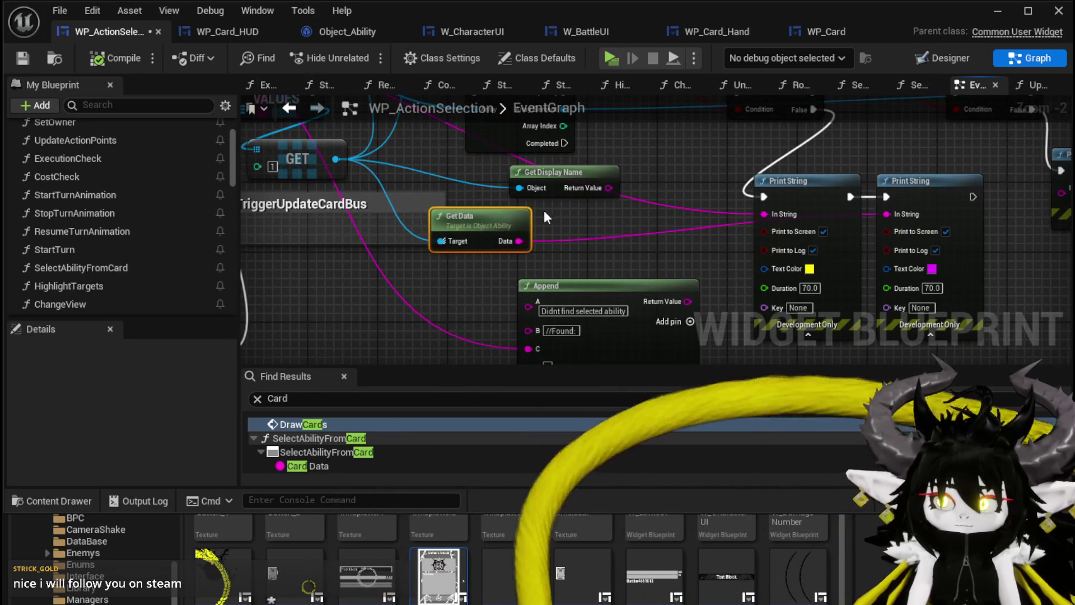
left_click_drag(561, 170, 525, 170)
scroll(637, 167, "down", 2)
left_click_drag(637, 167, 636, 297)
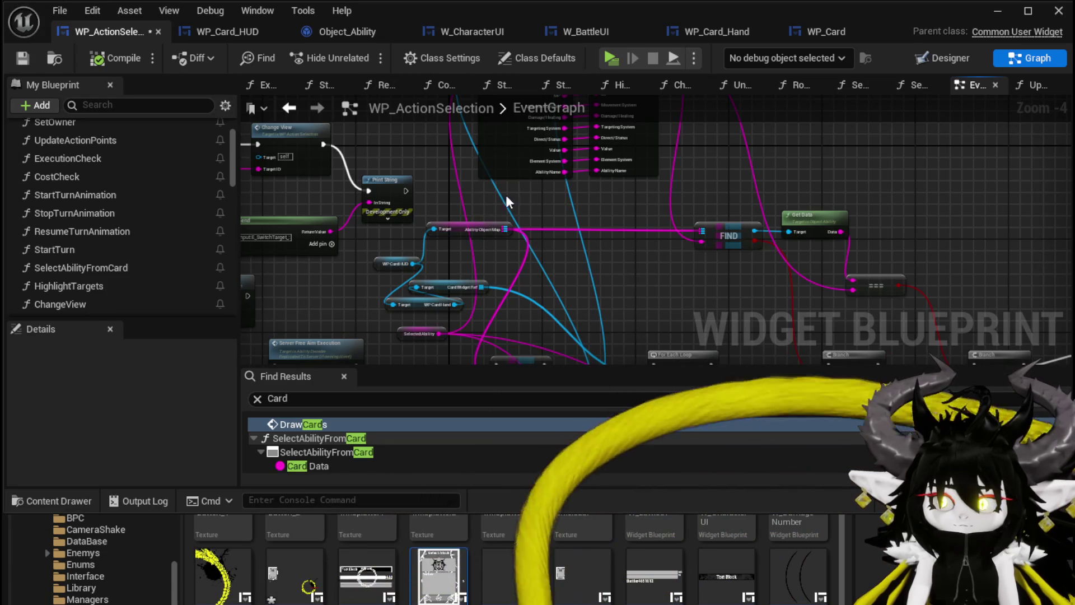
left_click_drag(492, 200, 492, 276)
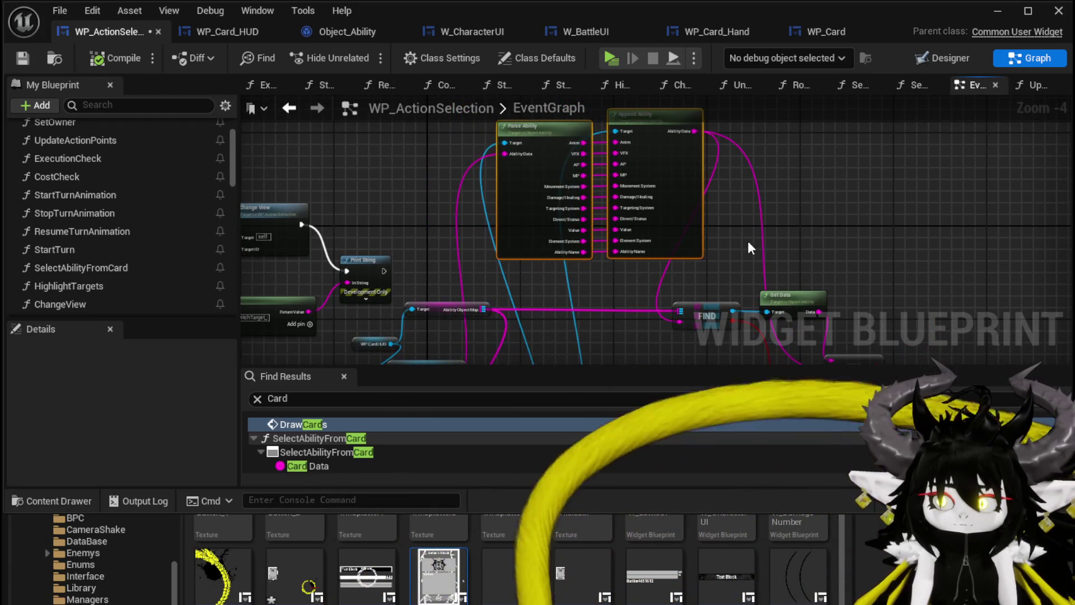
mouse_move(581, 304)
left_mouse_down()
mouse_move(616, 229)
mouse_move(657, 200)
left_mouse_up()
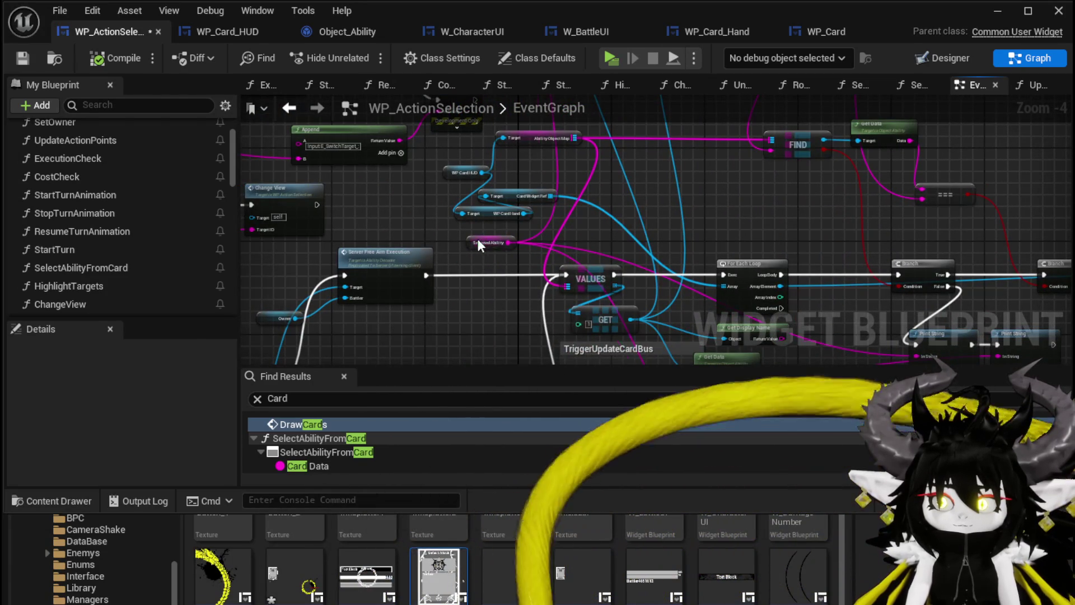
left_click(460, 248)
mouse_move(566, 257)
left_mouse_down()
mouse_move(471, 240)
mouse_move(322, 182)
left_mouse_up()
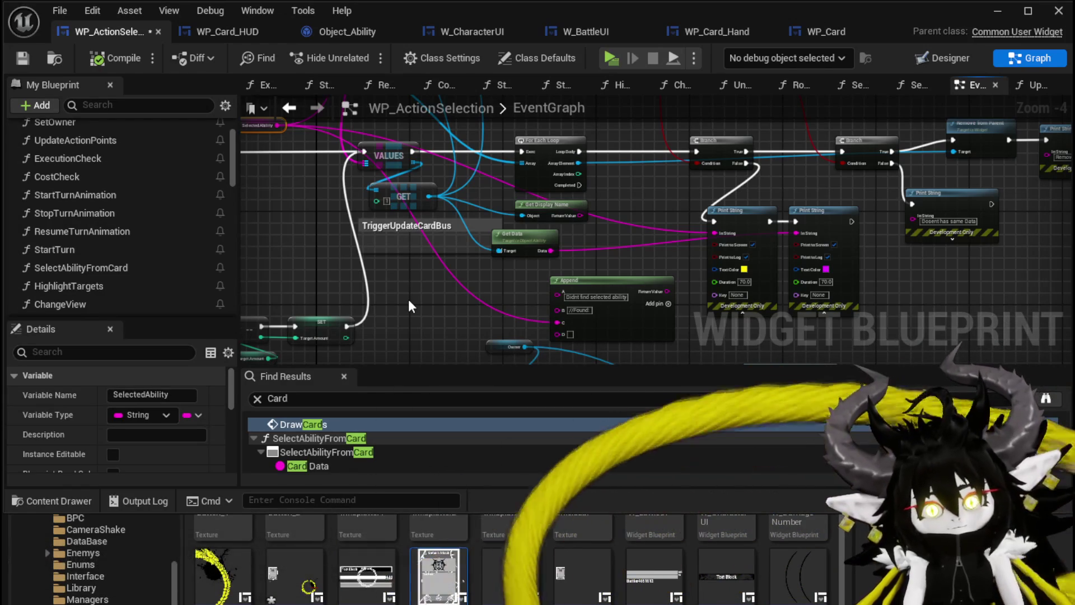
- Save WP_ActionSelection and bring the Print String and Get Data nodes into view
left_click(17, 60)
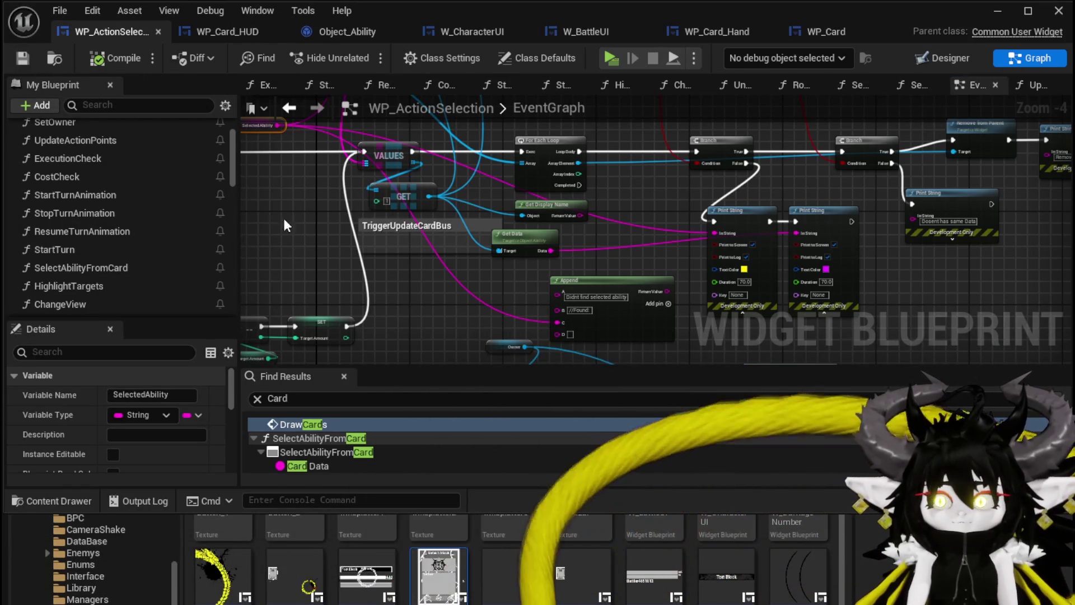
scroll(314, 219, "down", 2)
mouse_move(391, 314)
left_mouse_down()
mouse_move(520, 170)
mouse_move(559, 166)
left_mouse_up()
scroll(431, 218, "up", 3)
left_click(414, 239)
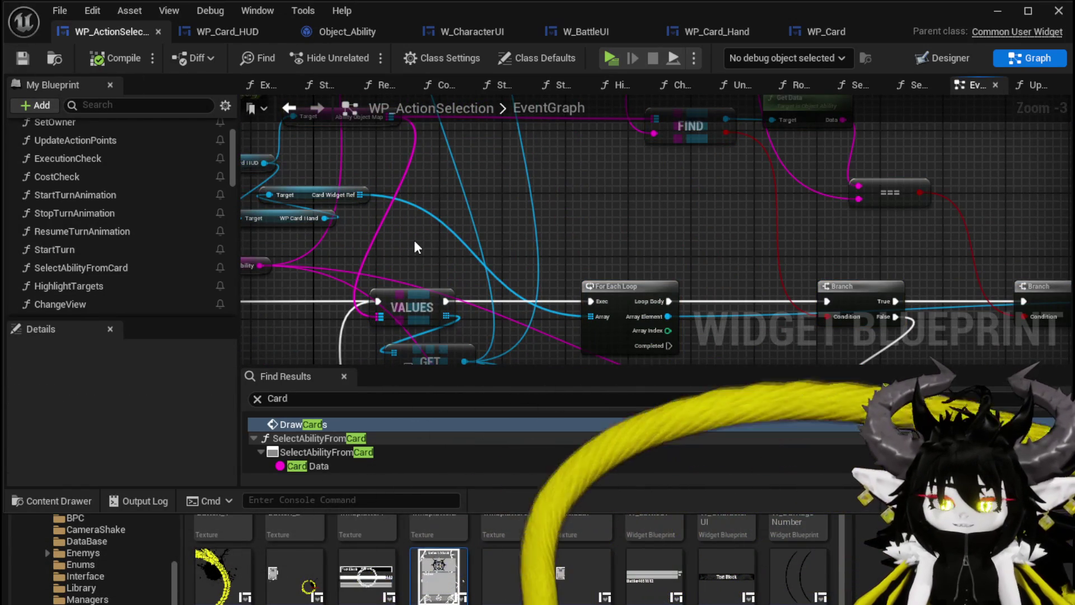
mouse_move(414, 240)
left_mouse_down()
mouse_move(650, 109)
mouse_move(650, 134)
mouse_move(694, 221)
mouse_move(672, 240)
left_mouse_up()
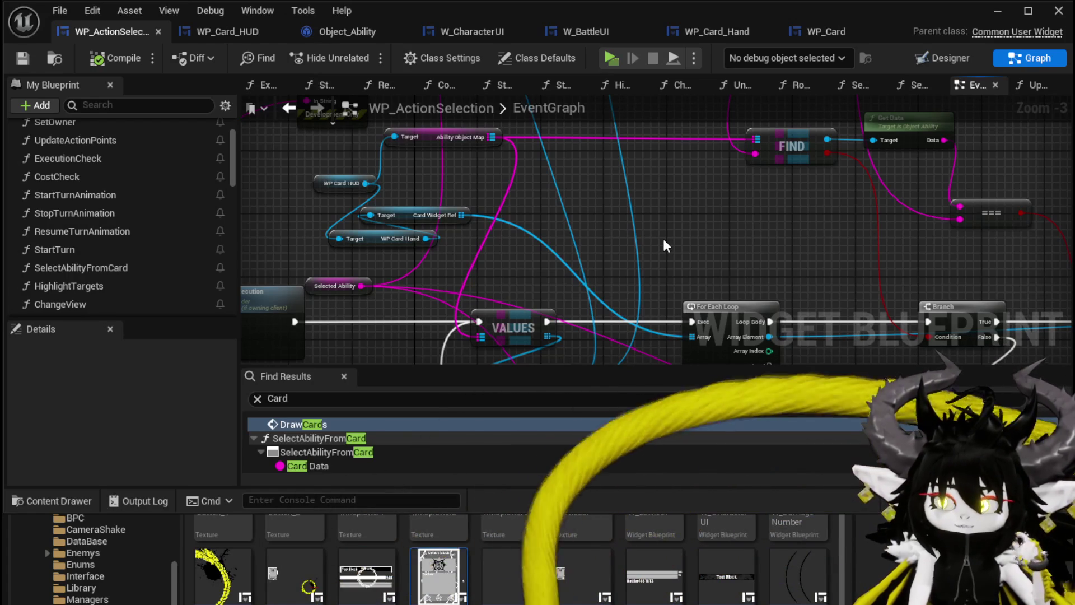
- Drag the FIND, Get Data and === nodes further right above the comparison
scroll(663, 240, "down", 1)
scroll(624, 286, "up", 1)
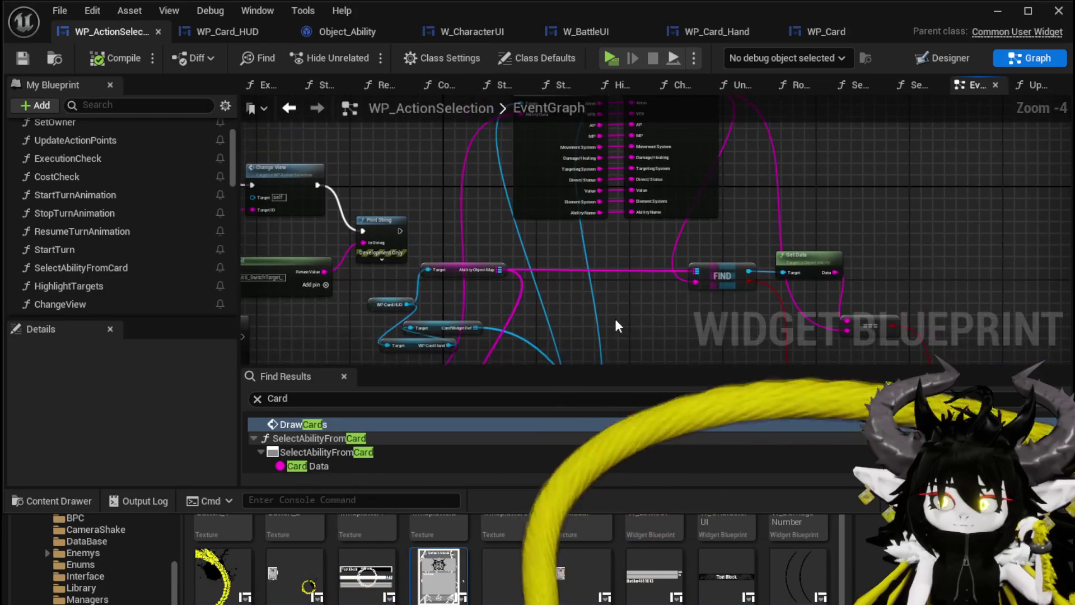
scroll(594, 284, "down", 1)
left_click_drag(507, 249, 720, 335)
left_click_drag(581, 256, 659, 255)
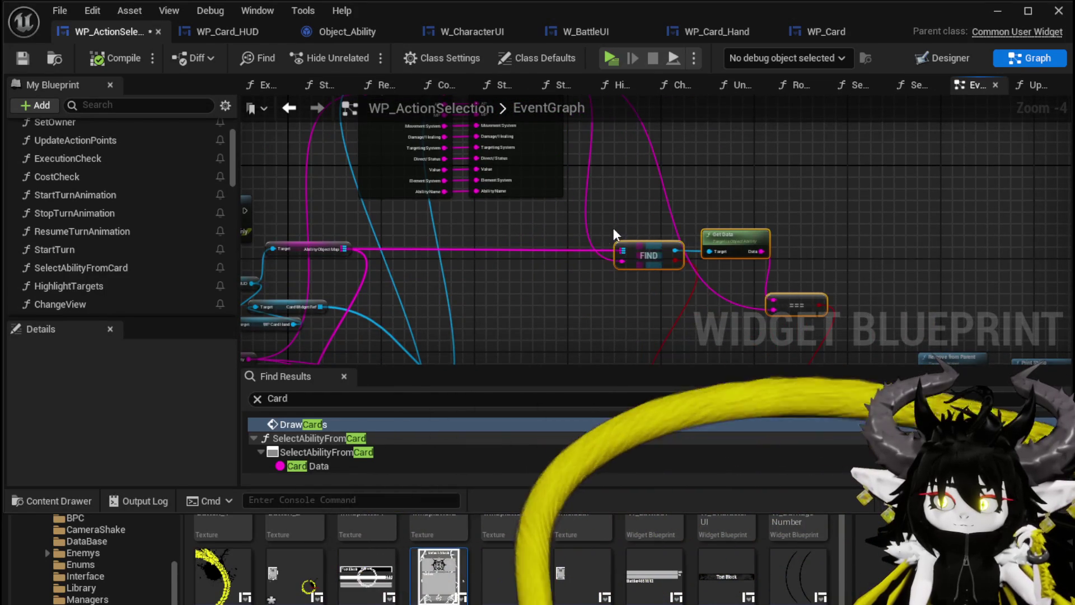
left_click_drag(613, 227, 622, 274)
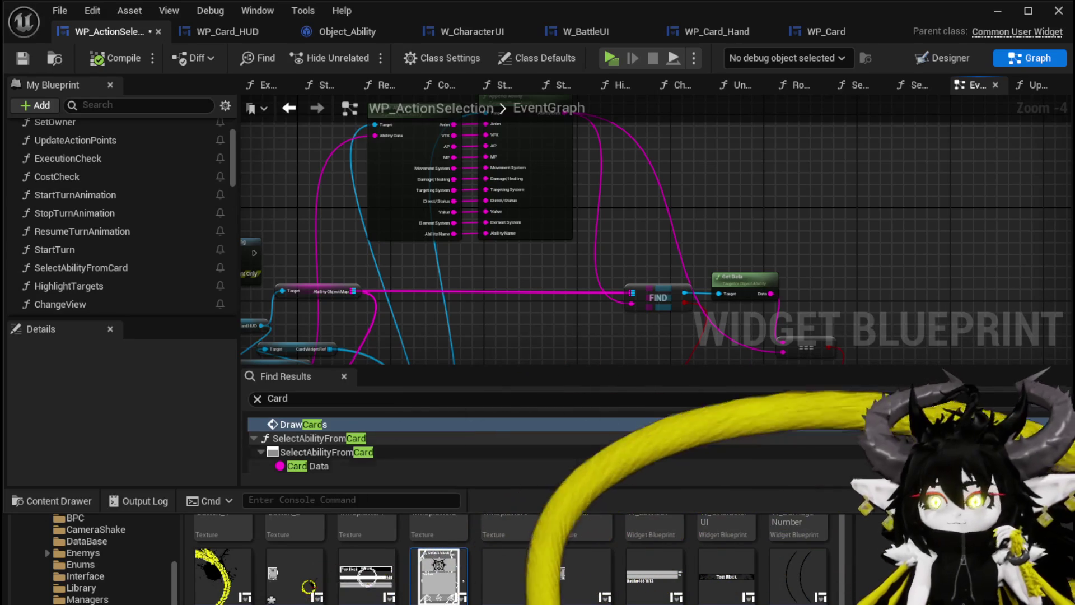
- Save WP_ActionSelection and shift the Get Data node slightly right
key("ctrl+shift+s")
left_click(815, 547)
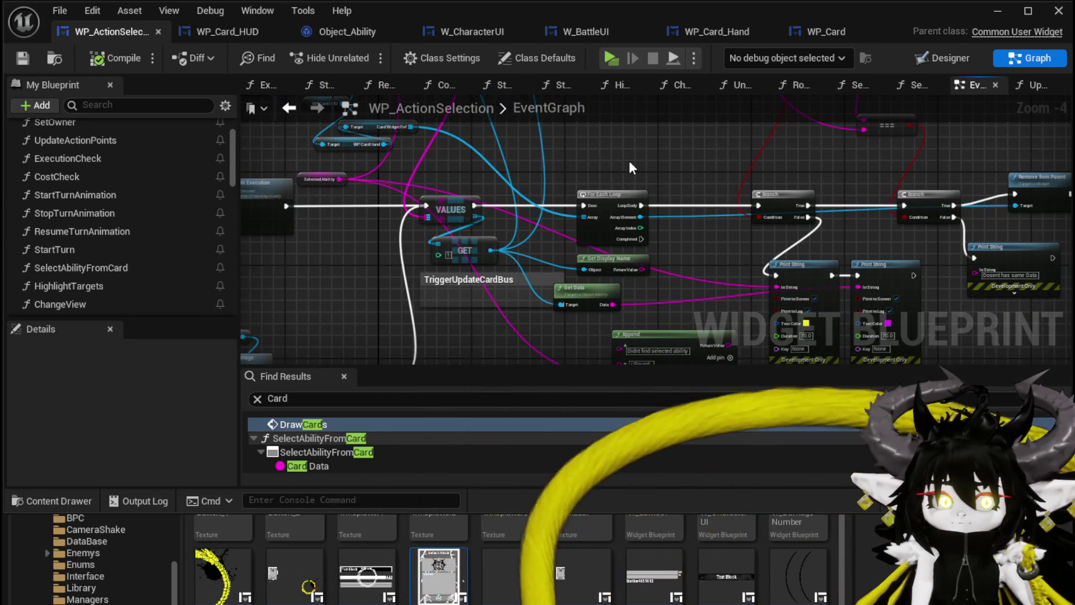
scroll(629, 160, "up", 1)
scroll(626, 175, "down", 1)
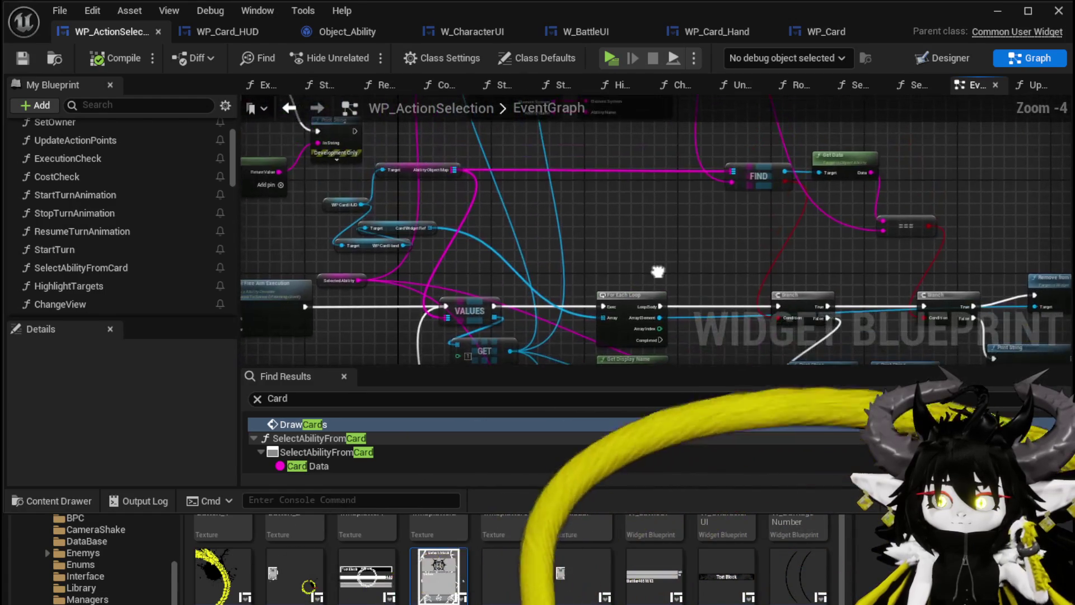
left_click_drag(646, 225, 612, 284)
scroll(560, 257, "down", 1)
mouse_move(560, 256)
left_mouse_down()
mouse_move(564, 190)
mouse_move(494, 183)
mouse_move(473, 157)
left_mouse_up()
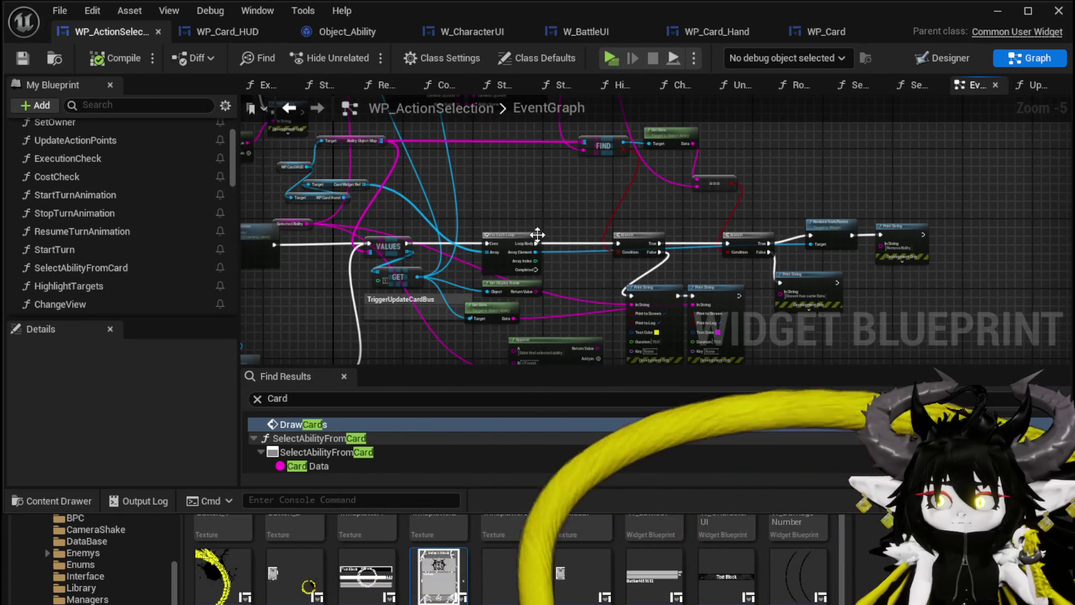
left_click_drag(495, 314, 519, 314)
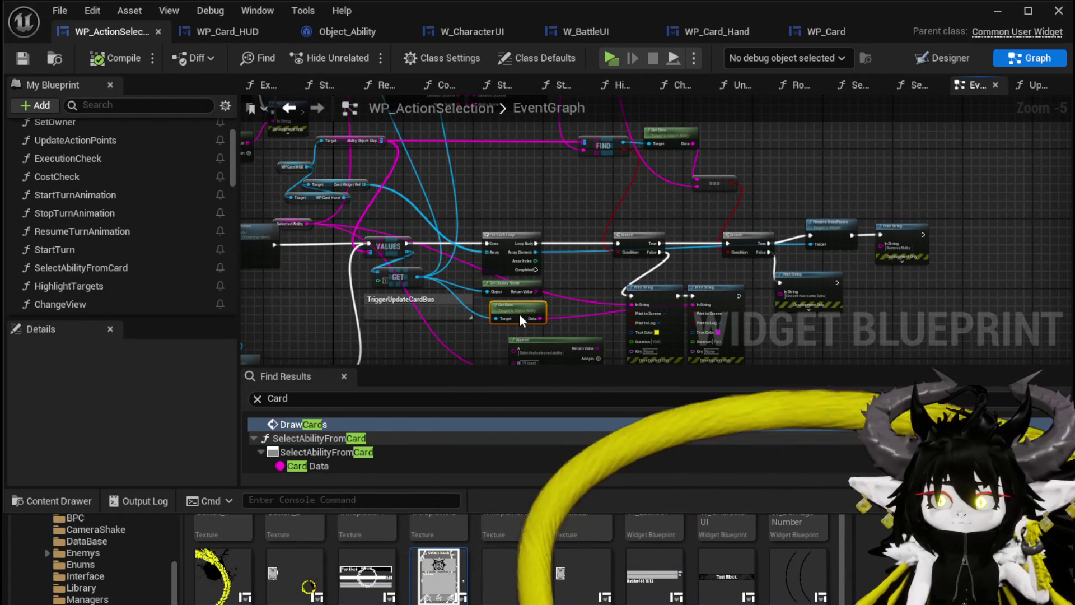
- Wire the Ability Data pin into the Print String's In String
scroll(429, 282, "up", 2)
mouse_move(429, 284)
left_mouse_down()
mouse_move(439, 213)
mouse_move(471, 197)
mouse_move(578, 212)
left_mouse_up()
scroll(436, 192, "down", 1)
mouse_move(501, 129)
left_mouse_down()
mouse_move(473, 336)
mouse_move(582, 237)
mouse_move(632, 223)
left_mouse_up()
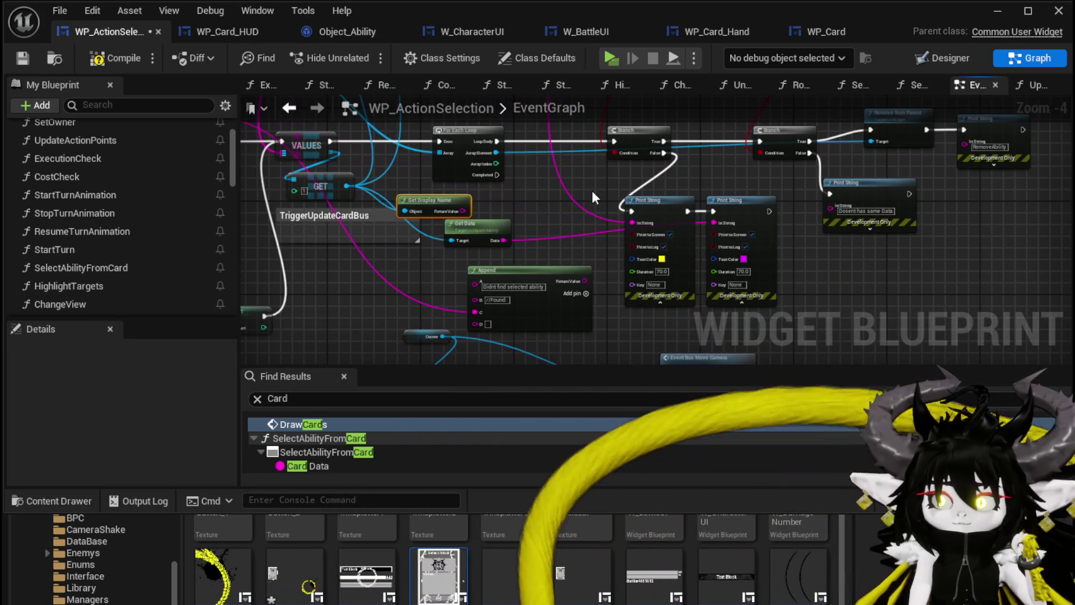
- Compile and save the blueprint, then start a new play-in-editor session from the level editor
left_click(17, 57)
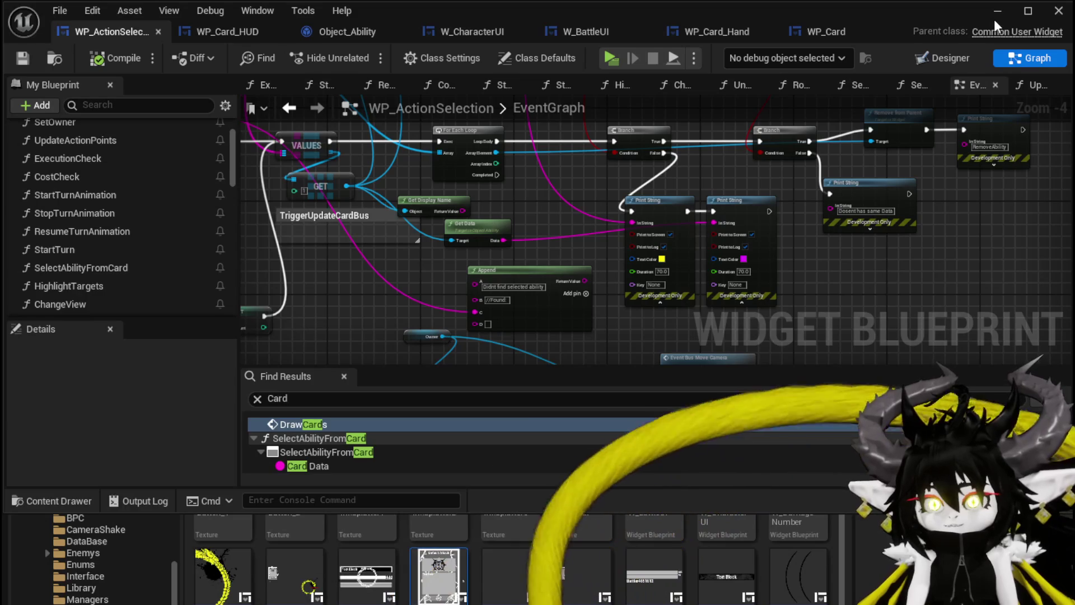
left_click(994, 11)
left_click(364, 54)
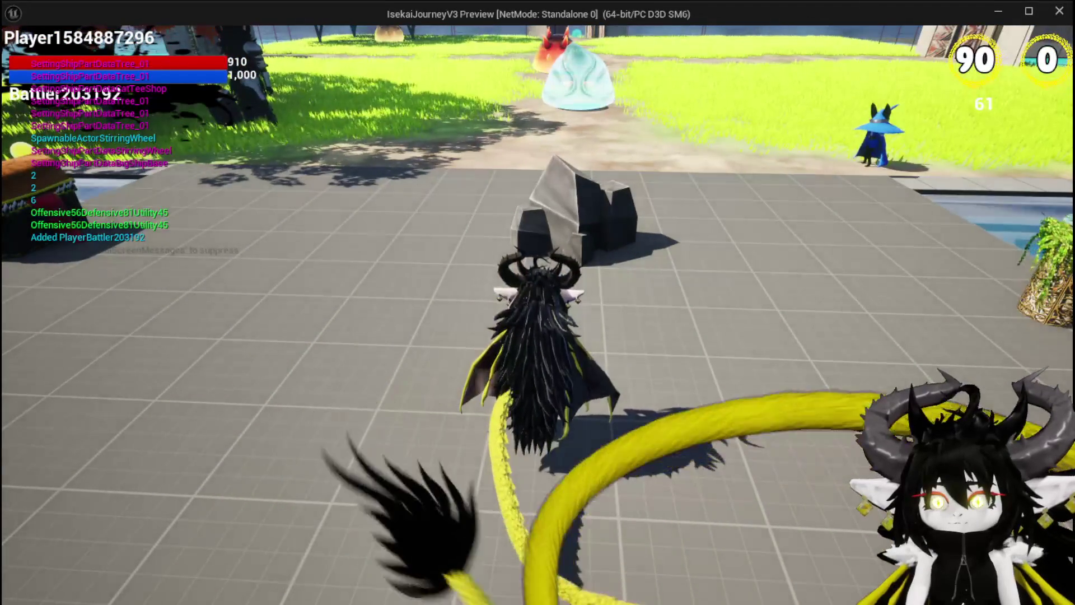
- Walk into the blue slime to start a battle, pick the Single Wind DMG card, then stop playing
key("d")
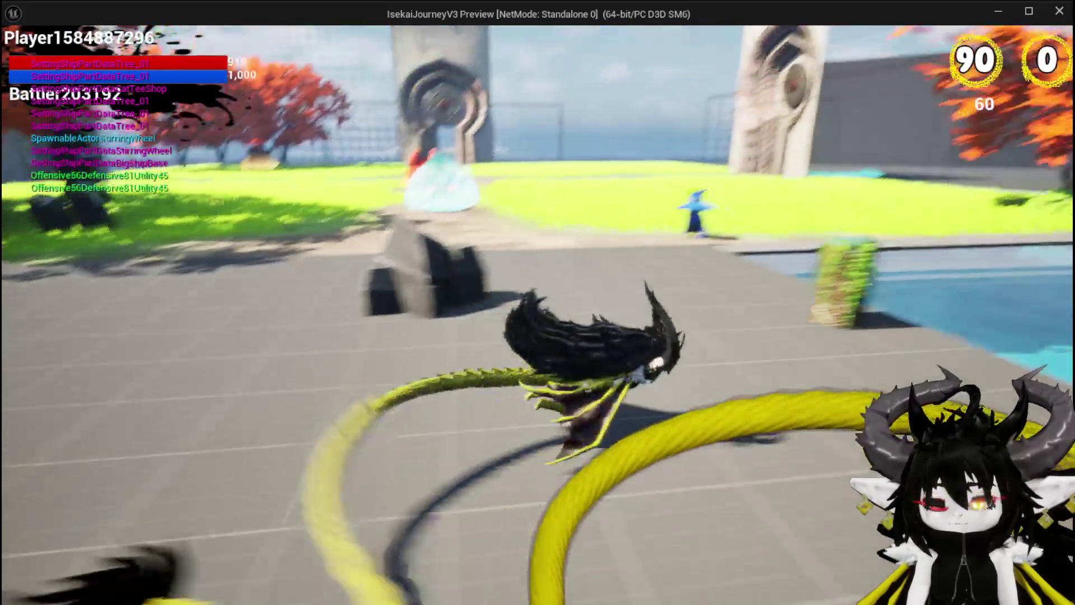
key("w")
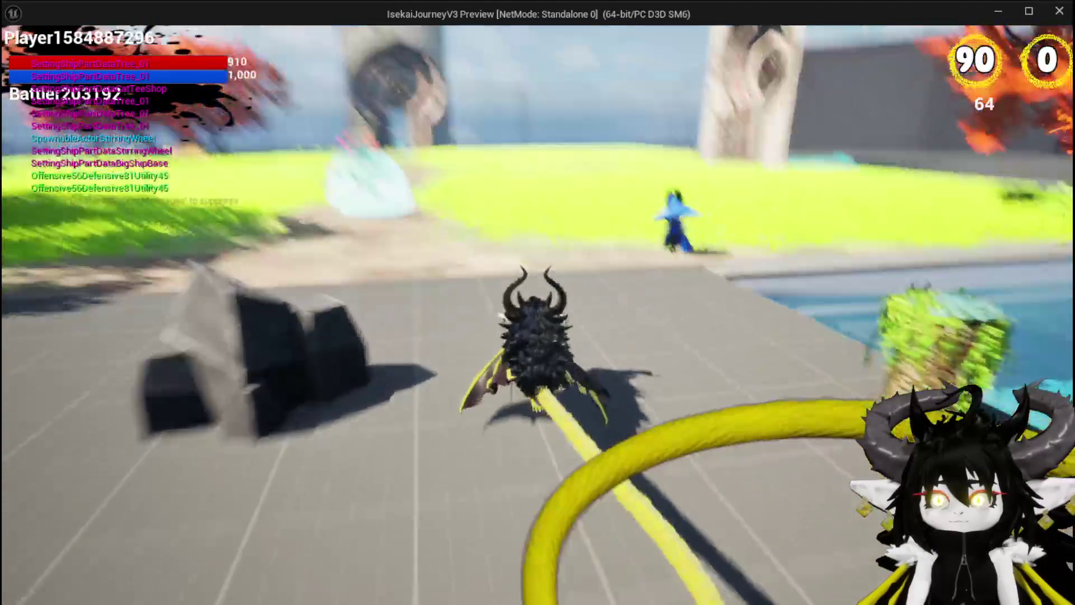
key("w")
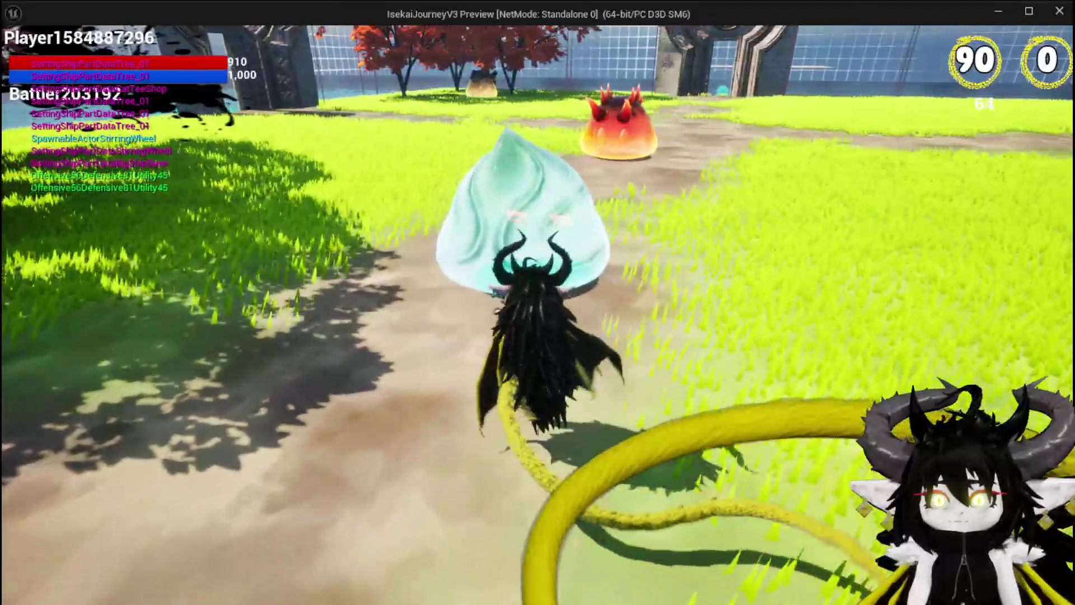
key("w")
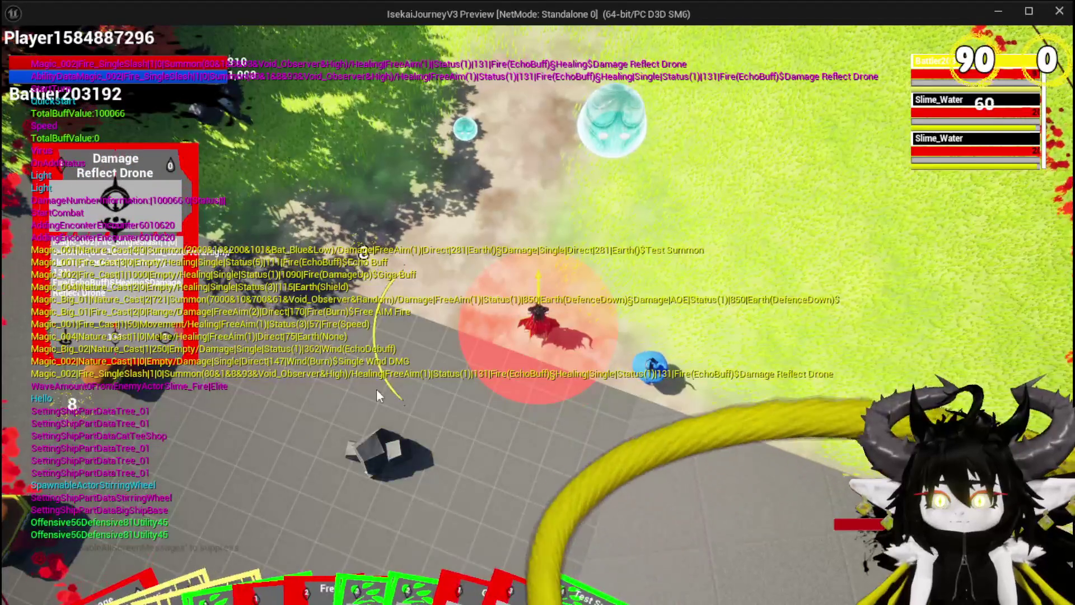
left_click(368, 417)
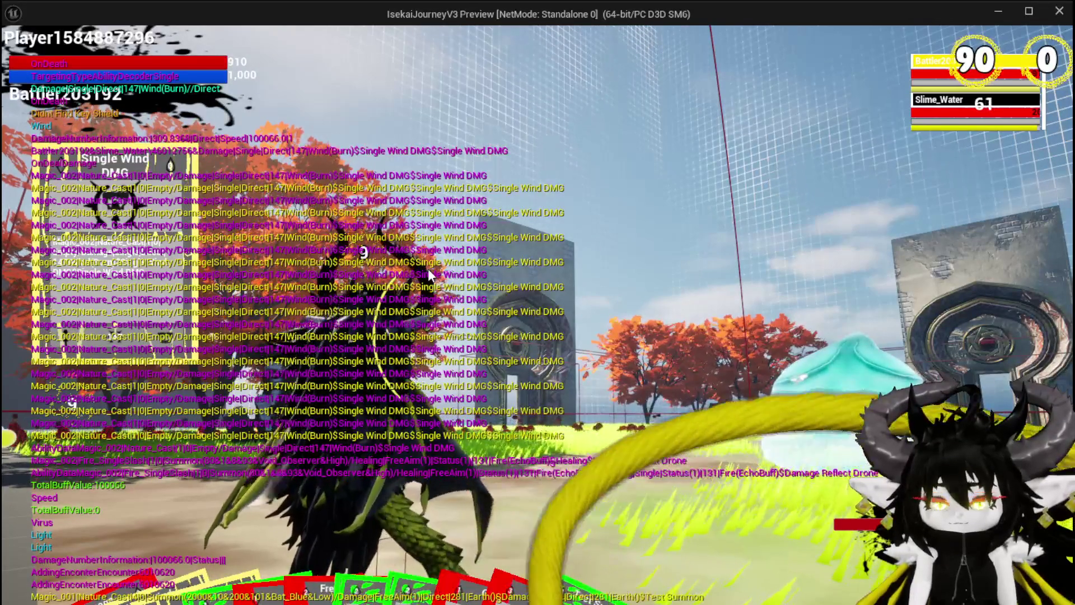
key("Escape")
- Save all modified assets
left_click(21, 58)
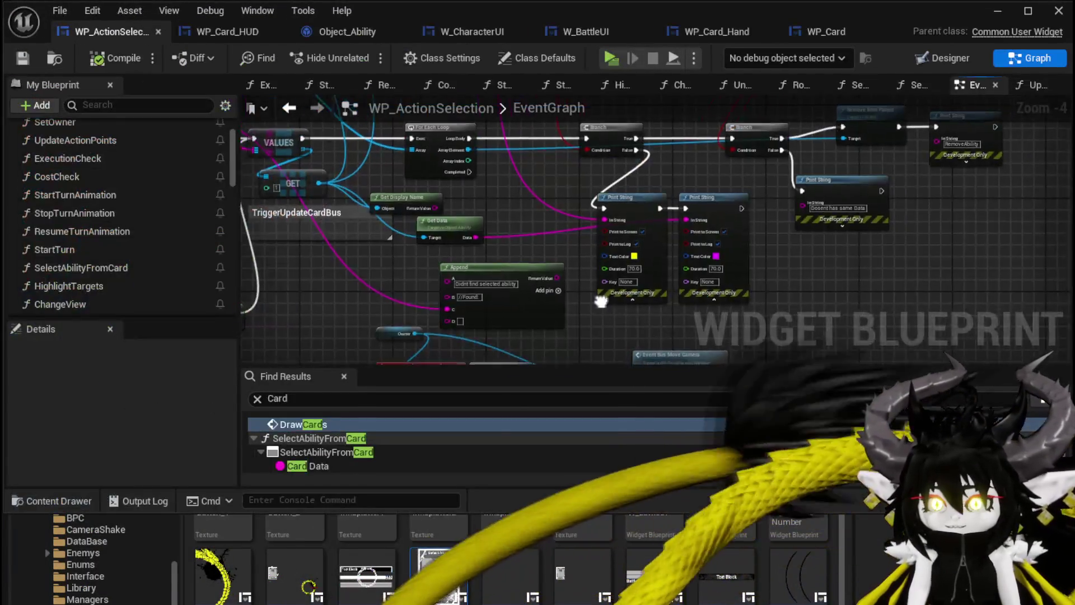
left_click_drag(601, 302, 483, 237)
scroll(496, 212, "down", 1)
scroll(553, 225, "up", 1)
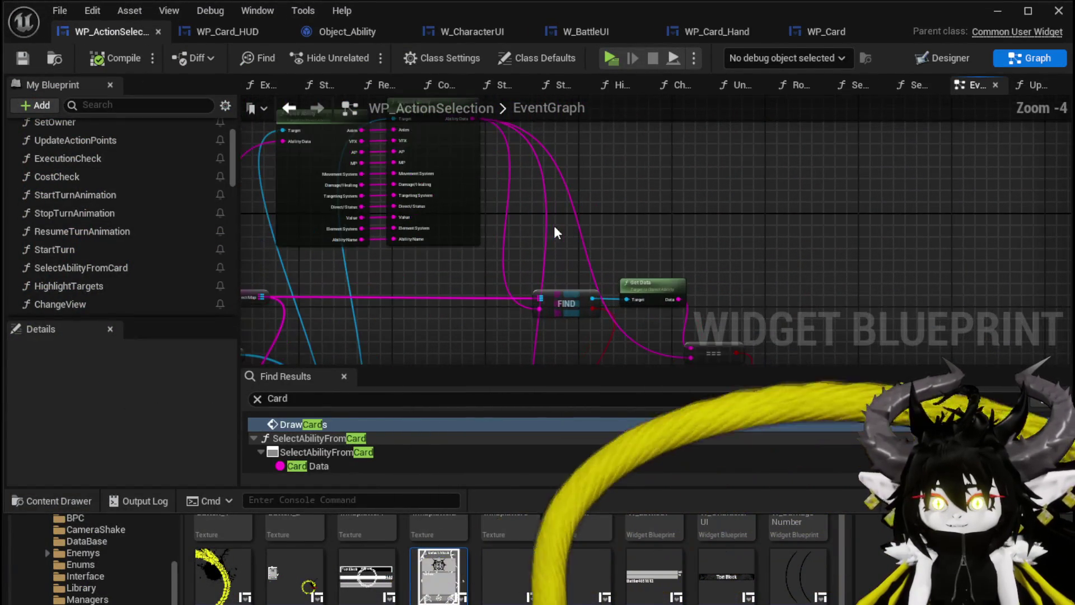
- Shift the Parse Ability node left and open the Append Ability function in Object_Ability
mouse_move(553, 225)
left_mouse_down()
mouse_move(593, 308)
mouse_move(469, 296)
left_mouse_up()
scroll(470, 297, "up", 2)
left_click_drag(395, 242, 368, 248)
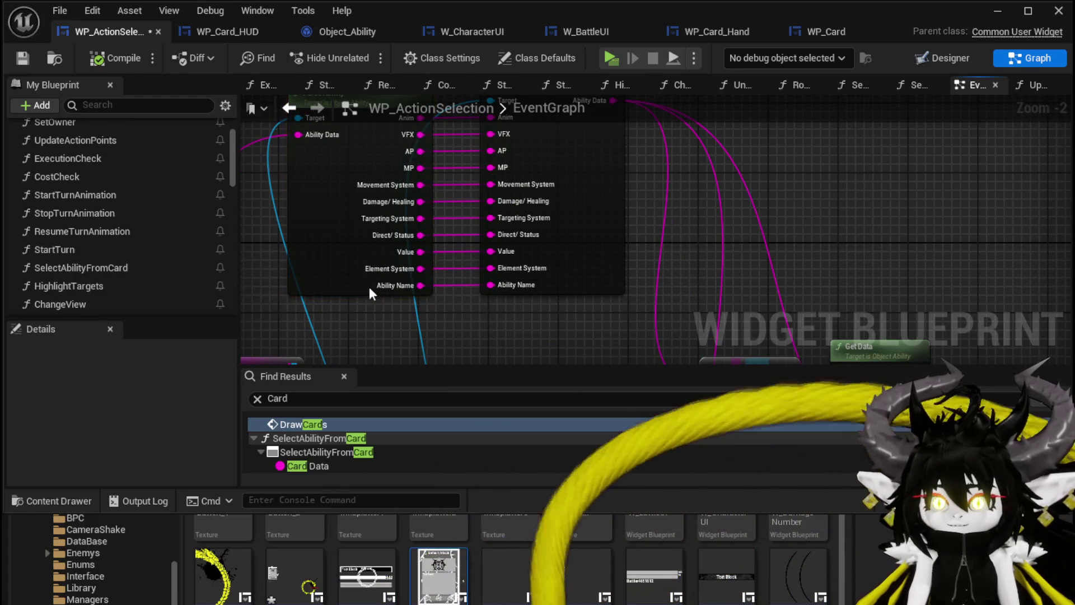
double_click(557, 234)
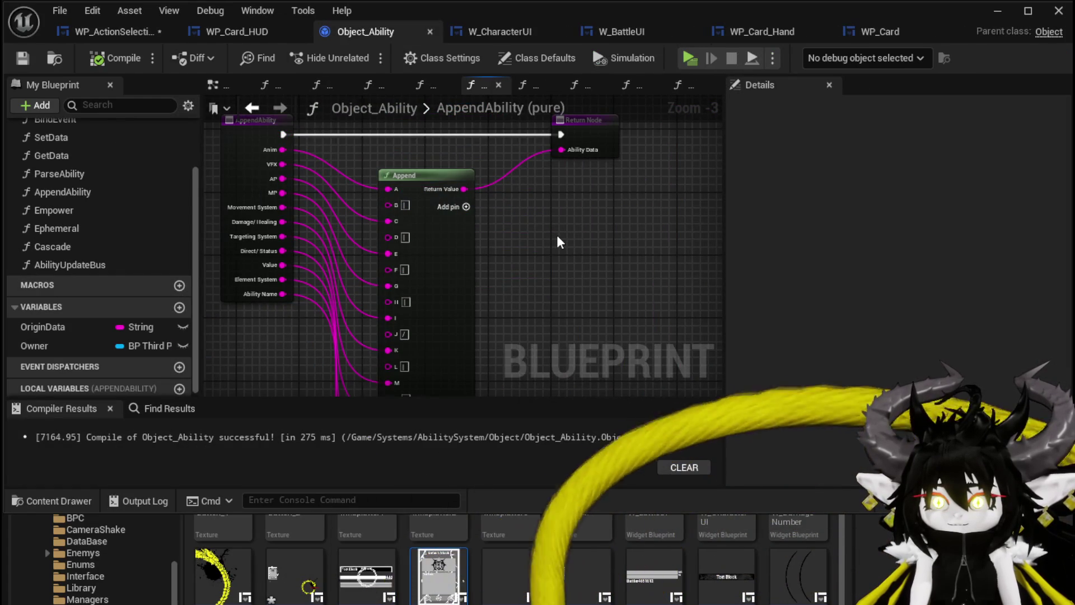
- Move the AppendAbility function entry node further left
left_click_drag(556, 235, 596, 150)
scroll(570, 215, "down", 1)
left_click_drag(571, 219, 562, 226)
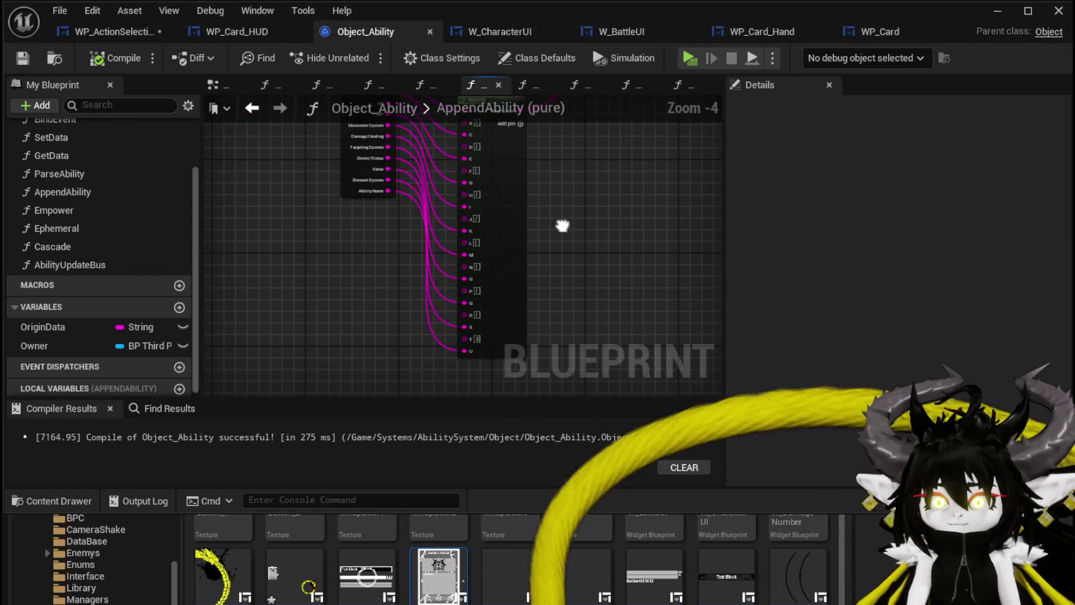
left_click_drag(358, 230, 314, 242)
left_click(304, 297)
mouse_move(305, 297)
left_mouse_down()
mouse_move(286, 193)
mouse_move(300, 241)
left_mouse_up()
scroll(336, 264, "up", 3)
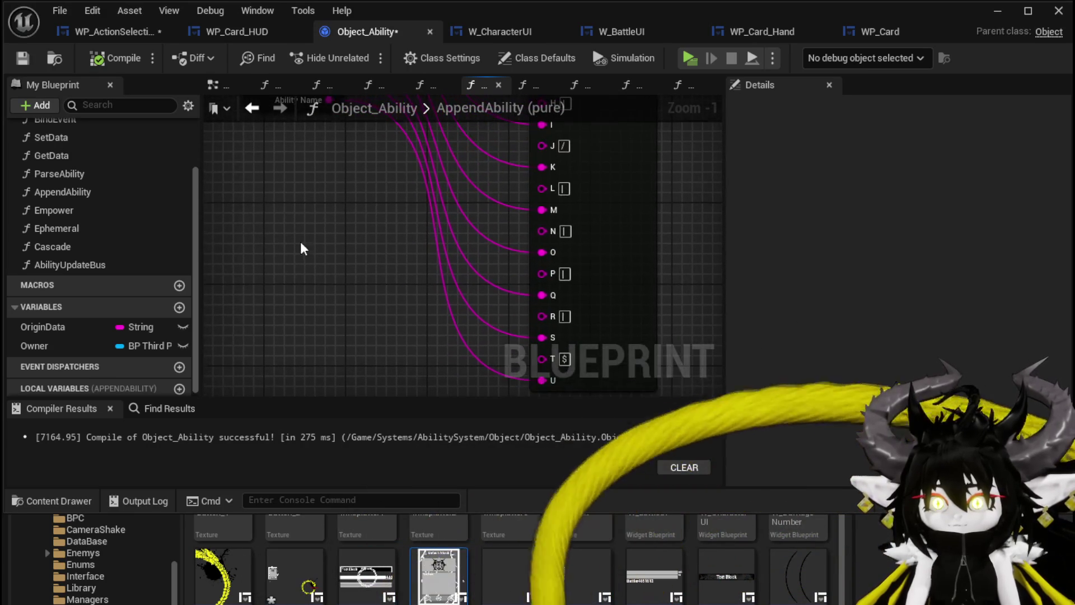
- Inspect the Append node's A–U input pins, then go back to GetData
left_click(249, 108)
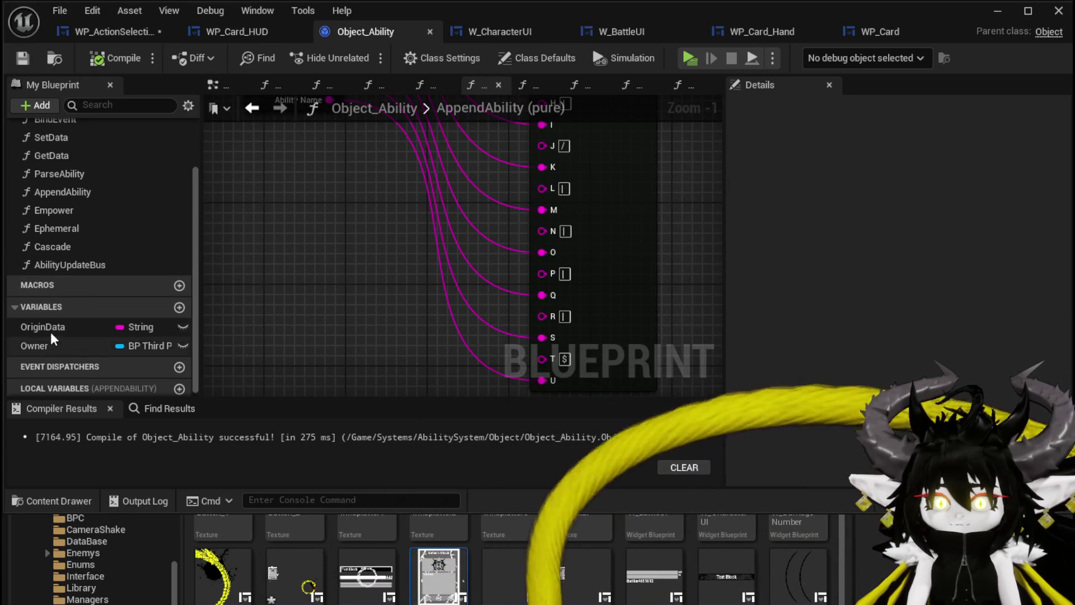
scroll(278, 286, "down", 3)
left_click_drag(353, 284, 330, 330)
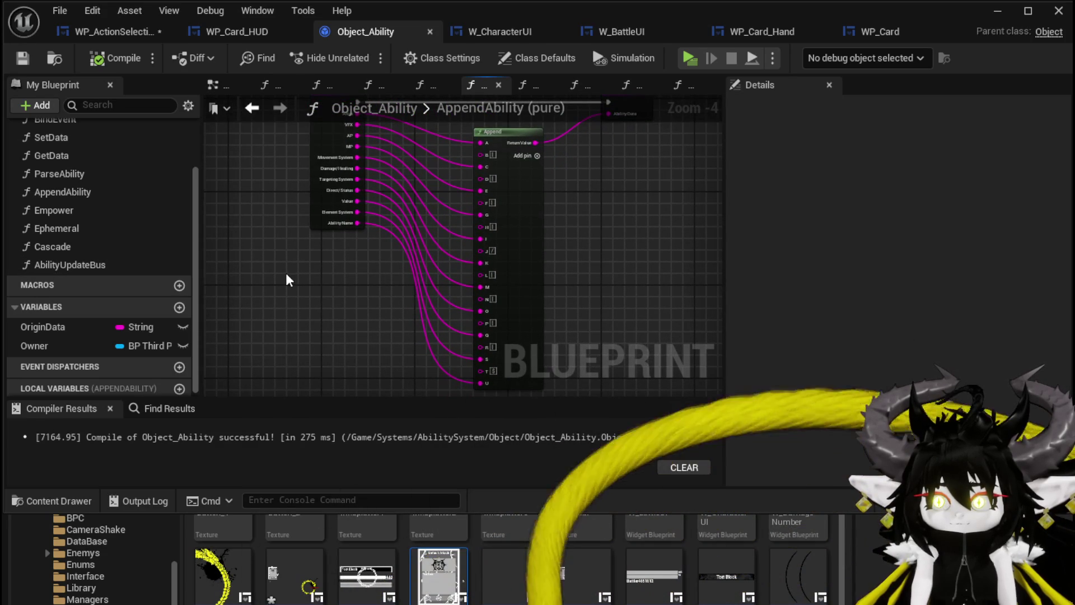
left_click(252, 112)
- Add an Ability Data input to GetData's entry from Parse Ability's pin, then compile and save Object_Ability
scroll(386, 180, "down", 3)
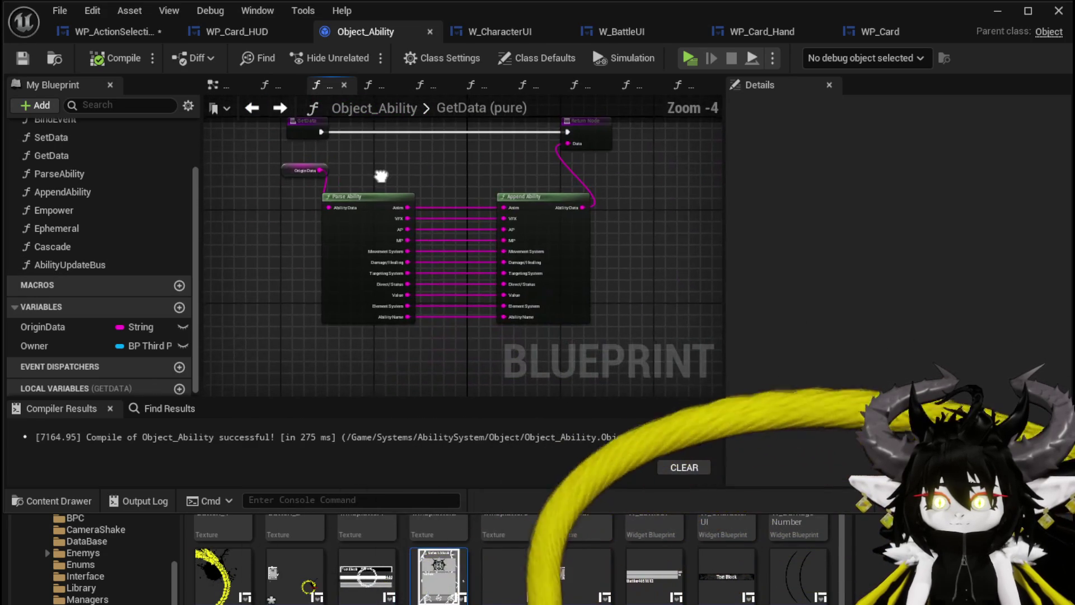
scroll(382, 182, "up", 2)
scroll(383, 182, "down", 1)
mouse_move(243, 250)
left_mouse_down()
mouse_move(292, 212)
mouse_move(342, 218)
left_mouse_up()
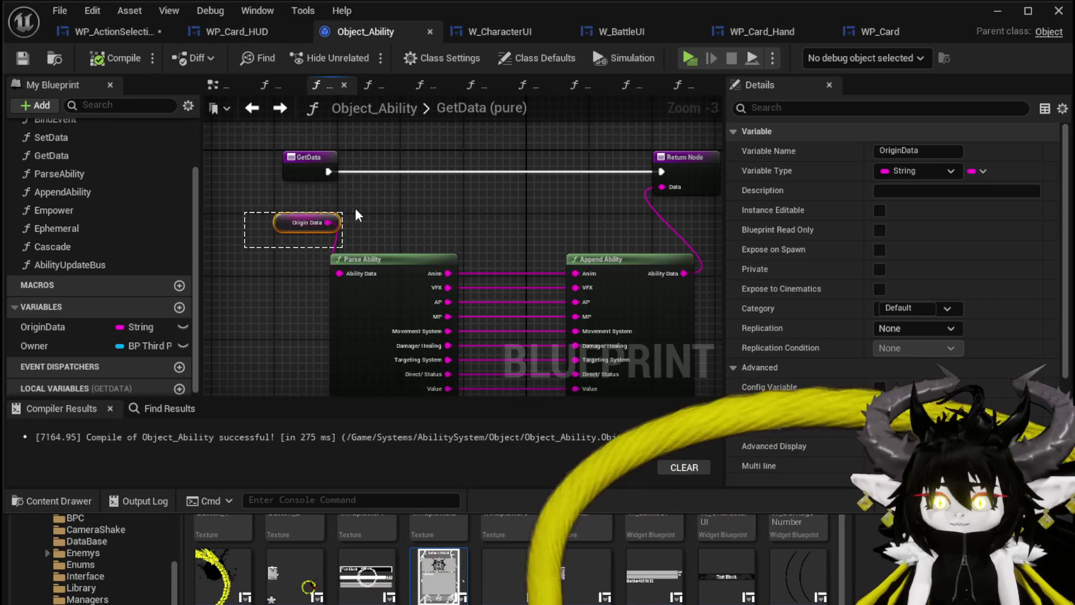
left_click(375, 208)
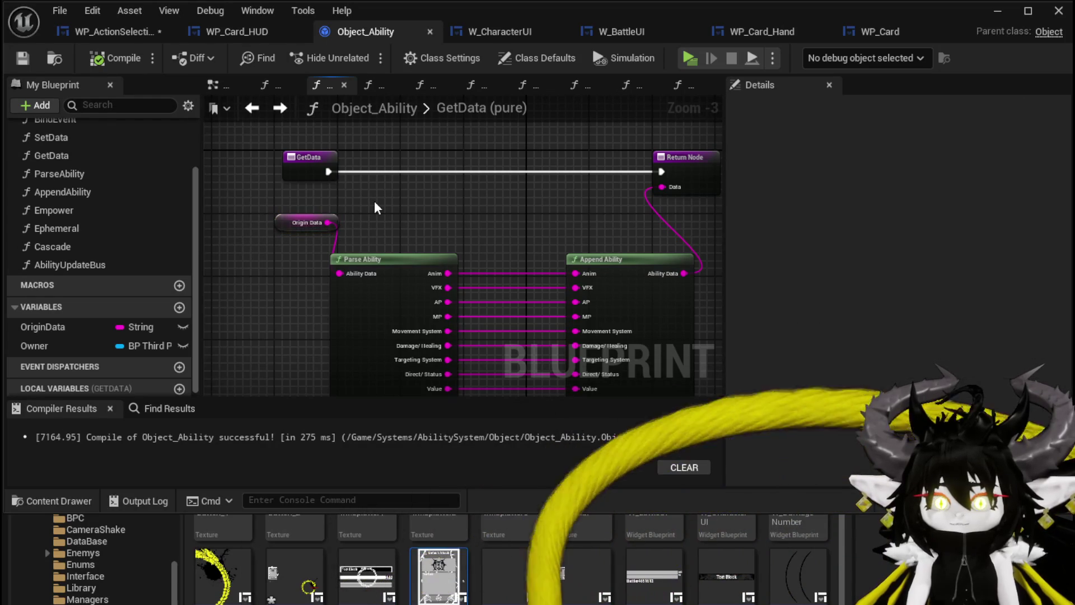
left_click(292, 215)
mouse_move(339, 274)
left_mouse_down()
mouse_move(312, 213)
mouse_move(371, 216)
left_mouse_up()
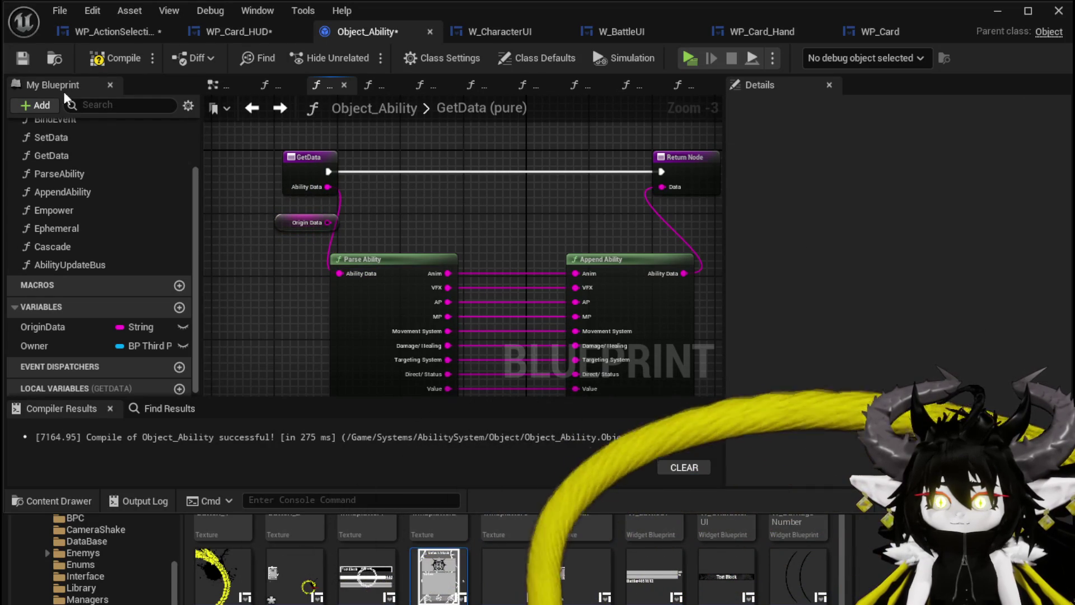
left_click(26, 63)
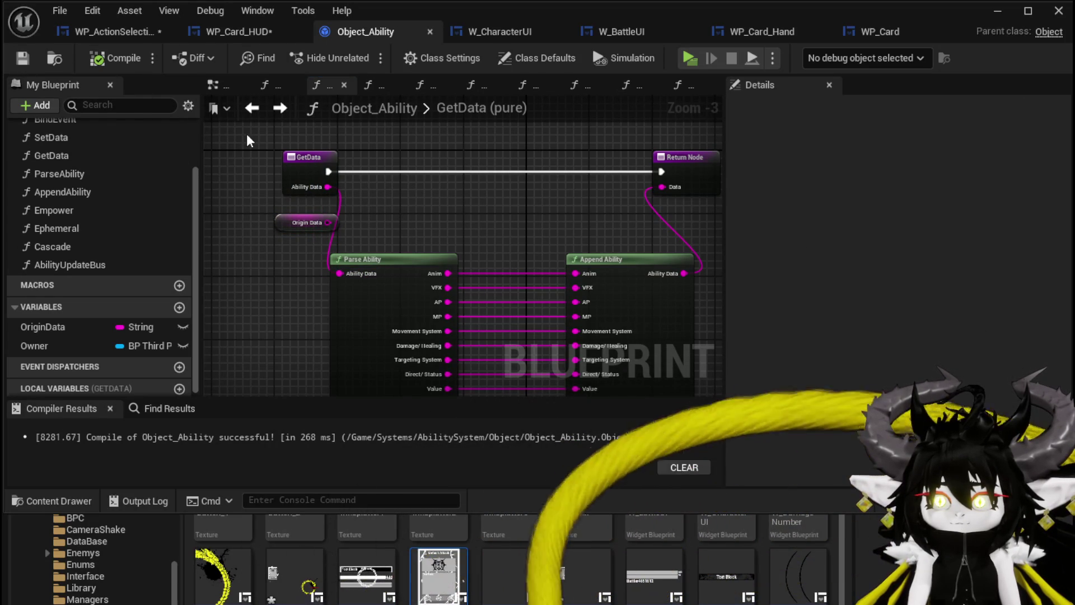
left_click(234, 23)
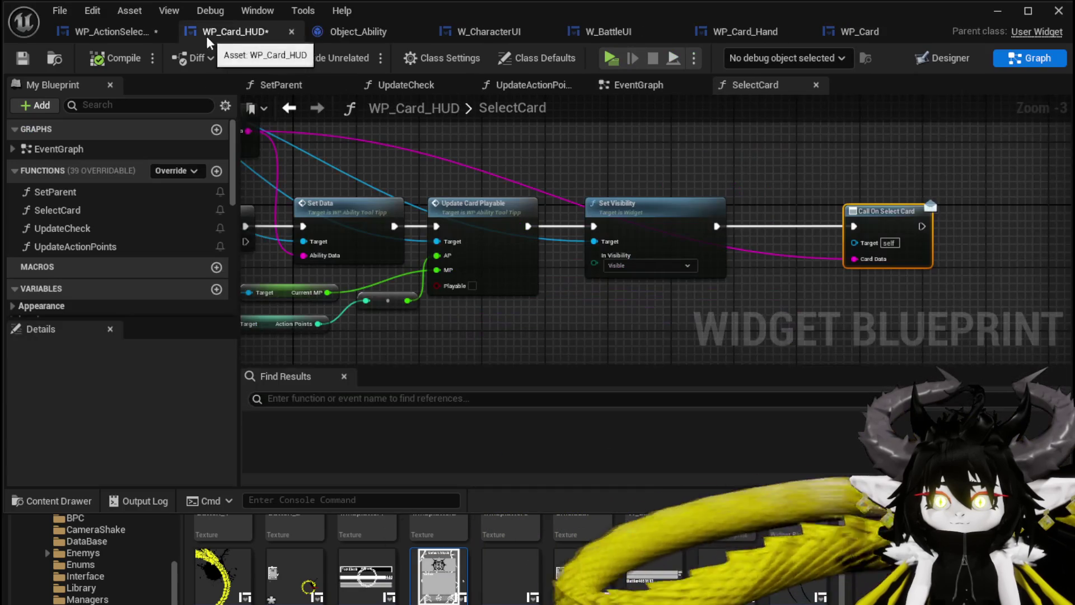
- Save WP_Card_HUD, then open ParseAbility from the Parse Ability node in WP_ActionSelection
left_click(18, 62)
left_click(99, 33)
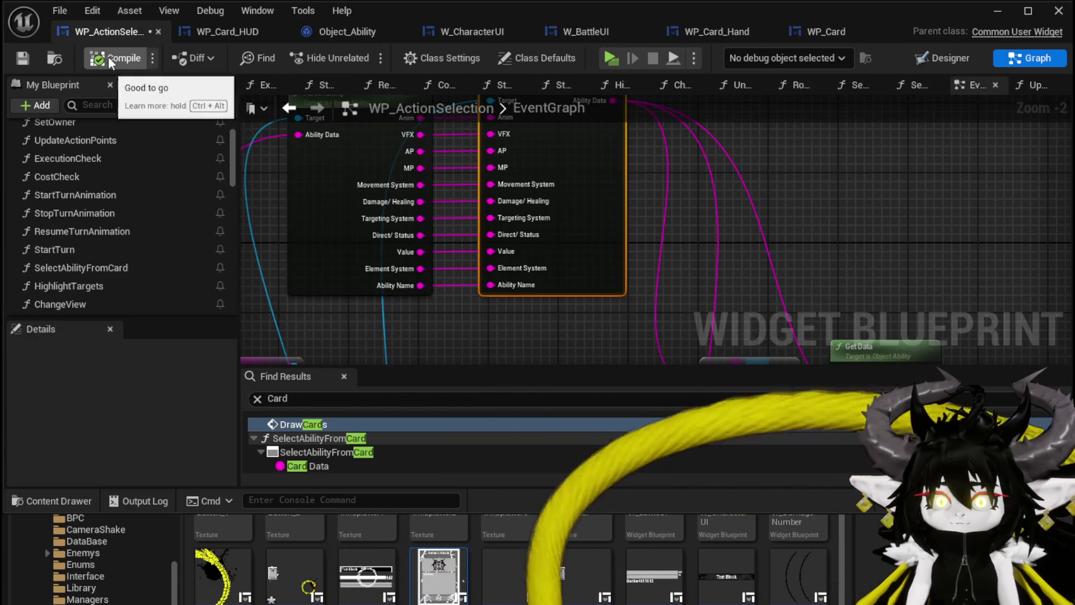
scroll(465, 334, "down", 2)
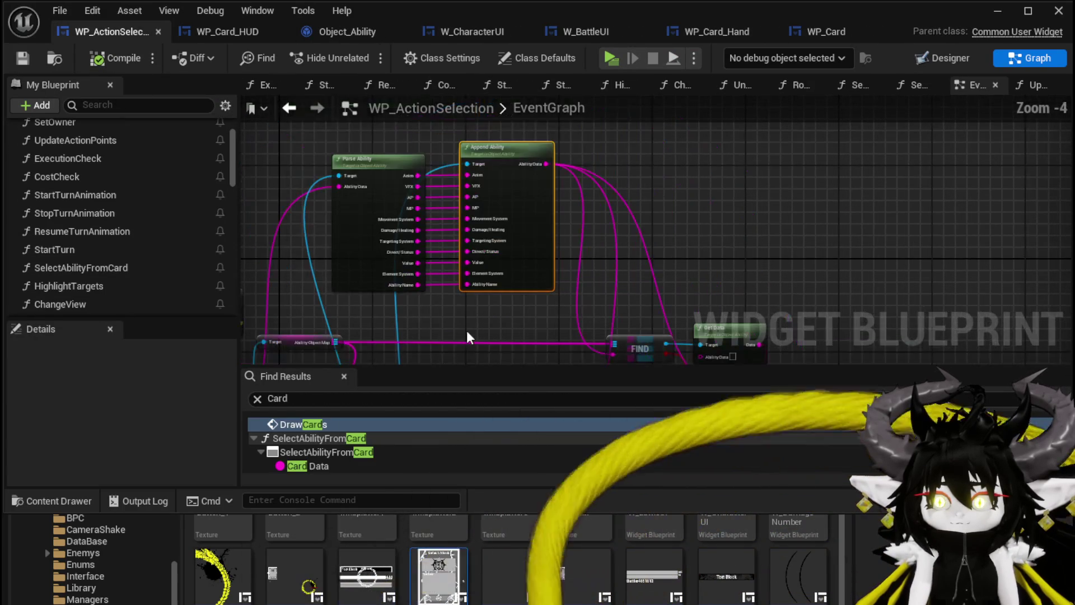
scroll(469, 311, "up", 1)
mouse_move(480, 347)
left_mouse_down()
mouse_move(512, 235)
mouse_move(463, 207)
mouse_move(363, 228)
mouse_move(392, 185)
mouse_move(451, 315)
left_mouse_up()
scroll(363, 228, "down", 1)
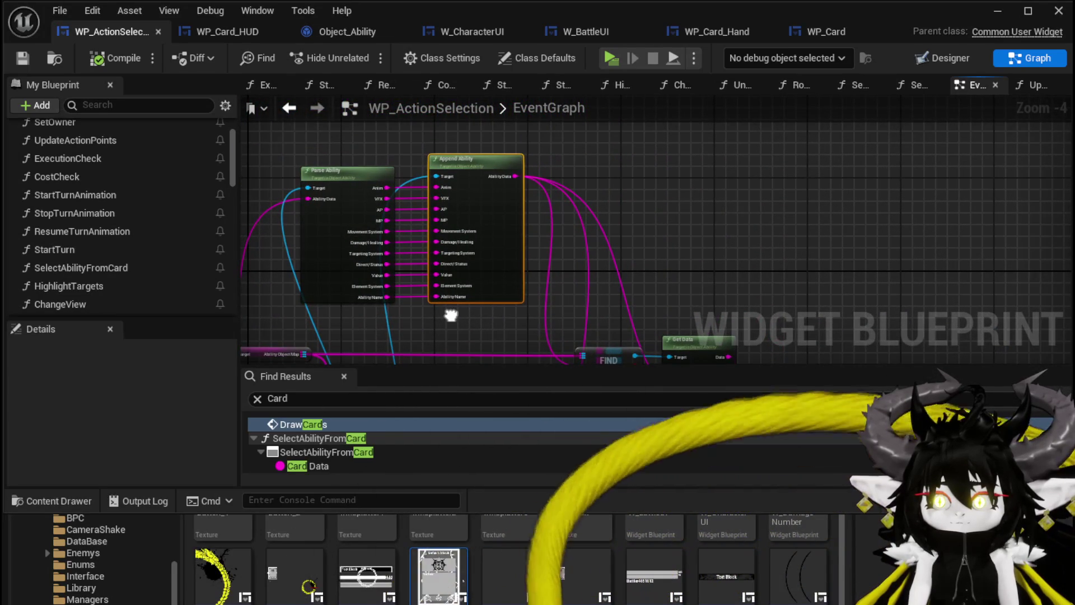
double_click(320, 224)
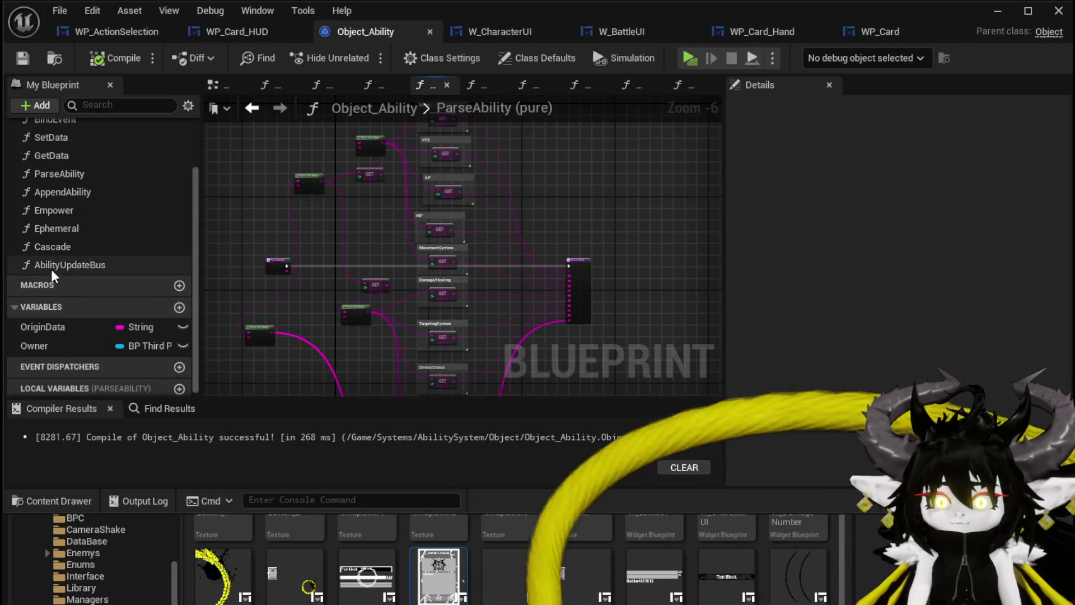
- Open GetData and wire Origin Data into Parse Ability's Ability Data pin
scroll(73, 235, "up", 2)
double_click(51, 202)
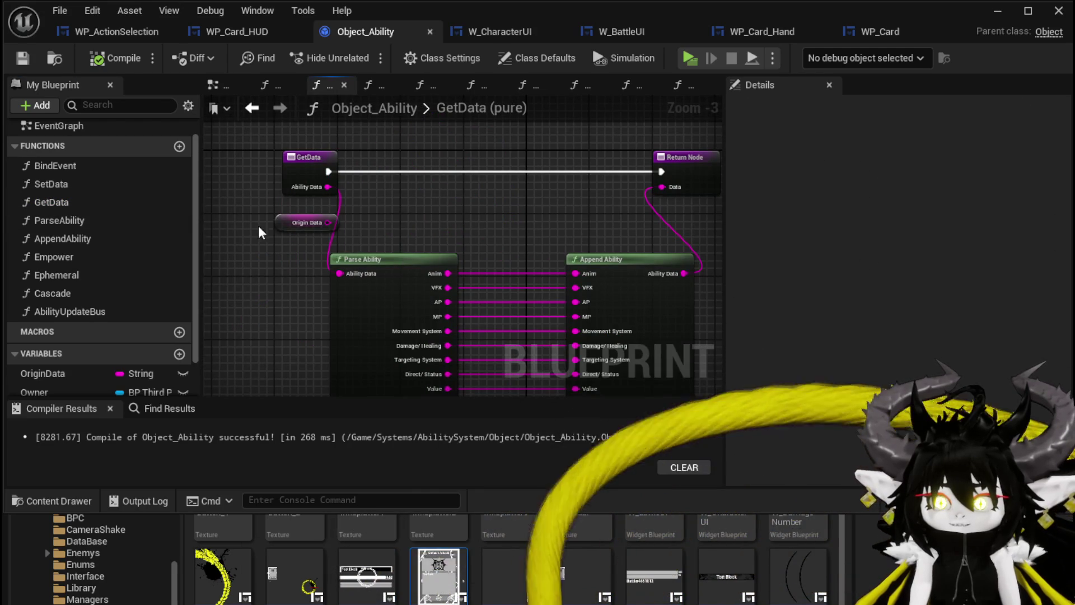
mouse_move(328, 223)
left_mouse_down()
mouse_move(360, 273)
mouse_move(339, 273)
left_mouse_up()
left_click(308, 157)
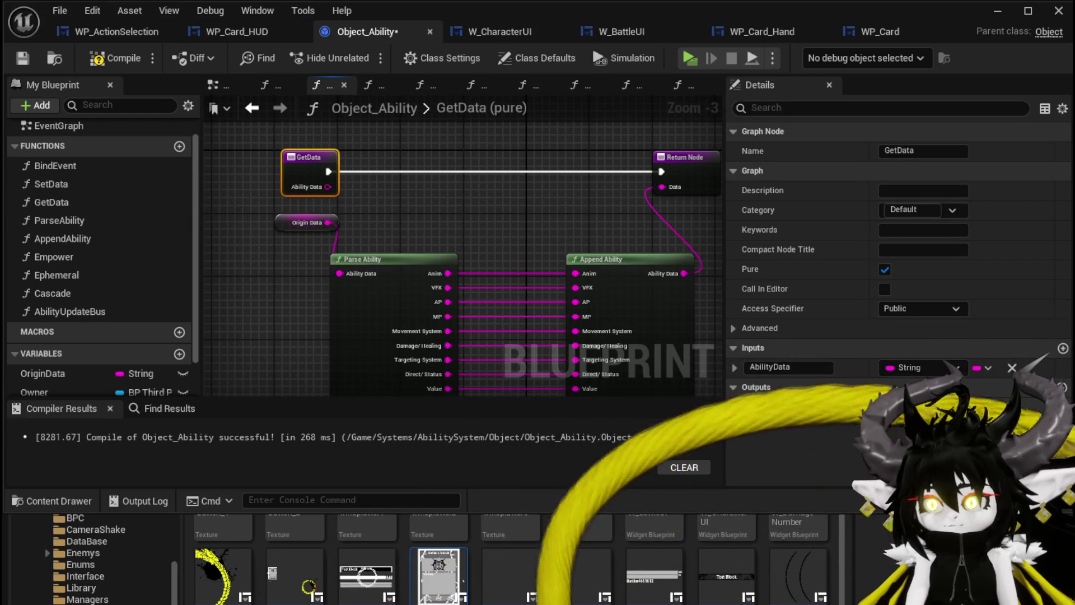
left_click(489, 211)
left_click(310, 165)
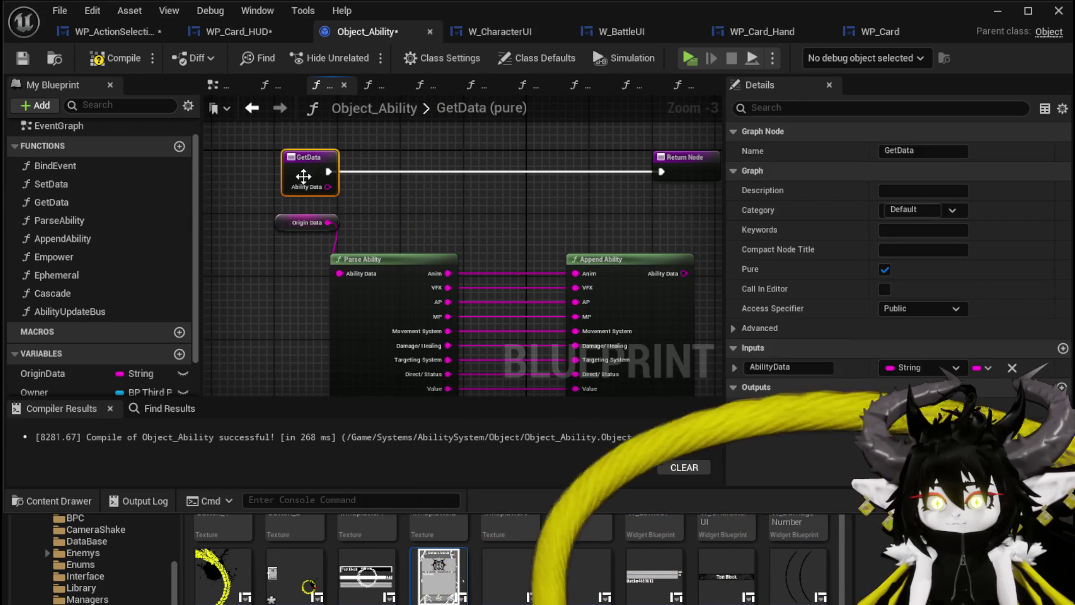
left_click(529, 210)
- Delete GetData's AbilityData input and reconnect Origin Data to Parse Ability
key("ctrl+z")
key("ctrl+s")
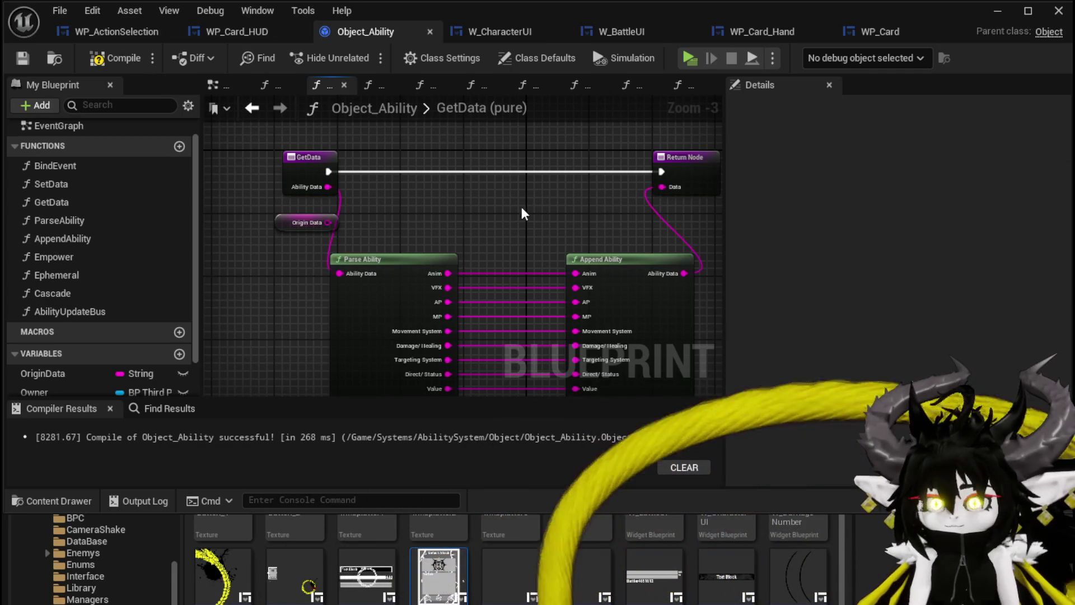
left_click(288, 171)
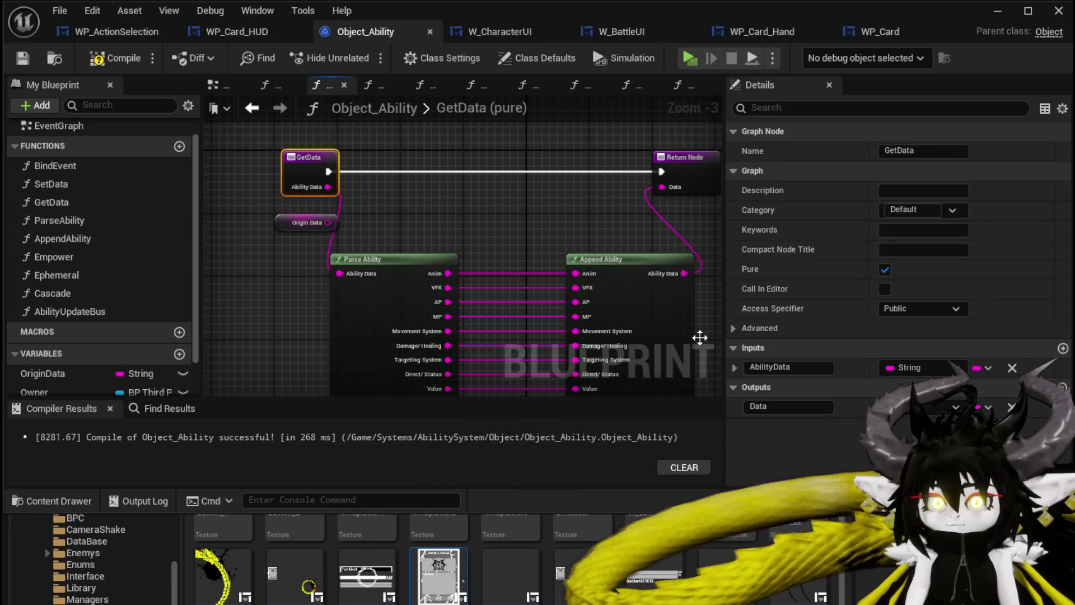
left_click(1012, 368)
left_click_drag(327, 222, 339, 273)
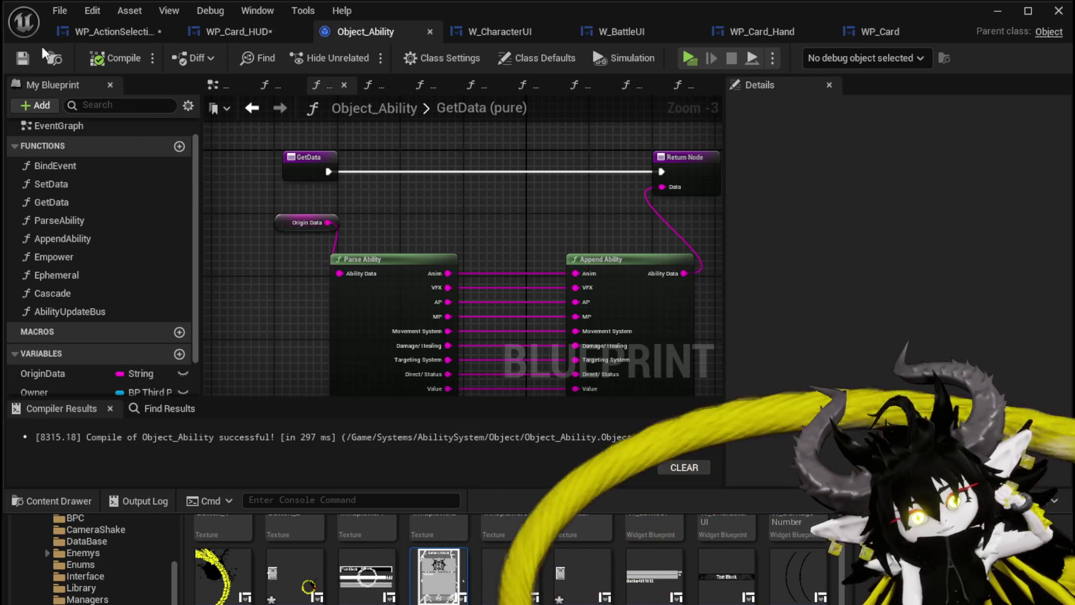
left_click(128, 28)
- Save WP_ActionSelection and move the loop and branch node group further right
left_click(23, 58)
scroll(761, 216, "down", 1)
mouse_move(762, 216)
left_mouse_down()
mouse_move(758, 176)
mouse_move(711, 136)
mouse_move(652, 152)
left_mouse_up()
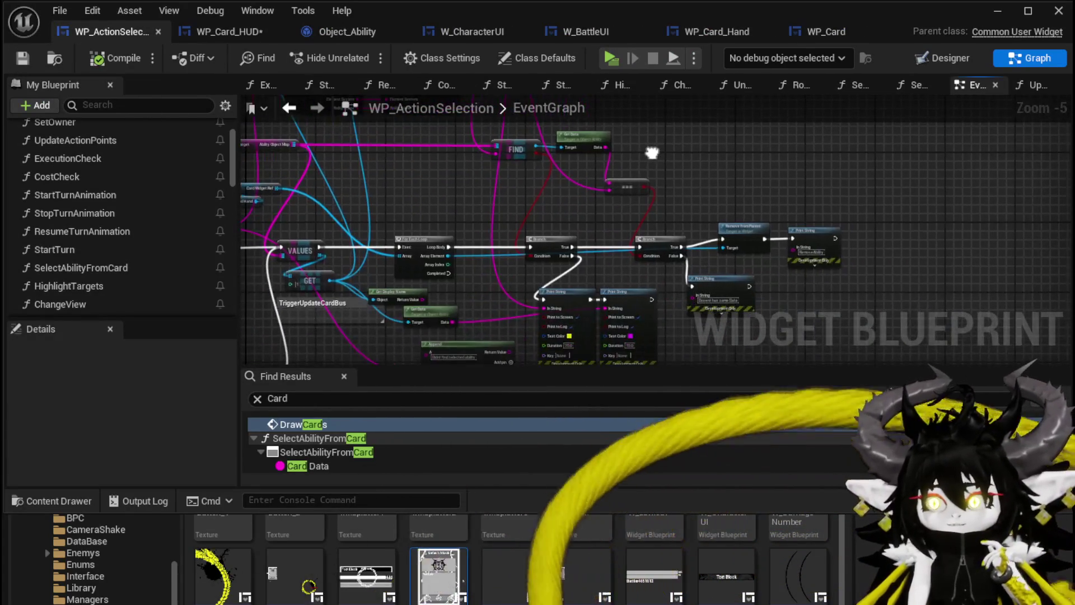
left_click_drag(448, 200, 588, 194)
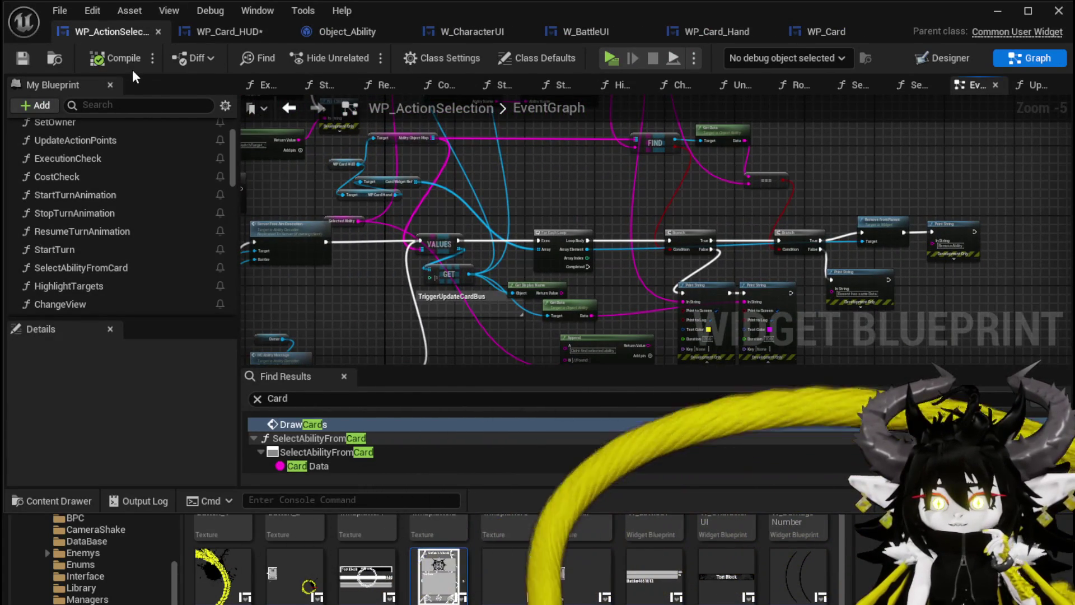
mouse_move(386, 178)
left_mouse_down()
mouse_move(331, 157)
mouse_move(329, 144)
left_mouse_up()
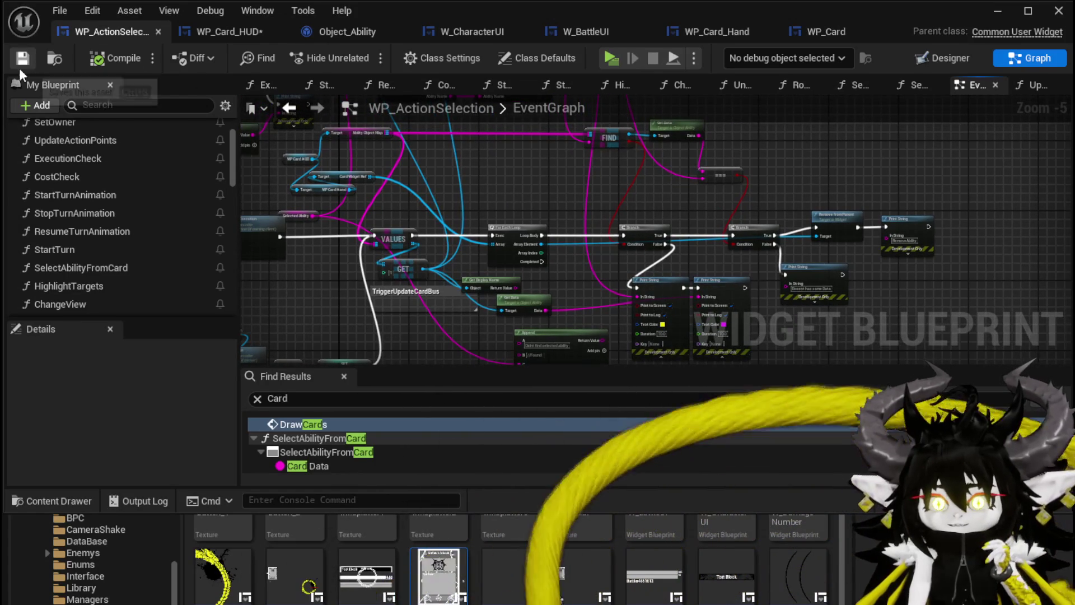
scroll(430, 174, "down", 2)
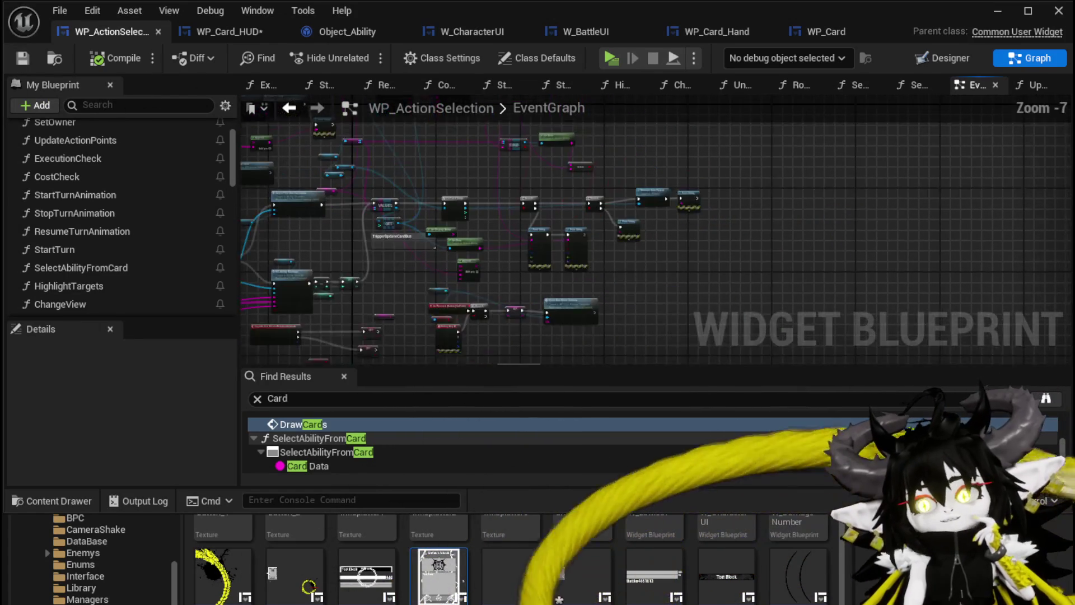
mouse_move(343, 185)
left_mouse_down()
mouse_move(389, 267)
mouse_move(425, 295)
mouse_move(714, 294)
left_mouse_up()
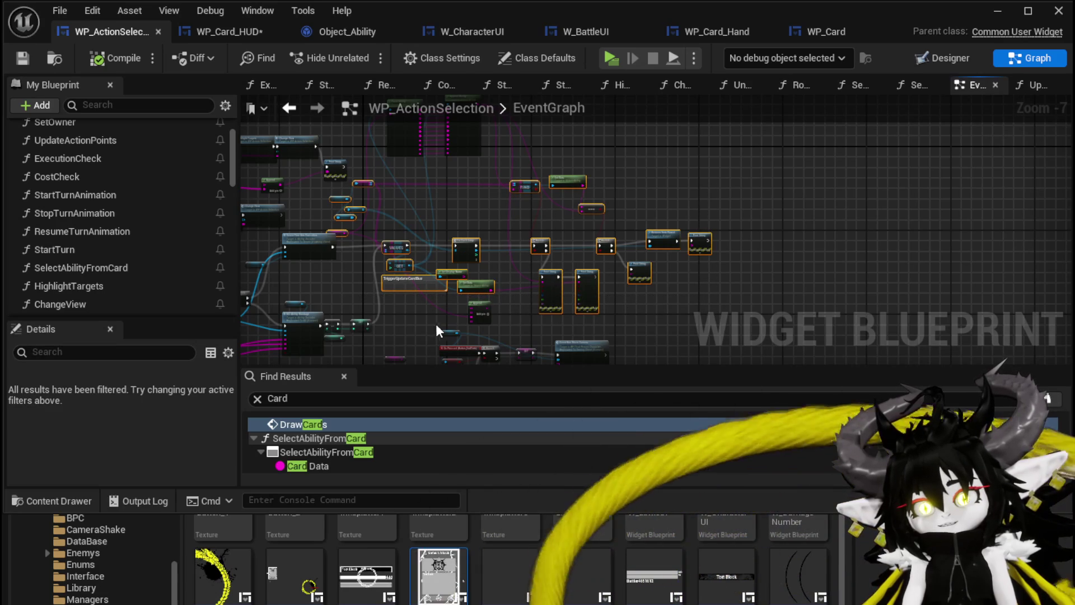
left_click_drag(438, 330, 424, 277)
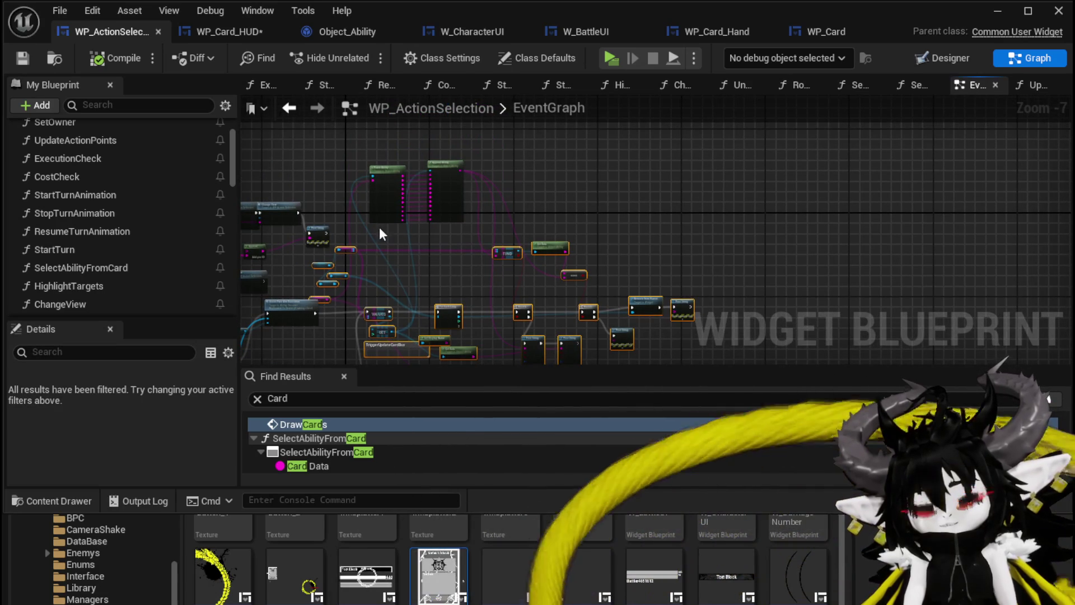
mouse_move(532, 312)
left_mouse_down()
mouse_move(608, 314)
mouse_move(549, 181)
left_mouse_up()
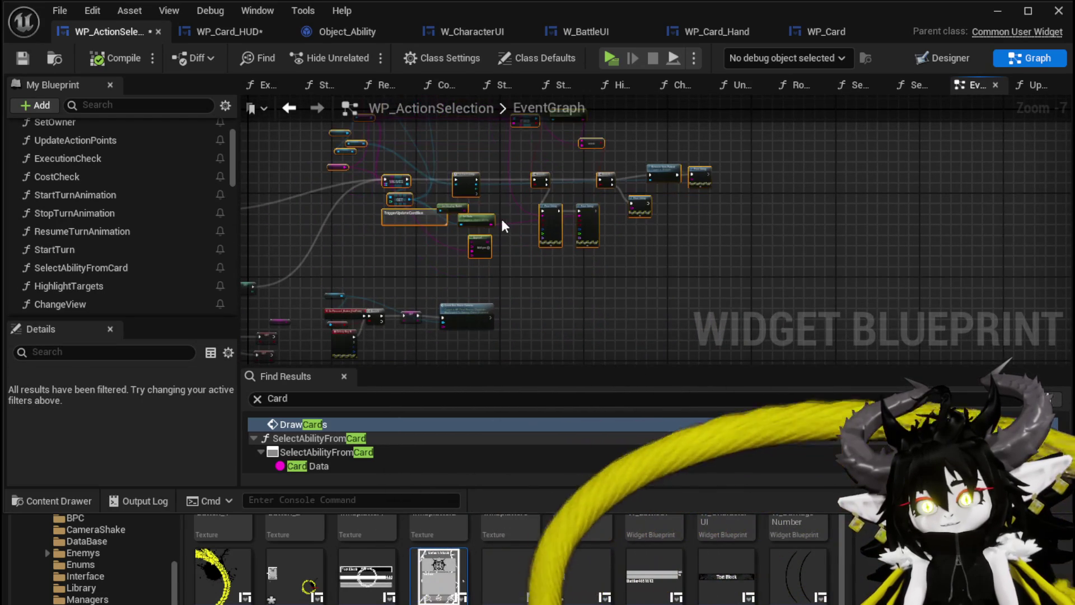
left_click(504, 226)
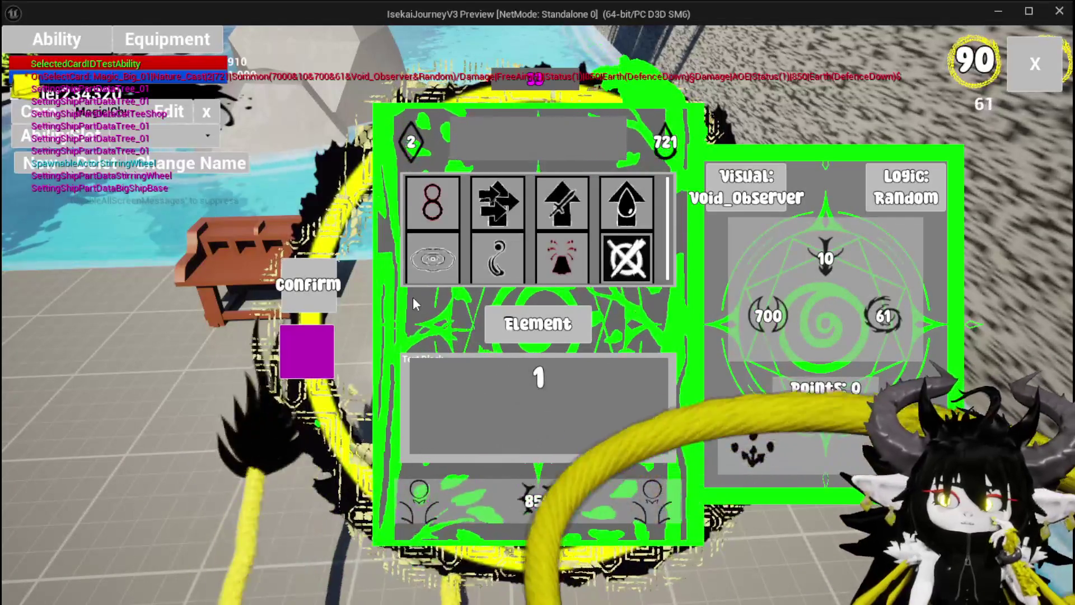
- Pick a skill from the ability card's skill grid, then close the card screen
mouse_move(517, 249)
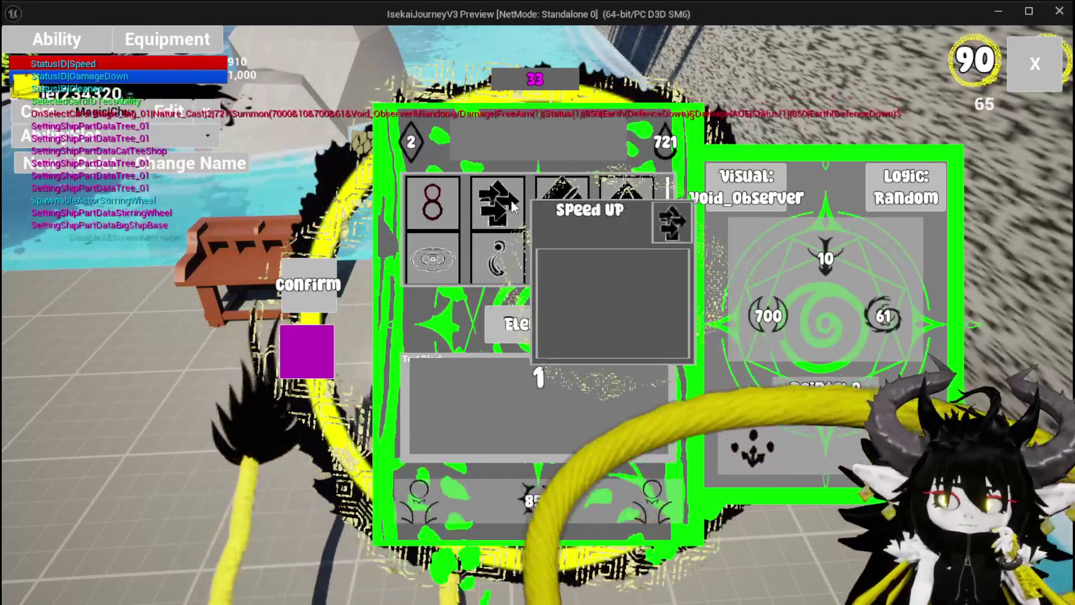
mouse_move(476, 269)
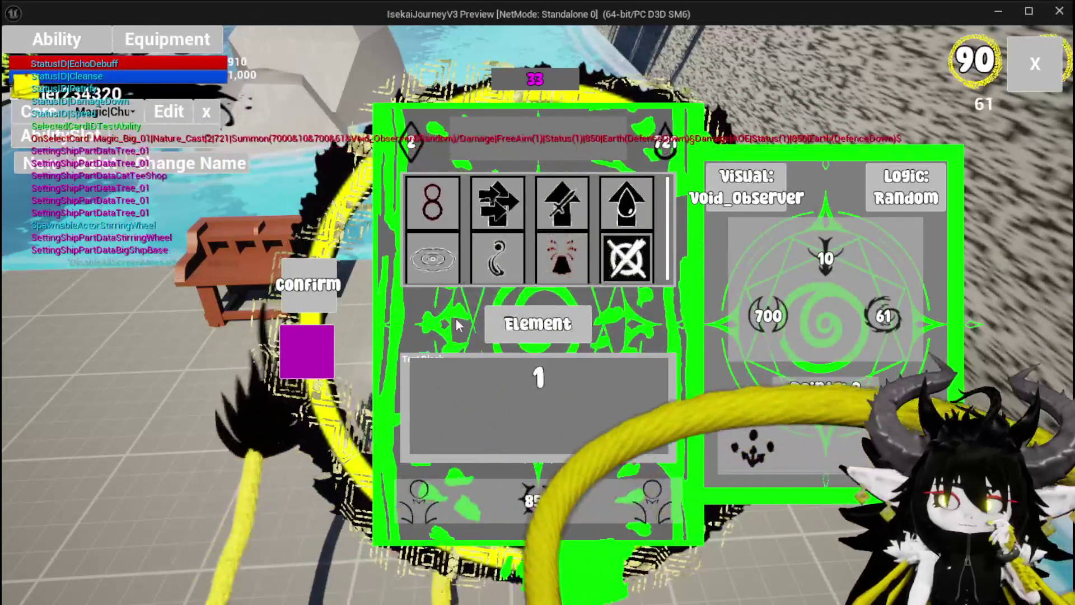
left_click(426, 330)
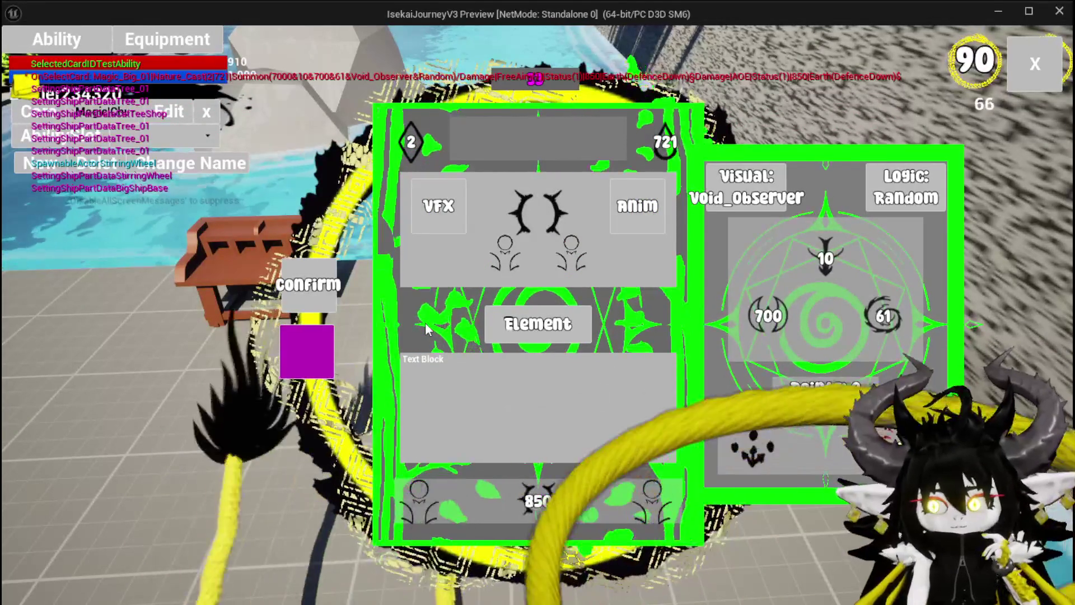
left_click(1015, 72)
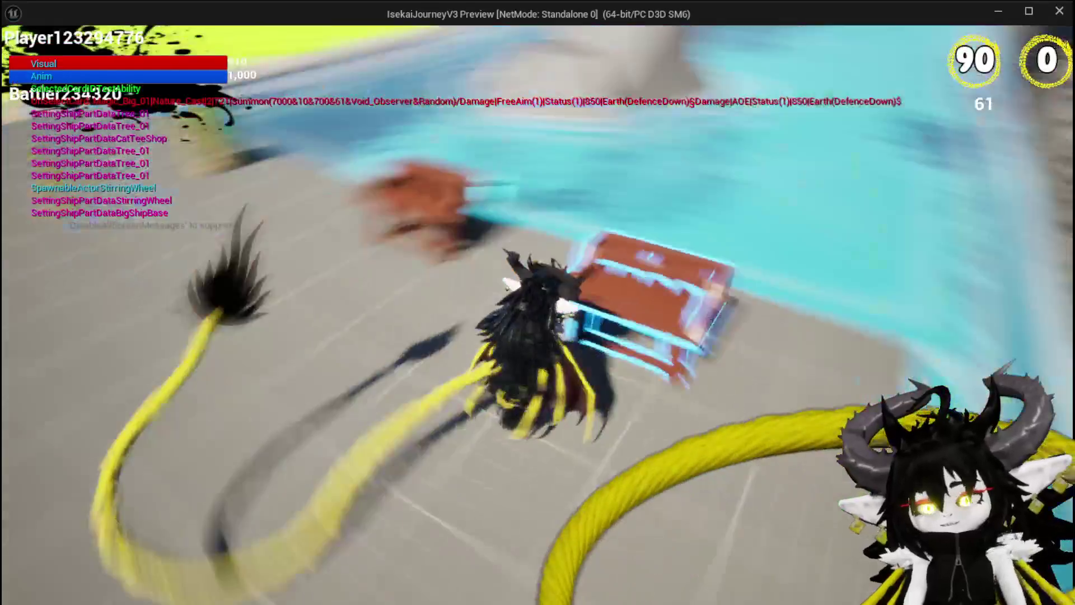
- Double jump and glide the dragon repeatedly over the pools and grass
key("space")
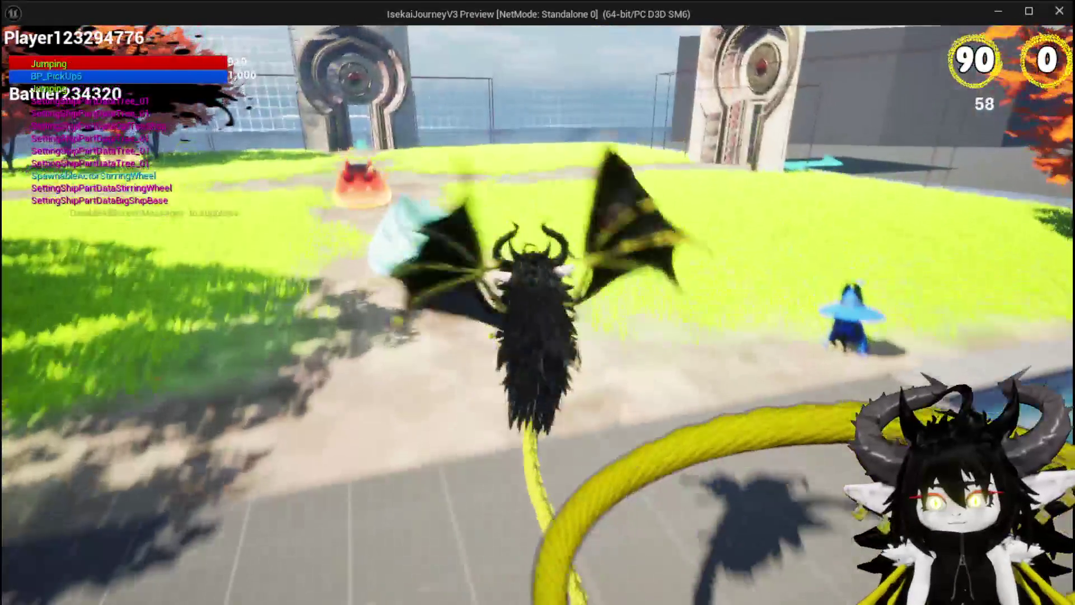
key("space")
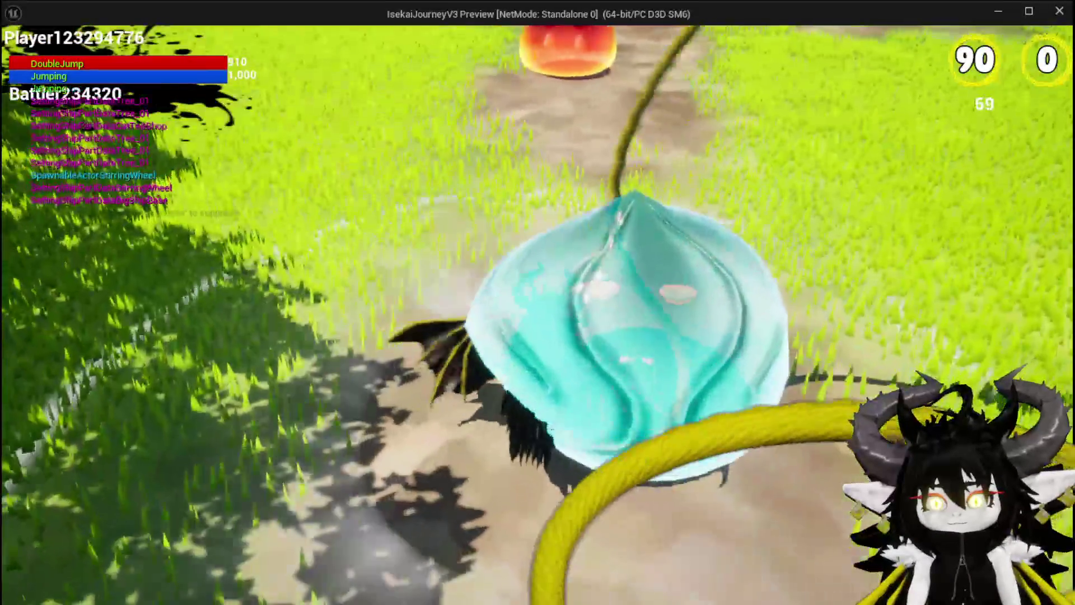
key("space")
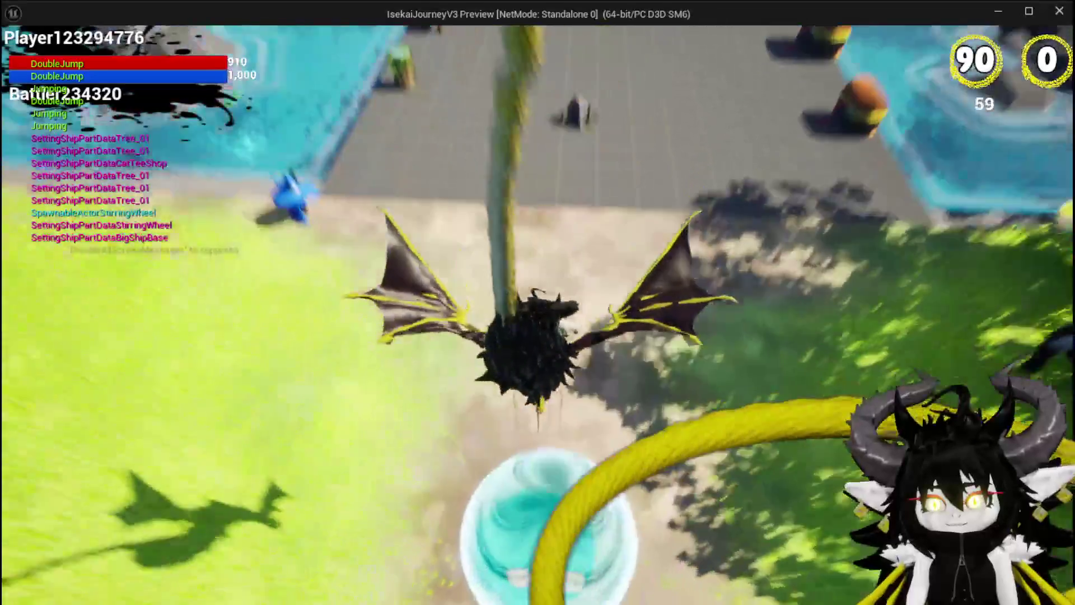
key("space")
key("space")
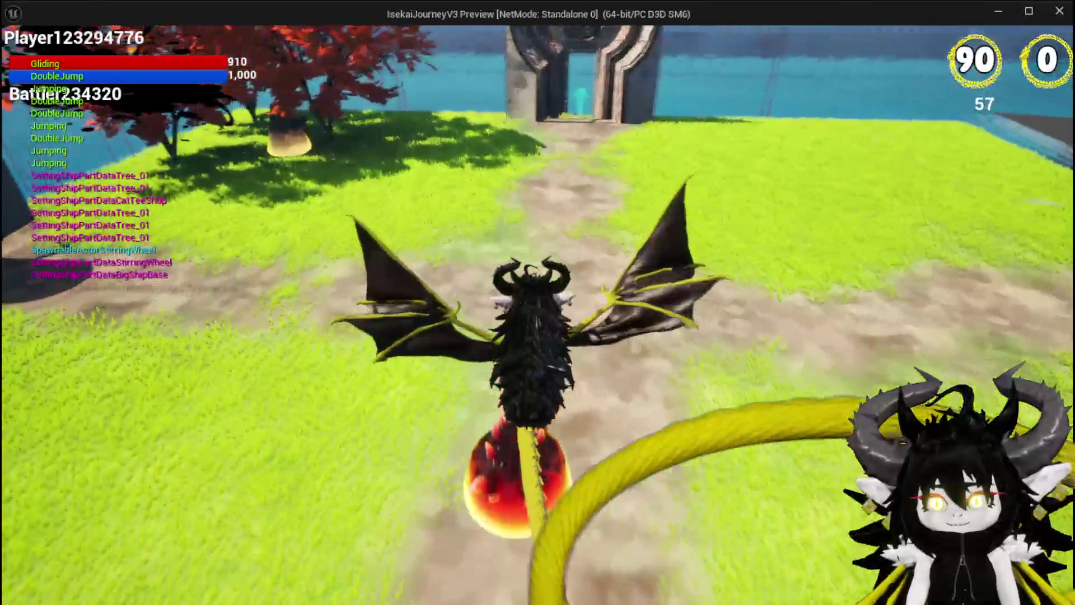
key("space")
key("space")
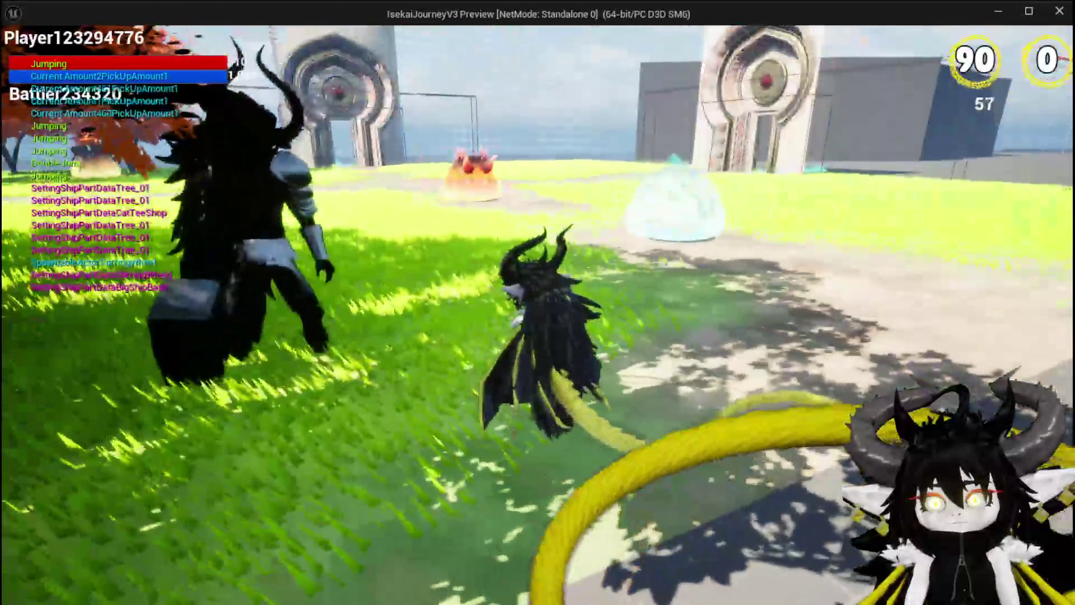
- Jump once more, then end the play session and save all assets
key("space")
key("space")
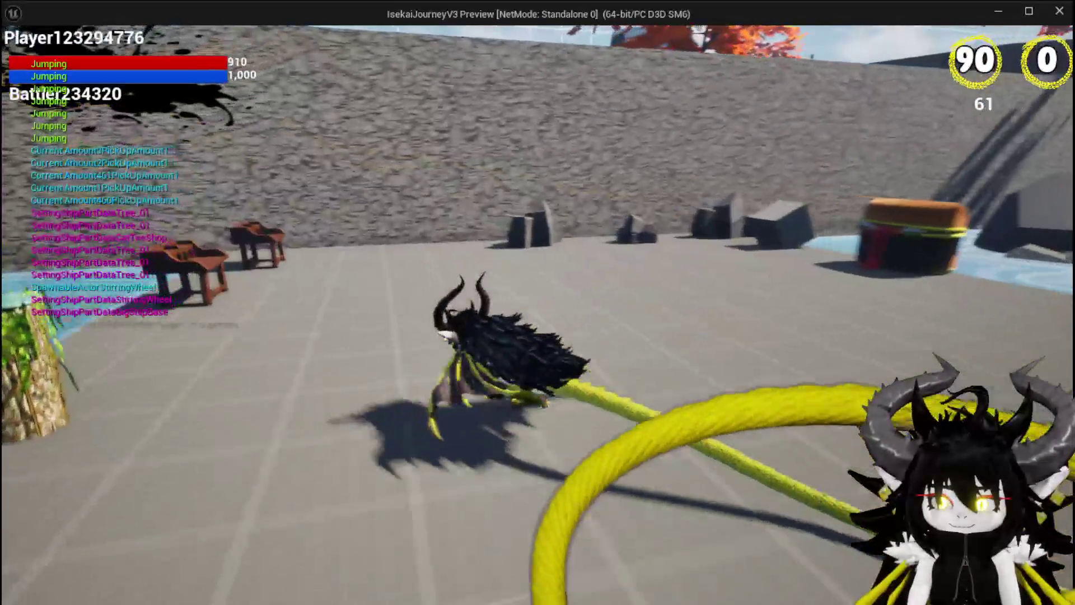
key("Escape")
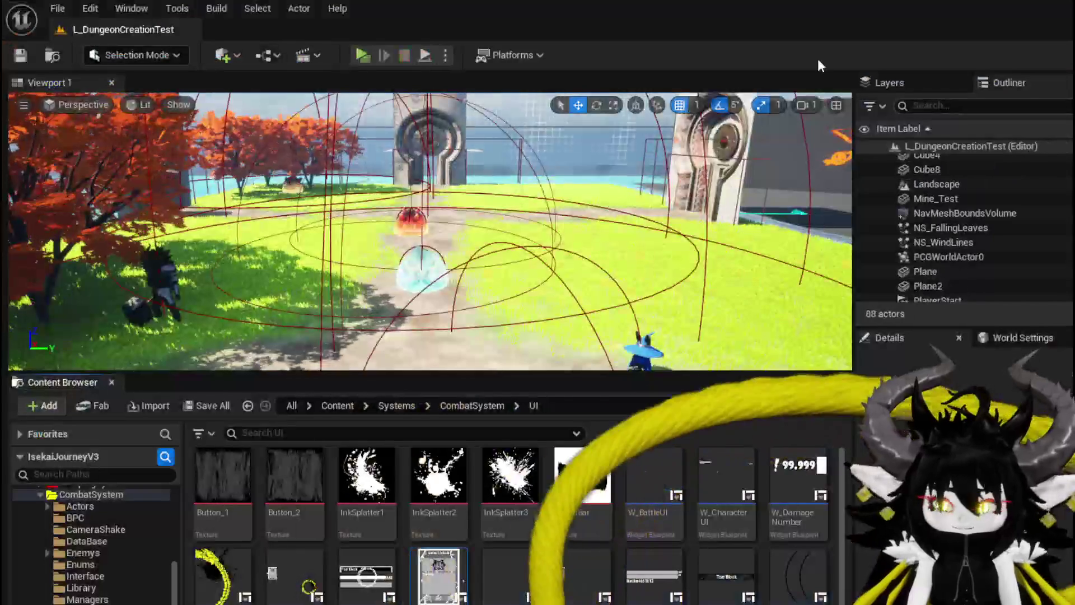
left_click(22, 56)
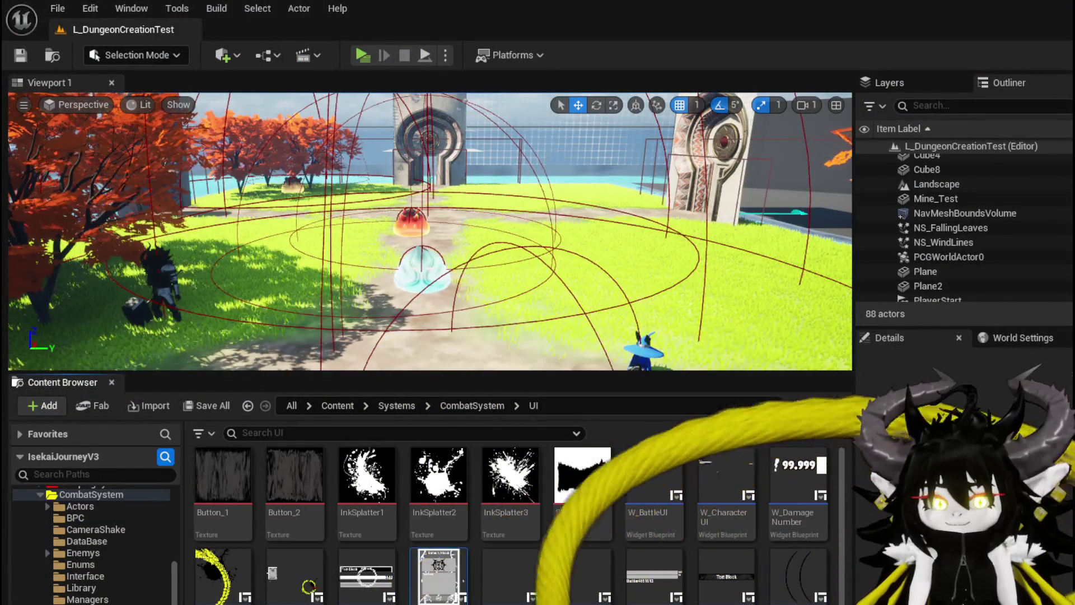